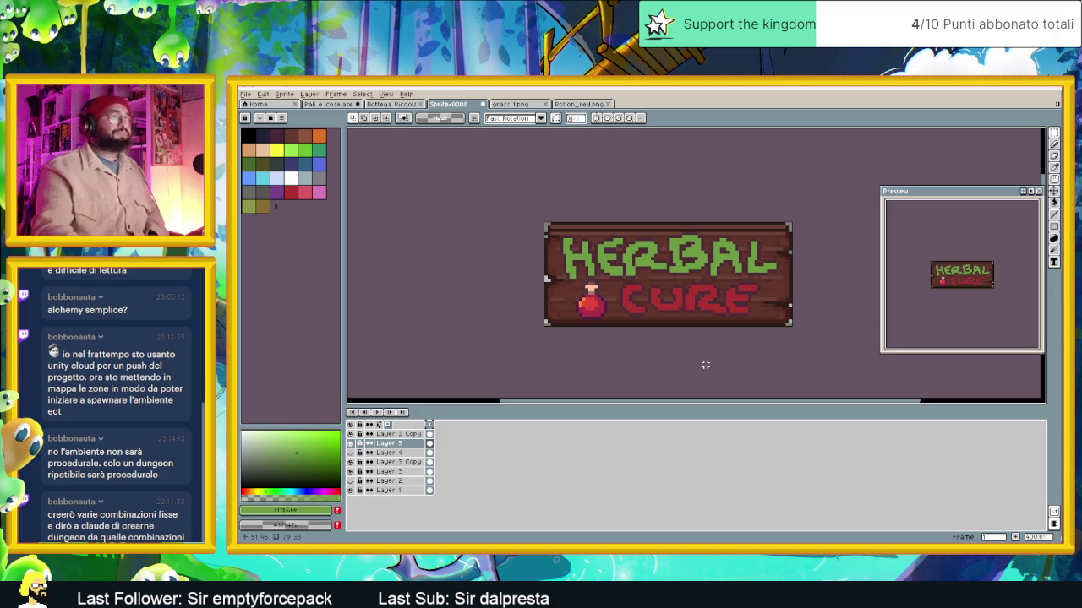
Compare the herb and potion icons, leaving only the red potion visible on the sign
{"action": "scroll", "coordinate": [748, 296], "scroll_direction": "up", "scroll_amount": 1}
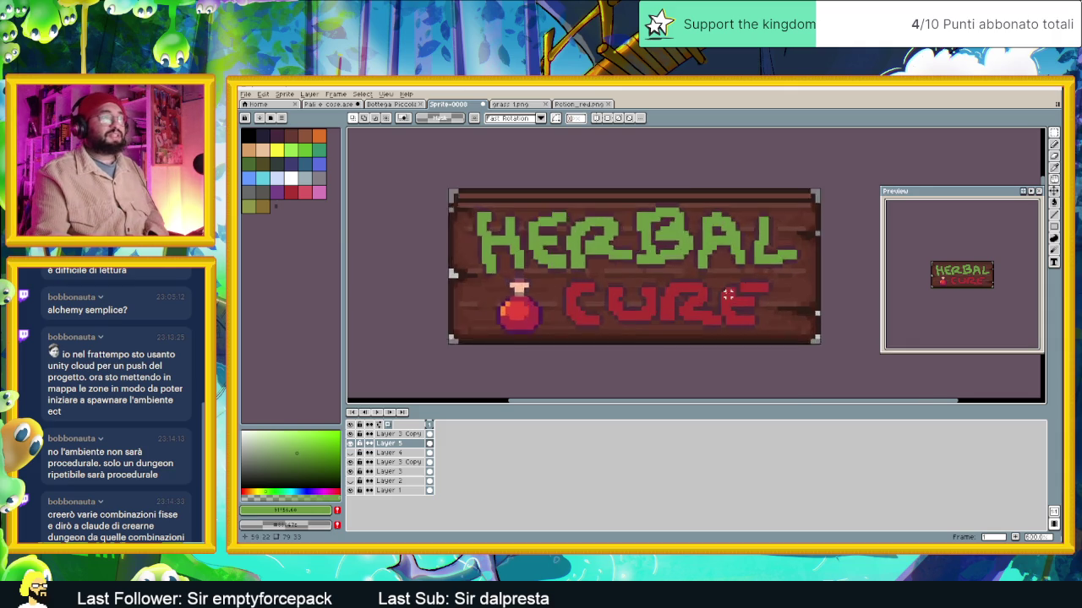
{"action": "scroll", "coordinate": [743, 298], "scroll_direction": "up", "scroll_amount": 1}
{"action": "scroll", "coordinate": [684, 317], "scroll_direction": "down", "scroll_amount": 2}
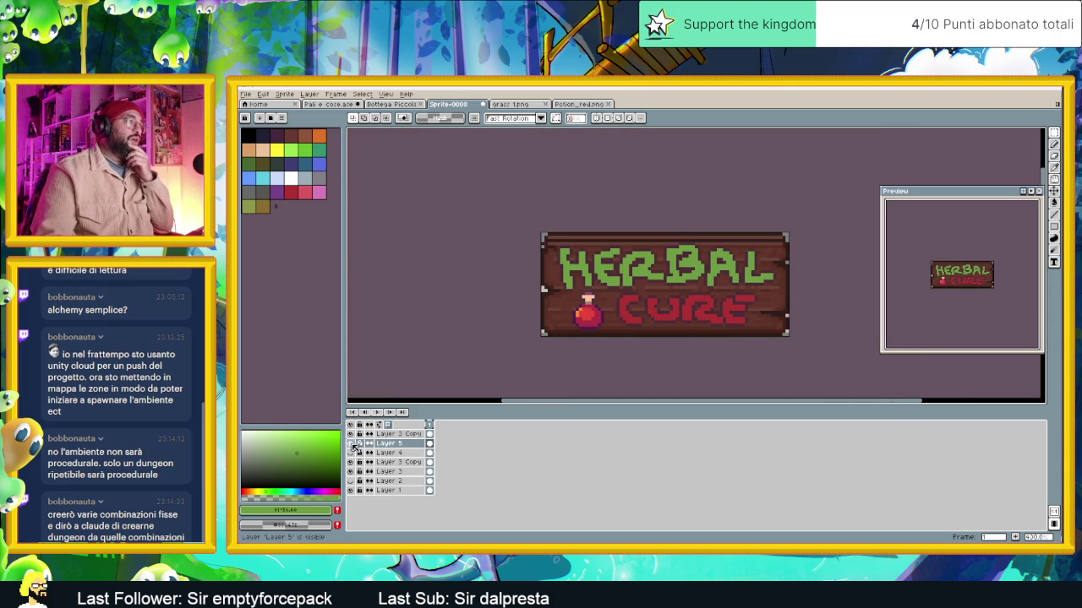
{"action": "left_click", "coordinate": [350, 453]}
{"action": "left_click", "coordinate": [351, 444]}
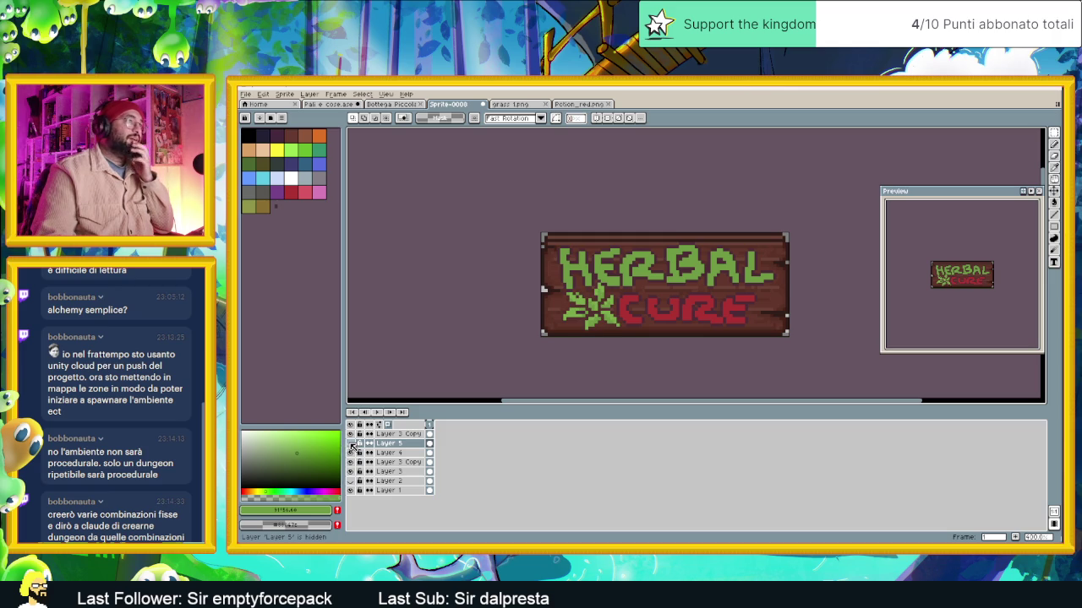
{"action": "left_click", "coordinate": [350, 445]}
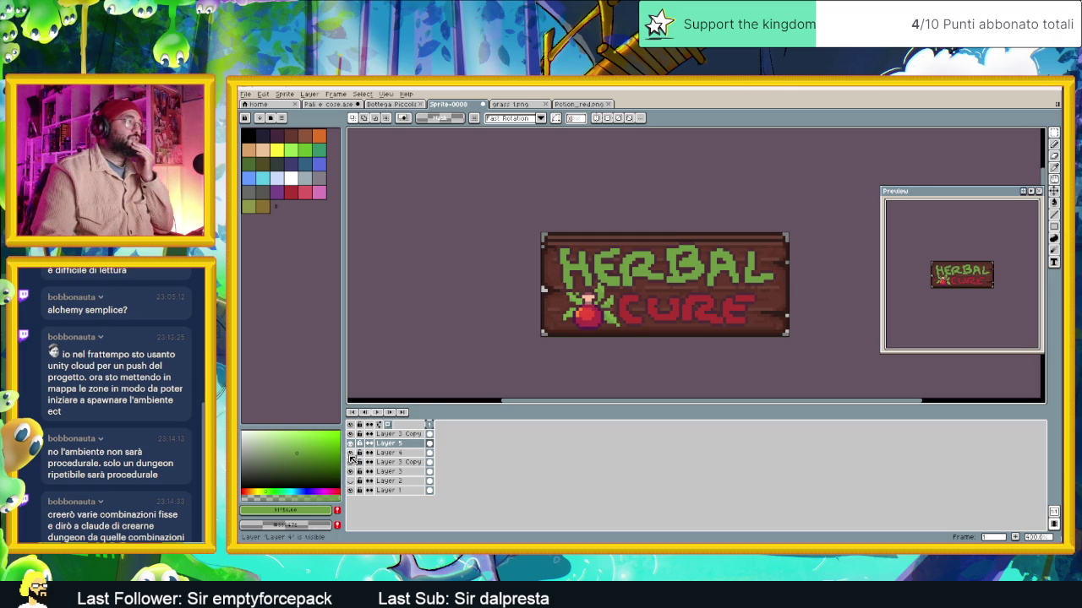
{"action": "left_click", "coordinate": [351, 454]}
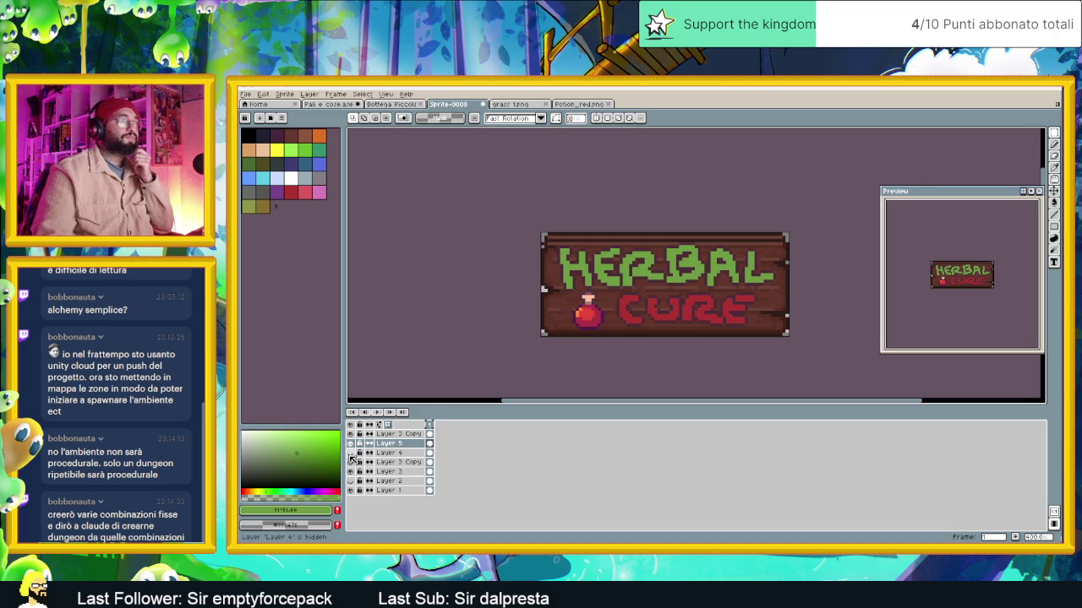
Select the potion's cork and shift it left twice, committing each move
{"action": "scroll", "coordinate": [600, 313], "scroll_direction": "up", "scroll_amount": 2}
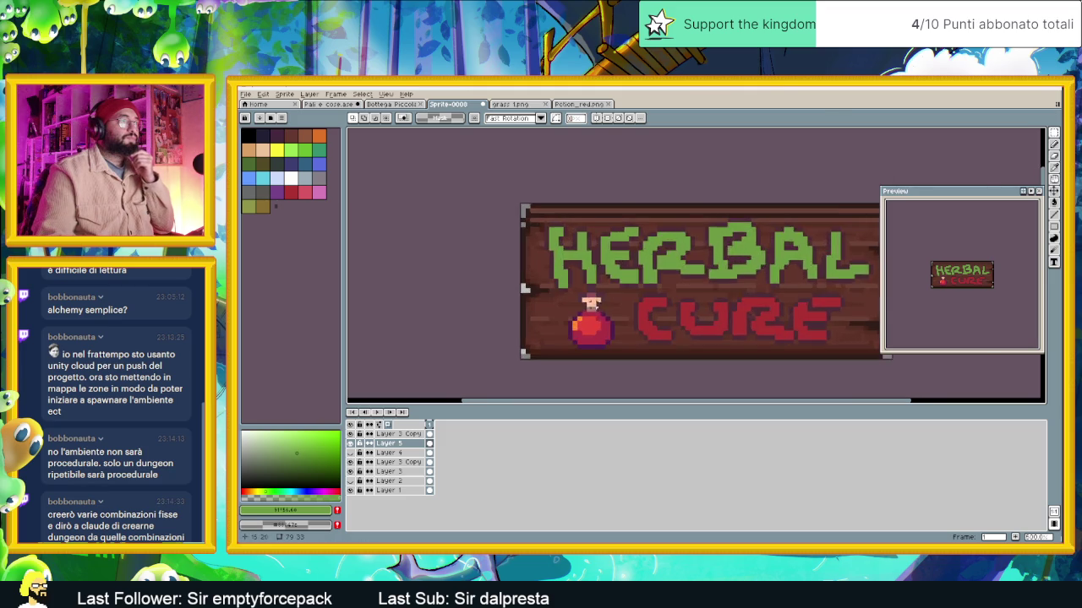
{"action": "scroll", "coordinate": [601, 313], "scroll_direction": "up", "scroll_amount": 1}
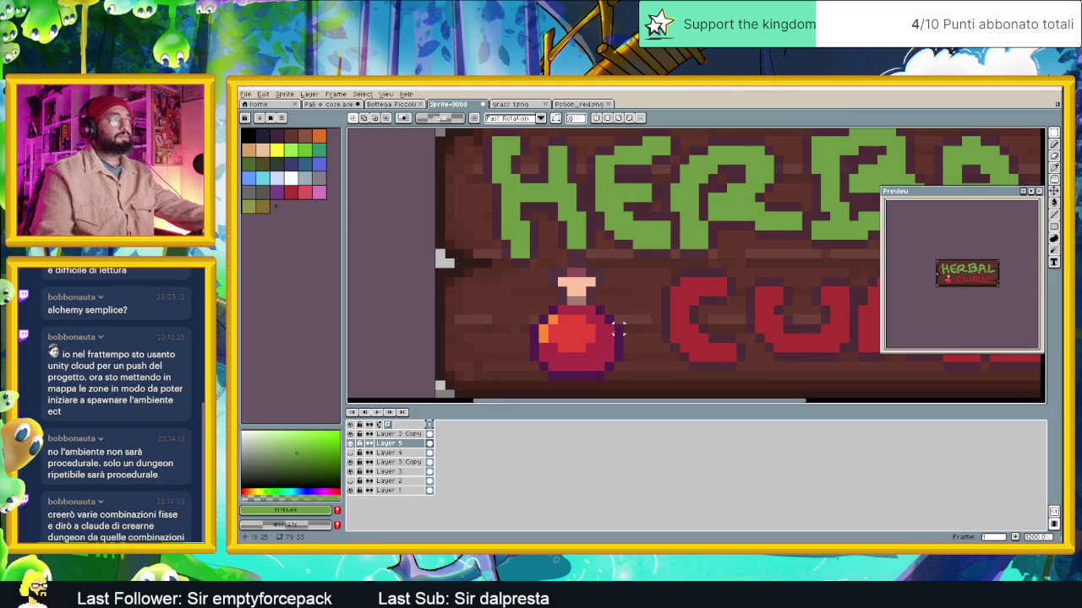
{"action": "scroll", "coordinate": [607, 331], "scroll_direction": "down", "scroll_amount": 1}
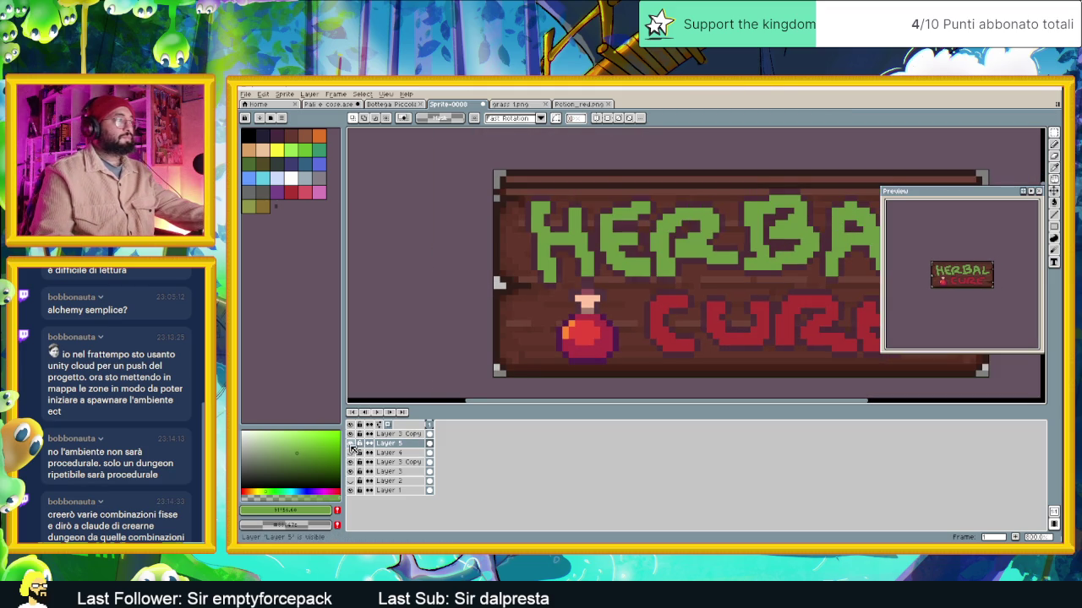
{"action": "scroll", "coordinate": [583, 337], "scroll_direction": "up", "scroll_amount": 1}
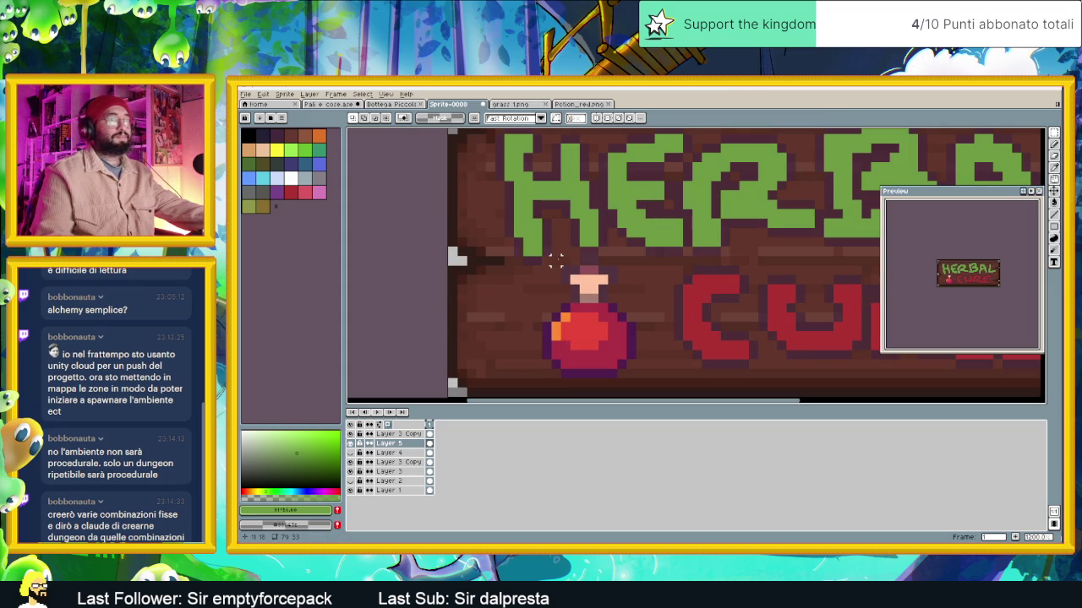
{"action": "mouse_move", "coordinate": [556, 251]}
{"action": "left_mouse_down"}
{"action": "mouse_move", "coordinate": [619, 304]}
{"action": "mouse_move", "coordinate": [589, 292]}
{"action": "left_mouse_up"}
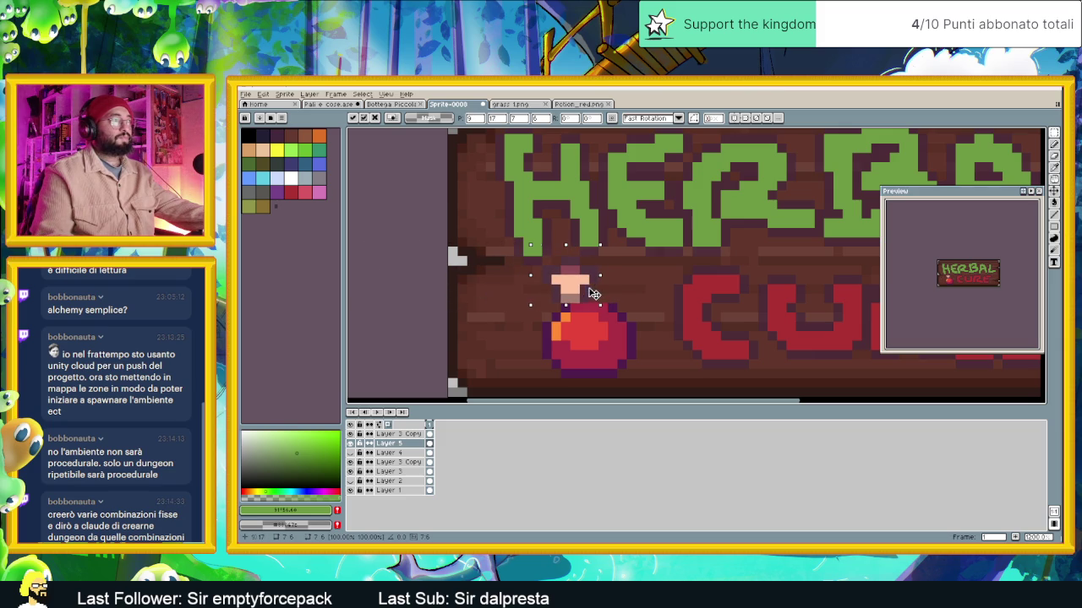
{"action": "left_click", "coordinate": [612, 270]}
{"action": "mouse_move", "coordinate": [521, 245]}
{"action": "left_mouse_down"}
{"action": "mouse_move", "coordinate": [600, 287]}
{"action": "mouse_move", "coordinate": [586, 282]}
{"action": "mouse_move", "coordinate": [591, 297]}
{"action": "left_mouse_up"}
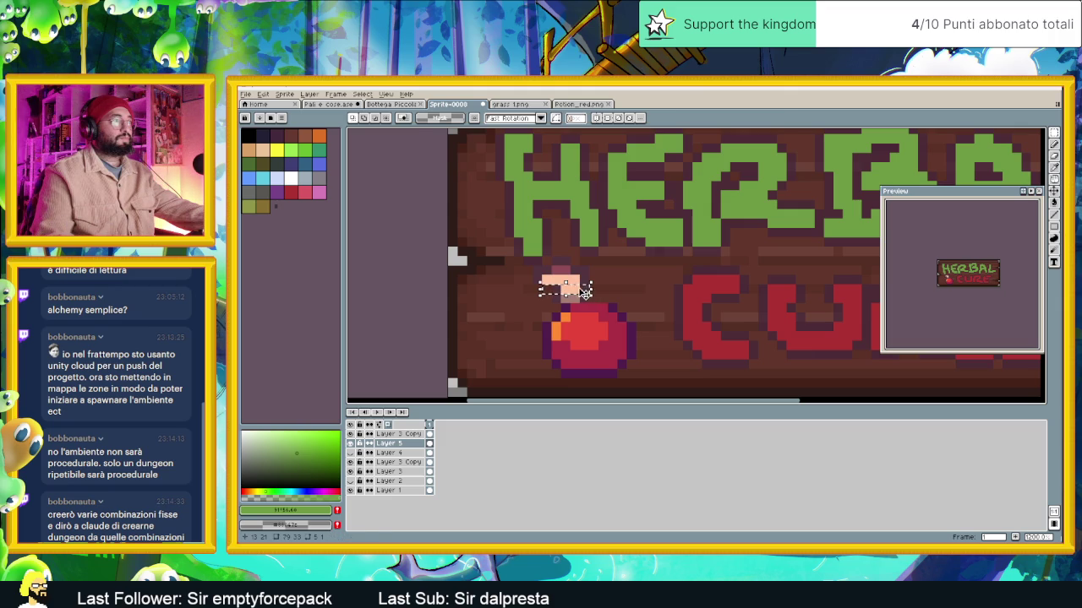
{"action": "left_click", "coordinate": [623, 292]}
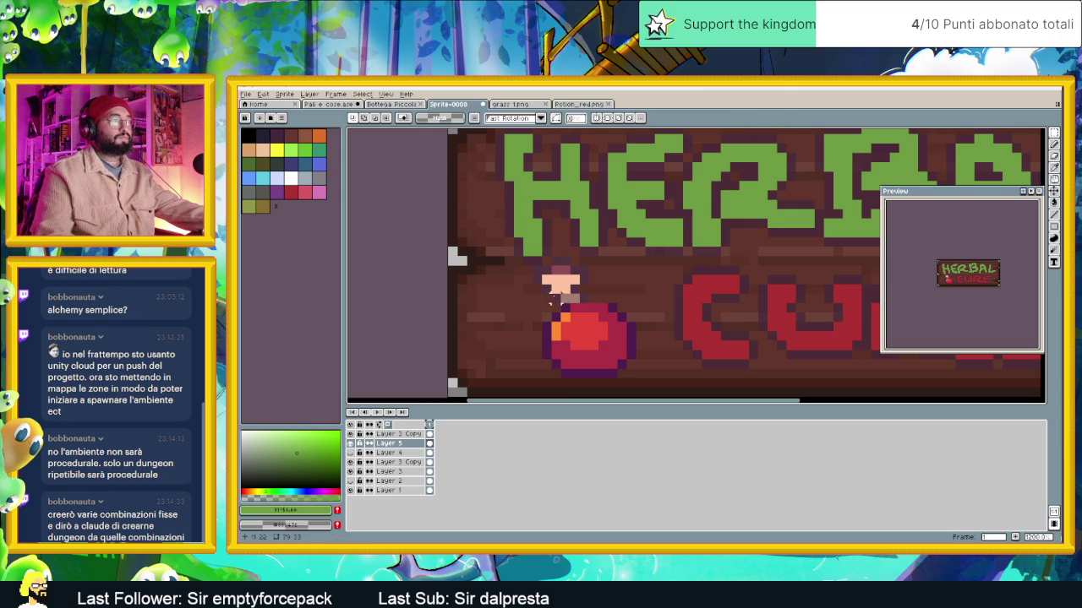
Reselect the area around the cork and neck, then undo and redo the last cork move
{"action": "left_click_drag", "start_coordinate": [549, 292], "coordinate": [602, 304]}
{"action": "left_click", "coordinate": [621, 298]}
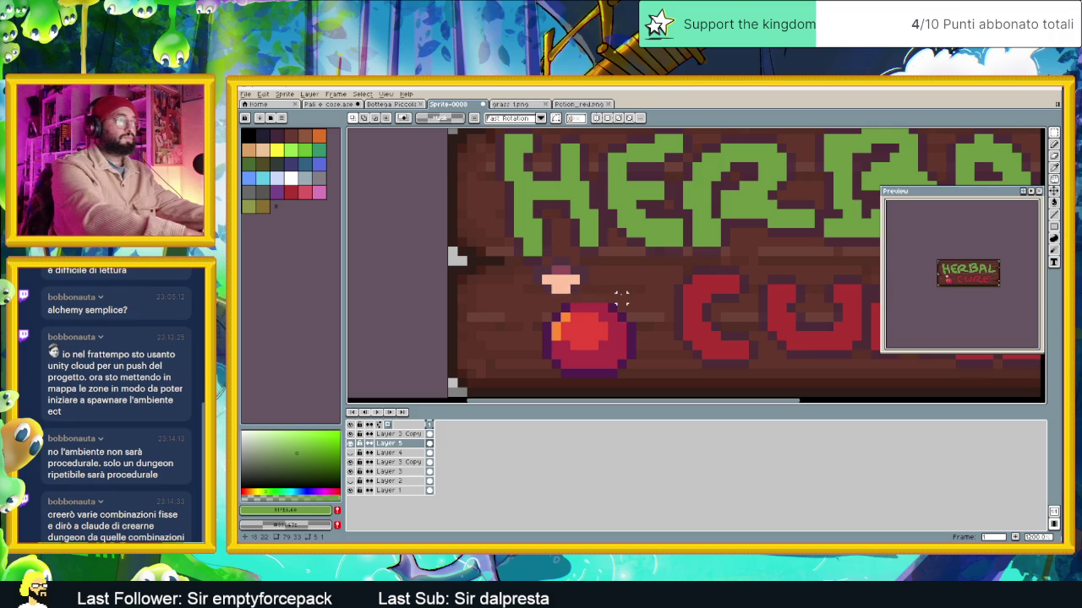
{"action": "left_click_drag", "start_coordinate": [519, 251], "coordinate": [592, 284]}
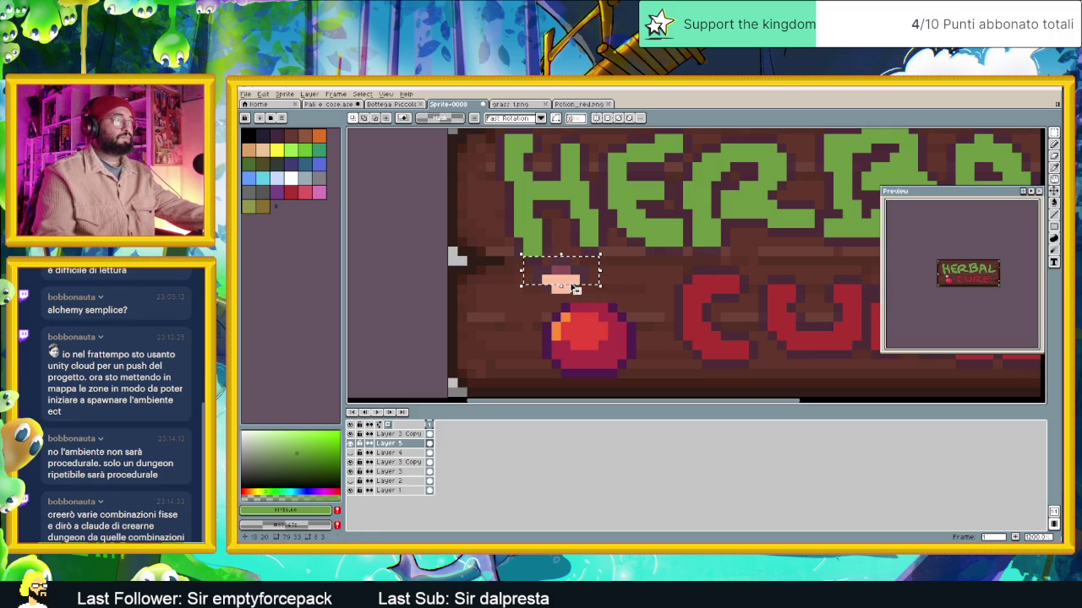
{"action": "mouse_move", "coordinate": [512, 246]}
{"action": "left_mouse_down"}
{"action": "mouse_move", "coordinate": [581, 304]}
{"action": "mouse_move", "coordinate": [591, 295]}
{"action": "left_mouse_up"}
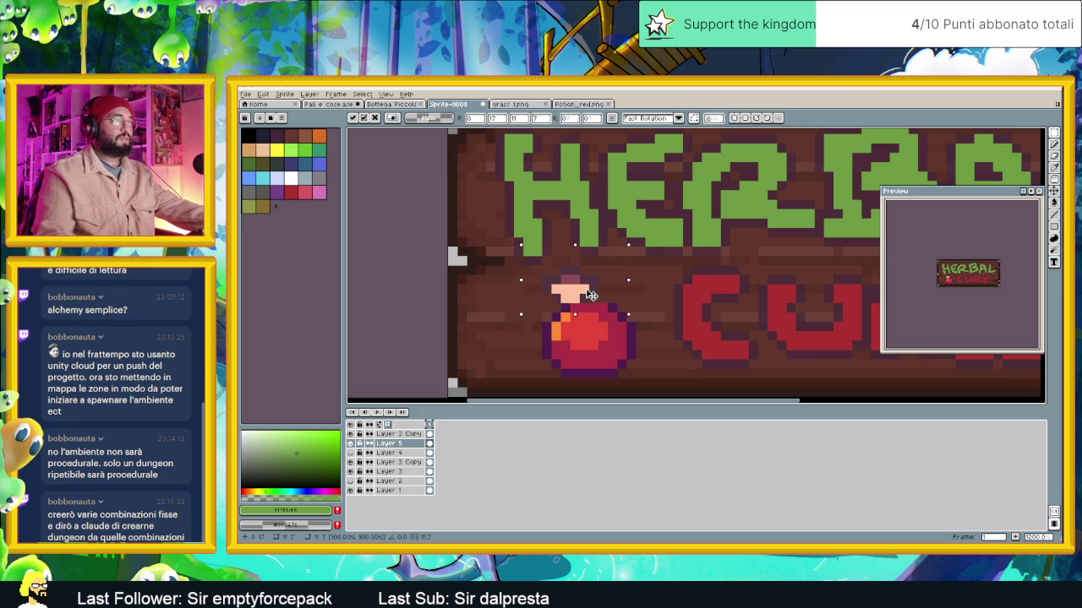
{"action": "left_click", "coordinate": [656, 278]}
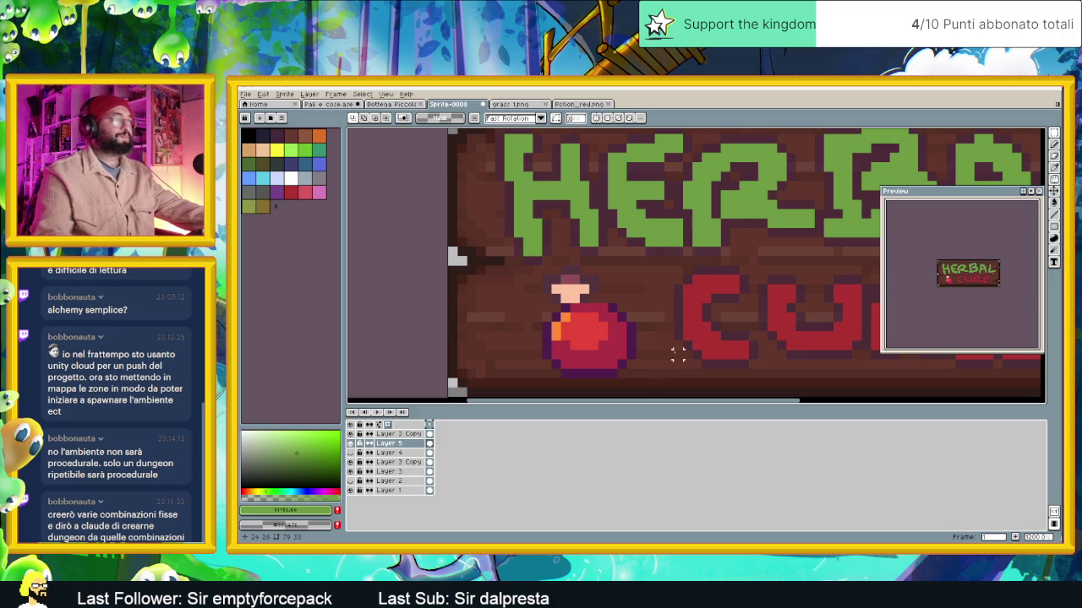
{"action": "key", "text": "ctrl+z"}
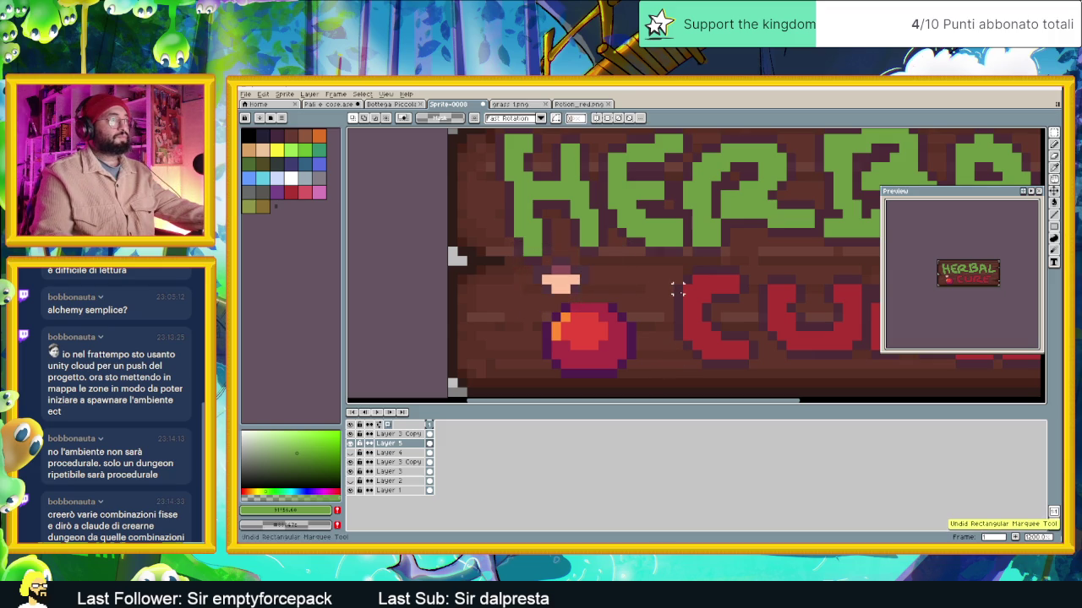
{"action": "key", "text": "ctrl+z"}
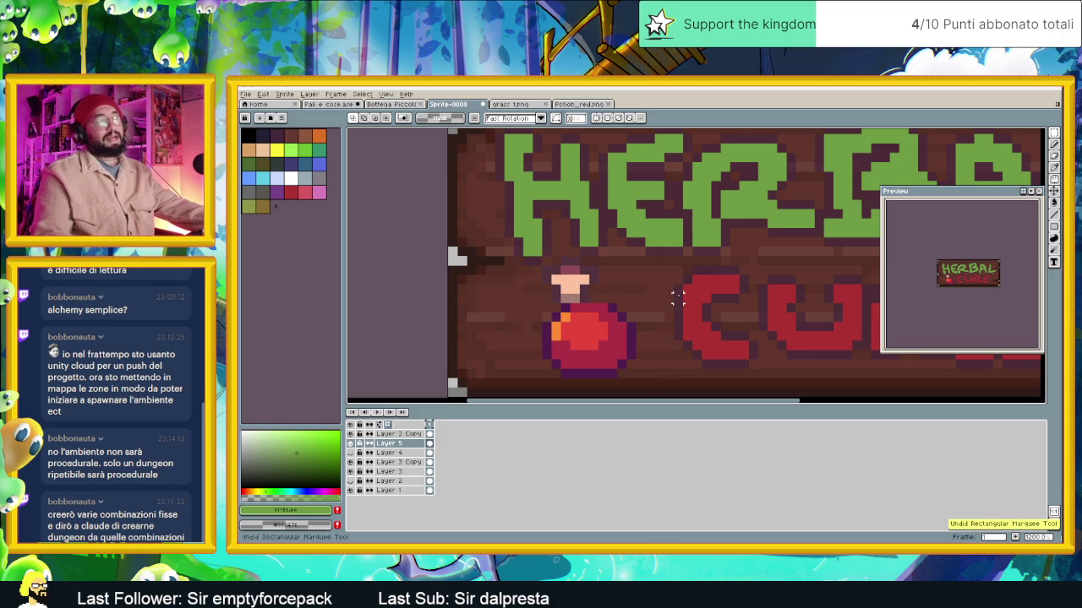
{"action": "key", "text": "ctrl+y"}
{"action": "key", "text": "ctrl+y"}
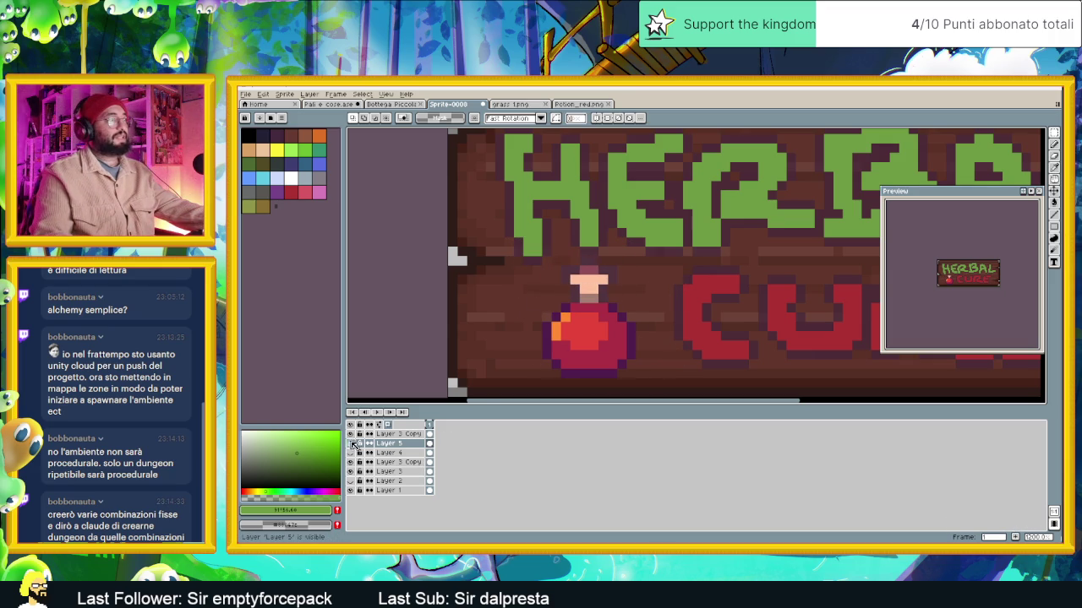
Hide the potion layer and sketch a round dark brown flask outline on a new layer
{"action": "left_click", "coordinate": [350, 443]}
{"action": "right_click", "coordinate": [402, 443]}
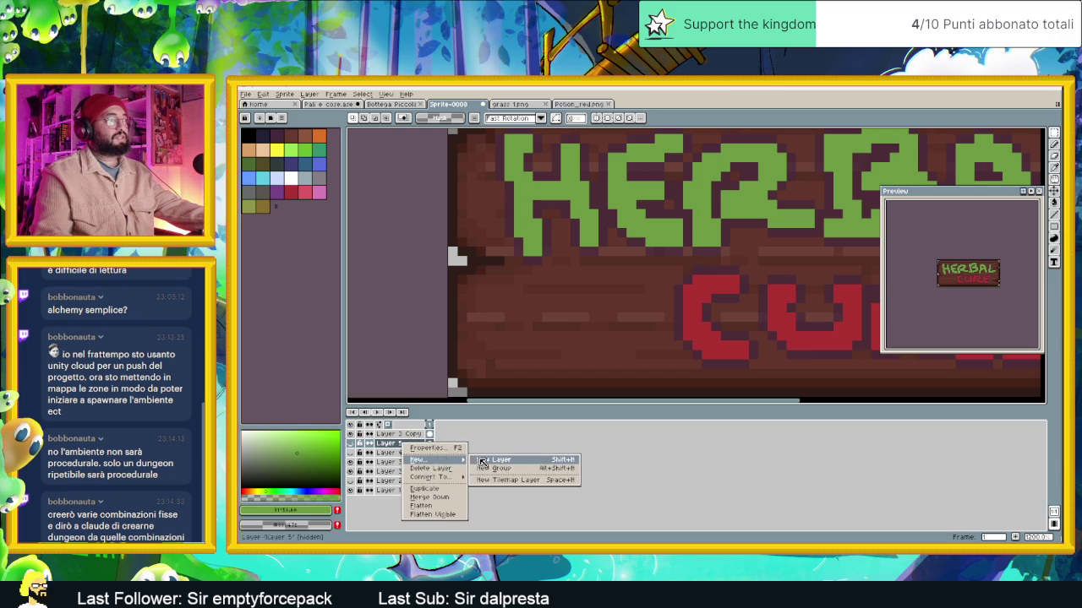
{"action": "left_click", "coordinate": [493, 459]}
{"action": "key", "text": "b"}
{"action": "left_click", "coordinate": [574, 308]}
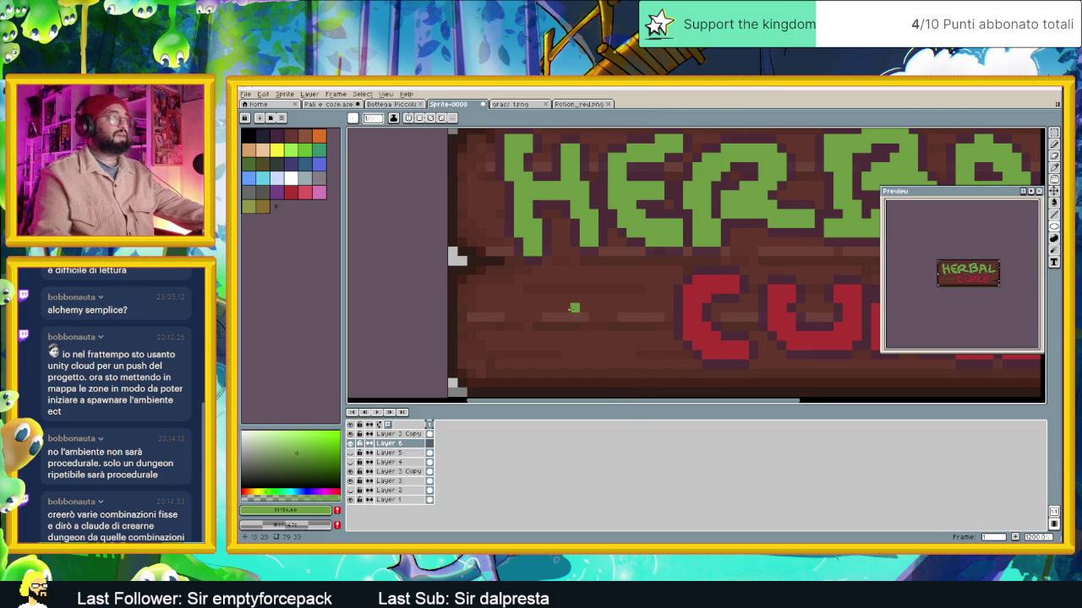
{"action": "left_click", "coordinate": [681, 289], "text": "alt"}
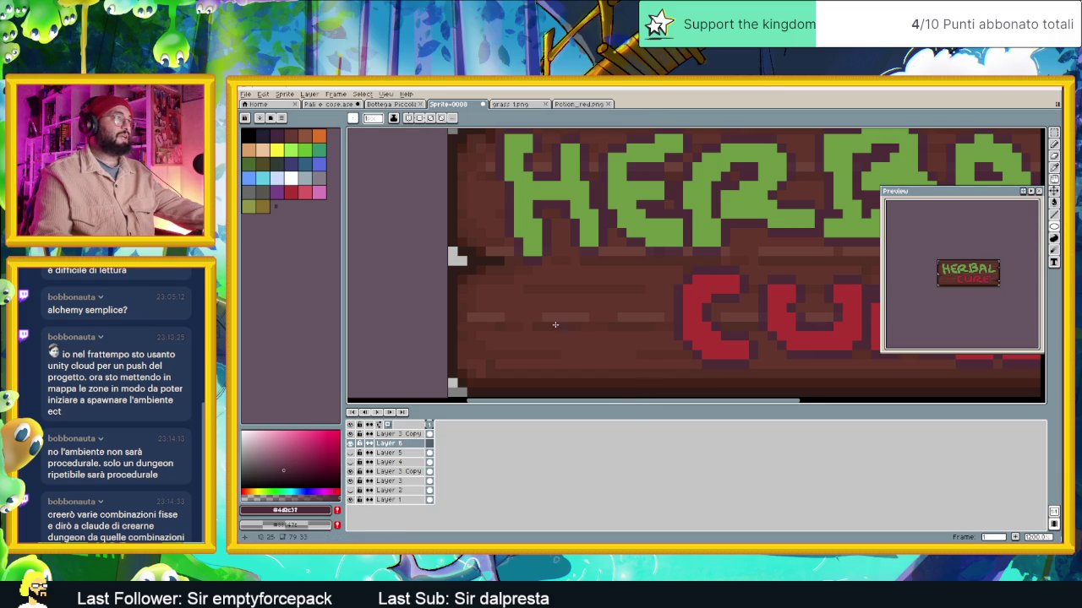
{"action": "left_click_drag", "start_coordinate": [508, 300], "coordinate": [647, 379]}
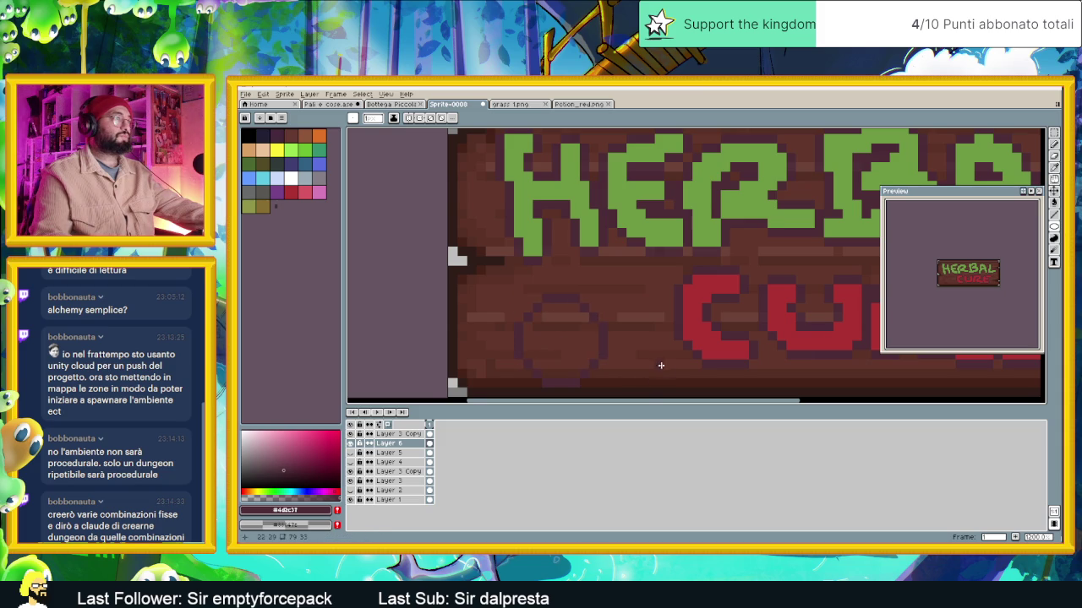
Add a straight line to the flask's neck and solo Layer 6
{"action": "scroll", "coordinate": [656, 366], "scroll_direction": "down", "scroll_amount": 1}
{"action": "scroll", "coordinate": [656, 366], "scroll_direction": "right", "scroll_amount": 1}
{"action": "scroll", "coordinate": [521, 278], "scroll_direction": "up", "scroll_amount": 1}
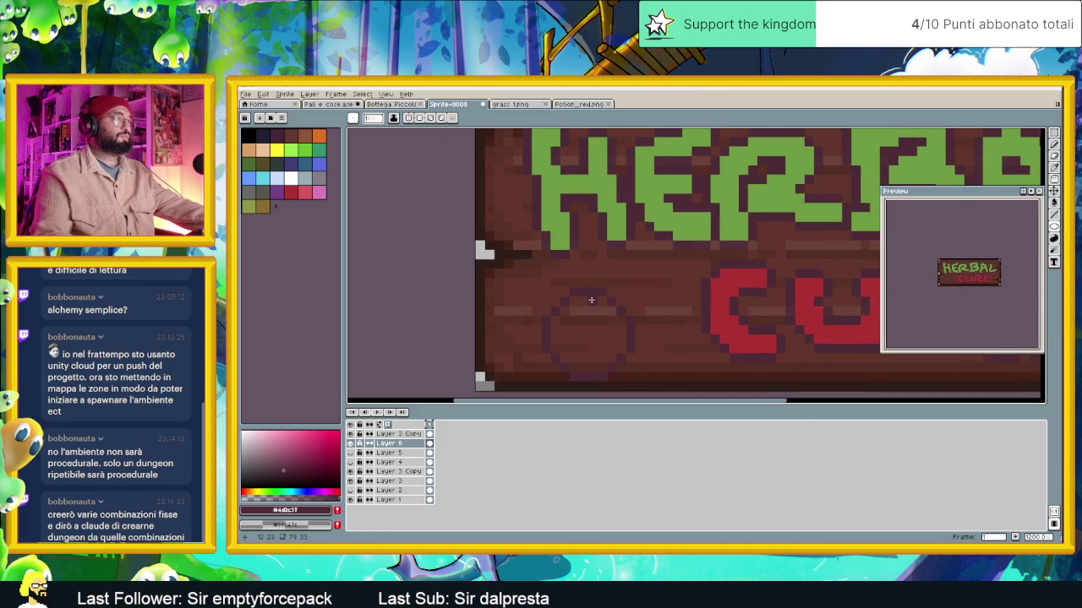
{"action": "scroll", "coordinate": [584, 296], "scroll_direction": "up", "scroll_amount": 1}
{"action": "left_click", "coordinate": [1054, 214]}
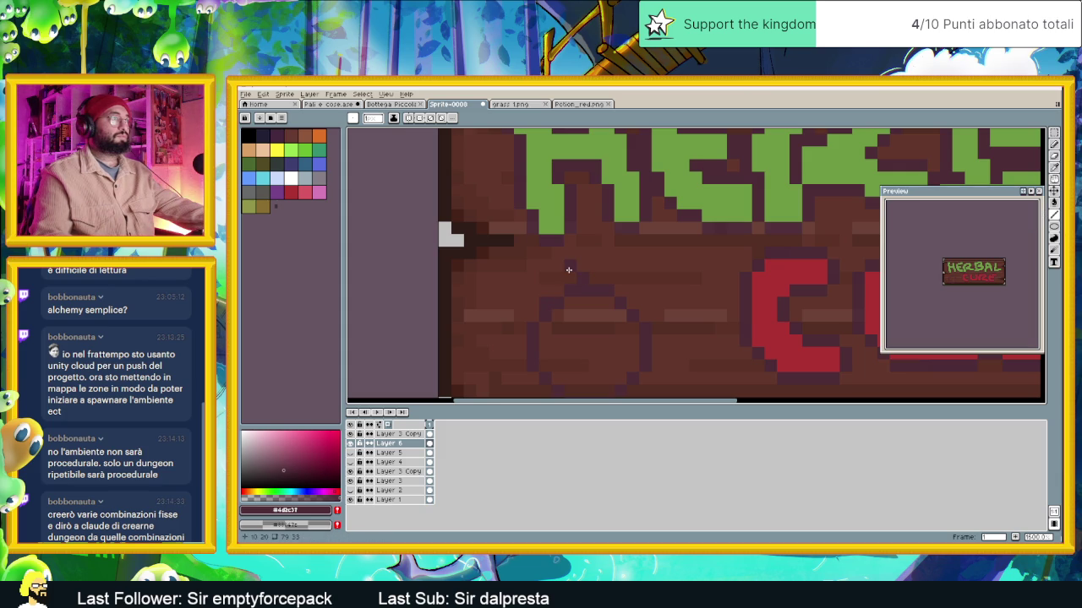
{"action": "mouse_move", "coordinate": [558, 265]}
{"action": "left_mouse_down"}
{"action": "mouse_move", "coordinate": [536, 282]}
{"action": "mouse_move", "coordinate": [558, 254]}
{"action": "left_mouse_up"}
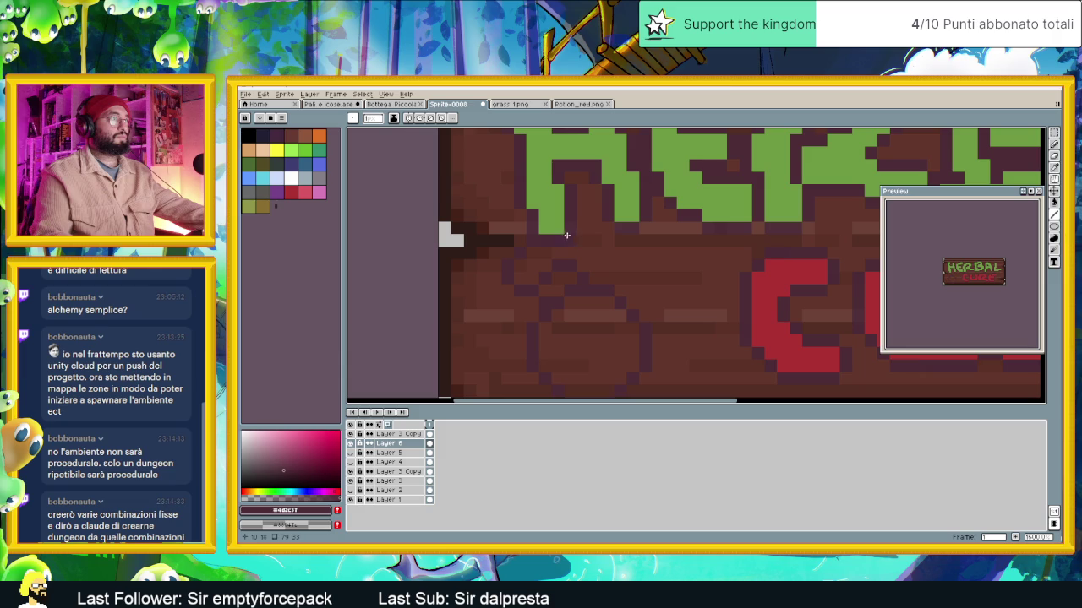
{"action": "left_click", "coordinate": [350, 443], "text": "alt"}
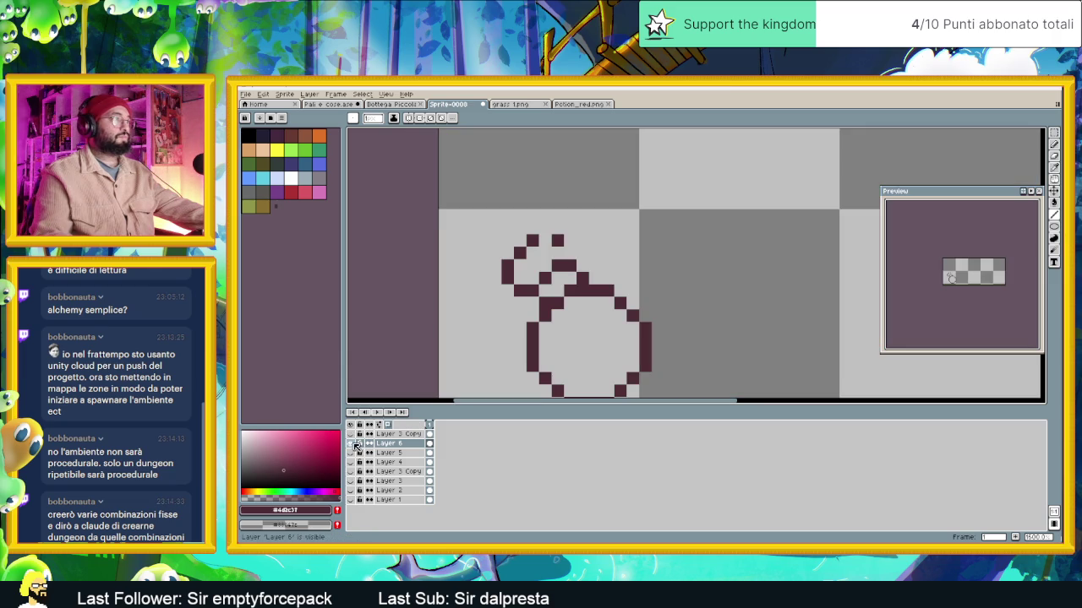
Extend the flask's top outline and close the gap in its right side
{"action": "left_click_drag", "start_coordinate": [546, 229], "coordinate": [563, 229]}
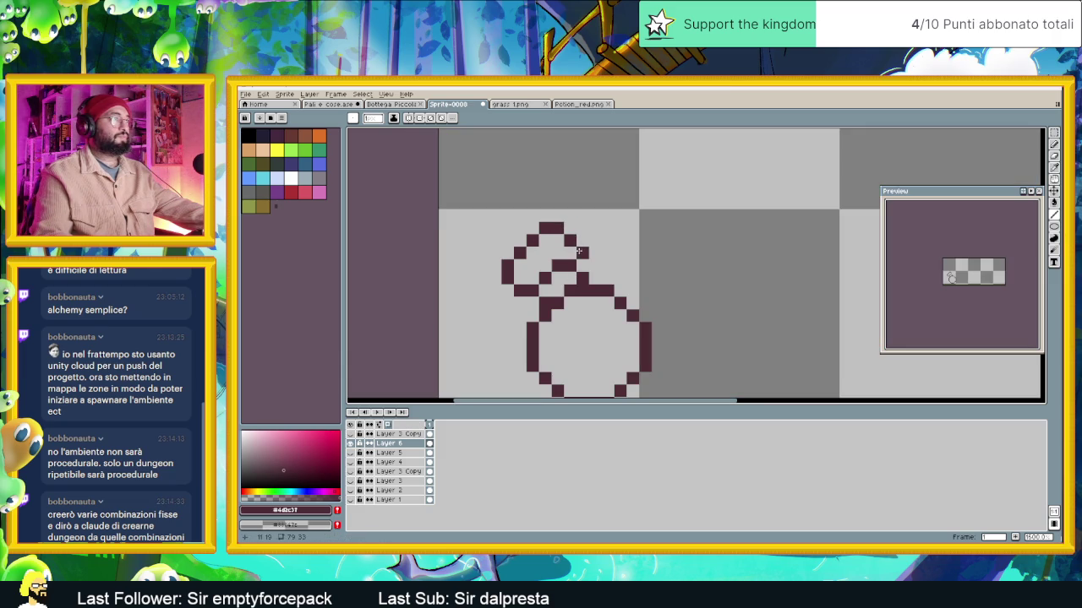
{"action": "scroll", "coordinate": [592, 254], "scroll_direction": "down", "scroll_amount": 2}
{"action": "scroll", "coordinate": [596, 262], "scroll_direction": "up", "scroll_amount": 2}
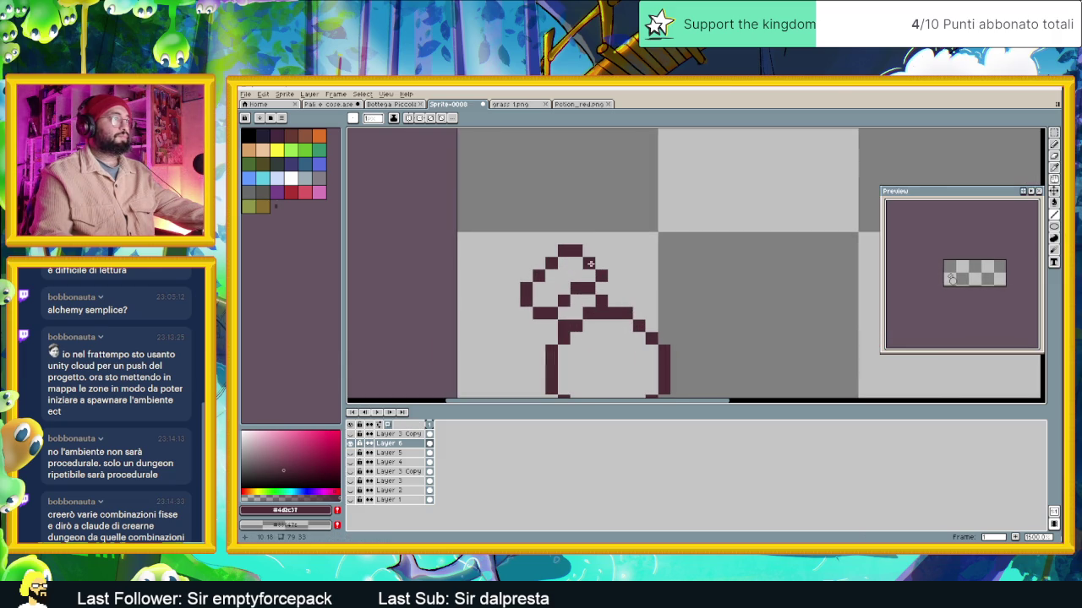
{"action": "scroll", "coordinate": [591, 268], "scroll_direction": "down", "scroll_amount": 1}
{"action": "scroll", "coordinate": [625, 267], "scroll_direction": "down", "scroll_amount": 1}
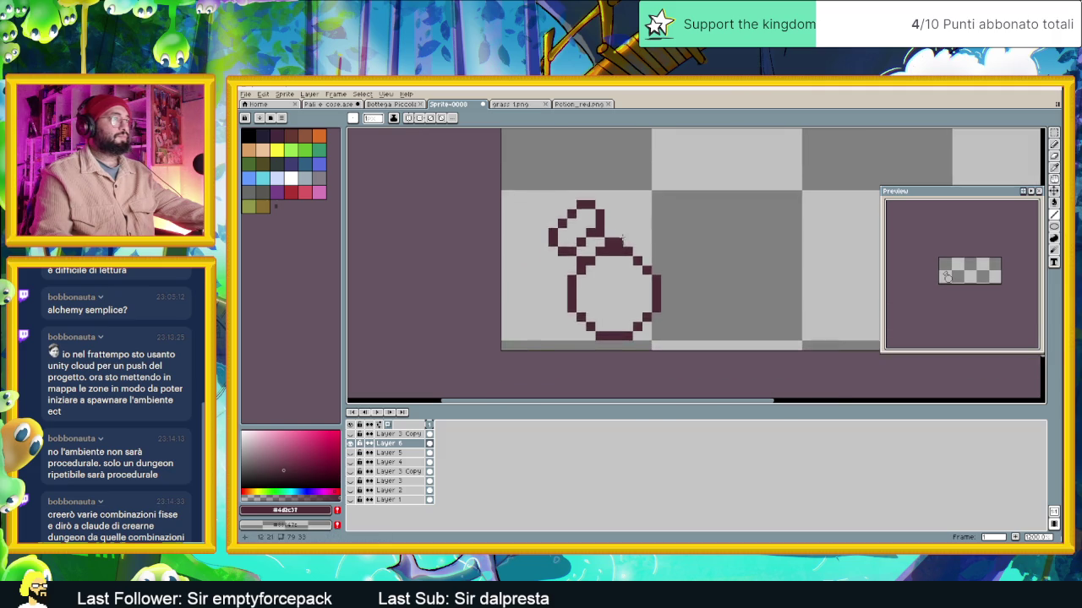
{"action": "scroll", "coordinate": [656, 266], "scroll_direction": "down", "scroll_amount": 1}
{"action": "scroll", "coordinate": [656, 266], "scroll_direction": "up", "scroll_amount": 1}
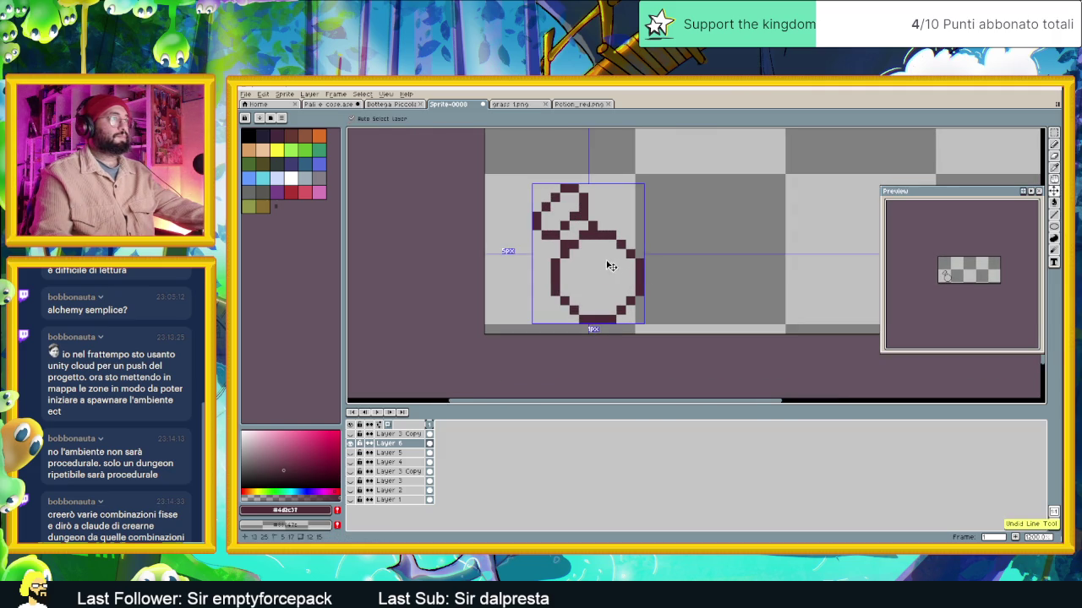
{"action": "left_click_drag", "start_coordinate": [631, 216], "coordinate": [646, 237]}
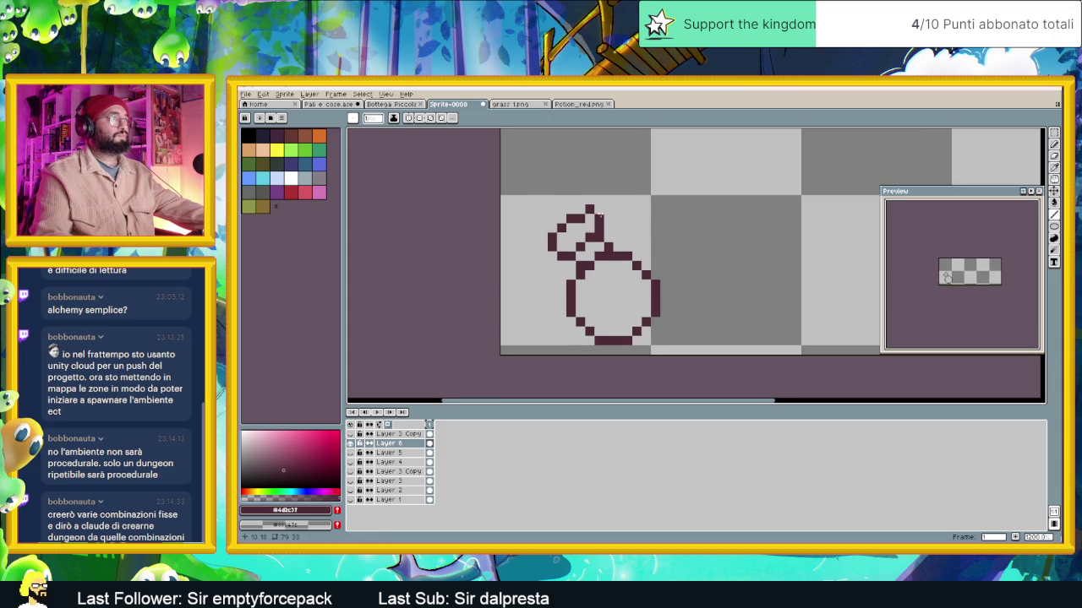
{"action": "left_click_drag", "start_coordinate": [598, 211], "coordinate": [601, 220]}
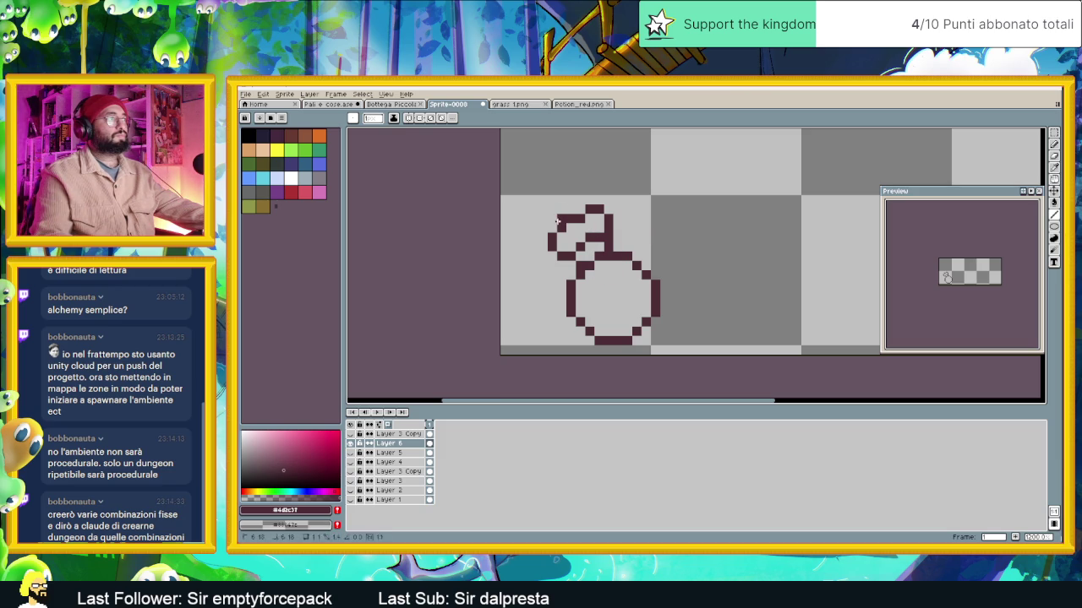
Draw the top edge of the bottle neck, adding extra pixels to extend it
{"action": "left_click_drag", "start_coordinate": [560, 199], "coordinate": [571, 198]}
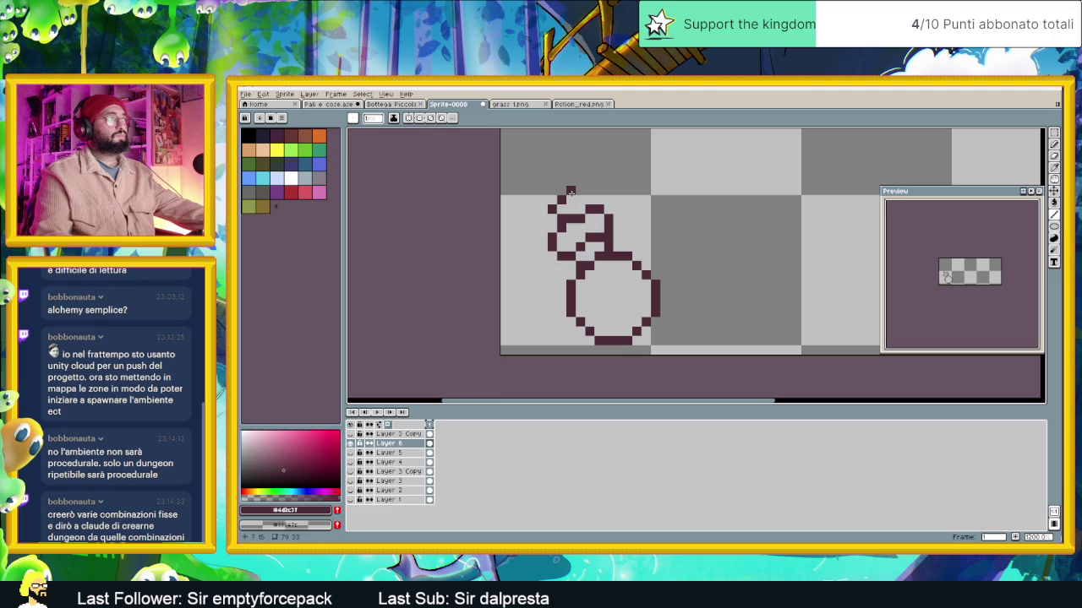
{"action": "left_click", "coordinate": [571, 198]}
{"action": "left_click", "coordinate": [575, 199]}
{"action": "scroll", "coordinate": [581, 199], "scroll_direction": "down", "scroll_amount": 3}
{"action": "scroll", "coordinate": [583, 199], "scroll_direction": "up", "scroll_amount": 1}
{"action": "scroll", "coordinate": [586, 198], "scroll_direction": "up", "scroll_amount": 2}
{"action": "scroll", "coordinate": [586, 198], "scroll_direction": "up", "scroll_amount": 1}
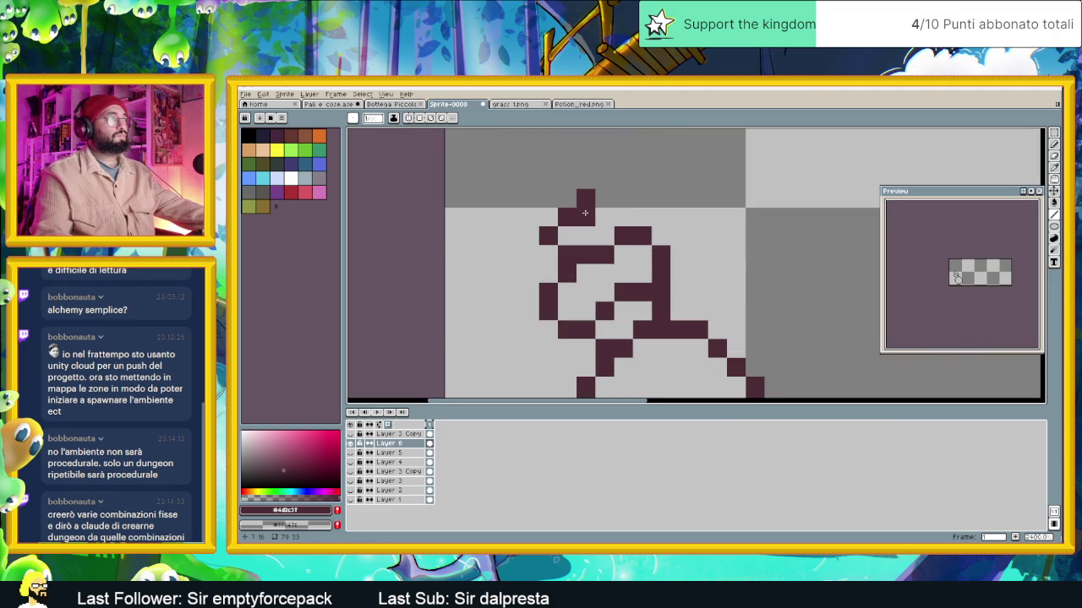
Erase the stray pixel sitting atop the bottle neck
{"action": "right_click", "coordinate": [586, 205]}
{"action": "scroll", "coordinate": [619, 261], "scroll_direction": "down", "scroll_amount": 3}
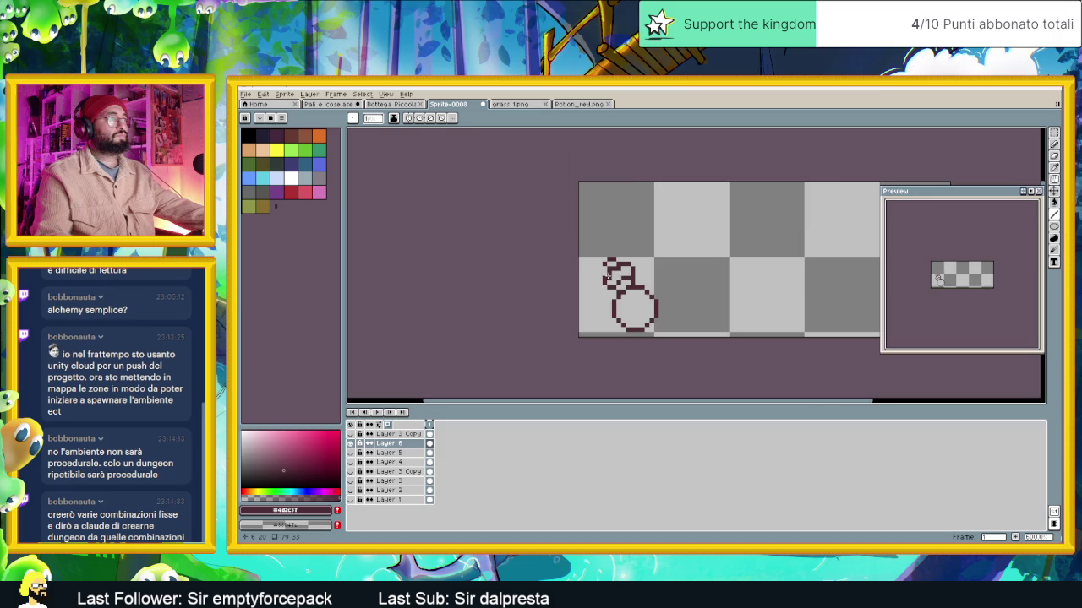
{"action": "scroll", "coordinate": [643, 269], "scroll_direction": "up", "scroll_amount": 3}
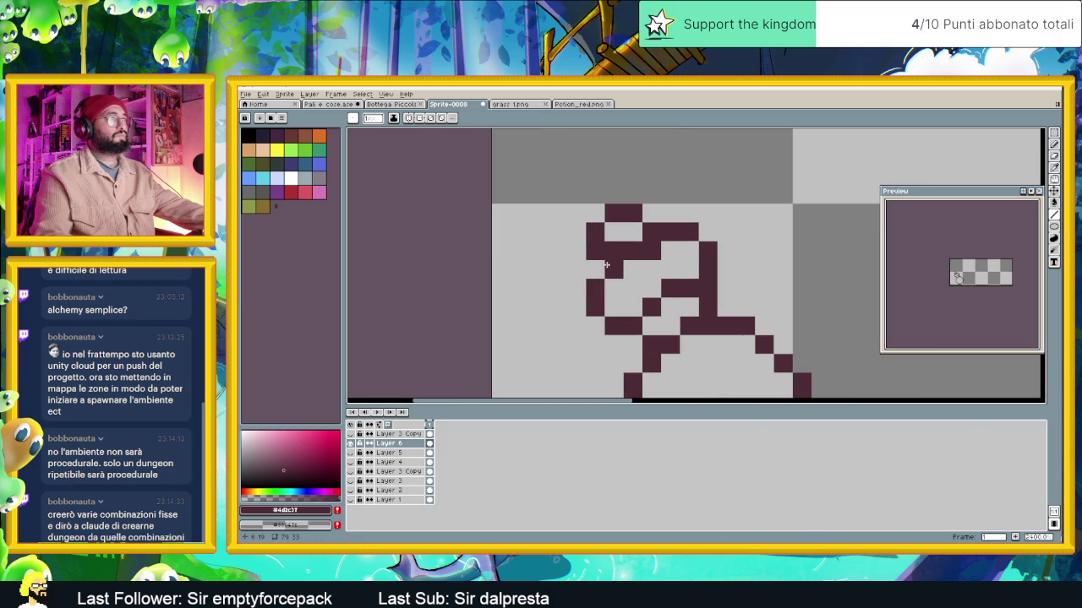
{"action": "scroll", "coordinate": [606, 265], "scroll_direction": "down", "scroll_amount": 2}
{"action": "scroll", "coordinate": [663, 288], "scroll_direction": "up", "scroll_amount": 1}
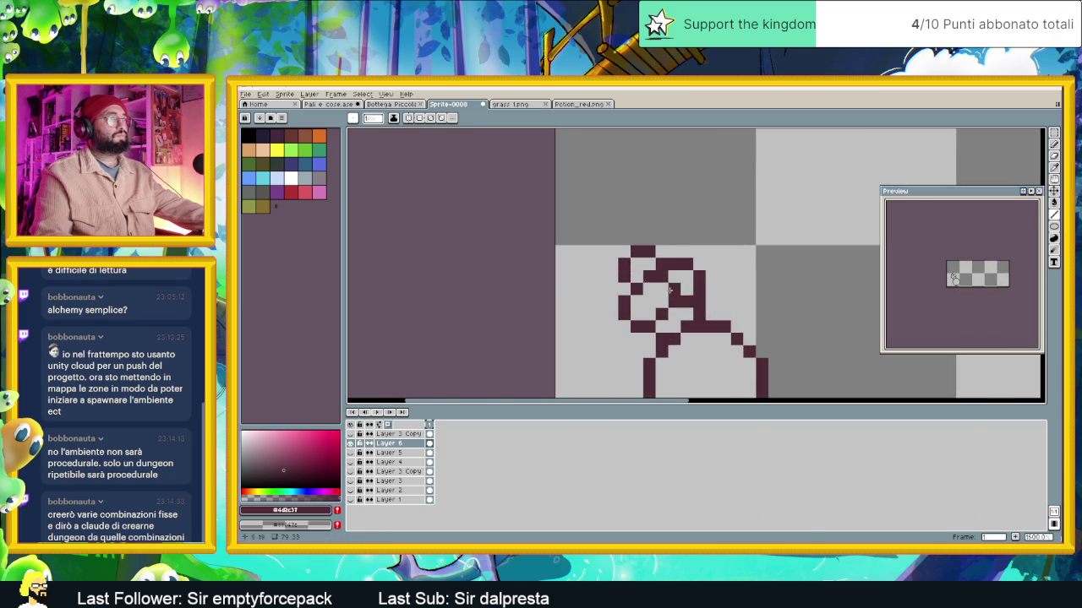
{"action": "scroll", "coordinate": [663, 288], "scroll_direction": "down", "scroll_amount": 3}
{"action": "scroll", "coordinate": [646, 270], "scroll_direction": "down", "scroll_amount": 1}
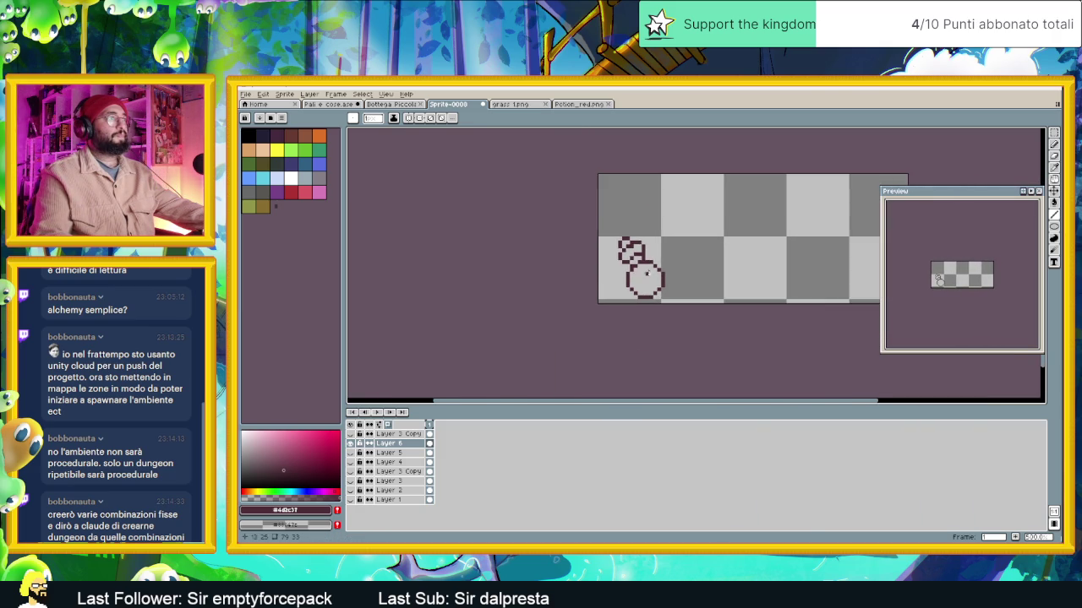
{"action": "scroll", "coordinate": [647, 272], "scroll_direction": "up", "scroll_amount": 2}
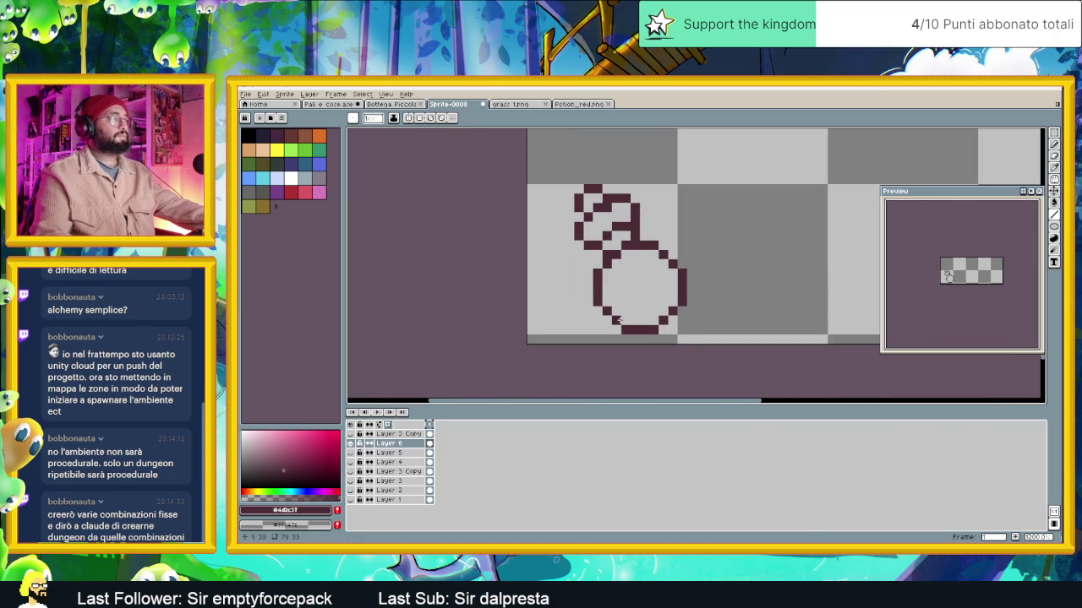
{"action": "left_click", "coordinate": [290, 191]}
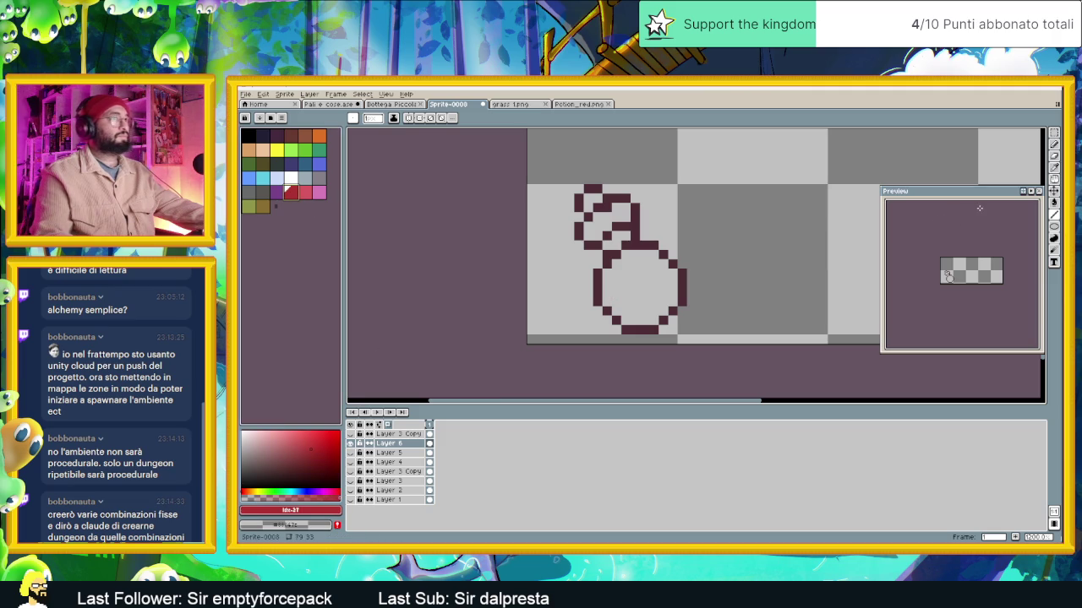
Bucket-fill the flask body red, the neck cyan and the cork brown
{"action": "key", "text": "g"}
{"action": "left_click", "coordinate": [629, 290]}
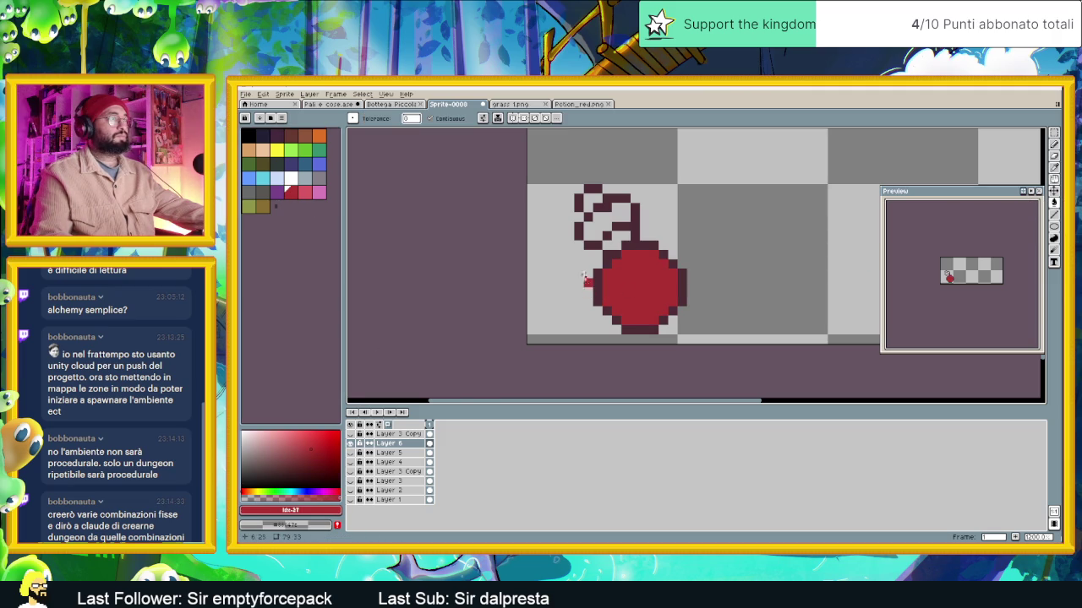
{"action": "left_click", "coordinate": [258, 181]}
{"action": "left_click", "coordinate": [610, 225]}
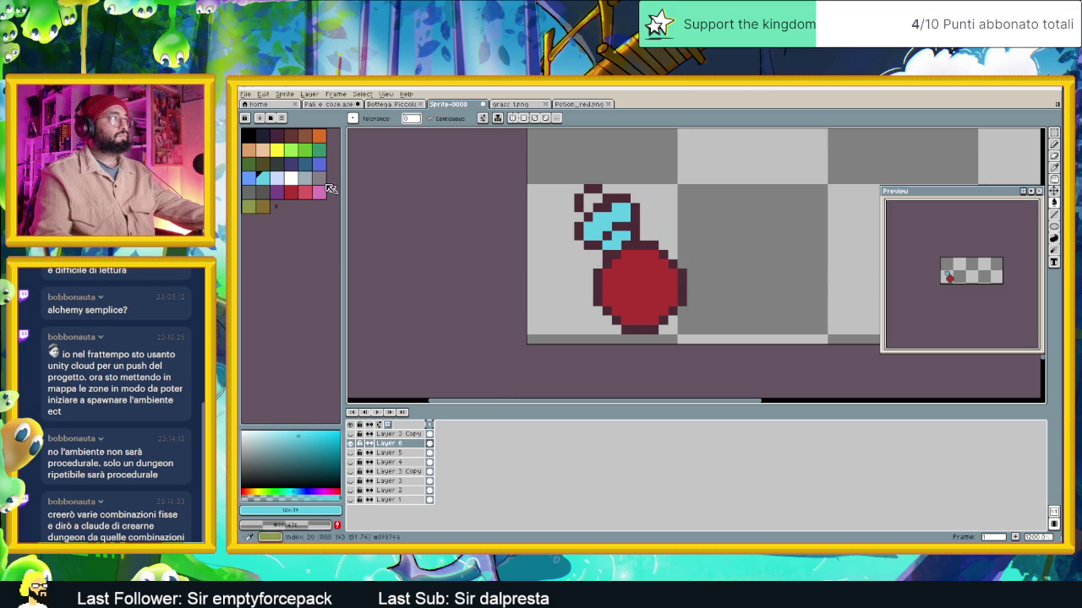
{"action": "left_click", "coordinate": [304, 135]}
{"action": "left_click", "coordinate": [594, 201]}
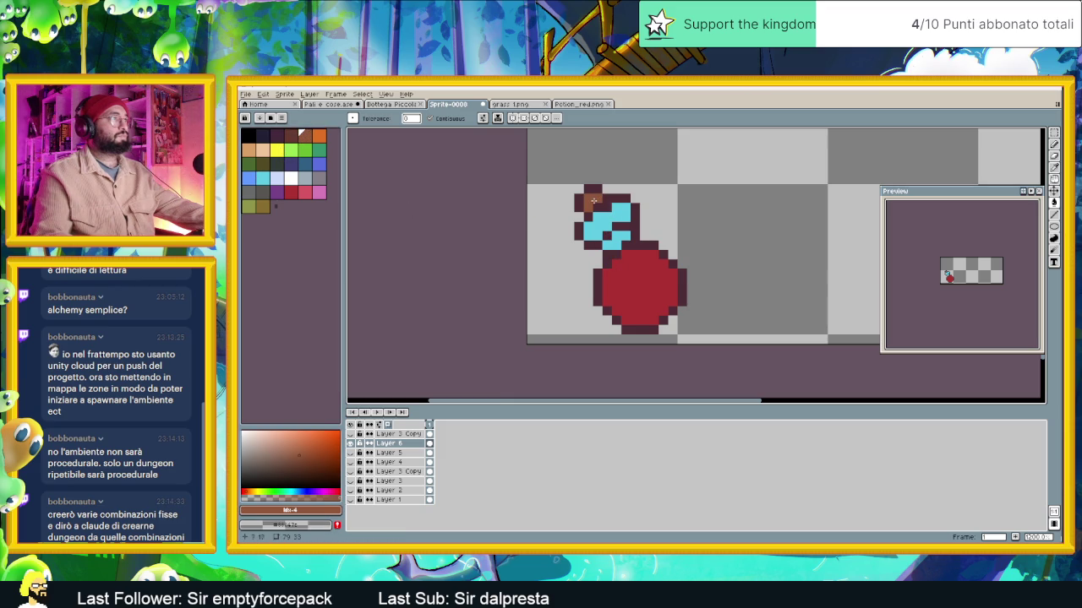
Repaint the cork dark maroon and cover the cyan neck in red
{"action": "scroll", "coordinate": [710, 302], "scroll_direction": "down", "scroll_amount": 2}
{"action": "scroll", "coordinate": [668, 309], "scroll_direction": "down", "scroll_amount": 2}
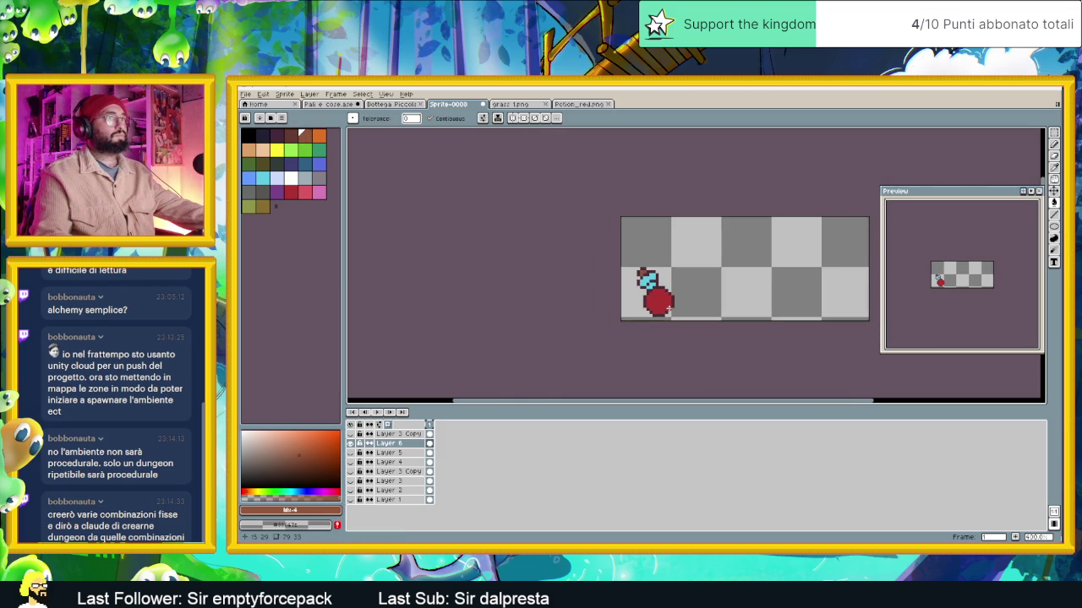
{"action": "scroll", "coordinate": [669, 310], "scroll_direction": "up", "scroll_amount": 1}
{"action": "scroll", "coordinate": [654, 296], "scroll_direction": "up", "scroll_amount": 1}
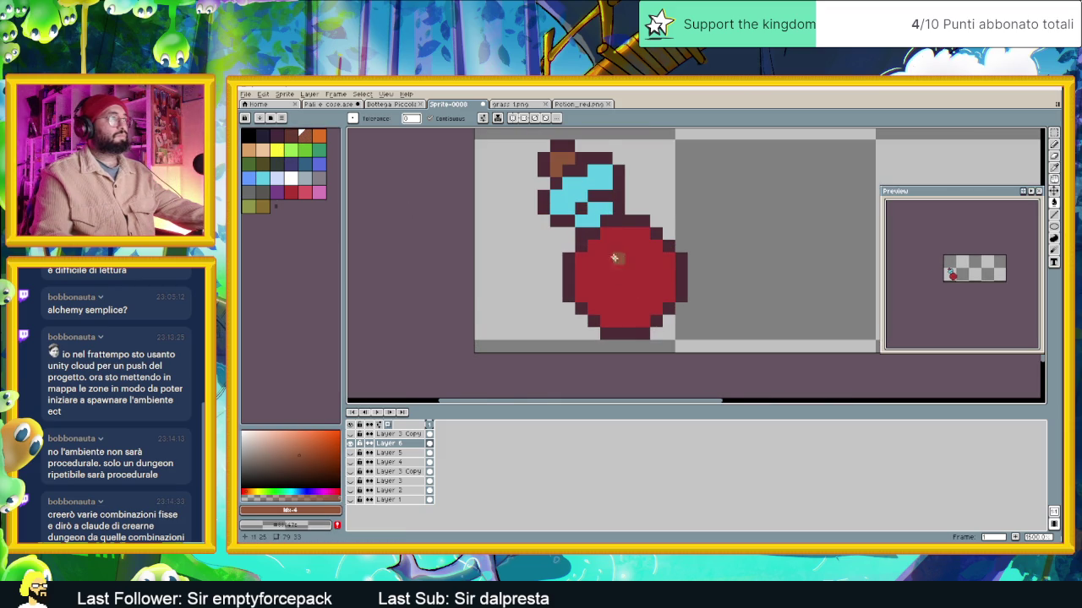
{"action": "scroll", "coordinate": [593, 194], "scroll_direction": "up", "scroll_amount": 1}
{"action": "left_click", "coordinate": [290, 136]}
{"action": "left_click_drag", "start_coordinate": [570, 187], "coordinate": [557, 191]}
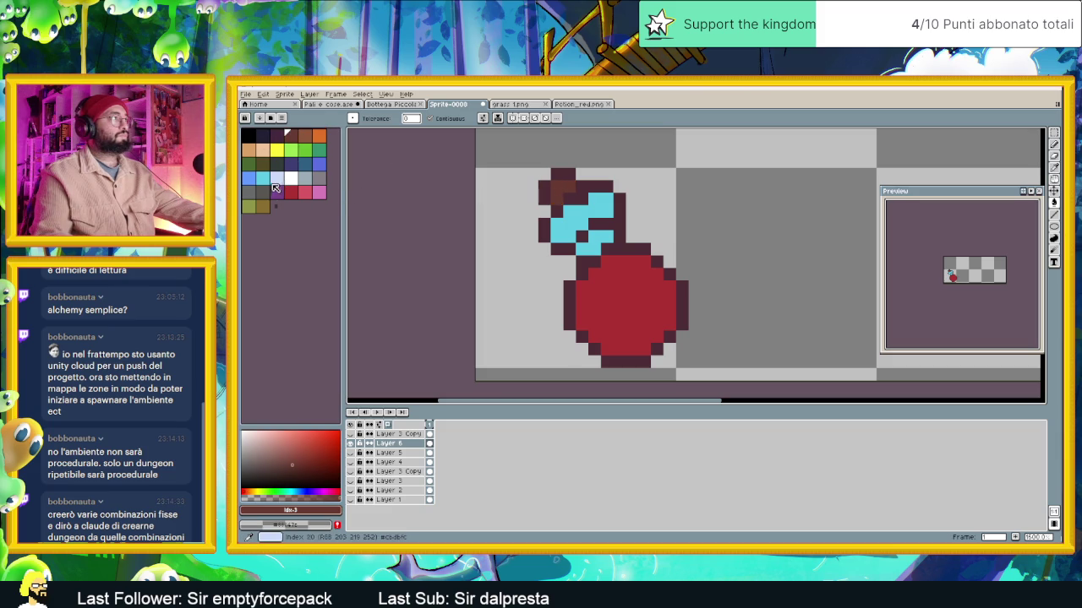
{"action": "left_click", "coordinate": [605, 291], "text": "alt"}
{"action": "left_click_drag", "start_coordinate": [601, 249], "coordinate": [559, 201]}
Add a pink highlight on the bottle neck, redrawing it with the shape tool
{"action": "scroll", "coordinate": [639, 281], "scroll_direction": "down", "scroll_amount": 3}
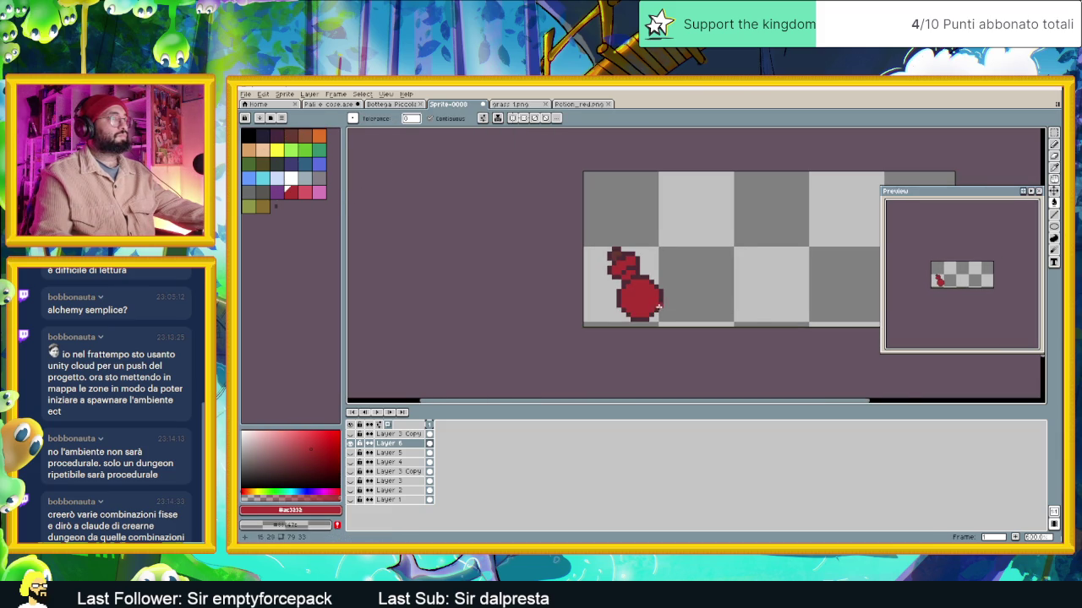
{"action": "scroll", "coordinate": [657, 306], "scroll_direction": "up", "scroll_amount": 2}
{"action": "scroll", "coordinate": [657, 306], "scroll_direction": "up", "scroll_amount": 1}
{"action": "left_click", "coordinate": [309, 193]}
{"action": "left_click_drag", "start_coordinate": [565, 182], "coordinate": [540, 186]}
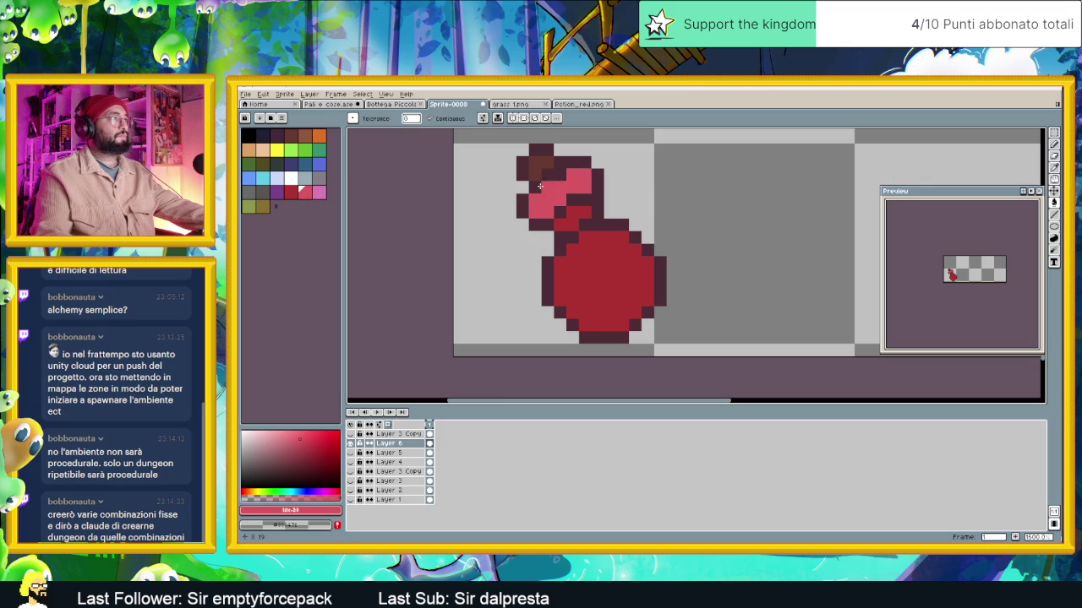
{"action": "key", "text": "ctrl+z"}
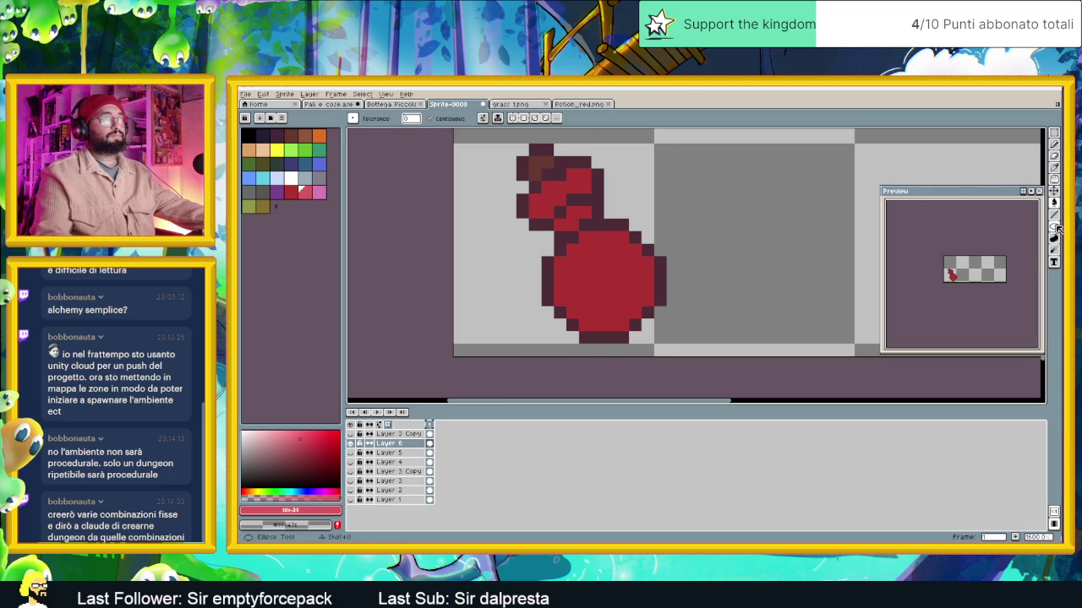
{"action": "left_click", "coordinate": [1051, 215]}
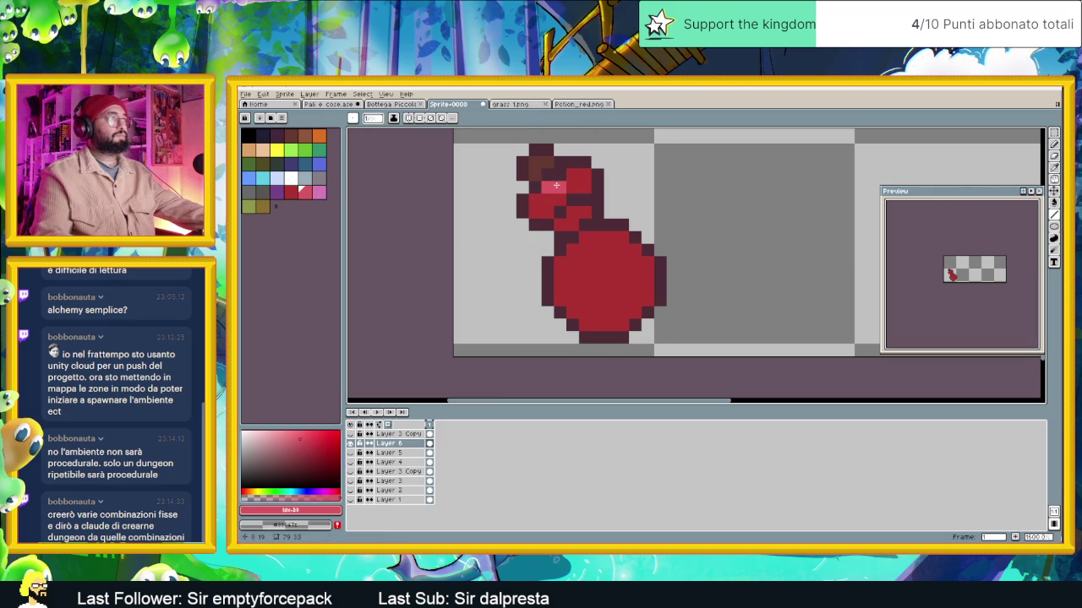
{"action": "left_click_drag", "start_coordinate": [534, 200], "coordinate": [533, 210]}
Add a pink highlight on the flask body and shade its right edge dark red
{"action": "left_click_drag", "start_coordinate": [585, 261], "coordinate": [592, 287]}
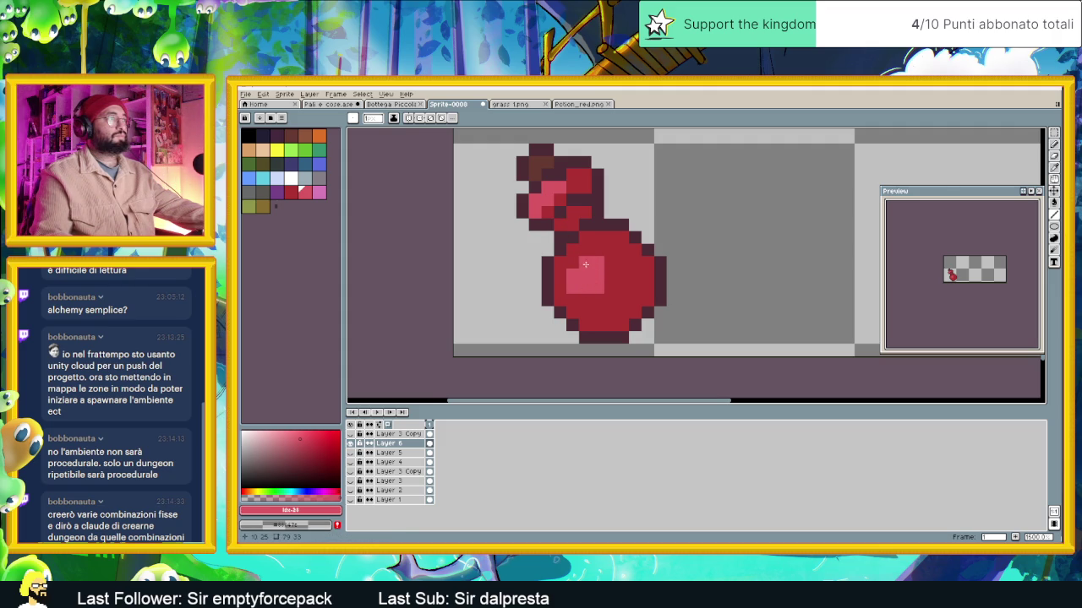
{"action": "scroll", "coordinate": [597, 313], "scroll_direction": "down", "scroll_amount": 3}
{"action": "scroll", "coordinate": [629, 311], "scroll_direction": "up", "scroll_amount": 2}
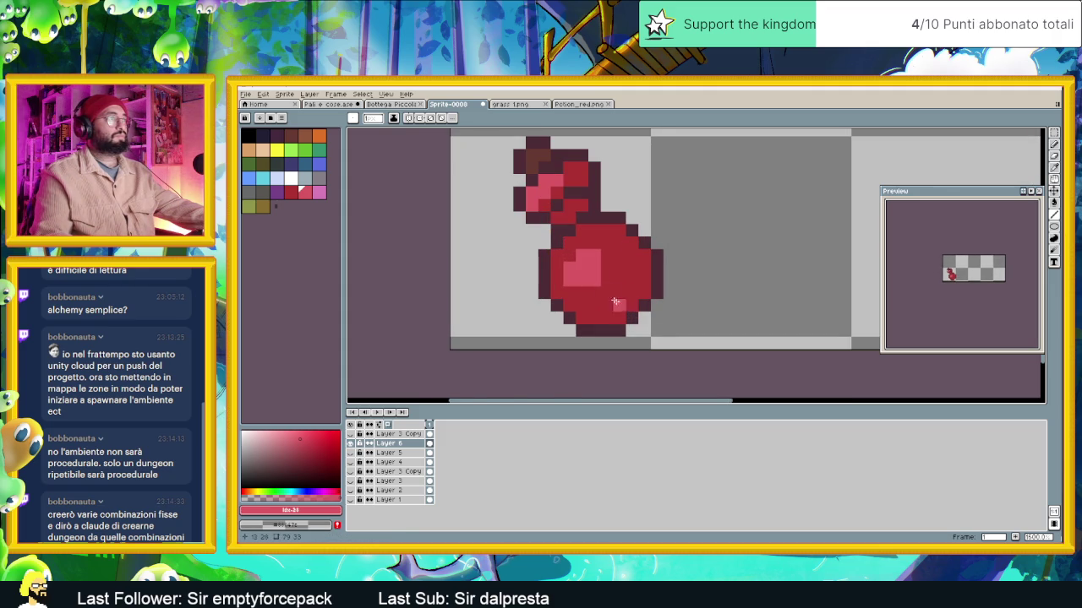
{"action": "left_click", "coordinate": [633, 273], "text": "alt"}
{"action": "left_click", "coordinate": [306, 462]}
{"action": "left_click", "coordinate": [632, 254]}
{"action": "mouse_move", "coordinate": [644, 255]}
{"action": "left_mouse_down"}
{"action": "mouse_move", "coordinate": [645, 292]}
{"action": "mouse_move", "coordinate": [621, 313]}
{"action": "mouse_move", "coordinate": [582, 319]}
{"action": "left_mouse_up"}
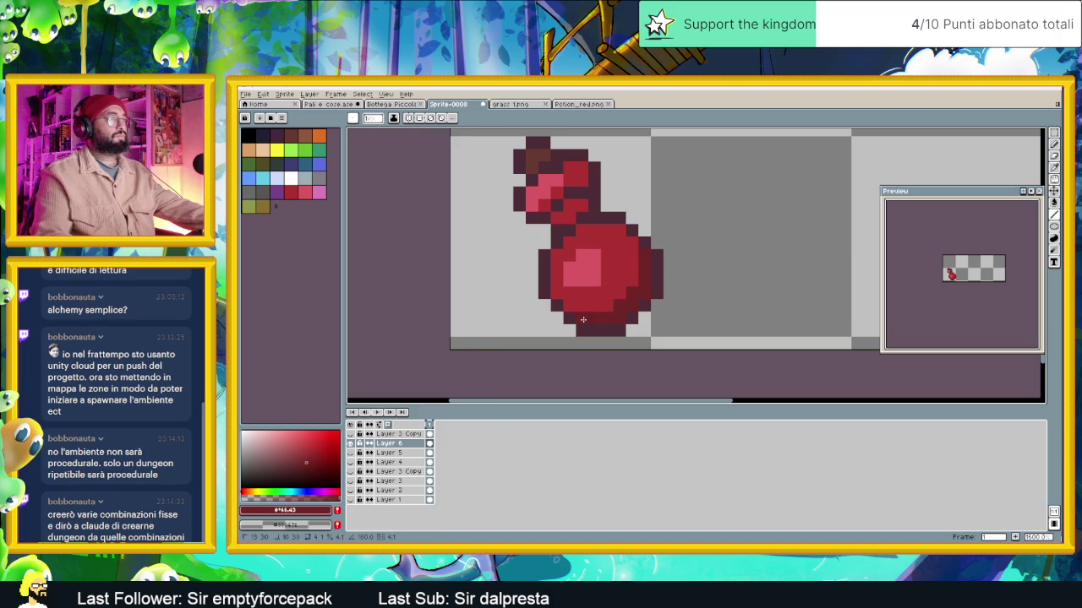
Darken a strip on the bottle's right side and pixels at its upper right
{"action": "scroll", "coordinate": [667, 283], "scroll_direction": "down", "scroll_amount": 1}
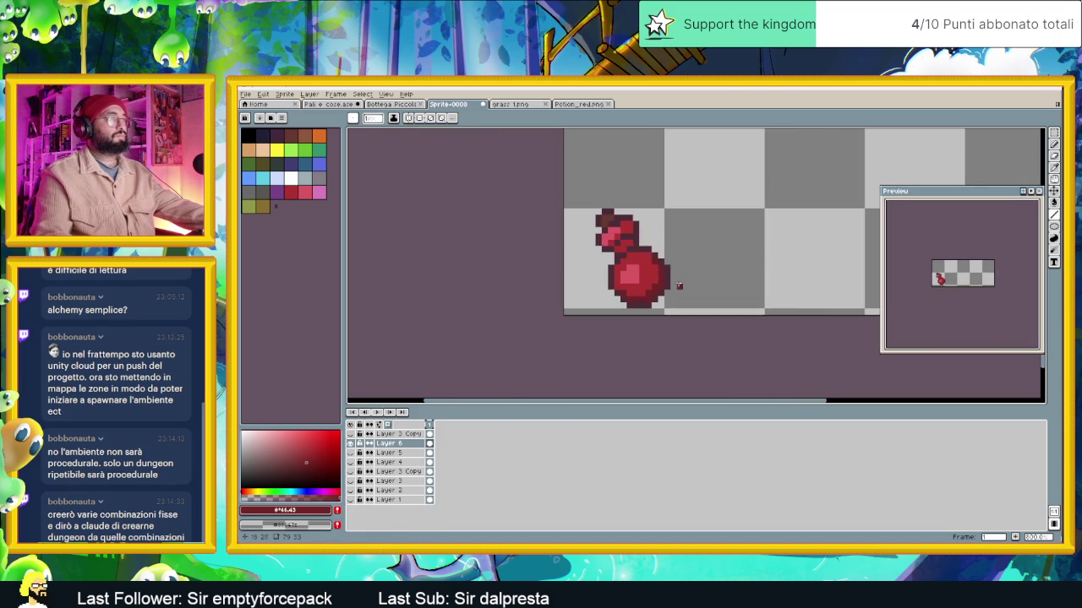
{"action": "scroll", "coordinate": [643, 292], "scroll_direction": "up", "scroll_amount": 1}
{"action": "scroll", "coordinate": [642, 292], "scroll_direction": "up", "scroll_amount": 1}
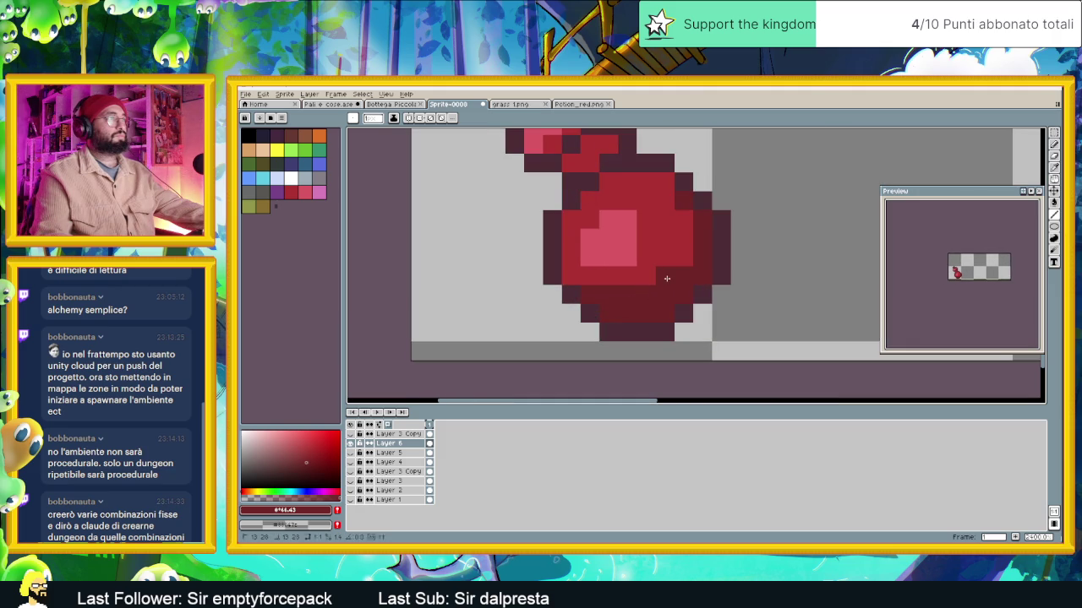
{"action": "left_click_drag", "start_coordinate": [678, 256], "coordinate": [682, 225]}
{"action": "left_click", "coordinate": [665, 181]}
{"action": "left_click", "coordinate": [665, 201]}
Darken two pixels on the bottle's shoulder with the dark red
{"action": "scroll", "coordinate": [711, 291], "scroll_direction": "down", "scroll_amount": 2}
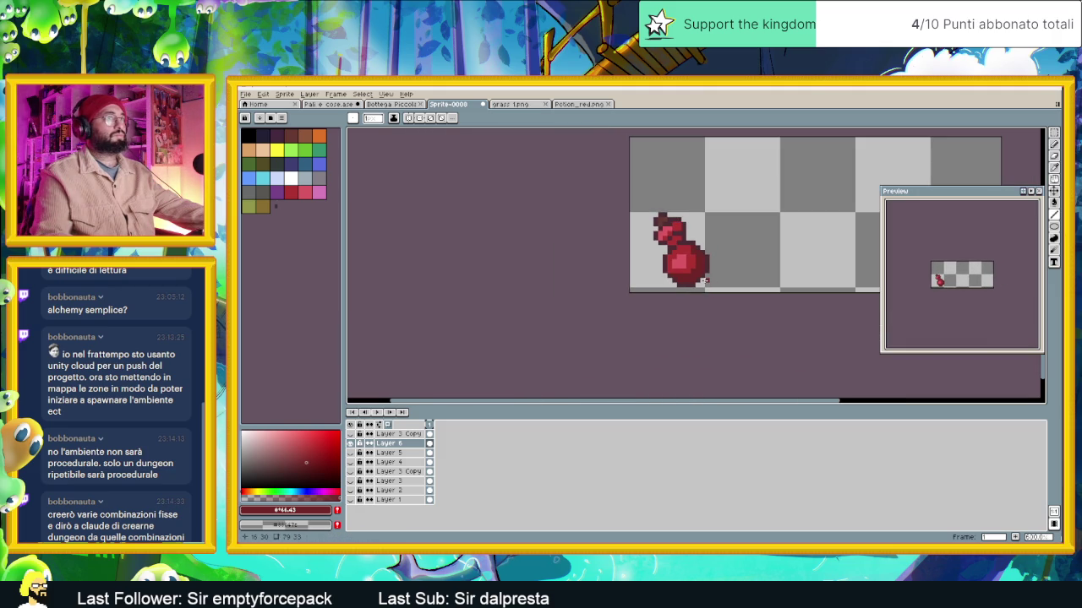
{"action": "scroll", "coordinate": [706, 279], "scroll_direction": "up", "scroll_amount": 1}
{"action": "scroll", "coordinate": [684, 262], "scroll_direction": "up", "scroll_amount": 1}
{"action": "scroll", "coordinate": [668, 249], "scroll_direction": "up", "scroll_amount": 1}
{"action": "left_click", "coordinate": [651, 235]}
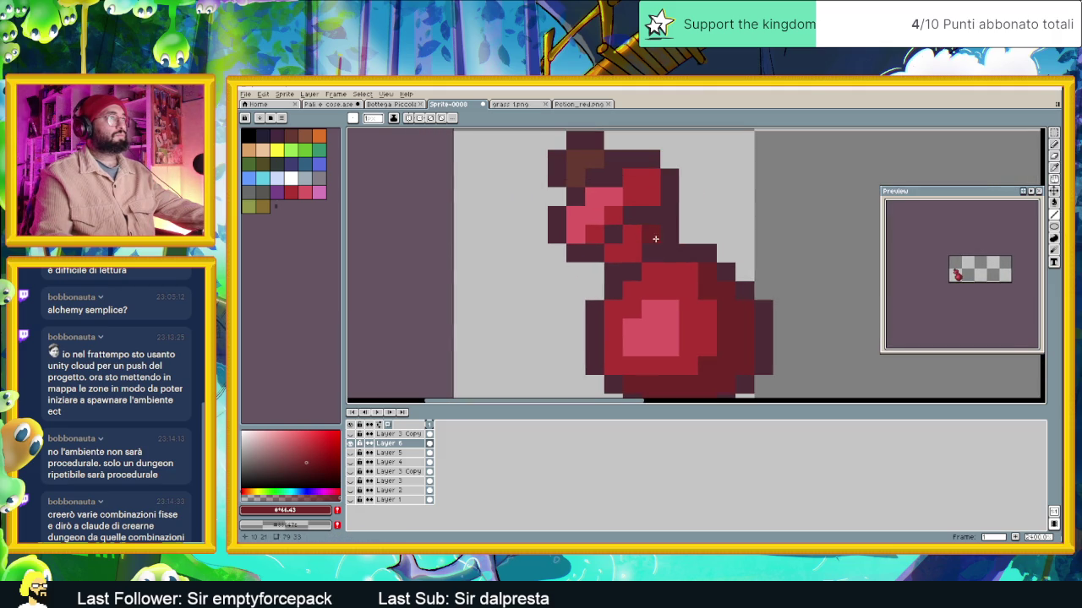
{"action": "left_click", "coordinate": [629, 254]}
{"action": "scroll", "coordinate": [619, 251], "scroll_direction": "down", "scroll_amount": 2}
{"action": "scroll", "coordinate": [667, 271], "scroll_direction": "down", "scroll_amount": 2}
{"action": "scroll", "coordinate": [682, 283], "scroll_direction": "up", "scroll_amount": 1}
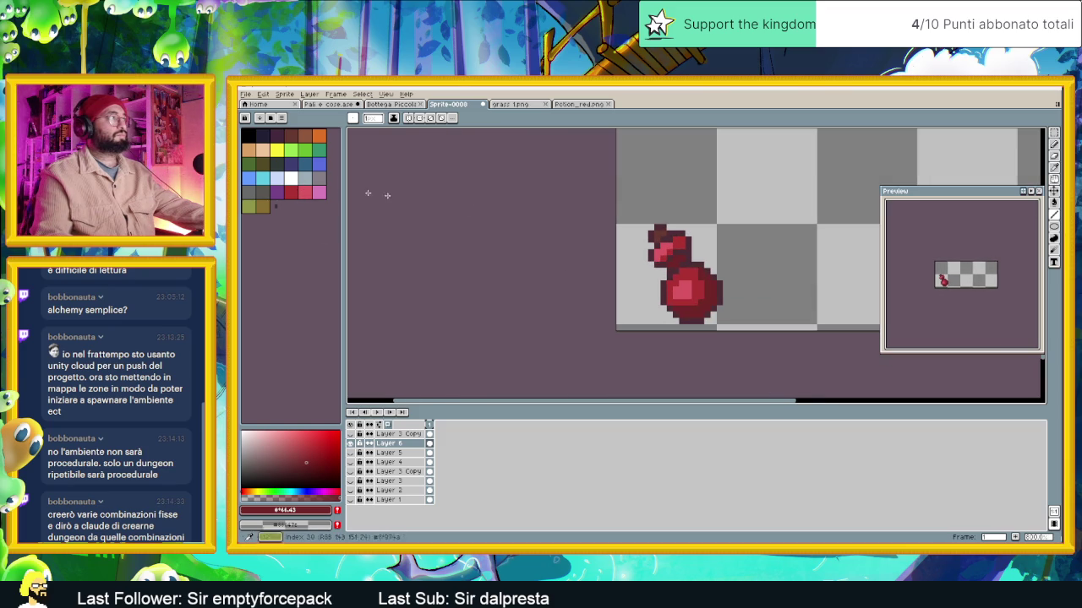
{"action": "left_click", "coordinate": [292, 178]}
Paint a white highlight stroke and pixel across the potion's top
{"action": "scroll", "coordinate": [693, 271], "scroll_direction": "up", "scroll_amount": 4}
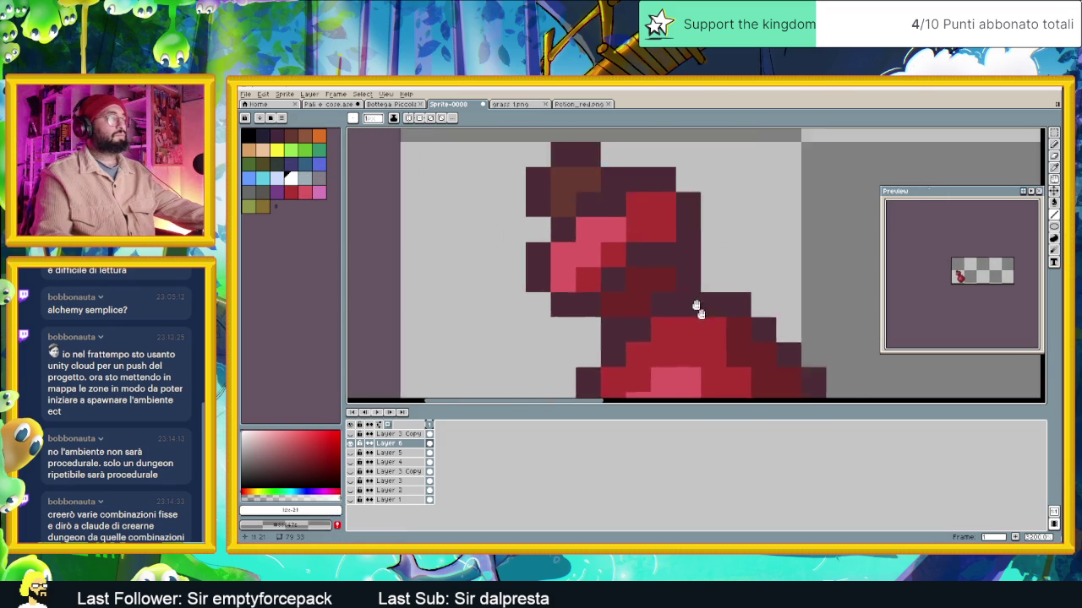
{"action": "mouse_move", "coordinate": [685, 263]}
{"action": "left_mouse_down"}
{"action": "mouse_move", "coordinate": [618, 284]}
{"action": "mouse_move", "coordinate": [593, 309]}
{"action": "mouse_move", "coordinate": [598, 332]}
{"action": "left_mouse_up"}
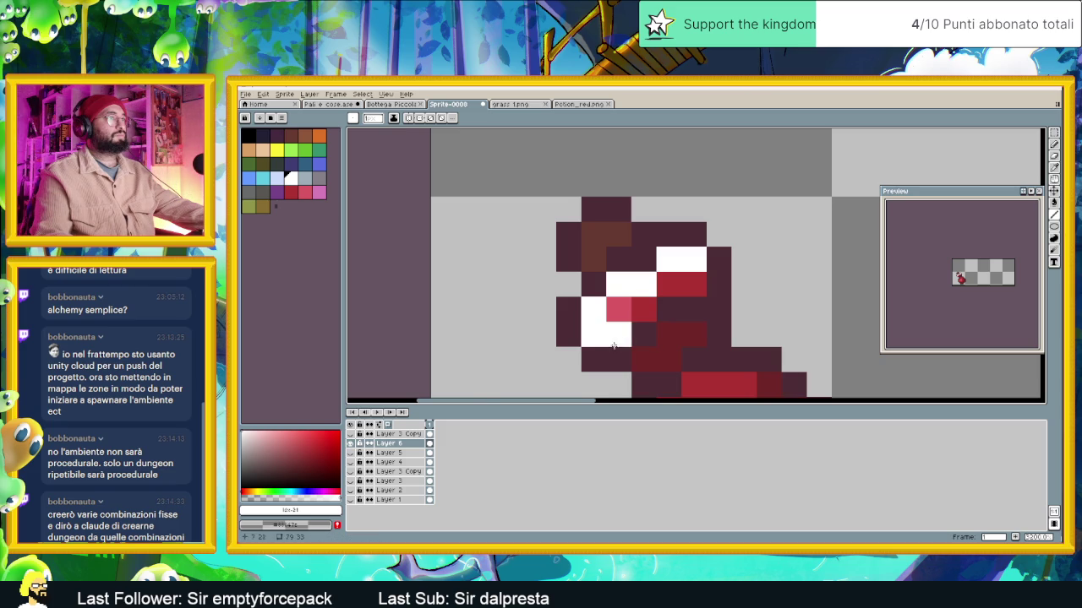
{"action": "scroll", "coordinate": [671, 360], "scroll_direction": "down", "scroll_amount": 1}
{"action": "left_click_drag", "start_coordinate": [698, 300], "coordinate": [656, 264]}
{"action": "scroll", "coordinate": [656, 265], "scroll_direction": "down", "scroll_amount": 1}
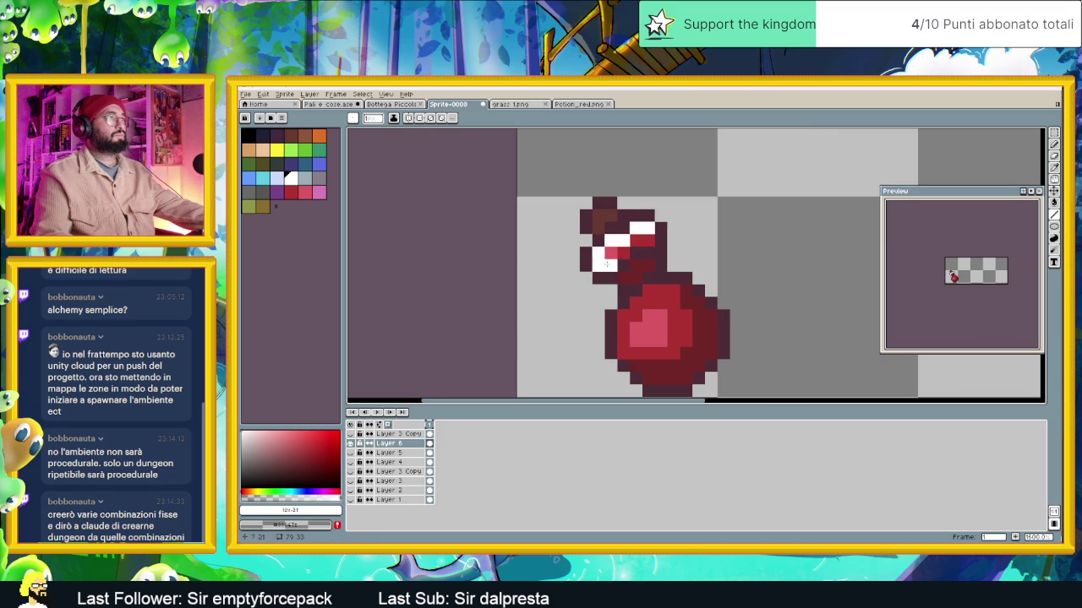
{"action": "left_click", "coordinate": [624, 279]}
Trace white outline pixels down the left side, lower-right edge, top and neck
{"action": "mouse_move", "coordinate": [624, 315]}
{"action": "left_mouse_down"}
{"action": "mouse_move", "coordinate": [628, 351]}
{"action": "mouse_move", "coordinate": [648, 378]}
{"action": "left_mouse_up"}
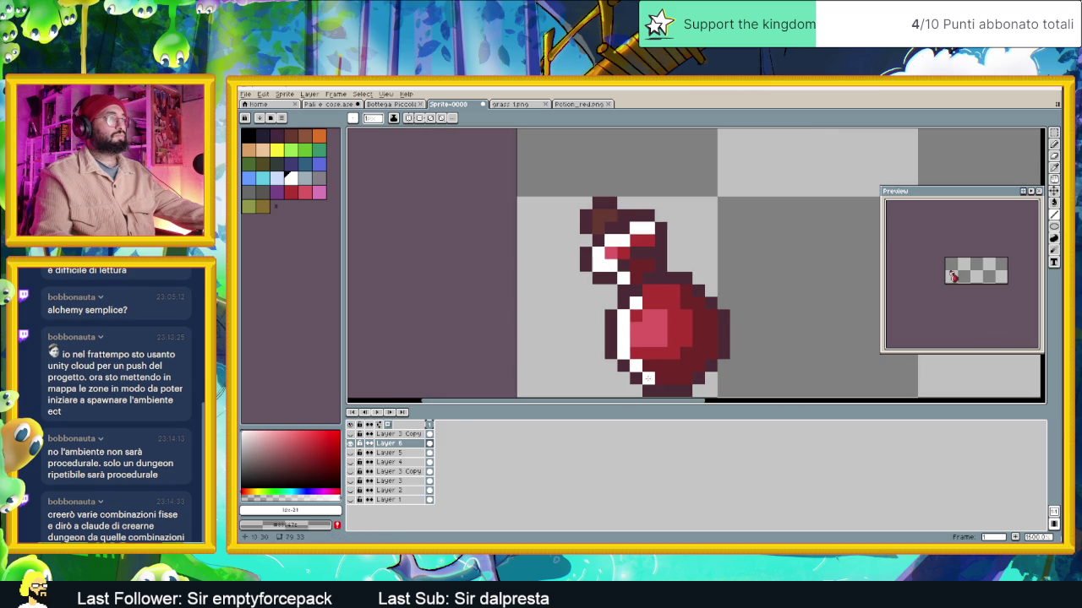
{"action": "left_click", "coordinate": [698, 372]}
{"action": "left_click", "coordinate": [711, 341]}
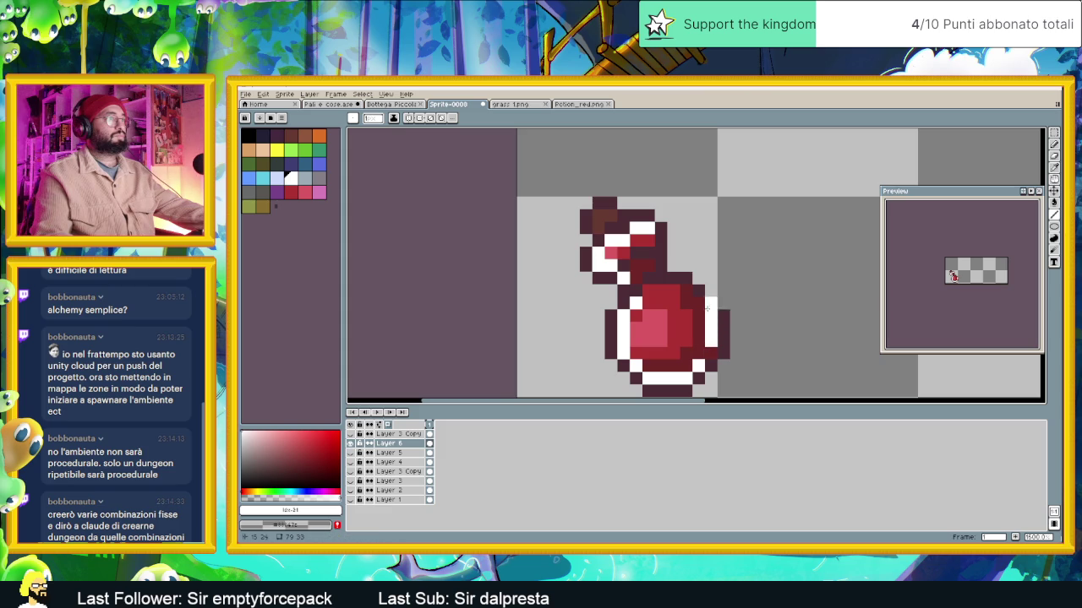
{"action": "left_click", "coordinate": [685, 290]}
{"action": "left_click", "coordinate": [661, 290]}
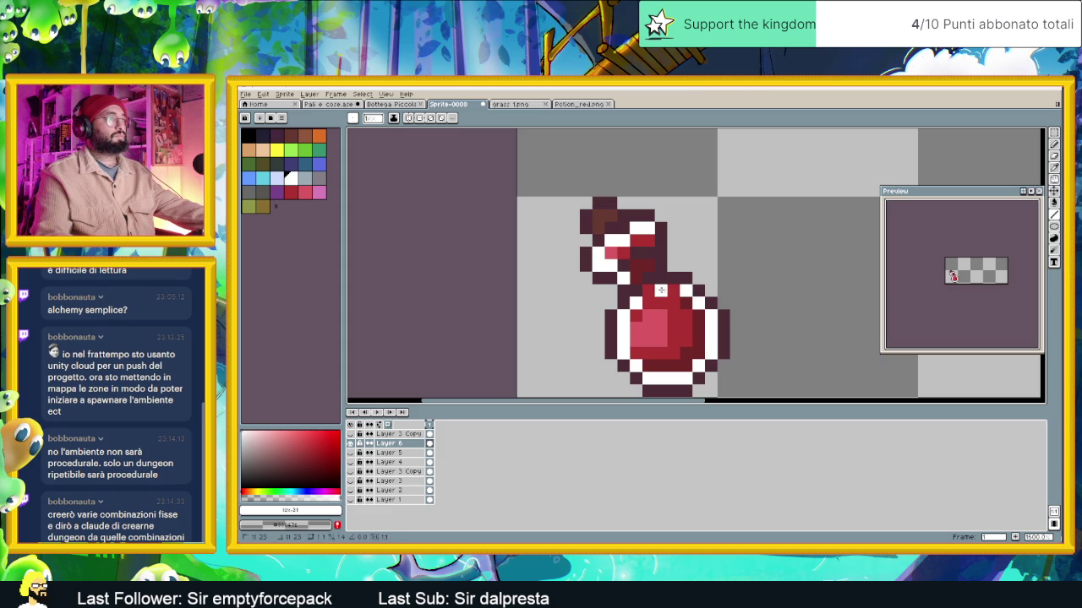
{"action": "left_click", "coordinate": [648, 265]}
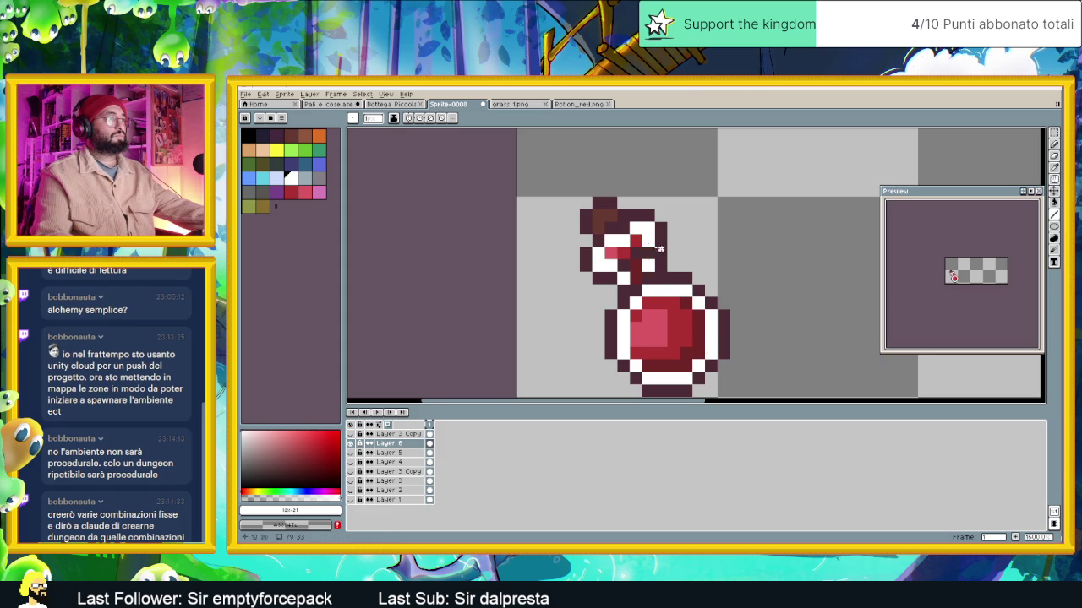
{"action": "scroll", "coordinate": [747, 288], "scroll_direction": "down", "scroll_amount": 3}
{"action": "scroll", "coordinate": [770, 305], "scroll_direction": "down", "scroll_amount": 1}
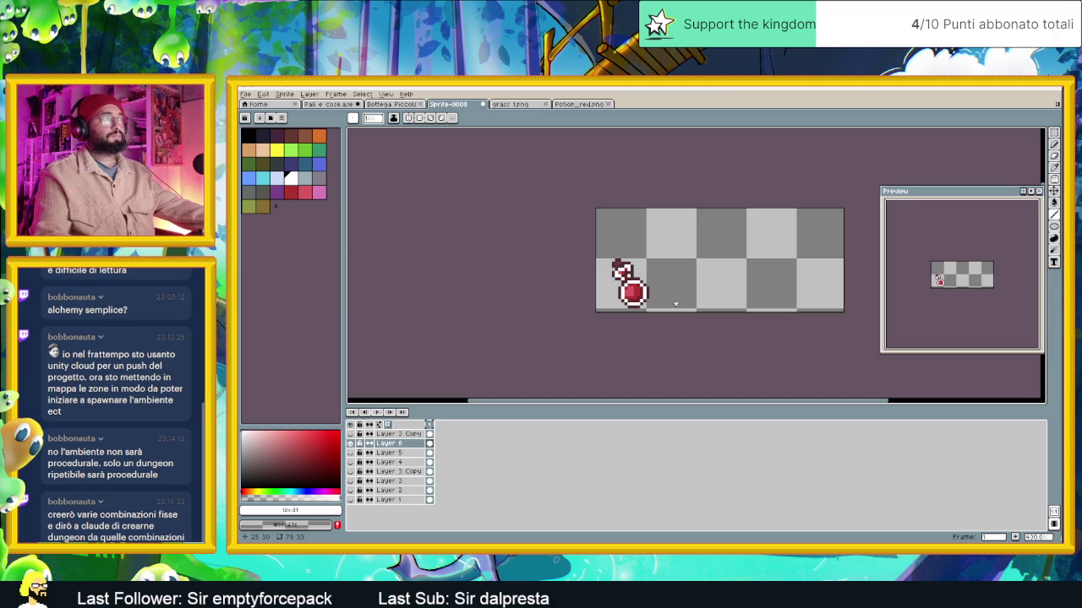
Show the HERBAL CURE sign again and move Layer 6 to the top of the stack
{"action": "left_click", "coordinate": [351, 444]}
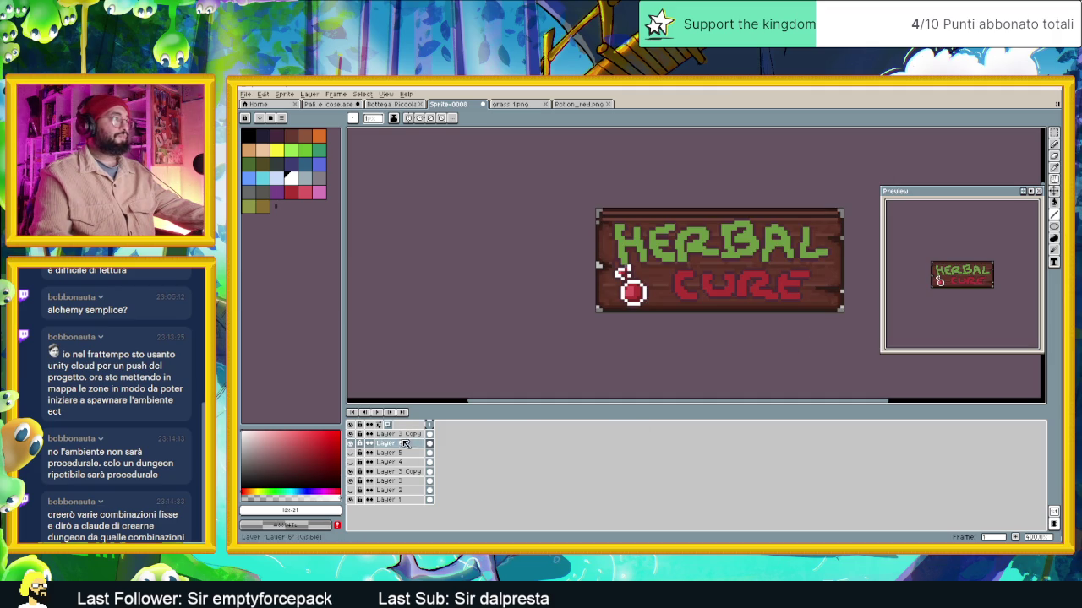
{"action": "left_click_drag", "start_coordinate": [412, 445], "coordinate": [412, 432]}
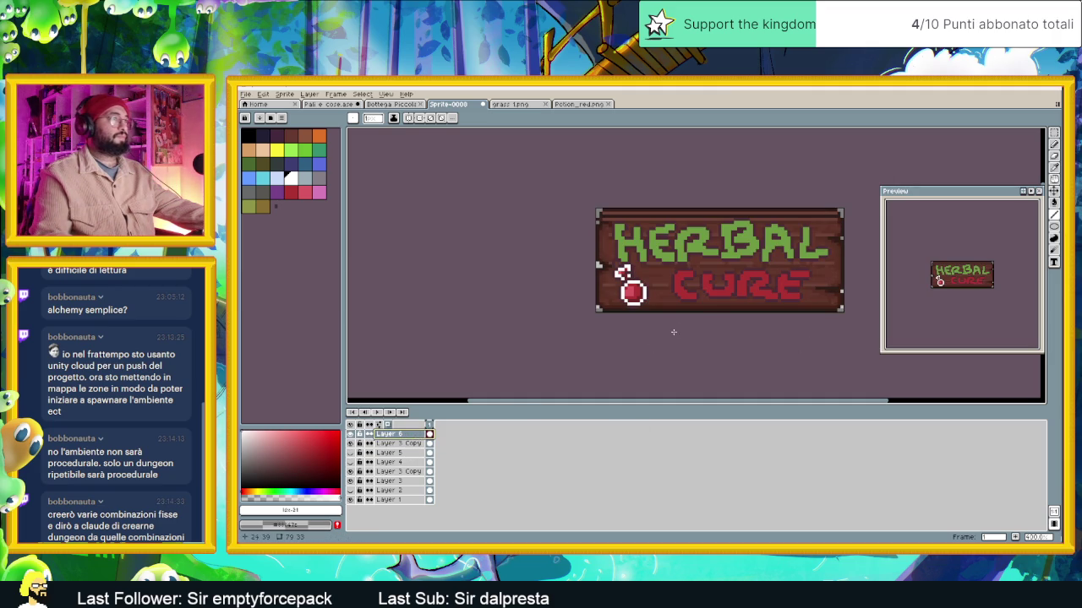
{"action": "left_click_drag", "start_coordinate": [712, 318], "coordinate": [643, 333]}
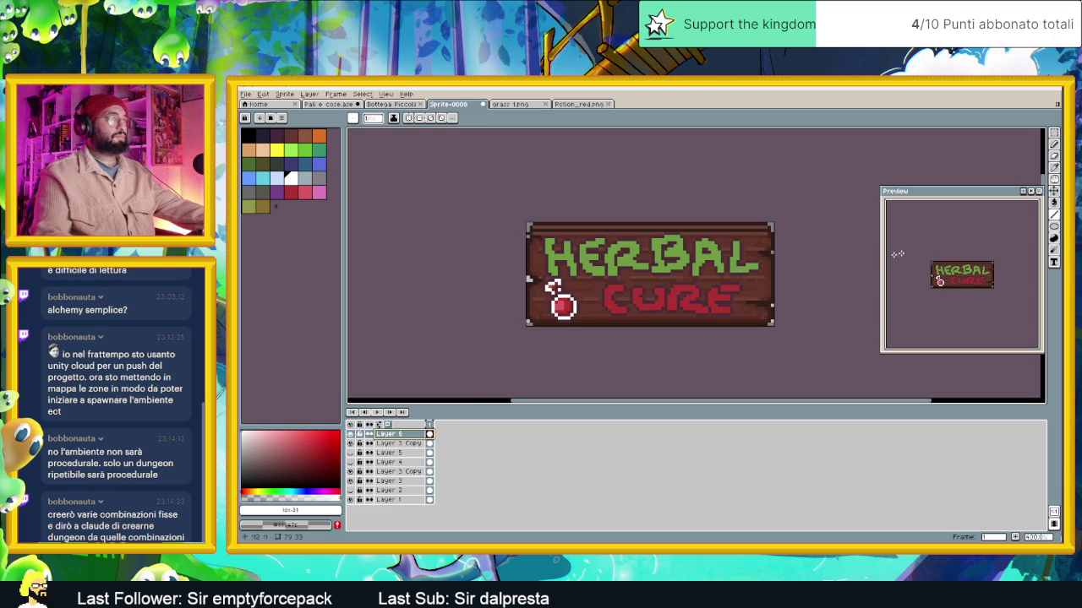
Shift the potion right so it sits beside CURE
{"action": "left_click", "coordinate": [1054, 191]}
{"action": "left_click_drag", "start_coordinate": [599, 308], "coordinate": [618, 309]}
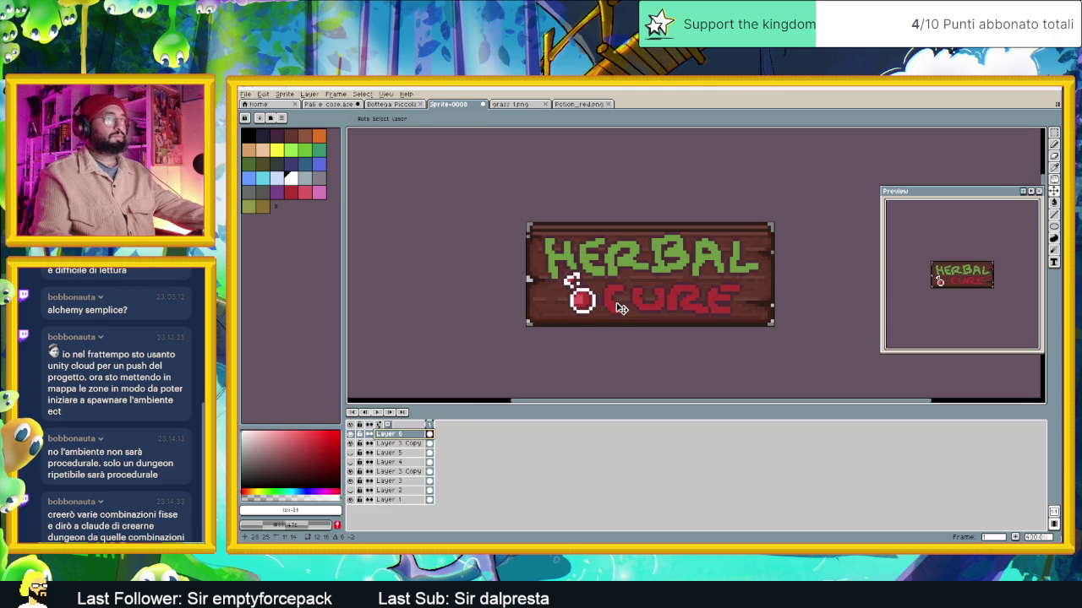
{"action": "scroll", "coordinate": [618, 309], "scroll_direction": "up", "scroll_amount": 1}
{"action": "scroll", "coordinate": [624, 300], "scroll_direction": "up", "scroll_amount": 1}
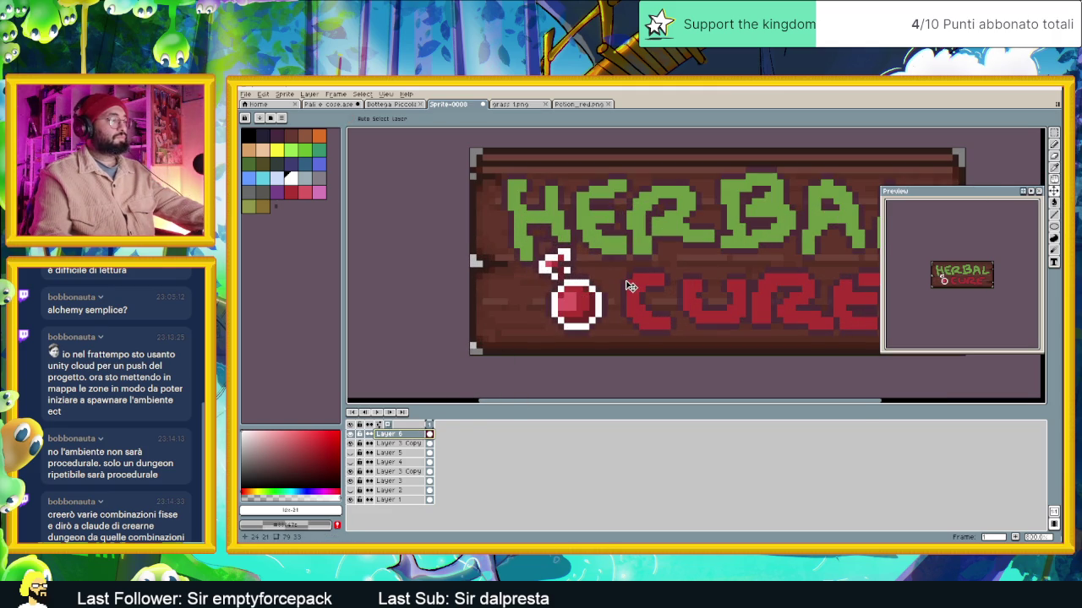
{"action": "key", "text": "shift+r"}
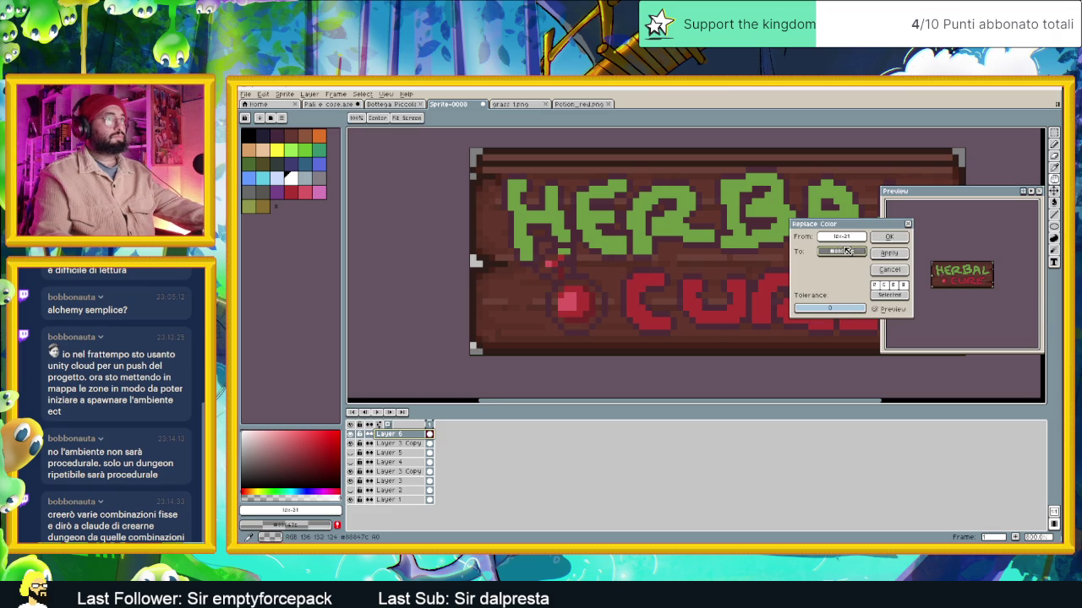
In Replace Color, try red and green replacement hues for the outline, moving the dialog aside
{"action": "left_click", "coordinate": [840, 252]}
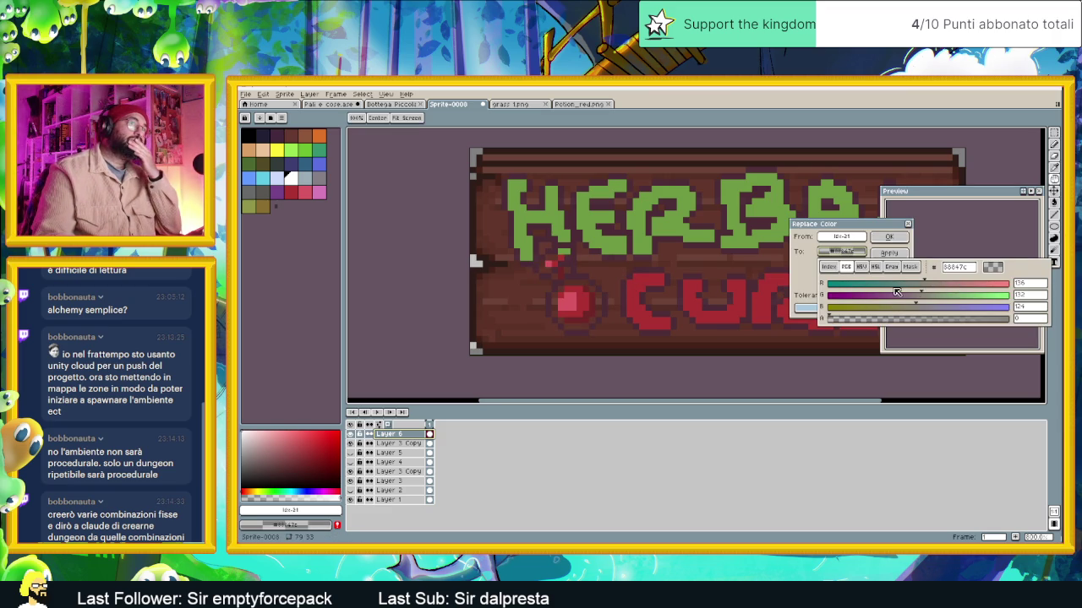
{"action": "left_click", "coordinate": [573, 294]}
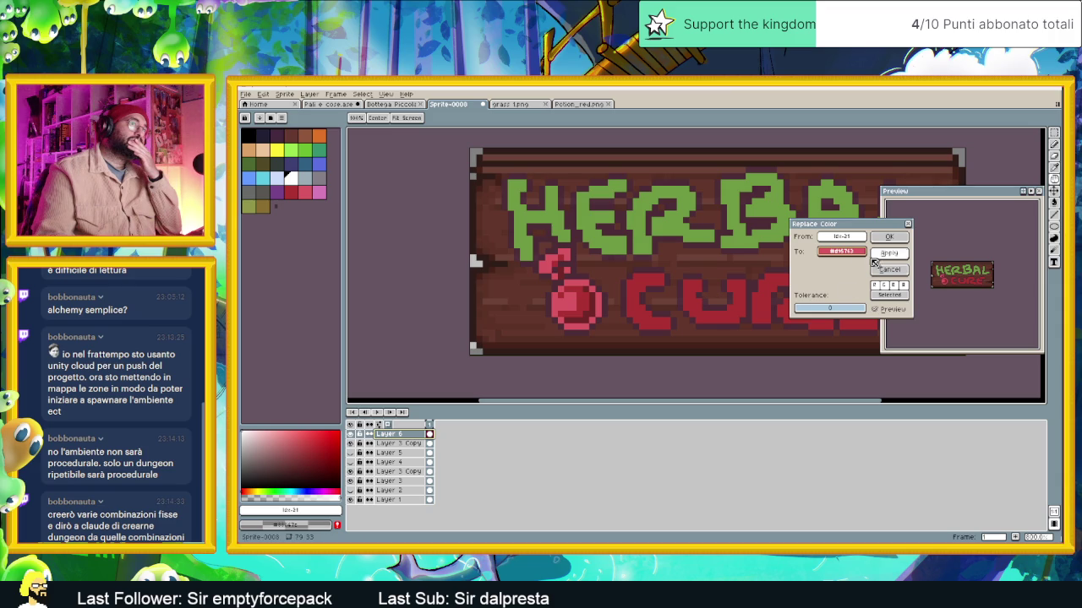
{"action": "left_click", "coordinate": [845, 252]}
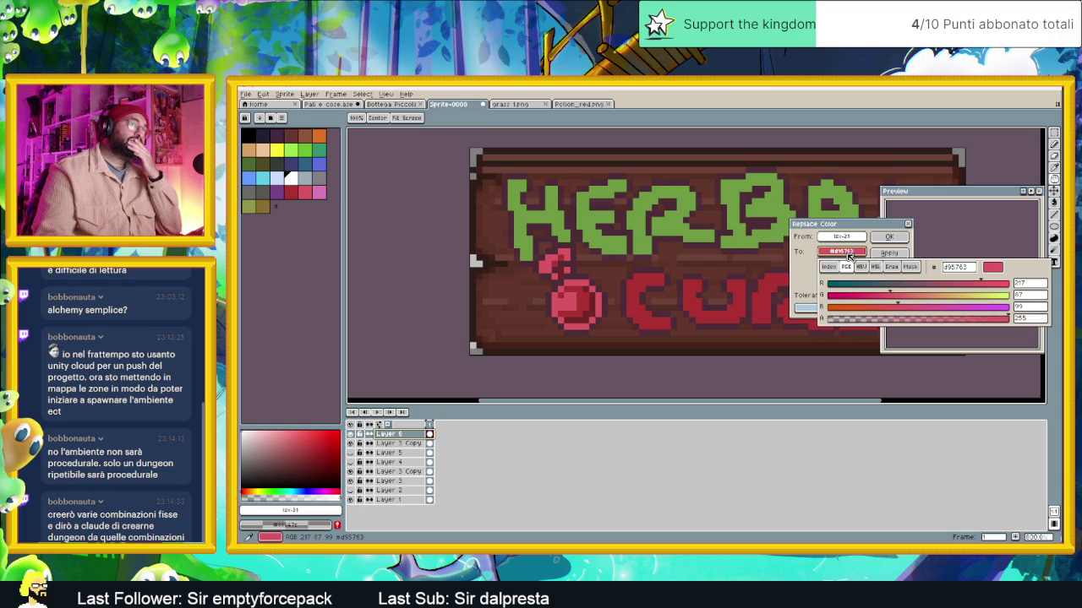
{"action": "left_click", "coordinate": [867, 267]}
{"action": "left_click_drag", "start_coordinate": [909, 296], "coordinate": [883, 295]}
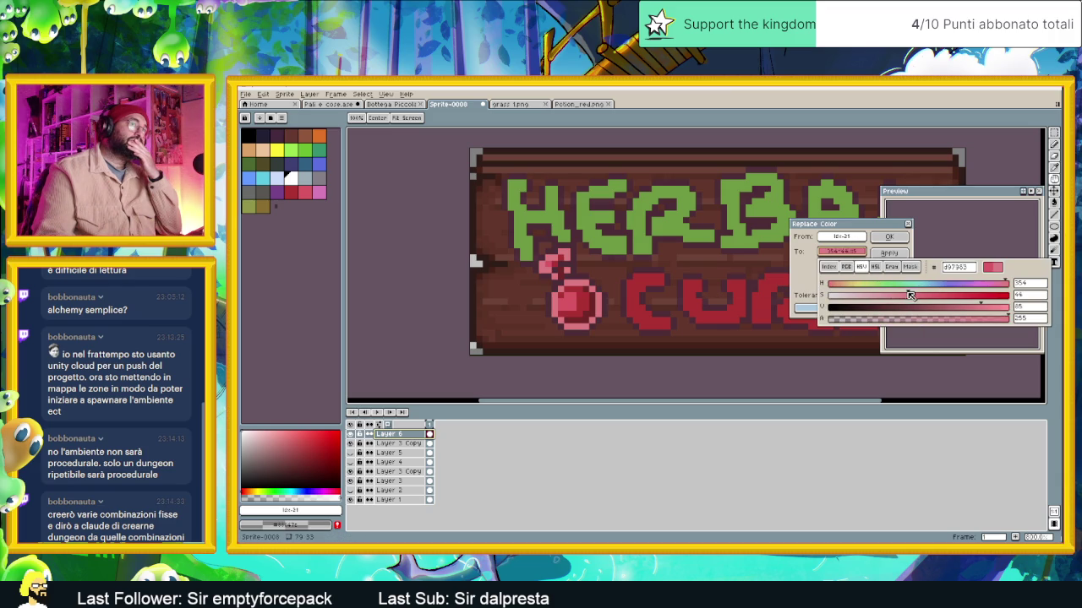
{"action": "left_click_drag", "start_coordinate": [845, 224], "coordinate": [744, 186]}
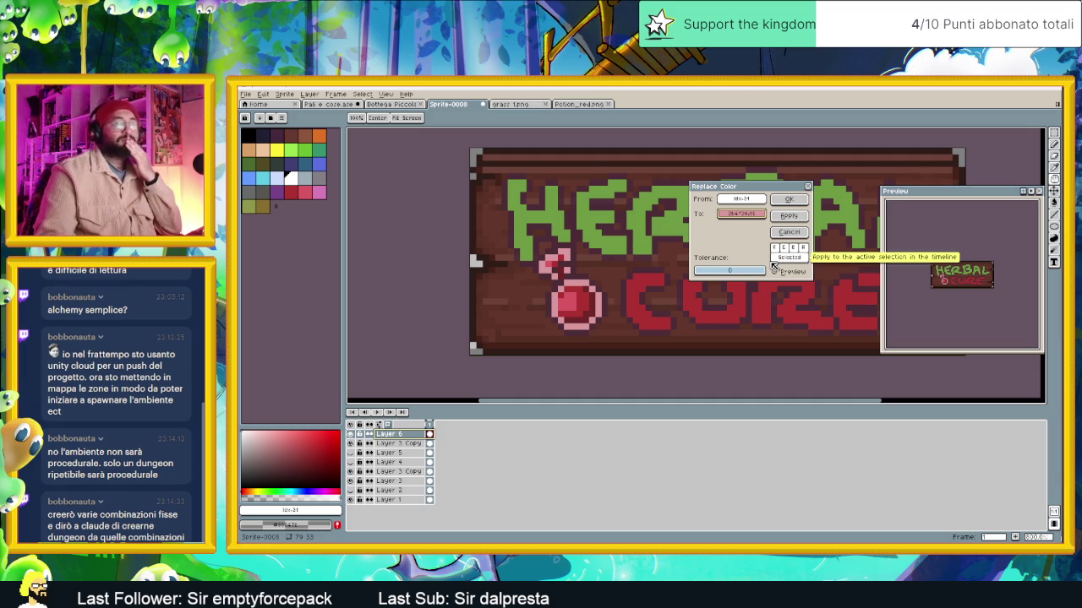
{"action": "left_click", "coordinate": [746, 218]}
{"action": "left_click", "coordinate": [791, 247]}
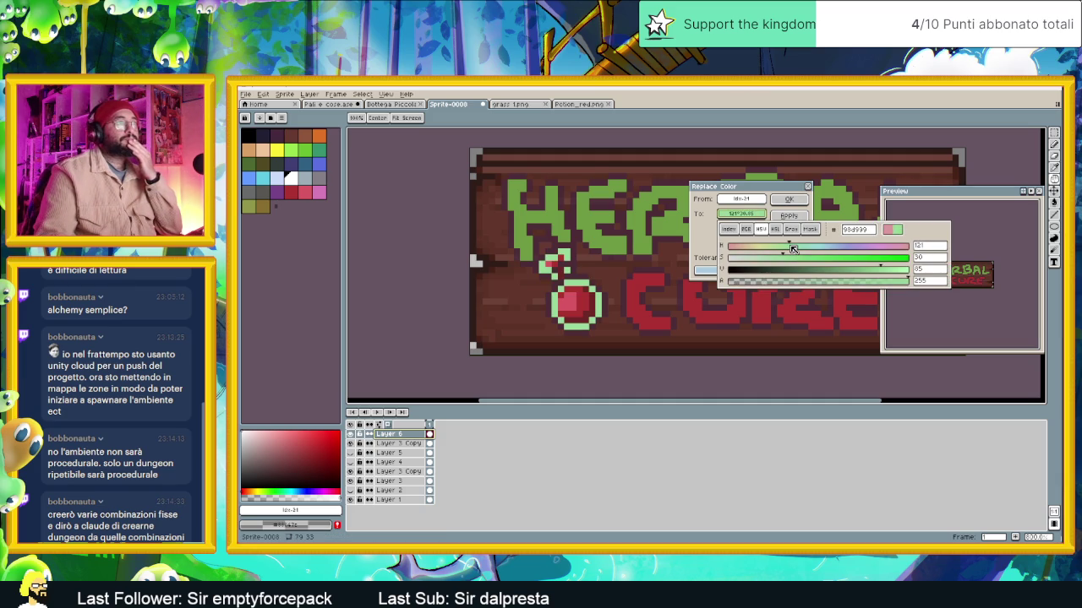
{"action": "left_click_drag", "start_coordinate": [735, 186], "coordinate": [553, 144]}
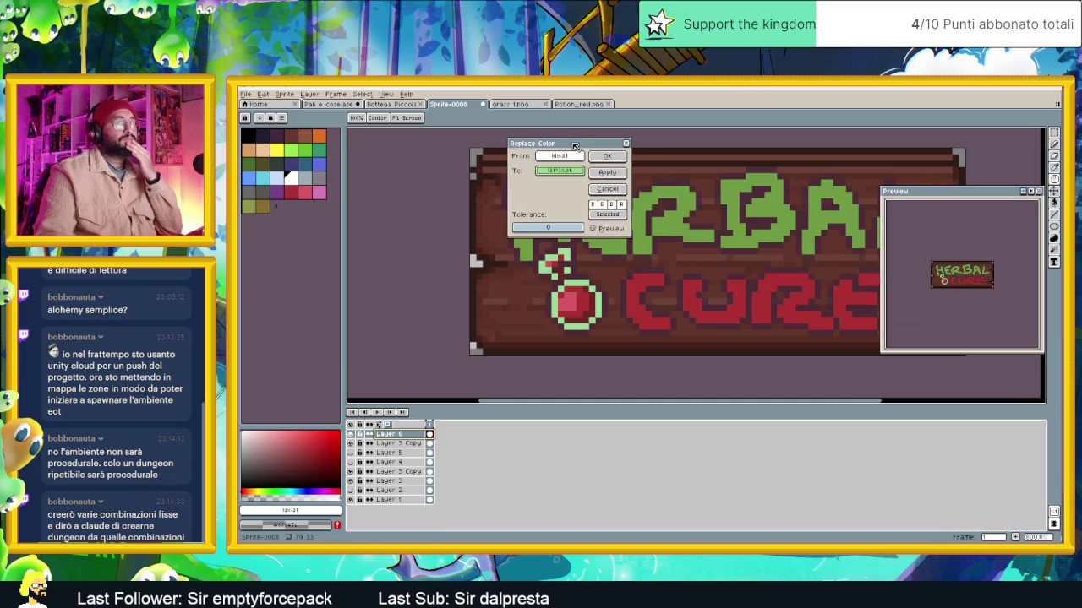
Set the replacement colour to dark red (H 359, S 54, V 33) and apply it to the outline
{"action": "left_click", "coordinate": [567, 172]}
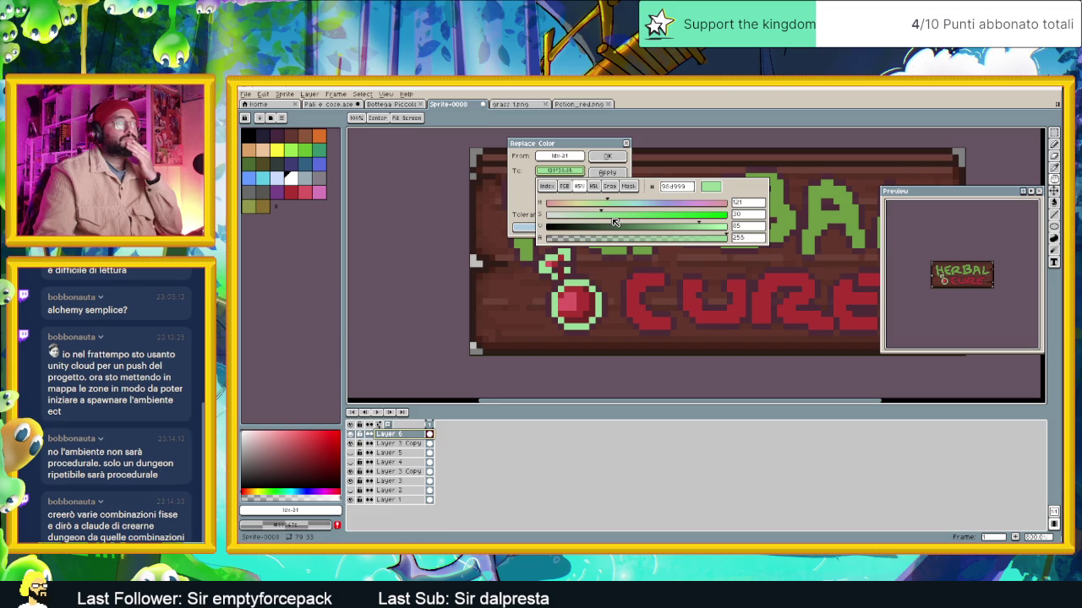
{"action": "mouse_move", "coordinate": [602, 203]}
{"action": "left_mouse_down"}
{"action": "mouse_move", "coordinate": [549, 205]}
{"action": "mouse_move", "coordinate": [728, 207]}
{"action": "mouse_move", "coordinate": [641, 226]}
{"action": "mouse_move", "coordinate": [542, 229]}
{"action": "mouse_move", "coordinate": [691, 214]}
{"action": "left_mouse_up"}
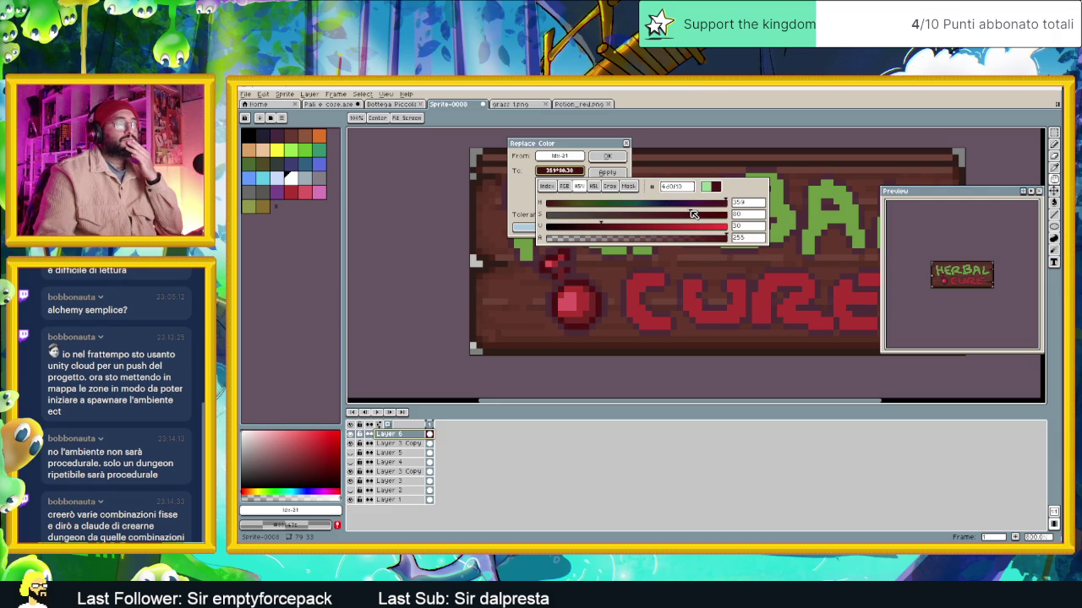
{"action": "left_click_drag", "start_coordinate": [602, 227], "coordinate": [621, 228]}
{"action": "left_click", "coordinate": [646, 216]}
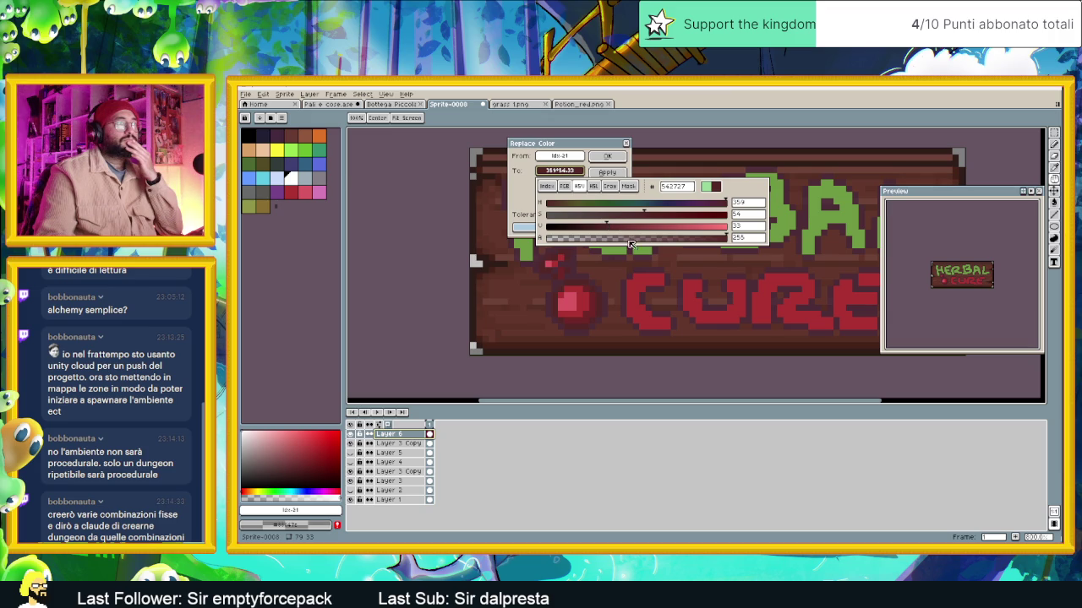
{"action": "mouse_move", "coordinate": [575, 143]}
{"action": "left_mouse_down"}
{"action": "mouse_move", "coordinate": [636, 169]}
{"action": "mouse_move", "coordinate": [462, 202]}
{"action": "left_mouse_up"}
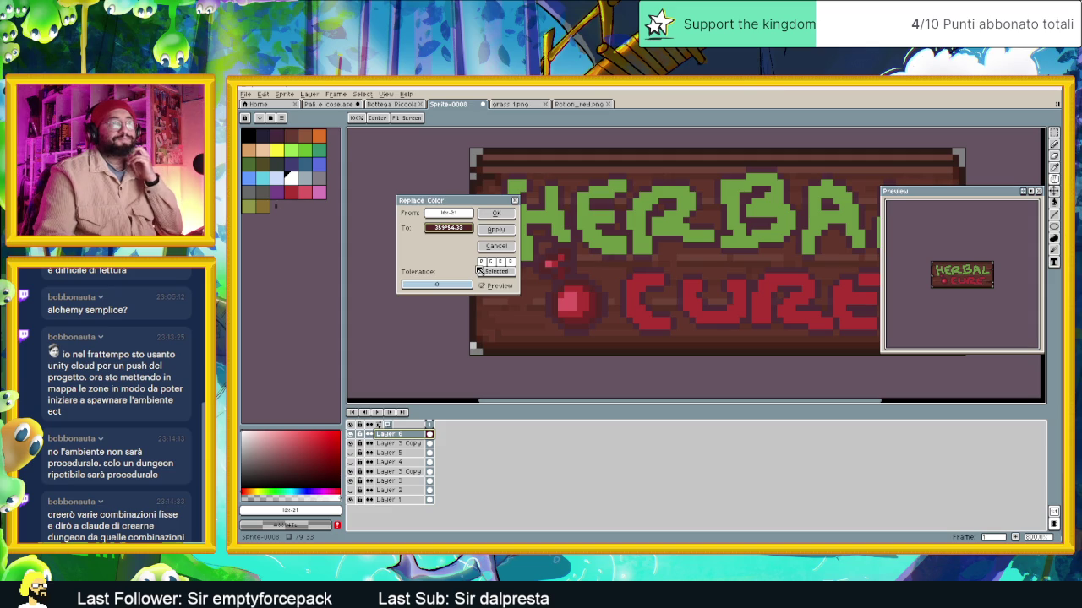
{"action": "left_click", "coordinate": [498, 215]}
Bucket-fill the potion's round body with red #ac3232
{"action": "scroll", "coordinate": [541, 255], "scroll_direction": "up", "scroll_amount": 2}
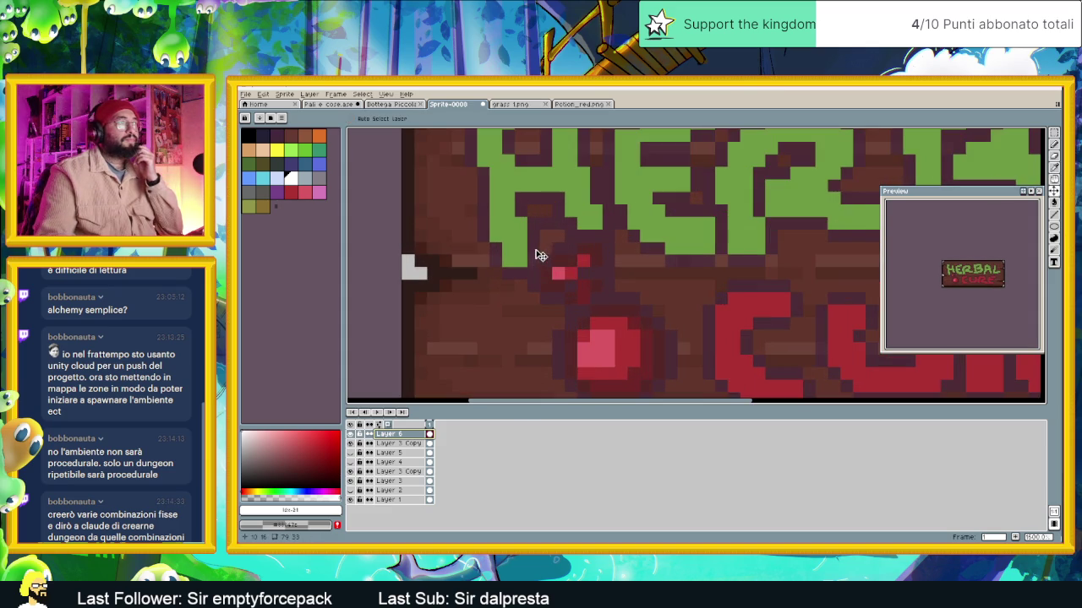
{"action": "scroll", "coordinate": [589, 282], "scroll_direction": "down", "scroll_amount": 1}
{"action": "scroll", "coordinate": [600, 296], "scroll_direction": "down", "scroll_amount": 1}
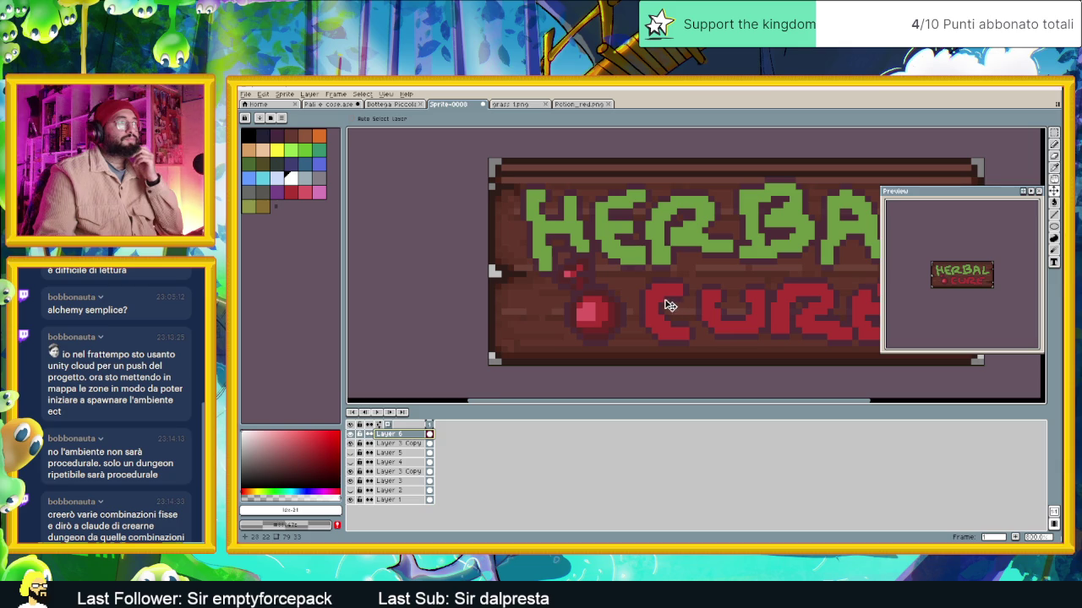
{"action": "scroll", "coordinate": [647, 307], "scroll_direction": "up", "scroll_amount": 1}
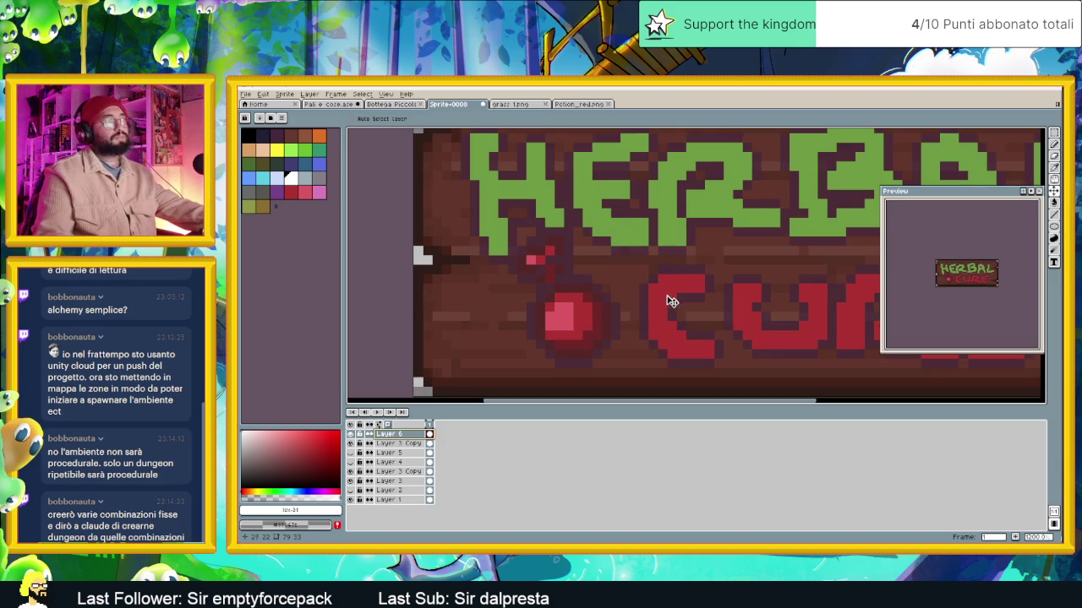
{"action": "left_click", "coordinate": [683, 291], "text": "alt"}
{"action": "left_click", "coordinate": [1057, 203]}
{"action": "left_click", "coordinate": [562, 317]}
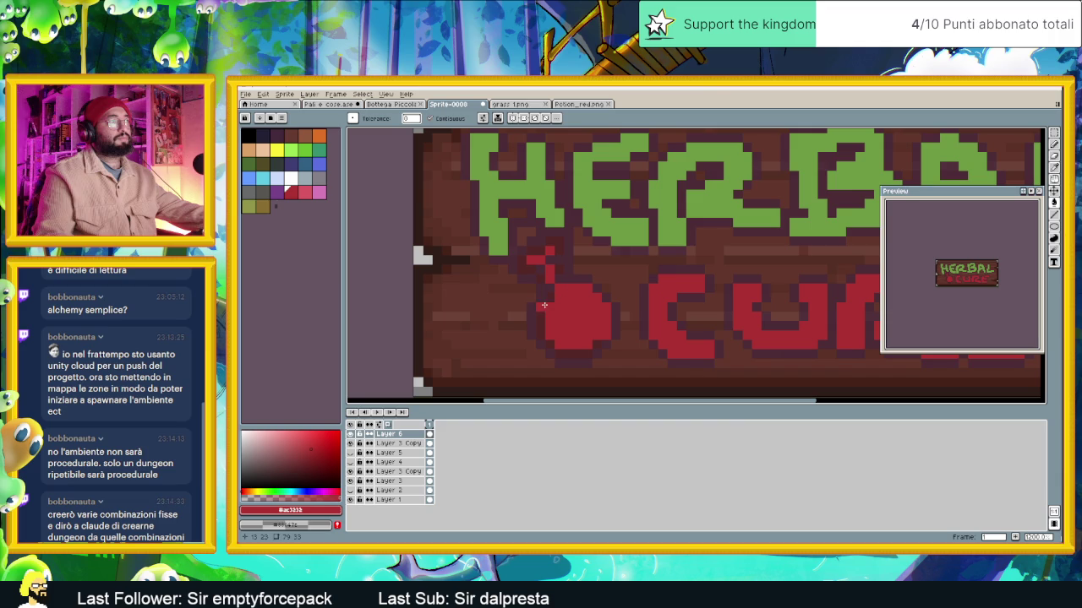
Widen the red ball's left edge, paint a neck above it, and pick a dark palette colour
{"action": "left_click_drag", "start_coordinate": [544, 305], "coordinate": [540, 338]}
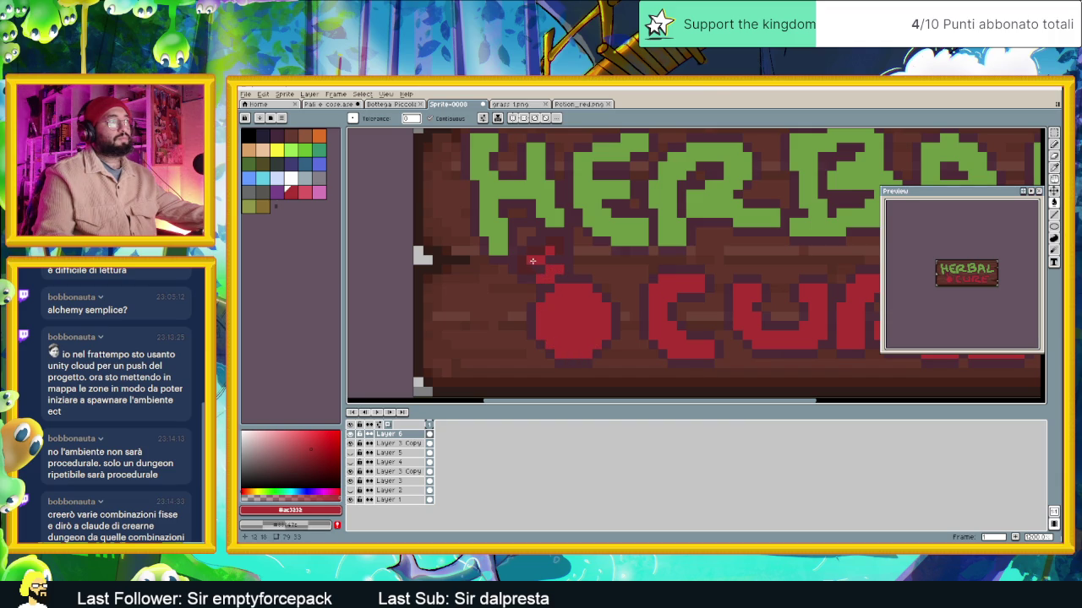
{"action": "left_click_drag", "start_coordinate": [527, 266], "coordinate": [534, 253]}
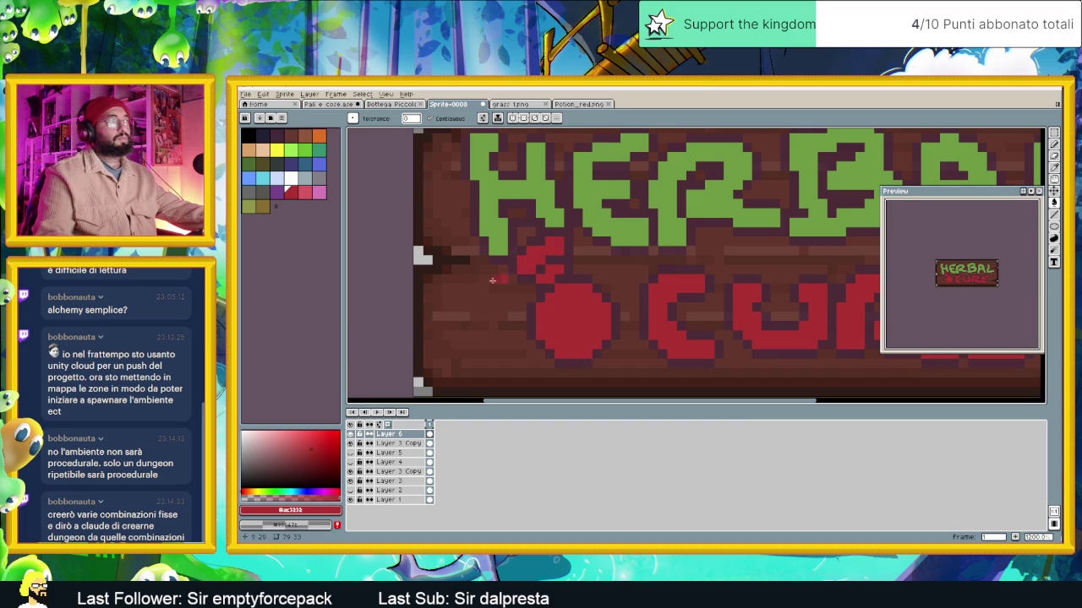
{"action": "left_click", "coordinate": [273, 135]}
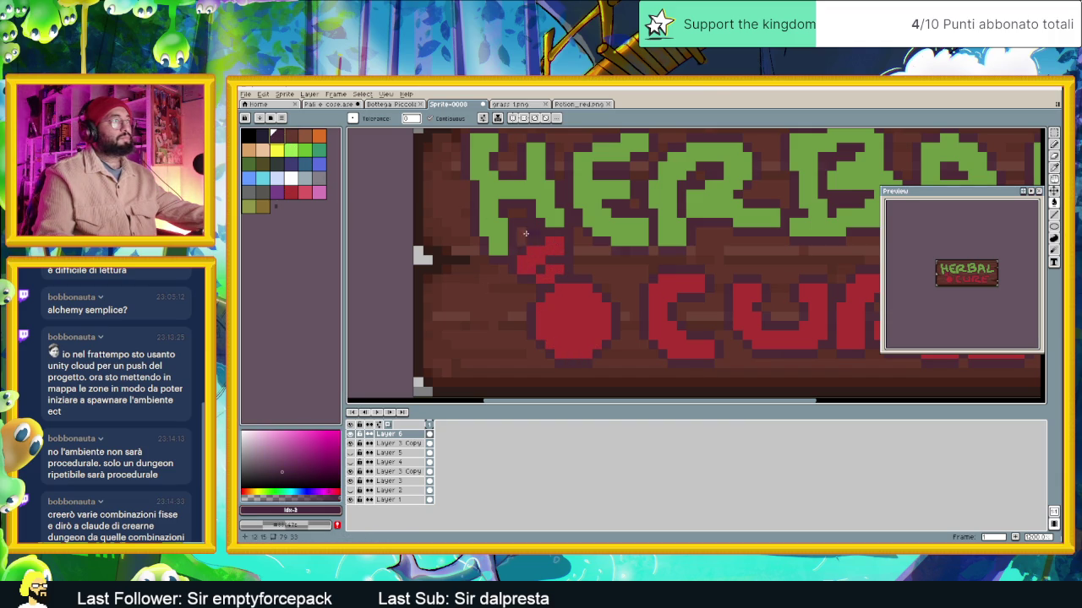
Hide the apple on Layer 6 and show the shaded red potion on Layer 5 beside CURE
{"action": "scroll", "coordinate": [543, 263], "scroll_direction": "down", "scroll_amount": 2}
{"action": "left_click_drag", "start_coordinate": [660, 320], "coordinate": [552, 306]}
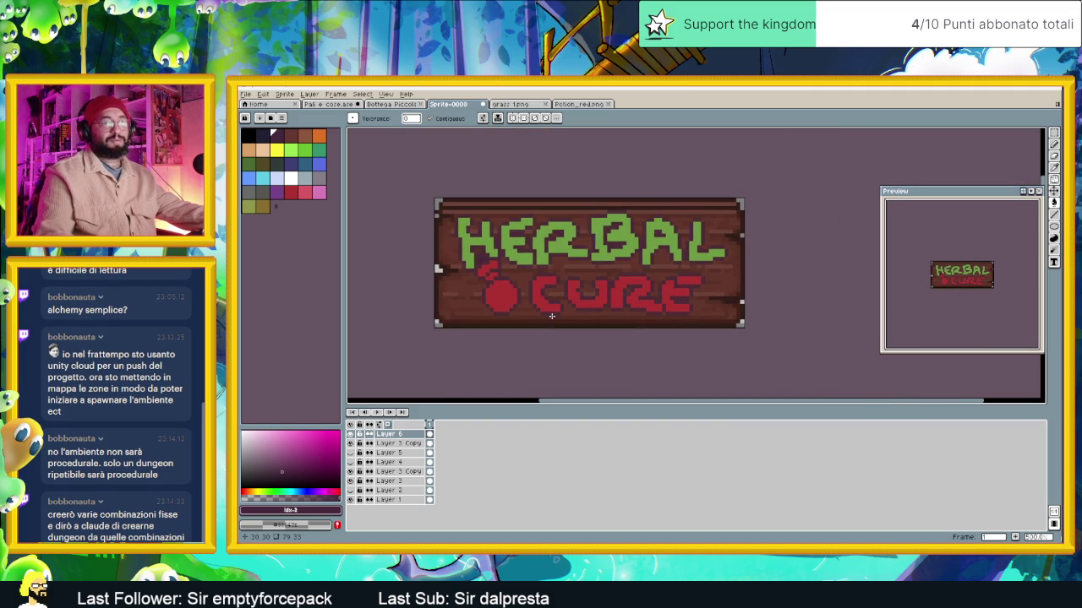
{"action": "scroll", "coordinate": [523, 314], "scroll_direction": "up", "scroll_amount": 1}
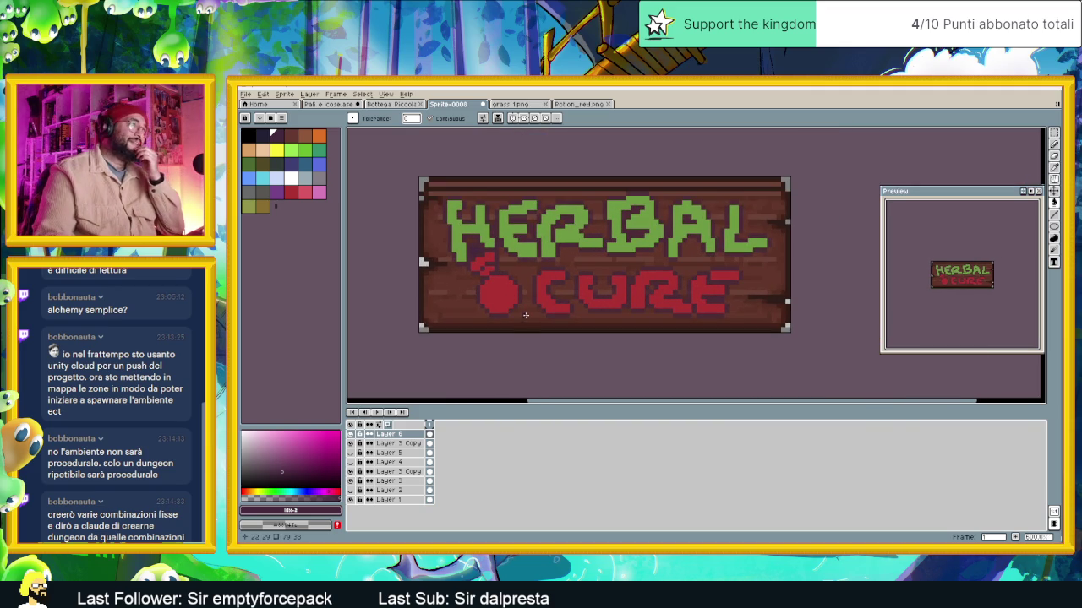
{"action": "left_click", "coordinate": [351, 434]}
{"action": "left_click", "coordinate": [351, 453]}
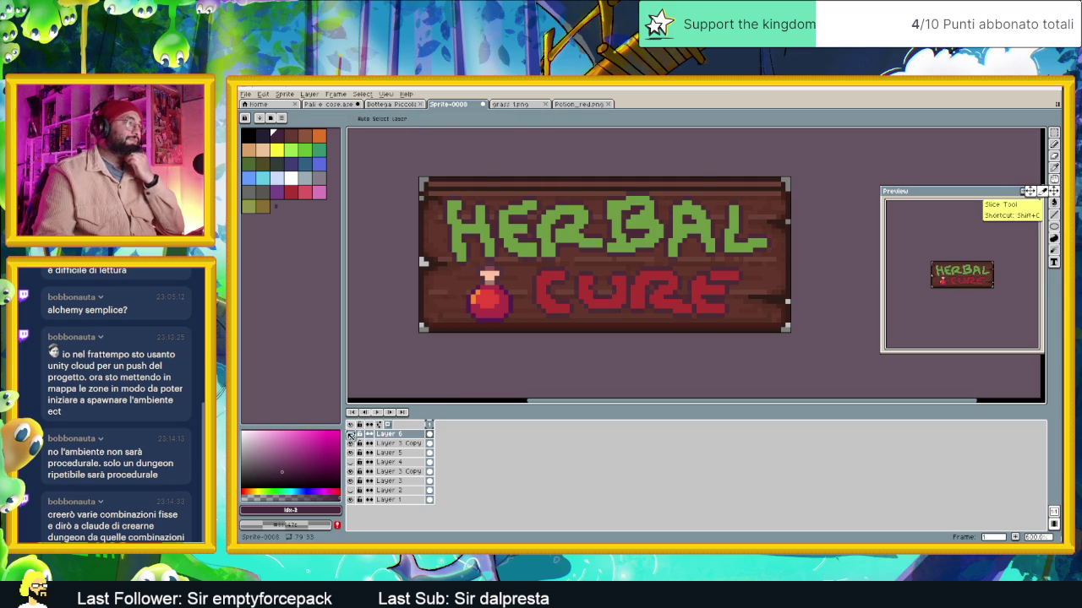
Move Layer 5 to the top of the stack and shift its potion into the sign's lower-left corner
{"action": "left_click", "coordinate": [504, 307], "text": "ctrl"}
{"action": "left_click_drag", "start_coordinate": [505, 307], "coordinate": [512, 307]}
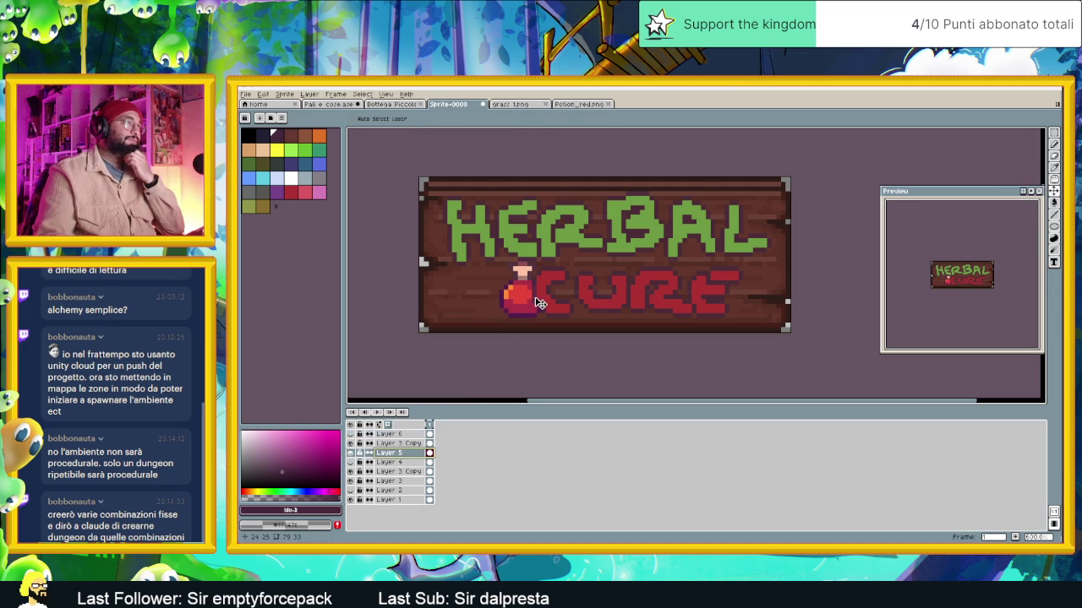
{"action": "left_click_drag", "start_coordinate": [515, 306], "coordinate": [505, 304]}
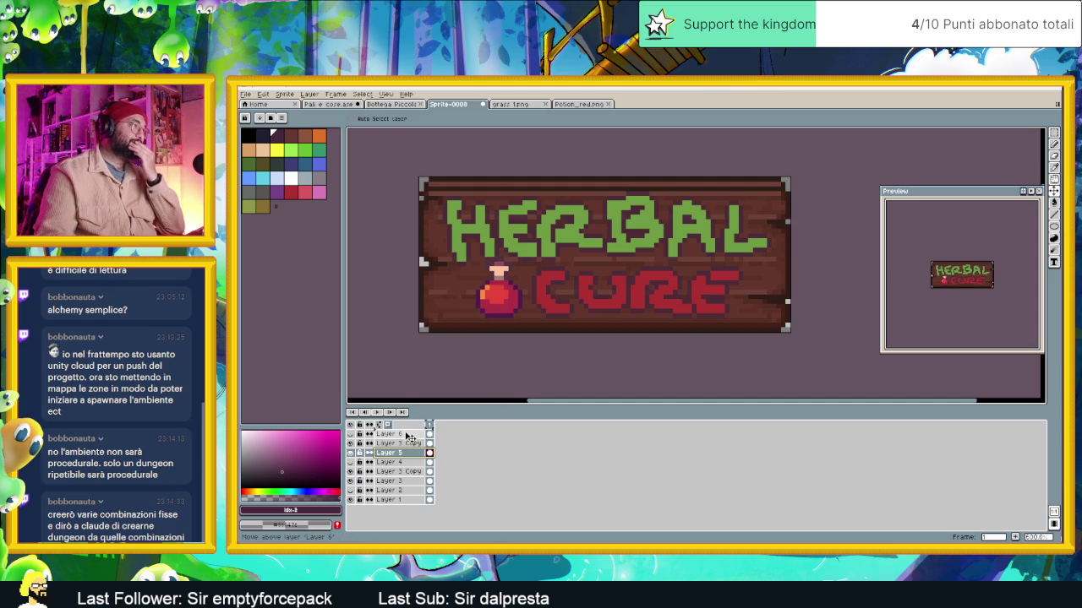
{"action": "left_click_drag", "start_coordinate": [404, 454], "coordinate": [390, 432]}
{"action": "mouse_move", "coordinate": [509, 298]}
{"action": "left_mouse_down"}
{"action": "mouse_move", "coordinate": [497, 282]}
{"action": "mouse_move", "coordinate": [476, 311]}
{"action": "left_mouse_up"}
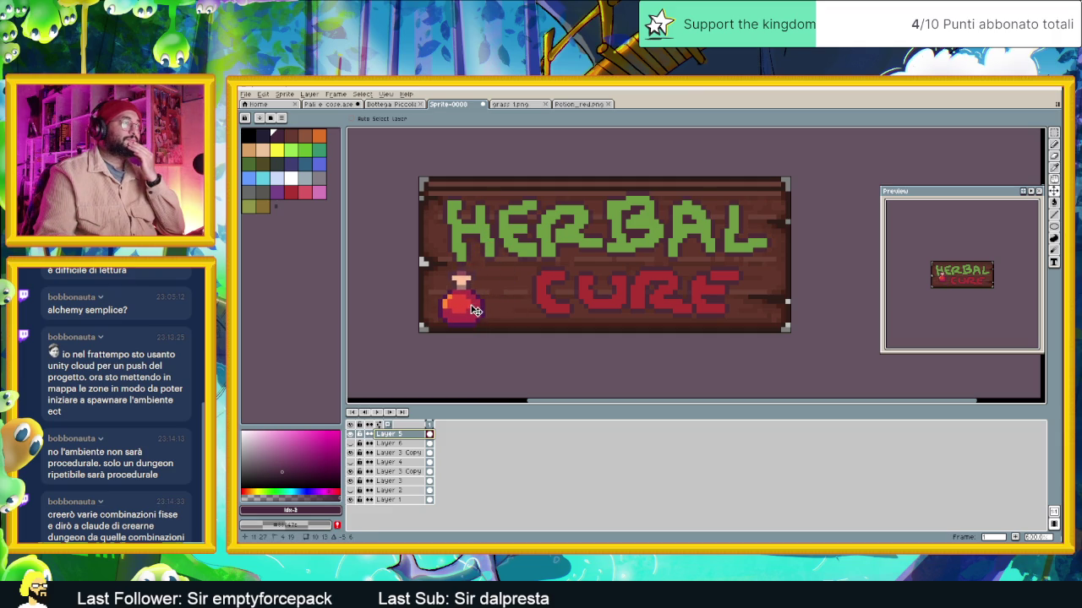
{"action": "left_click", "coordinate": [1054, 133]}
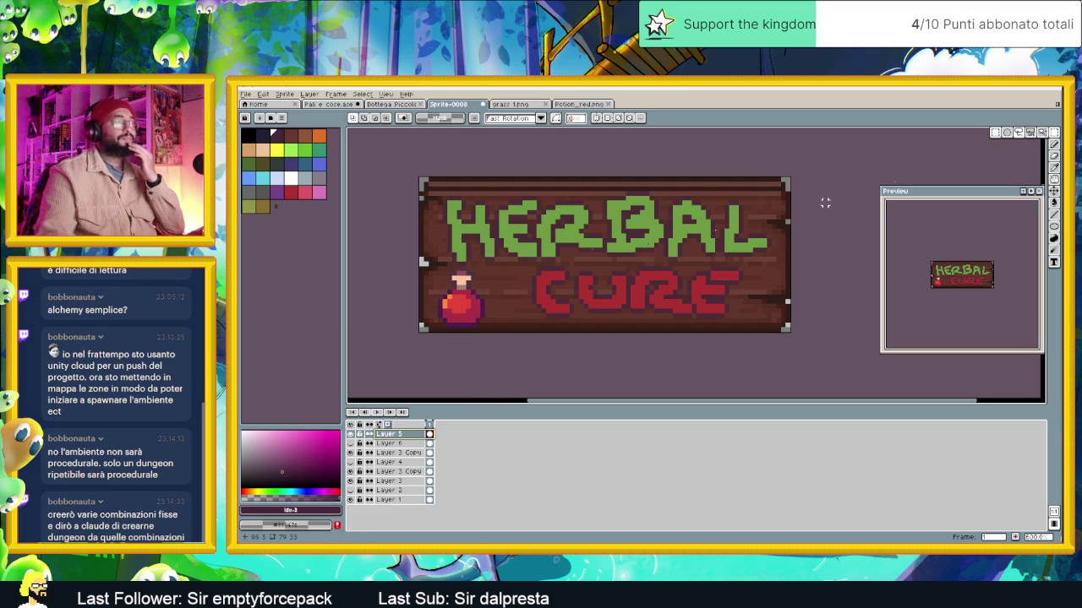
Select the potion and try enlarging it, then cancel to keep its original size
{"action": "left_click_drag", "start_coordinate": [437, 266], "coordinate": [486, 332]}
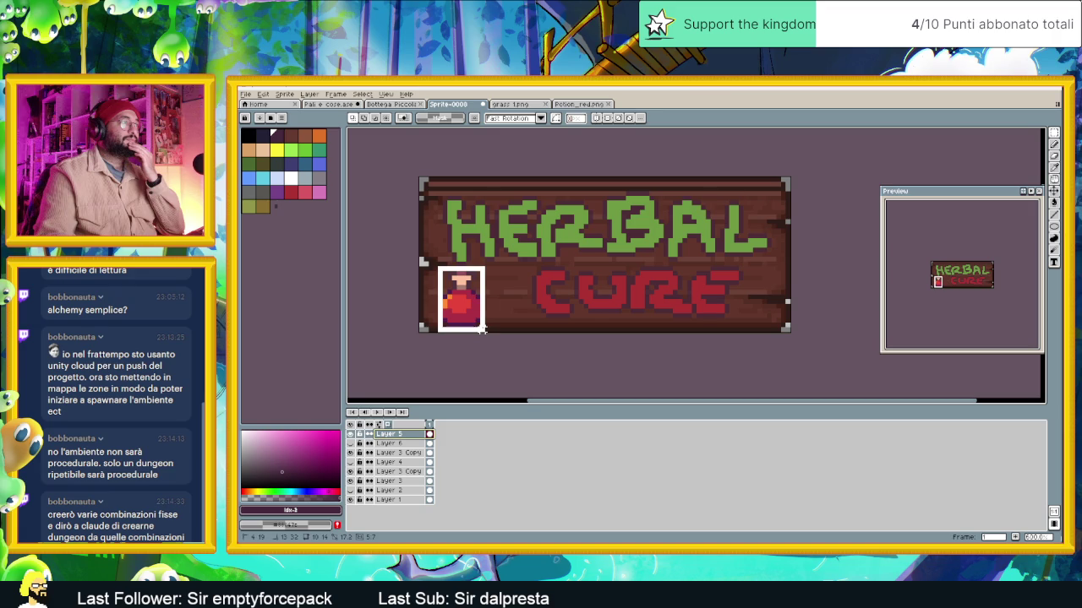
{"action": "mouse_move", "coordinate": [484, 263]}
{"action": "left_mouse_down"}
{"action": "mouse_move", "coordinate": [518, 245]}
{"action": "mouse_move", "coordinate": [524, 230]}
{"action": "mouse_move", "coordinate": [505, 226]}
{"action": "mouse_move", "coordinate": [534, 217]}
{"action": "mouse_move", "coordinate": [525, 204]}
{"action": "left_mouse_up"}
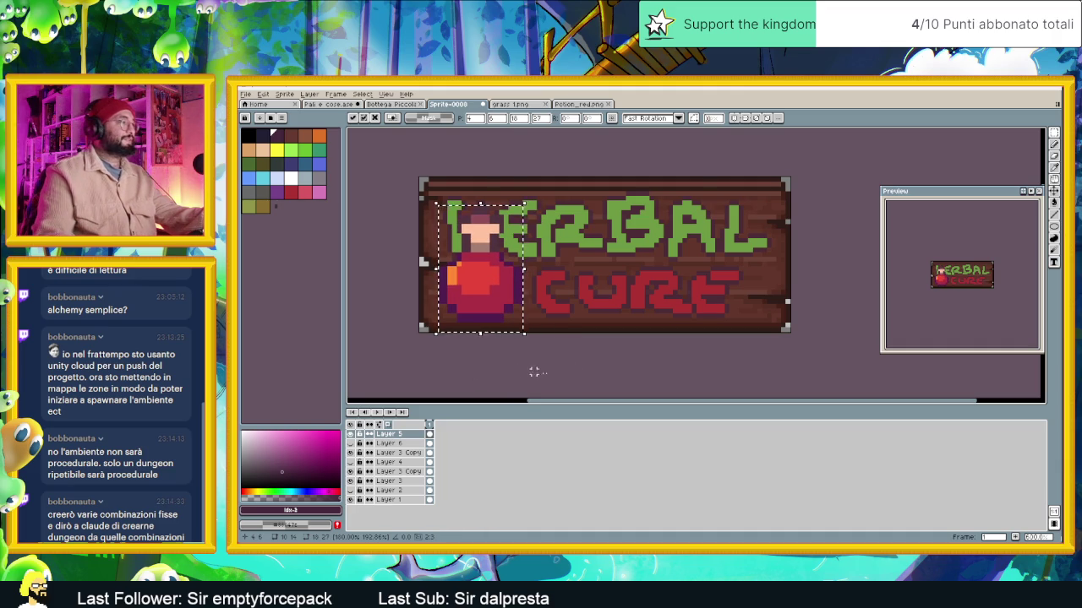
{"action": "key", "text": "Escape"}
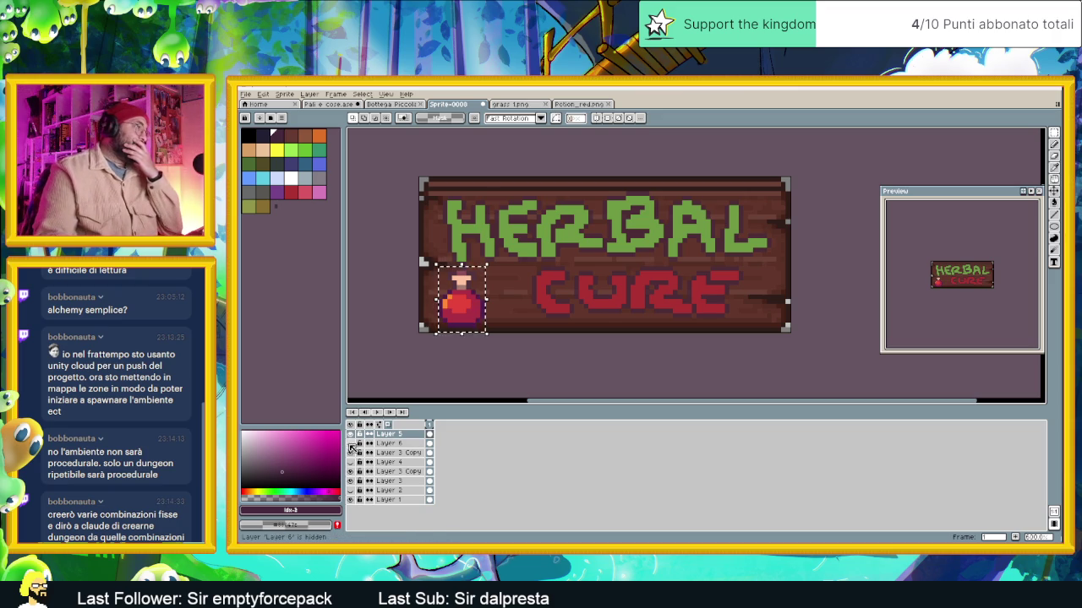
Hide Layers 6 and 5, show the green herb leaf on Layer 4, and deselect
{"action": "left_click", "coordinate": [350, 443]}
{"action": "left_click", "coordinate": [350, 434]}
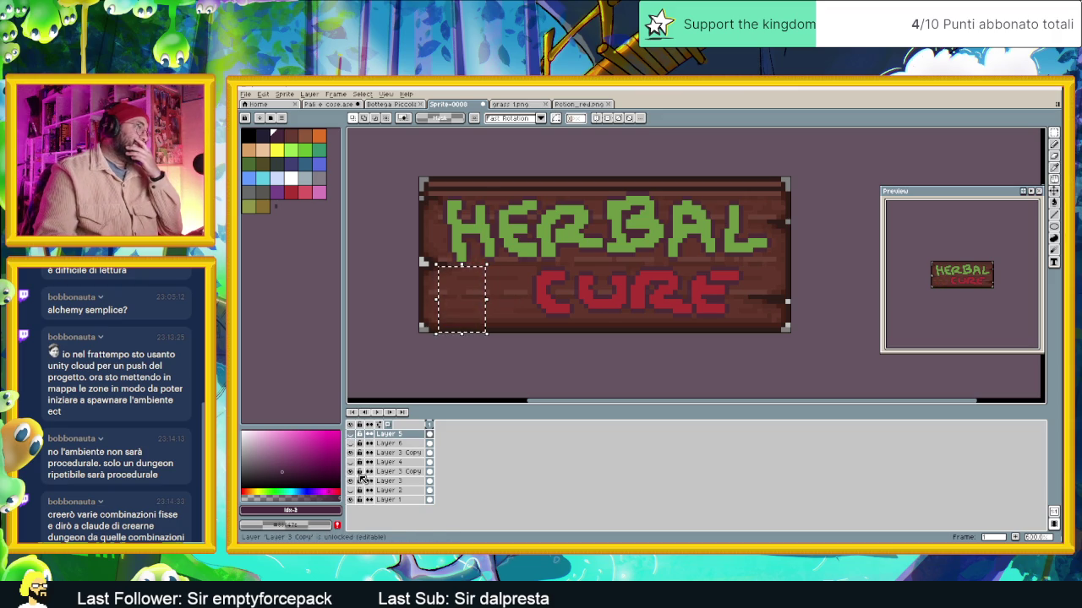
{"action": "left_click", "coordinate": [351, 453]}
{"action": "key", "text": "ctrl+d"}
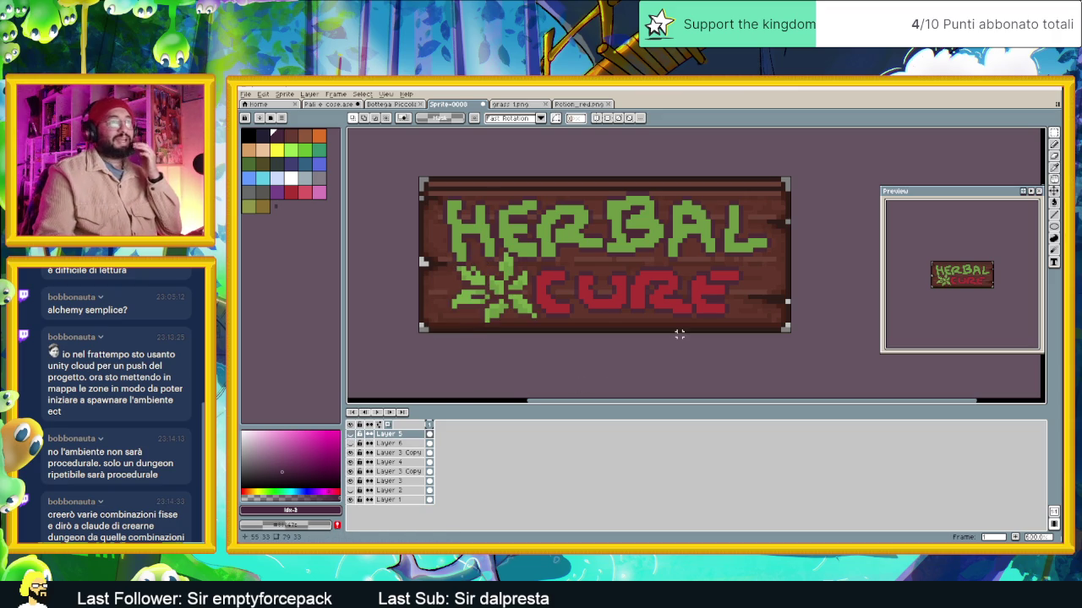
Lower the herb leaf layer (Layer 4) opacity to 72% in Layer Properties
{"action": "scroll", "coordinate": [680, 343], "scroll_direction": "down", "scroll_amount": 1}
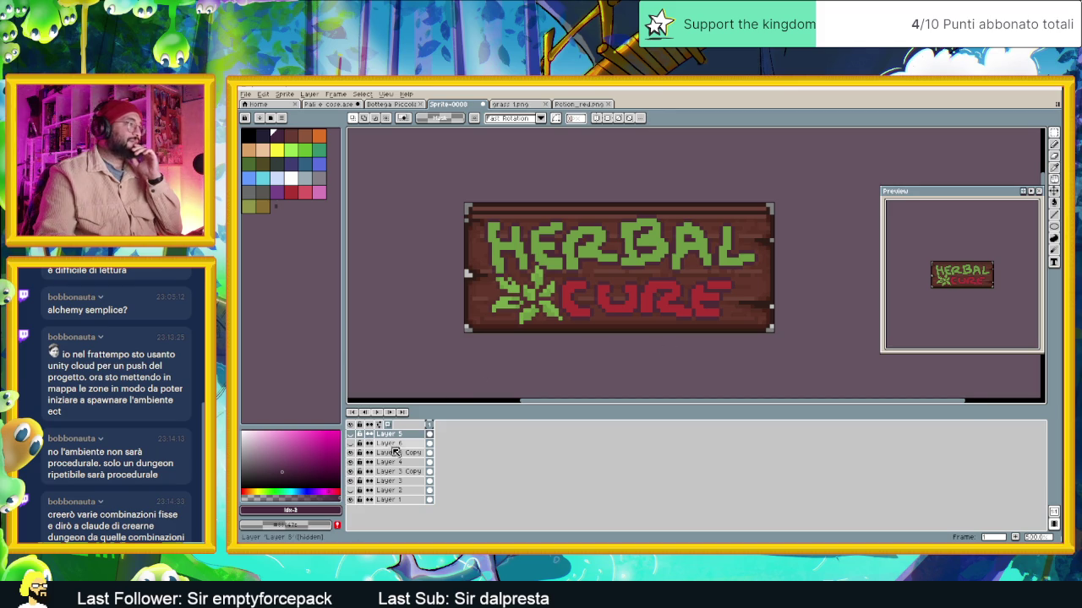
{"action": "left_click", "coordinate": [351, 462]}
{"action": "left_click", "coordinate": [351, 462]}
{"action": "double_click", "coordinate": [389, 462]}
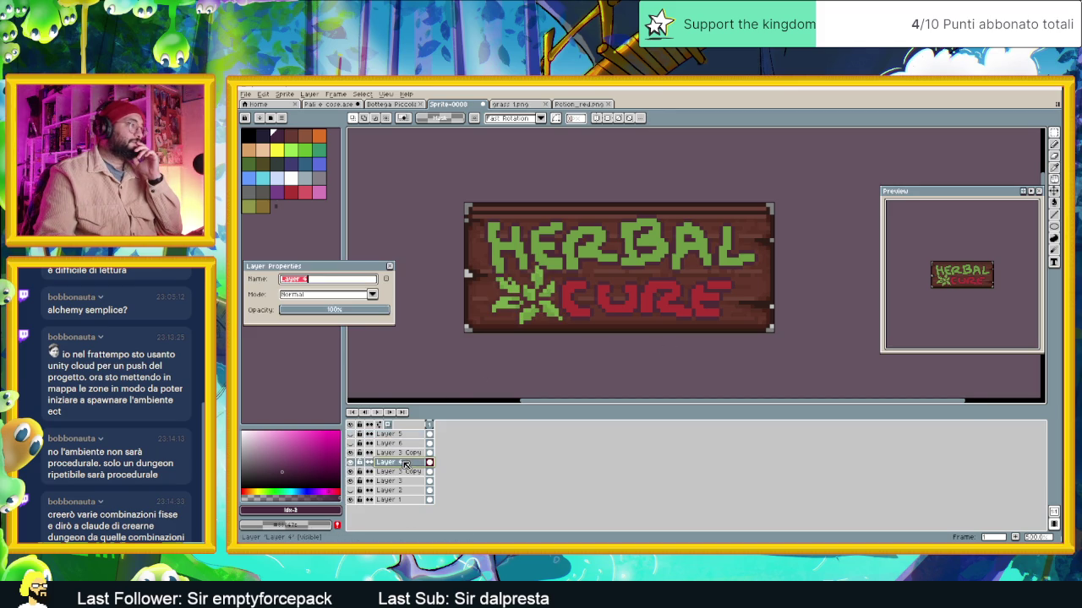
{"action": "left_click", "coordinate": [369, 312]}
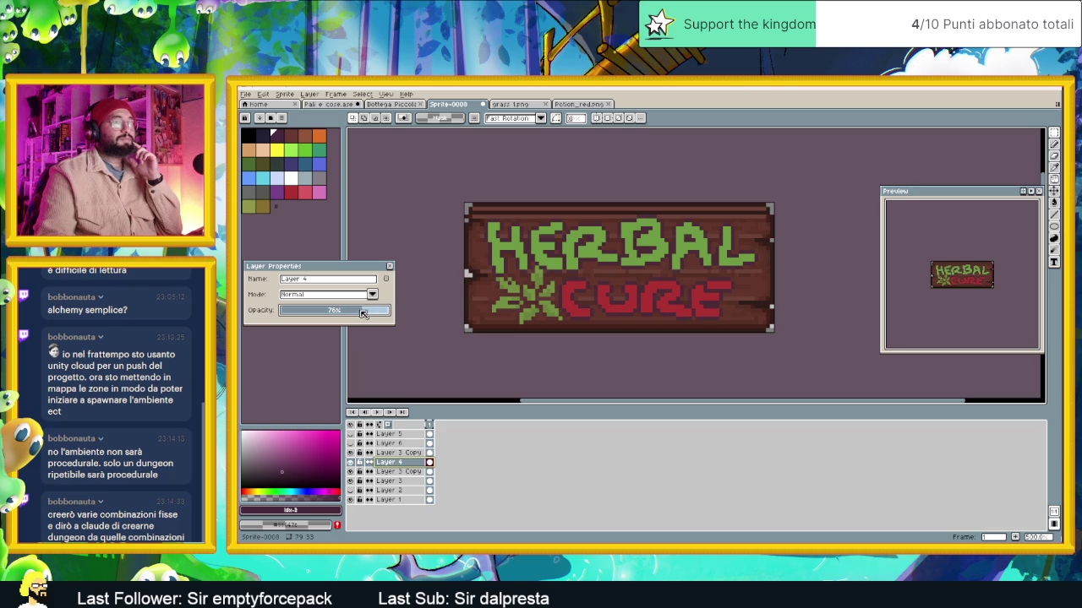
{"action": "left_click", "coordinate": [389, 266]}
{"action": "scroll", "coordinate": [665, 335], "scroll_direction": "down", "scroll_amount": 3}
{"action": "scroll", "coordinate": [717, 339], "scroll_direction": "down", "scroll_amount": 1}
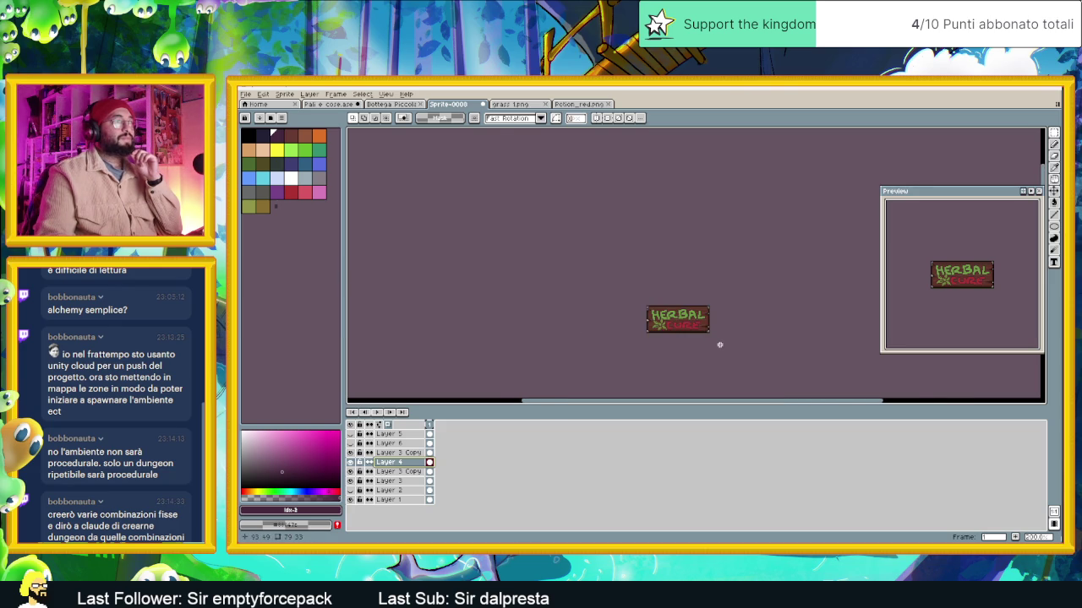
{"action": "left_click_drag", "start_coordinate": [717, 342], "coordinate": [592, 332]}
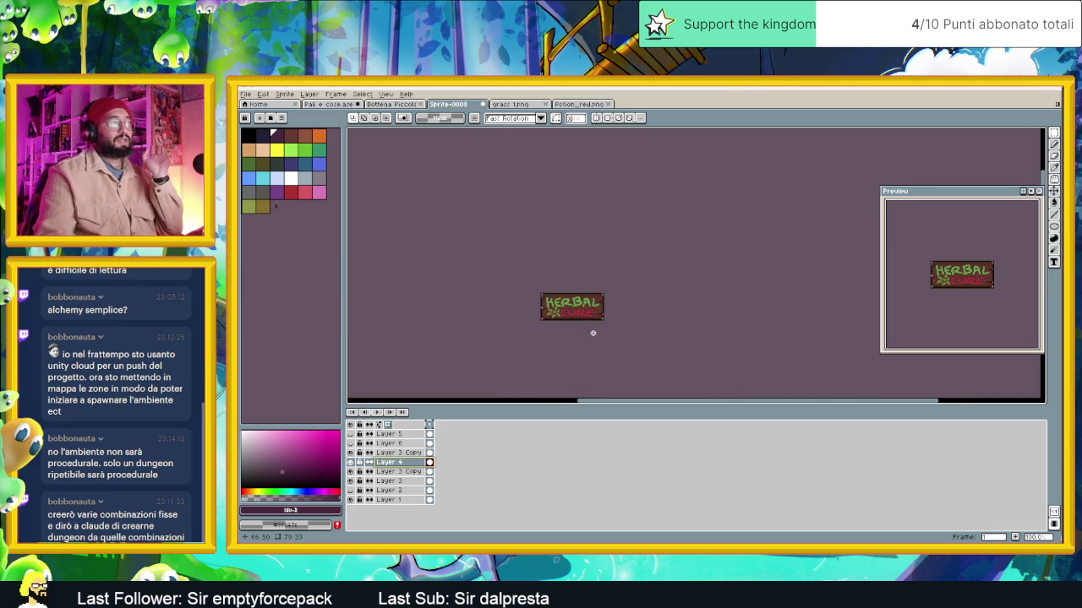
{"action": "scroll", "coordinate": [580, 318], "scroll_direction": "up", "scroll_amount": 1}
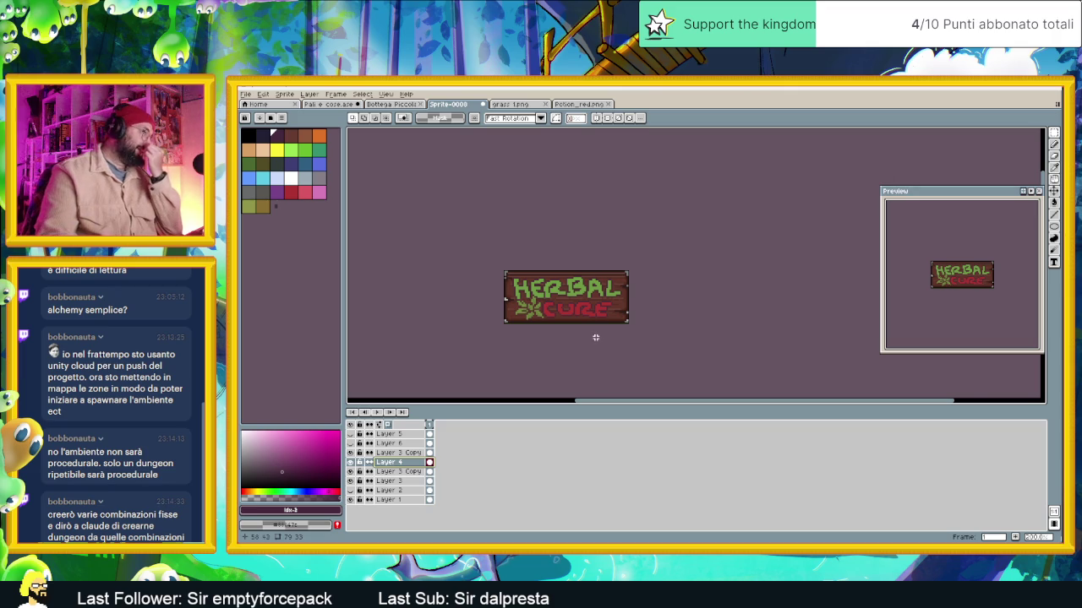
{"action": "scroll", "coordinate": [587, 314], "scroll_direction": "up", "scroll_amount": 1}
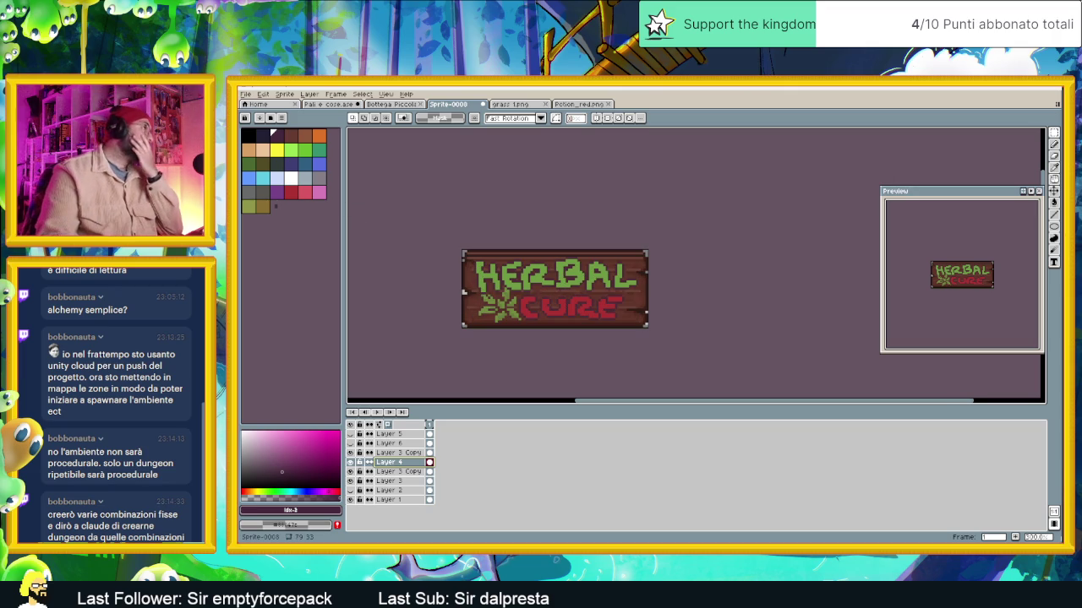
{"action": "left_click", "coordinate": [249, 96]}
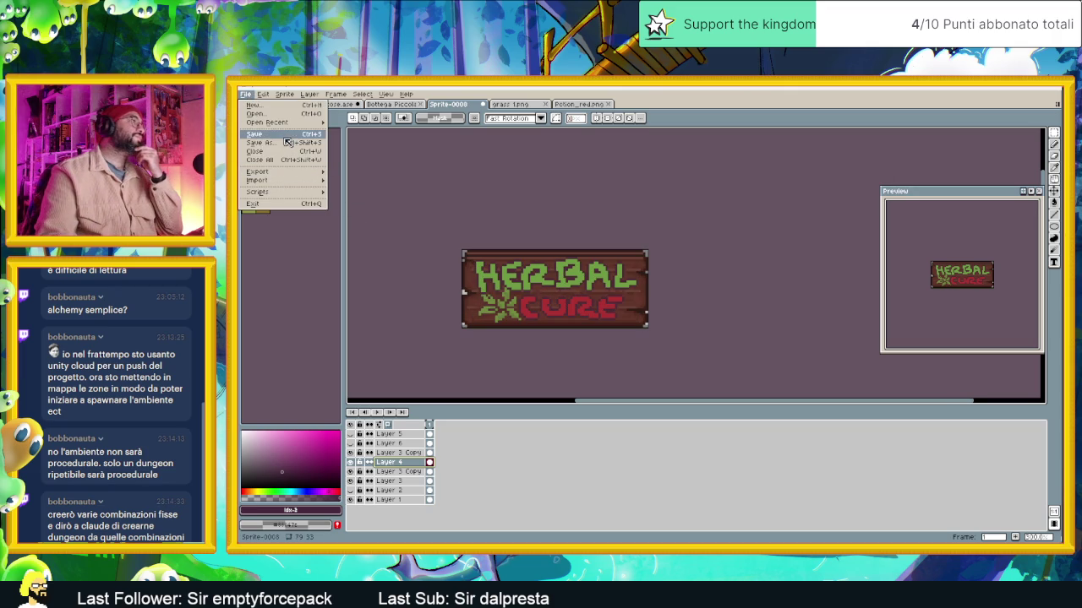
Save the sprite as Cartellonistica
{"action": "key", "text": "Return"}
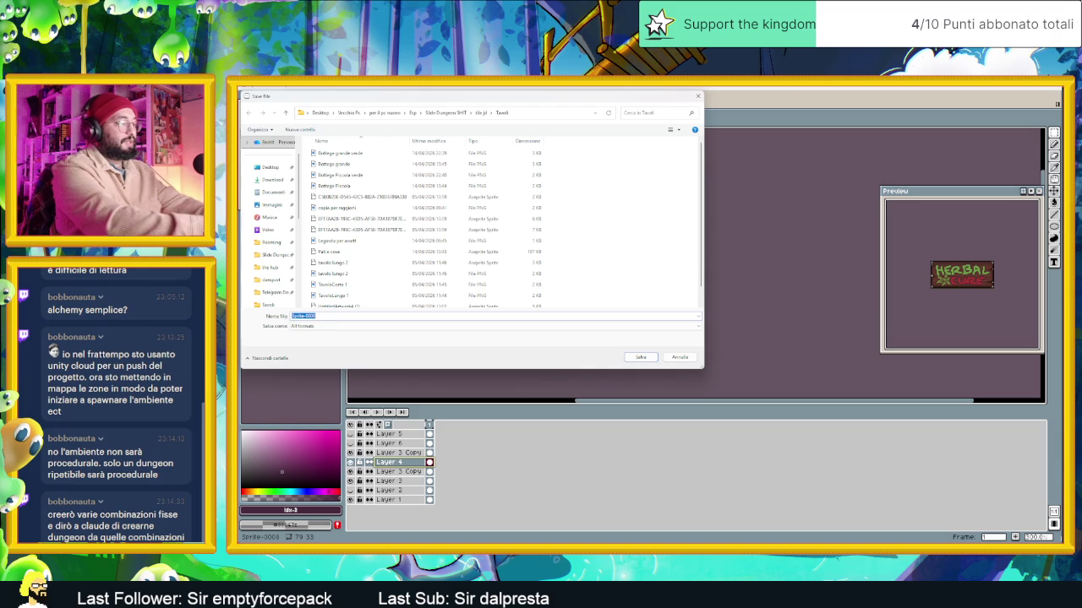
{"action": "type", "text": "Cartellonistica"}
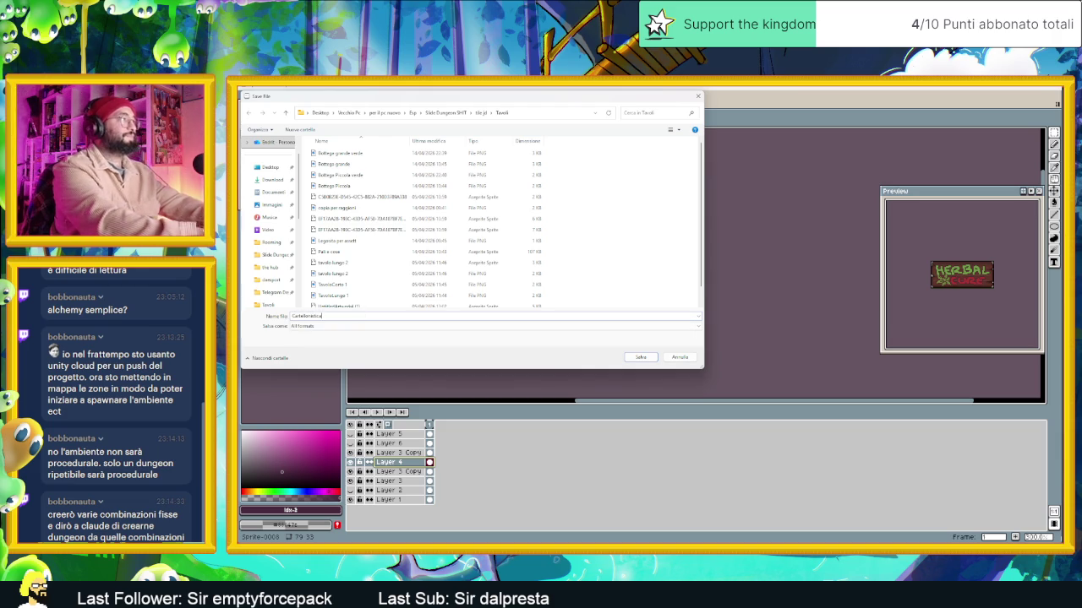
{"action": "key", "text": "Return"}
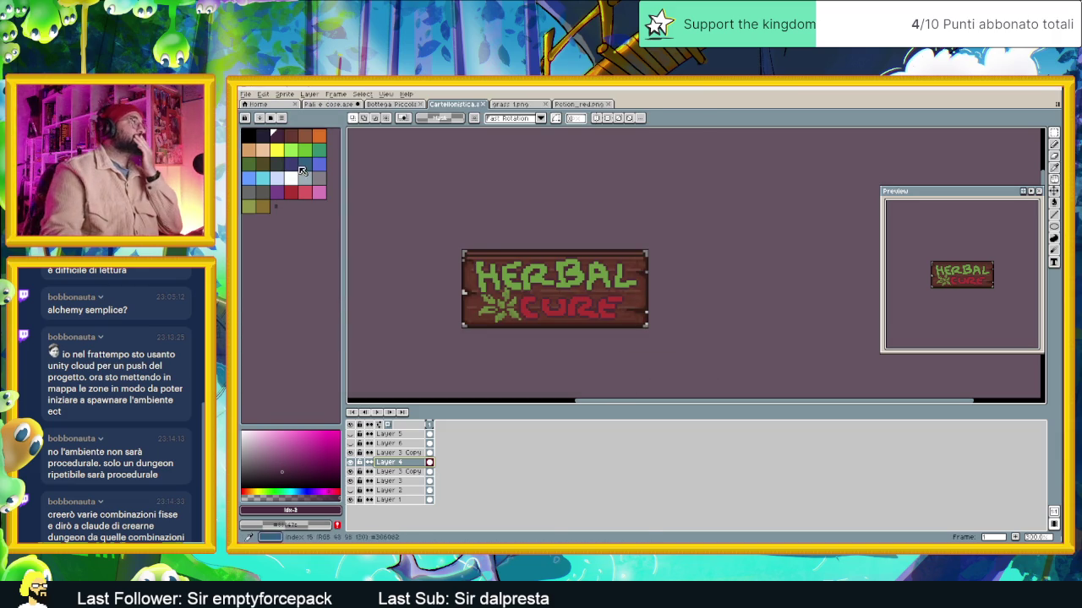
Export the sign as the PNG 'Herbal cure Cartellonistica.png'
{"action": "left_click", "coordinate": [245, 95]}
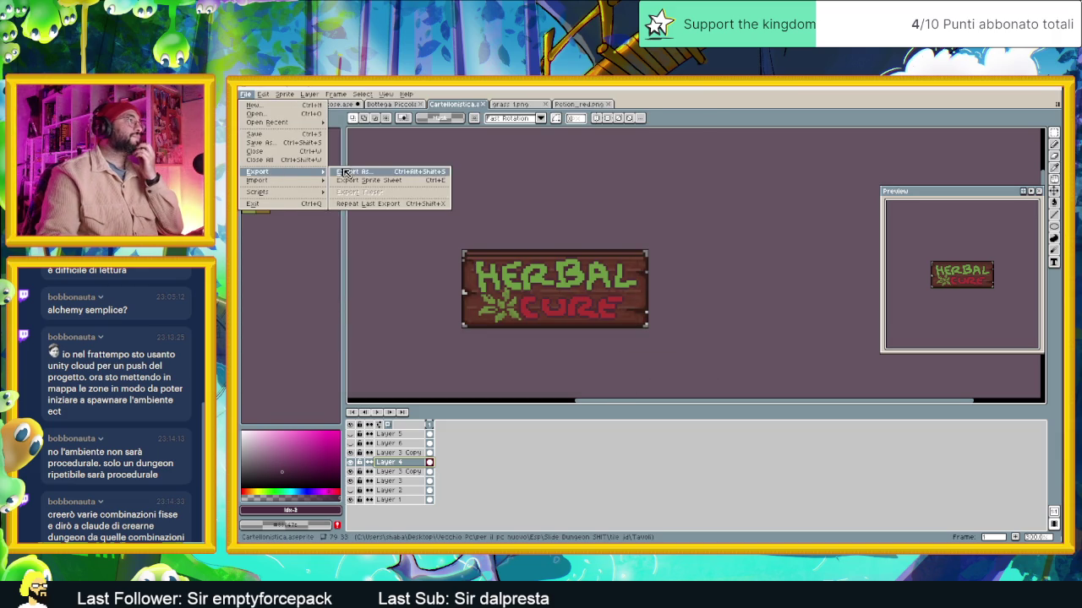
{"action": "left_click", "coordinate": [421, 191]}
{"action": "left_click", "coordinate": [613, 267]}
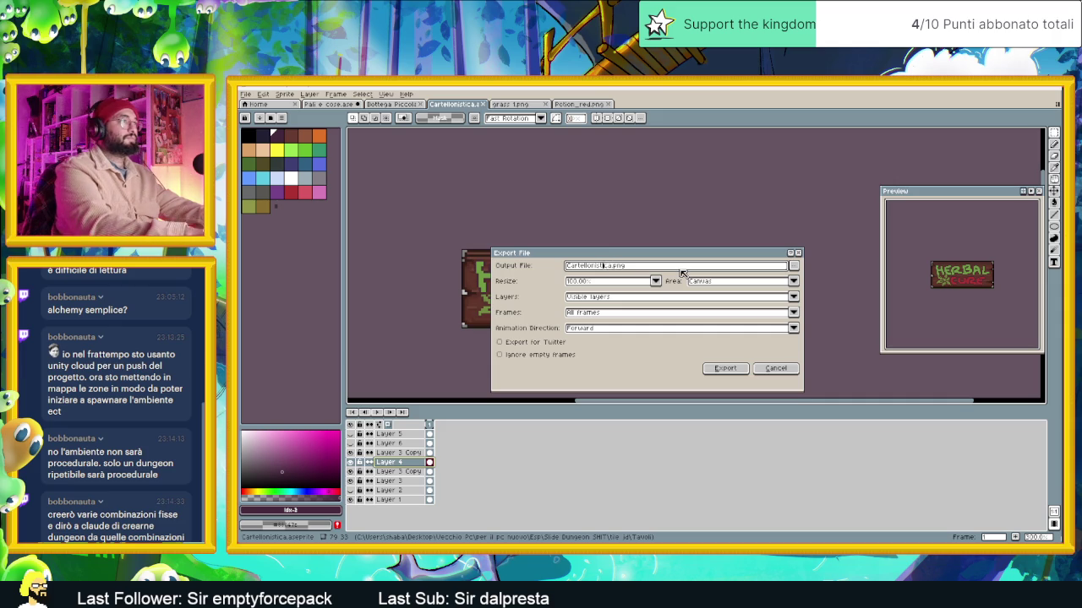
{"action": "type", "text": "Herba"}
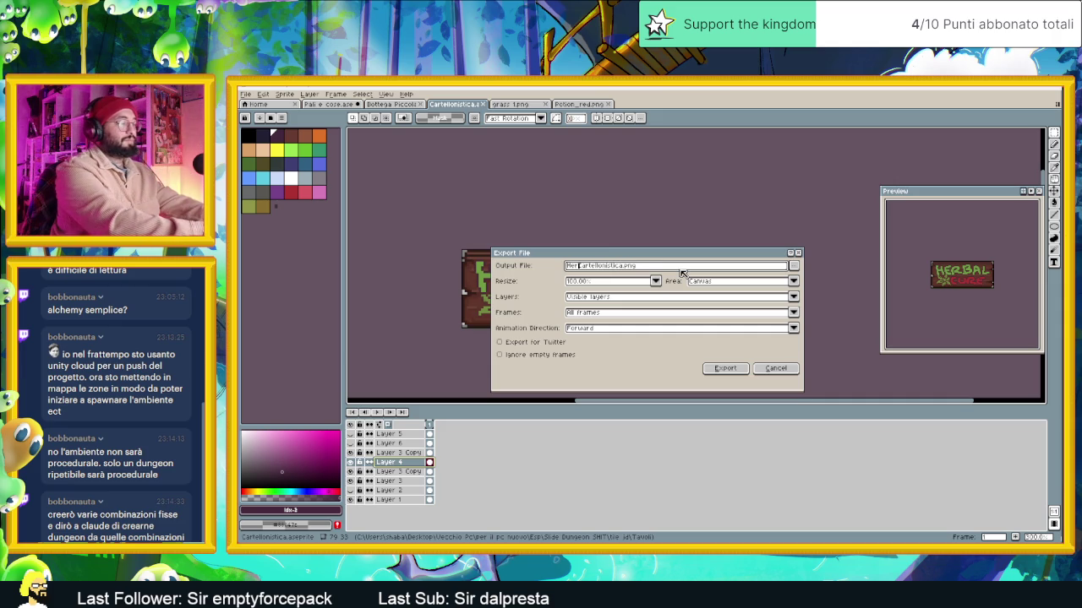
{"action": "type", "text": "l cure"}
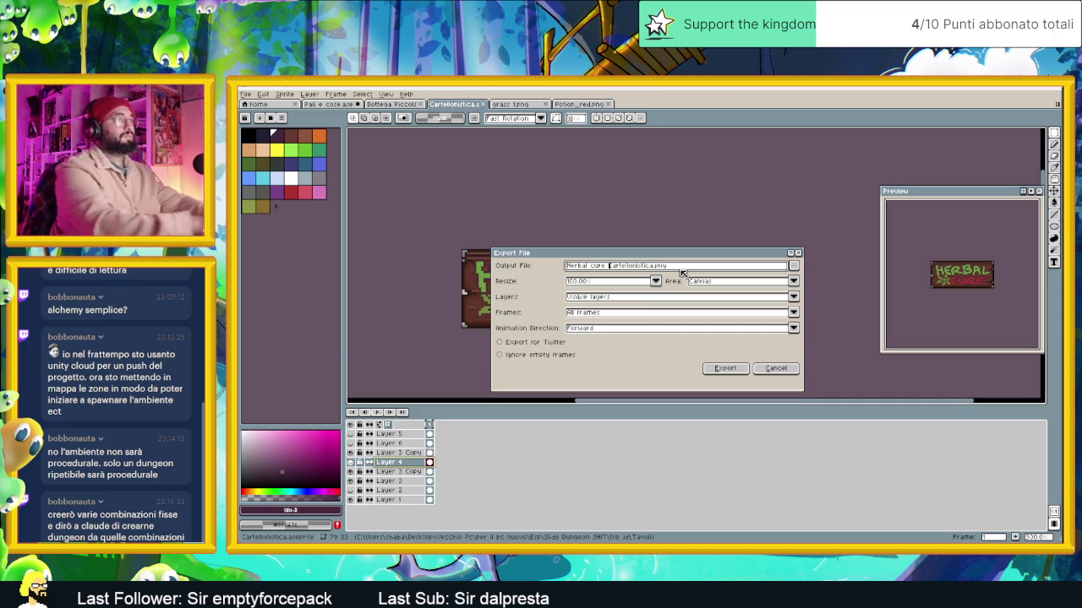
{"action": "left_click", "coordinate": [738, 372]}
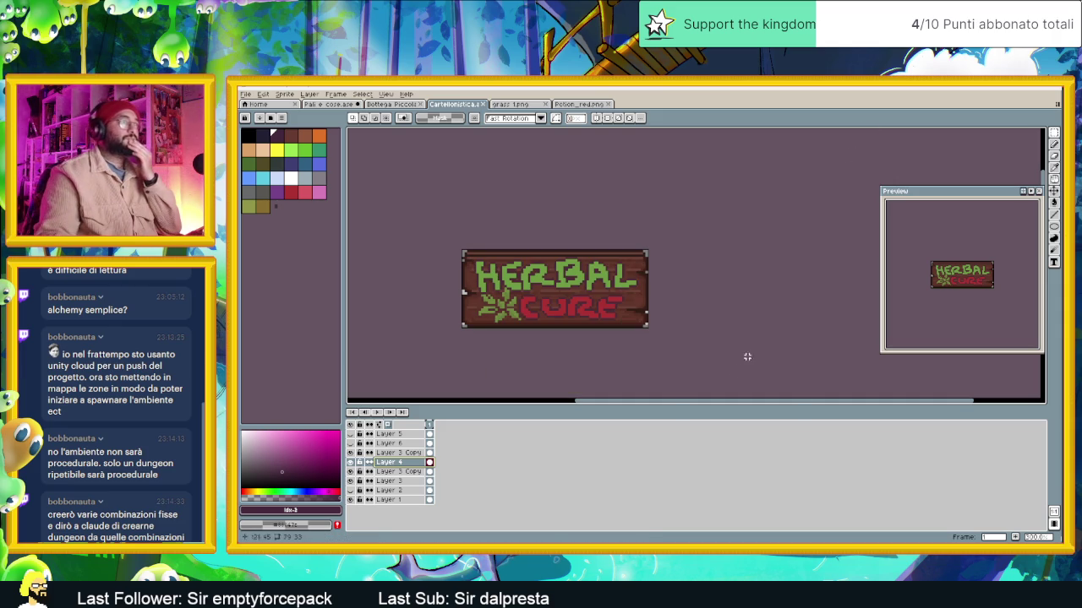
Minimize Aseprite and preview the Crops, Fences and Mushroom_2 sprites in the Objects folder
{"action": "left_click", "coordinate": [1012, 88]}
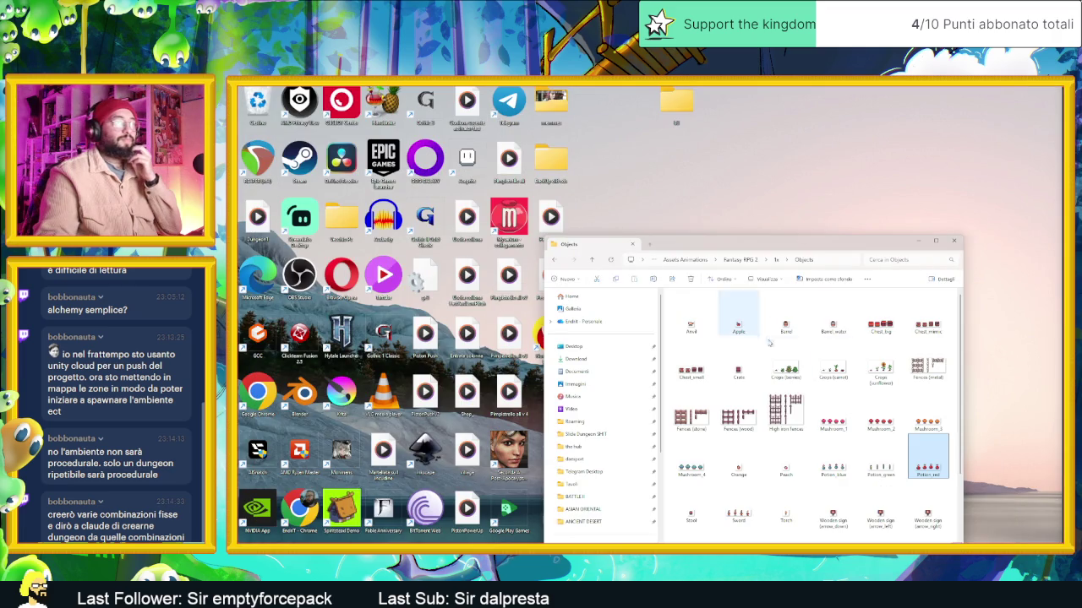
{"action": "double_click", "coordinate": [807, 379]}
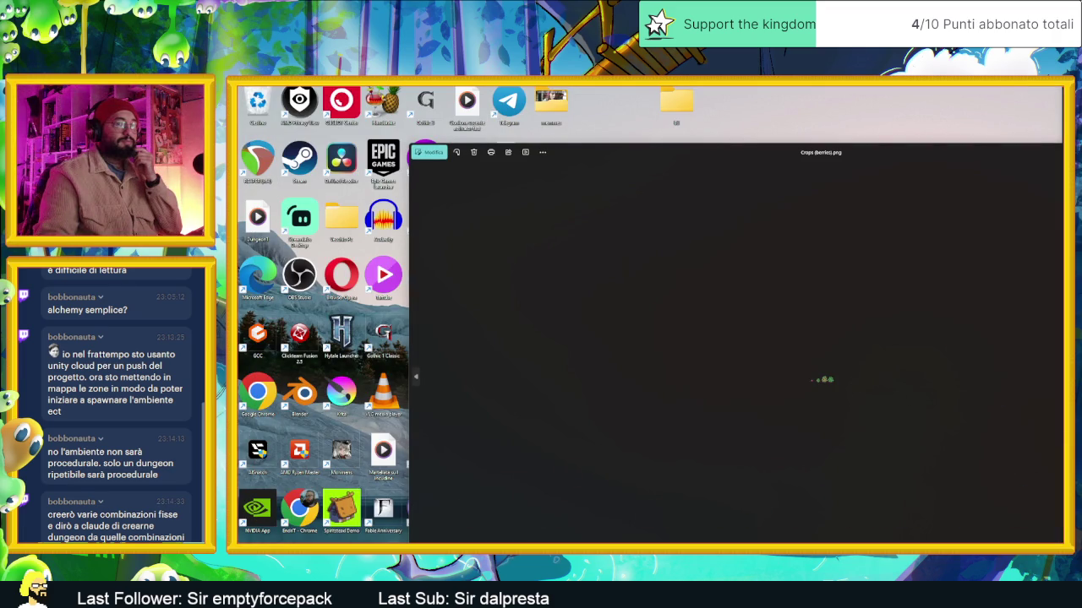
{"action": "key", "text": "Right"}
{"action": "key", "text": "Right"}
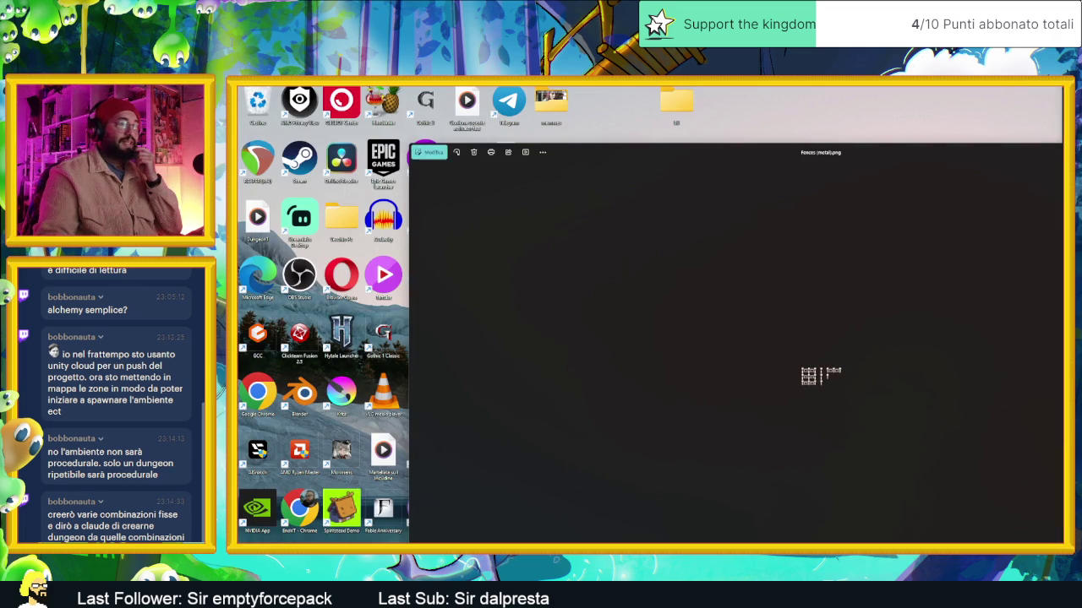
{"action": "key", "text": "Right"}
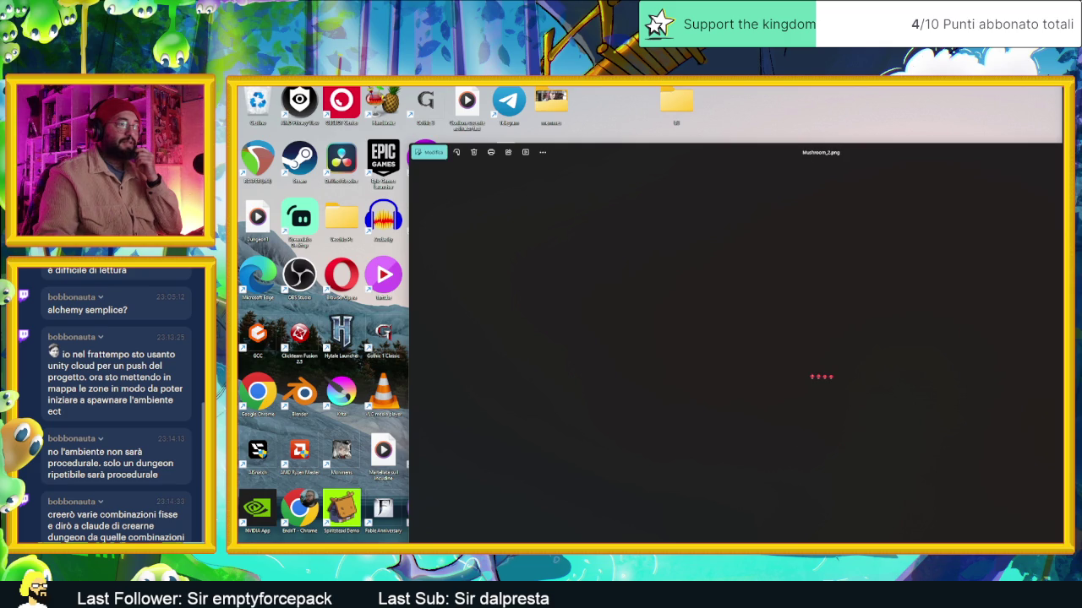
{"action": "key", "text": "Right"}
{"action": "key", "text": "Right"}
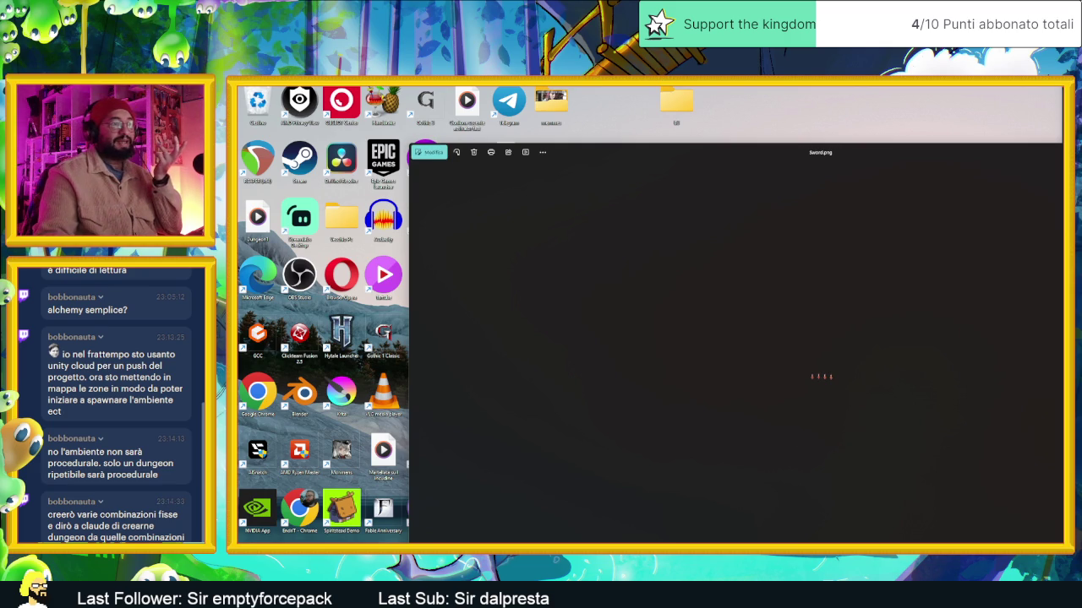
{"action": "key", "text": "Escape"}
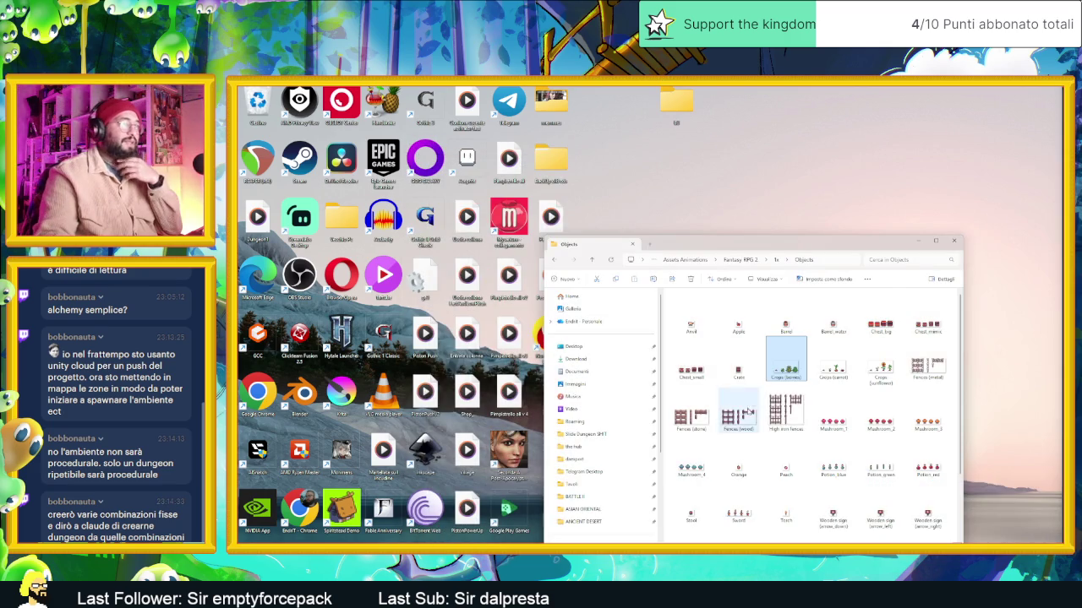
Look through the Tileset folder, then return to the Assets Animations folder
{"action": "key", "text": "alt+Left"}
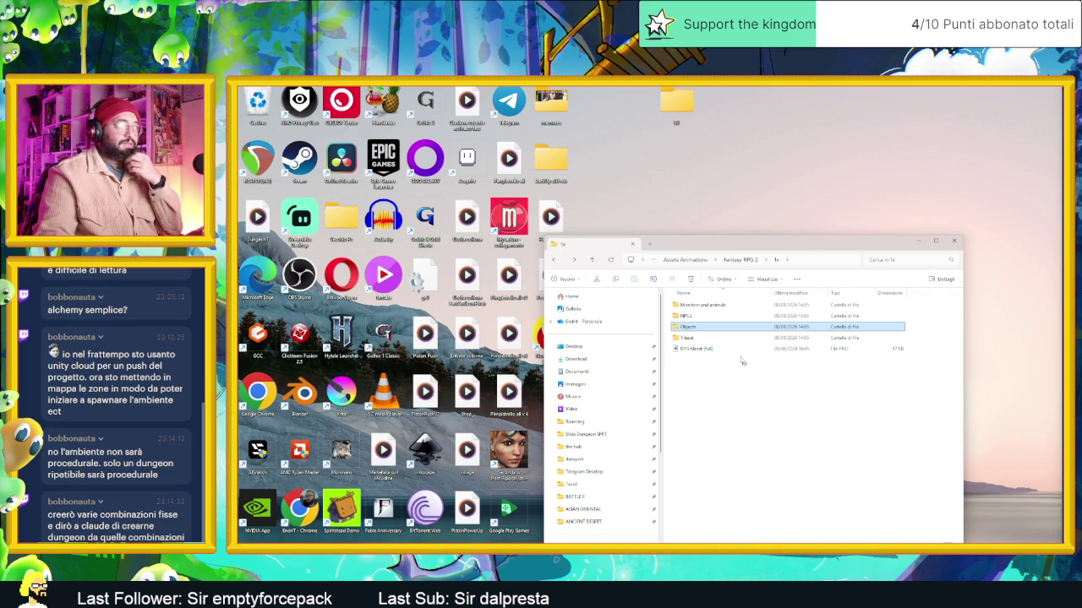
{"action": "double_click", "coordinate": [717, 339]}
{"action": "scroll", "coordinate": [786, 363], "scroll_direction": "down", "scroll_amount": 5}
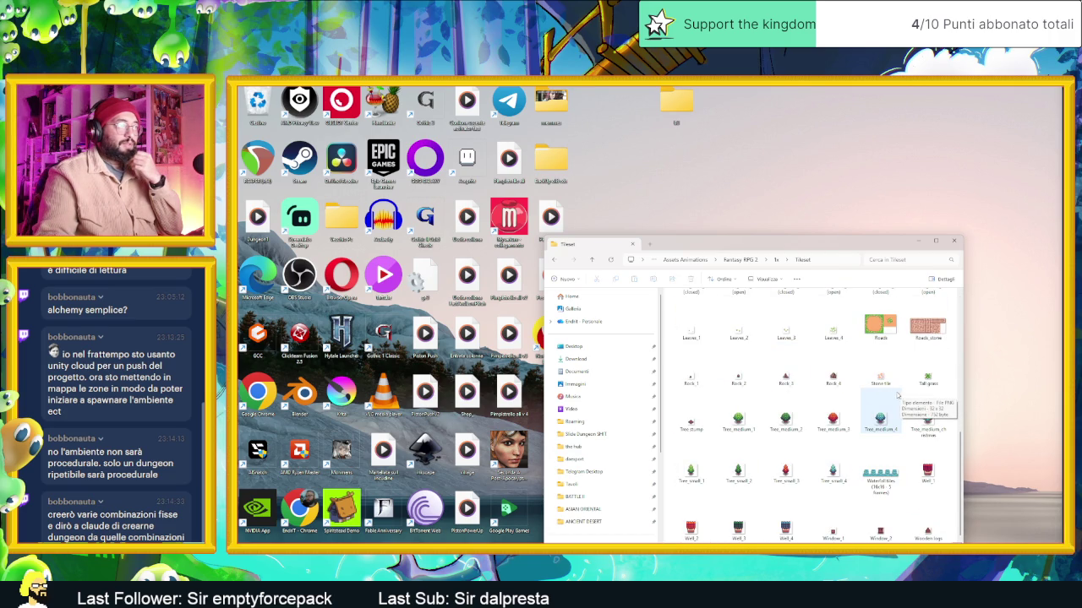
{"action": "key", "text": "alt+Left"}
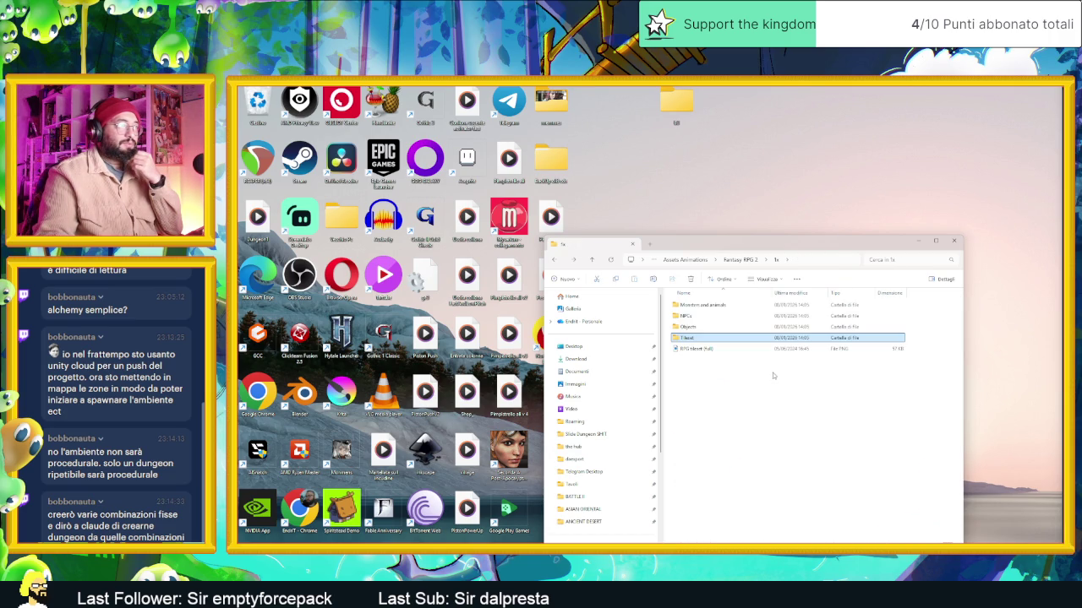
{"action": "key", "text": "alt+Left"}
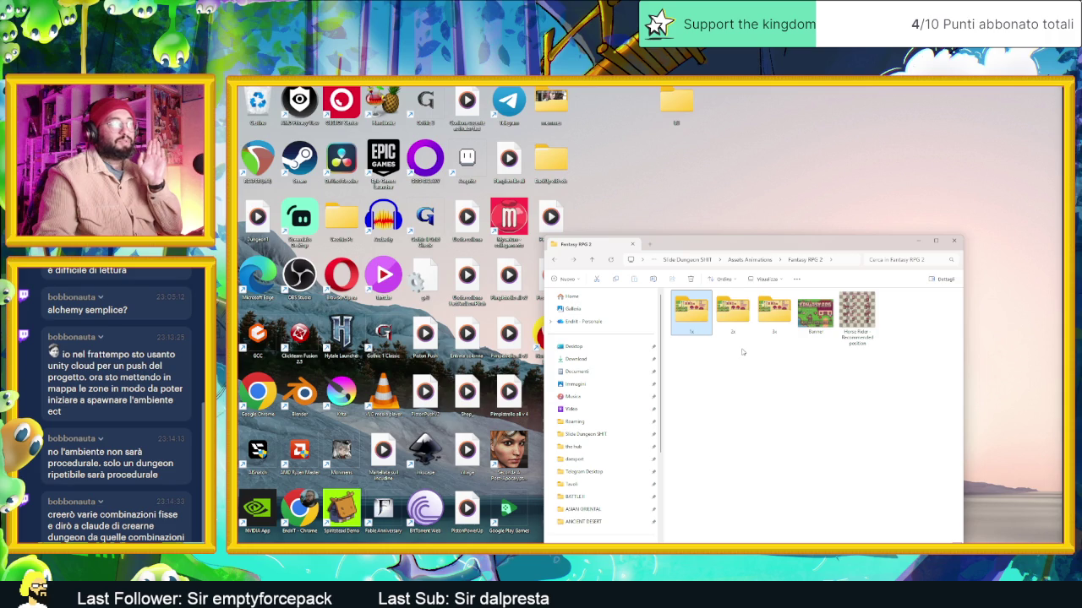
{"action": "key", "text": "alt+Left"}
Browse the Graveyard - Rogue Adventure pack's 48x48 and RPG Maker MZ tileset folders
{"action": "left_click", "coordinate": [725, 361]}
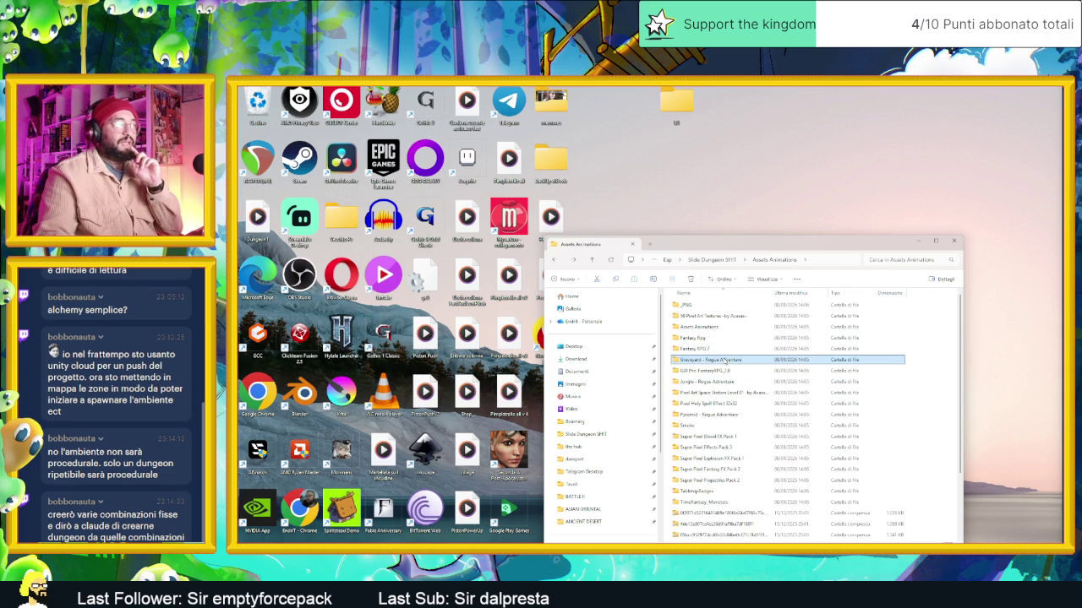
{"action": "double_click", "coordinate": [725, 360]}
{"action": "double_click", "coordinate": [708, 328]}
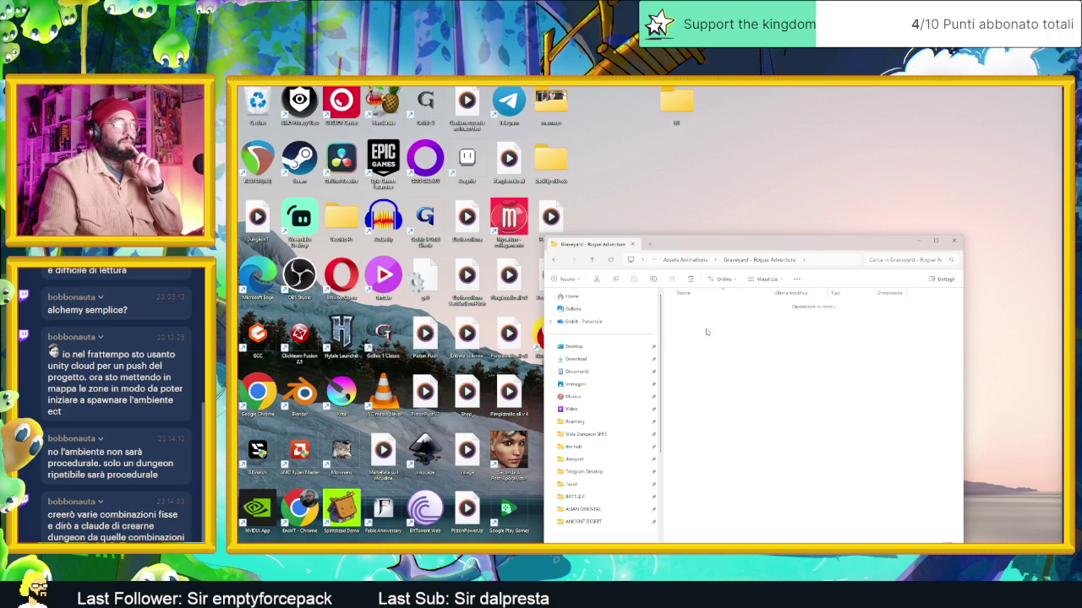
{"action": "key", "text": "alt+Left"}
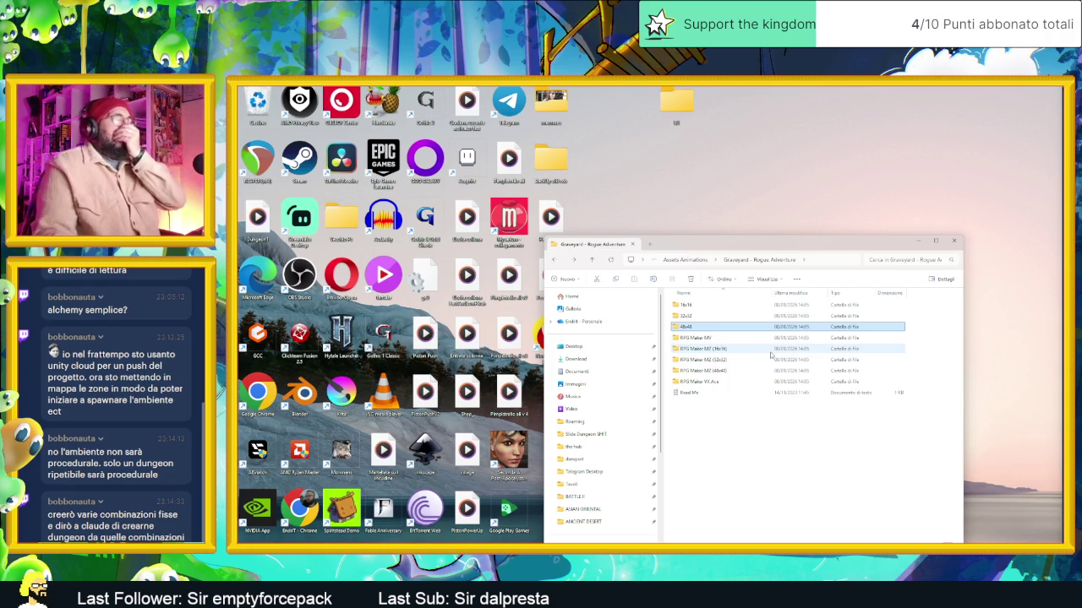
{"action": "double_click", "coordinate": [732, 370]}
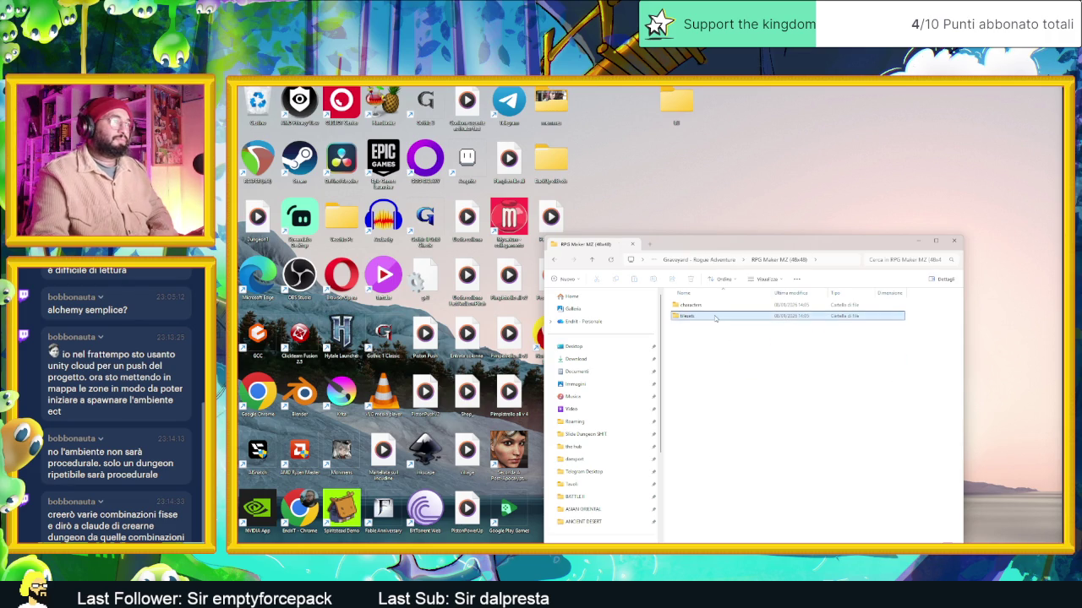
{"action": "double_click", "coordinate": [715, 317]}
{"action": "key", "text": "alt+Left"}
{"action": "double_click", "coordinate": [715, 305]}
{"action": "key", "text": "alt+Left"}
{"action": "key", "text": "alt+Left"}
{"action": "key", "text": "alt+Left"}
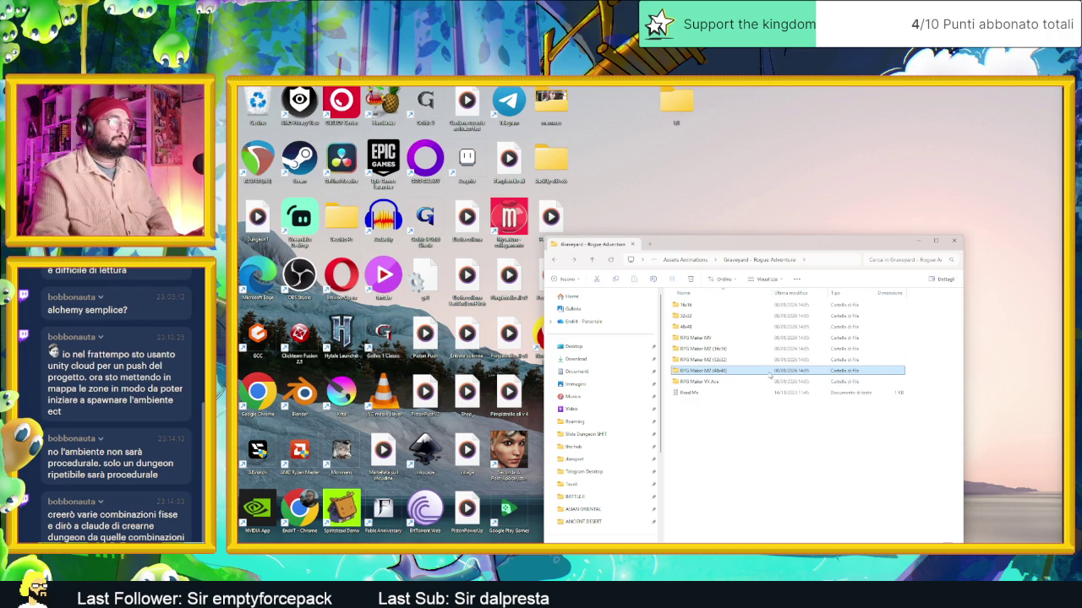
Open the GUI Pro-FantasyRPG_2.0 pack's PNG > Demo > Demo_Image folder
{"action": "double_click", "coordinate": [701, 372]}
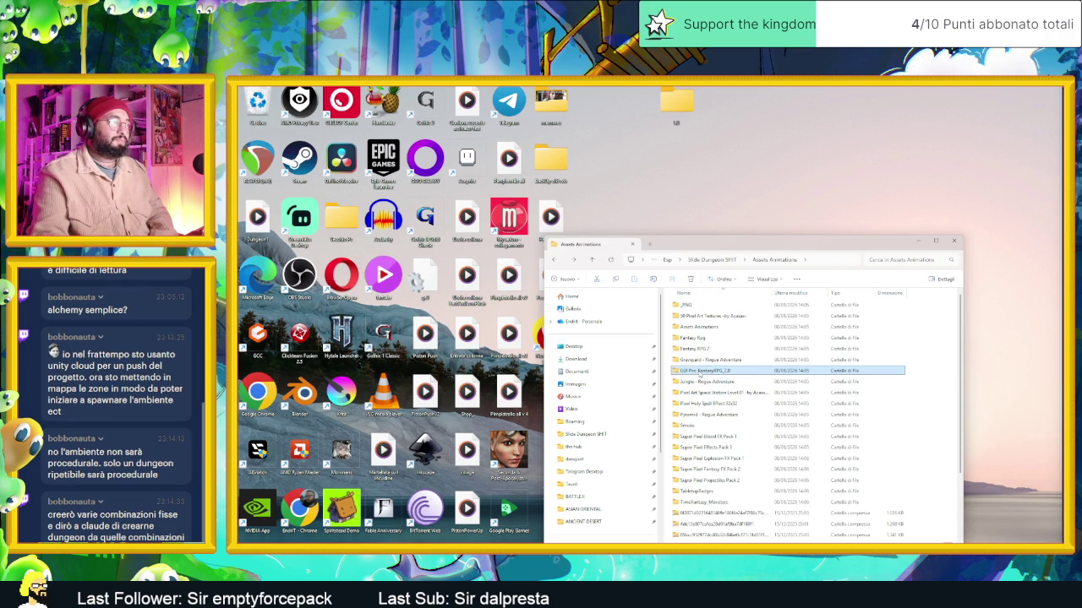
{"action": "double_click", "coordinate": [700, 306]}
{"action": "key", "text": "alt+Left"}
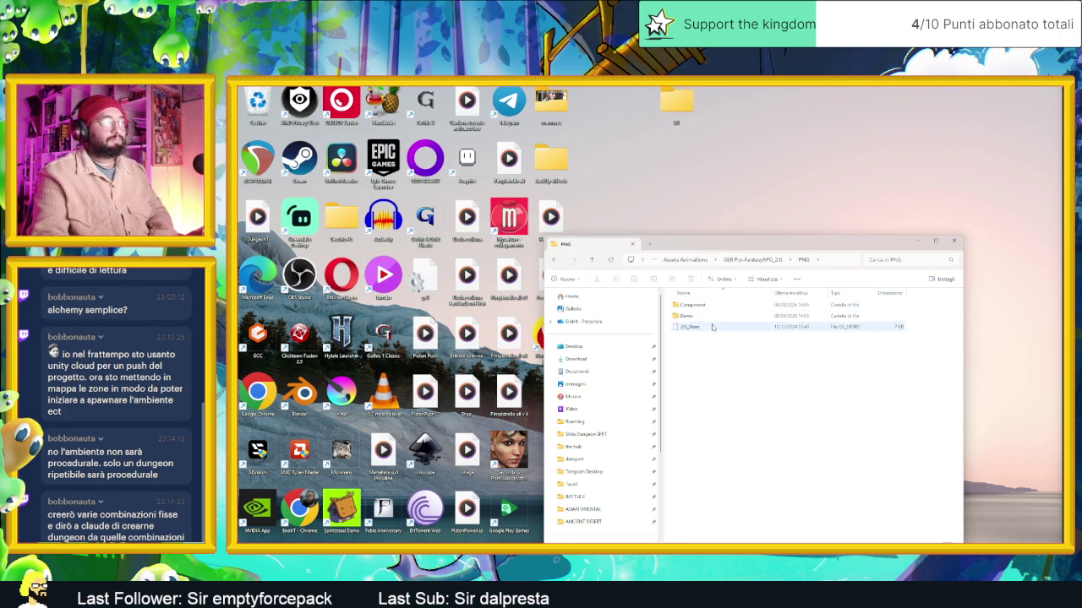
{"action": "double_click", "coordinate": [701, 306]}
{"action": "double_click", "coordinate": [709, 318]}
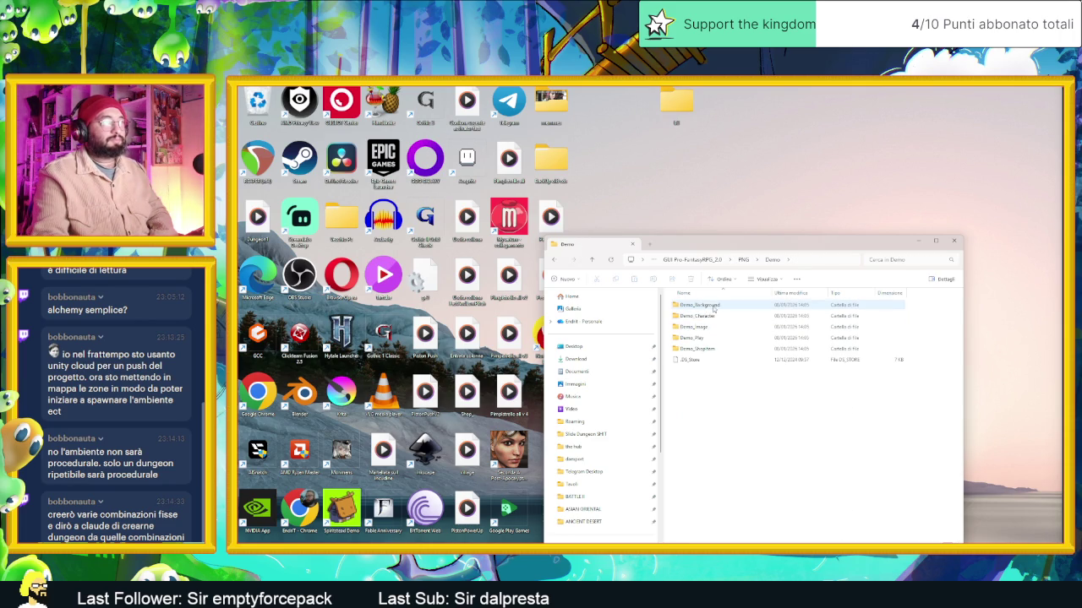
{"action": "double_click", "coordinate": [719, 328]}
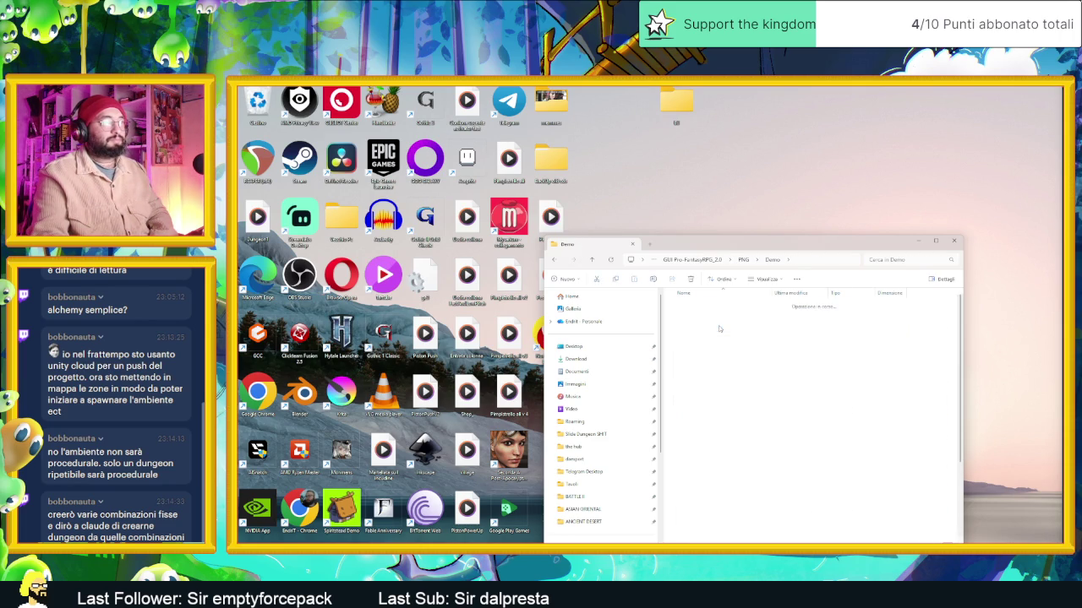
Check the Demo_Play, Demo_ShopItem, Demo_Character and Demo_Background folders, then return to PNG
{"action": "key", "text": "alt+Left"}
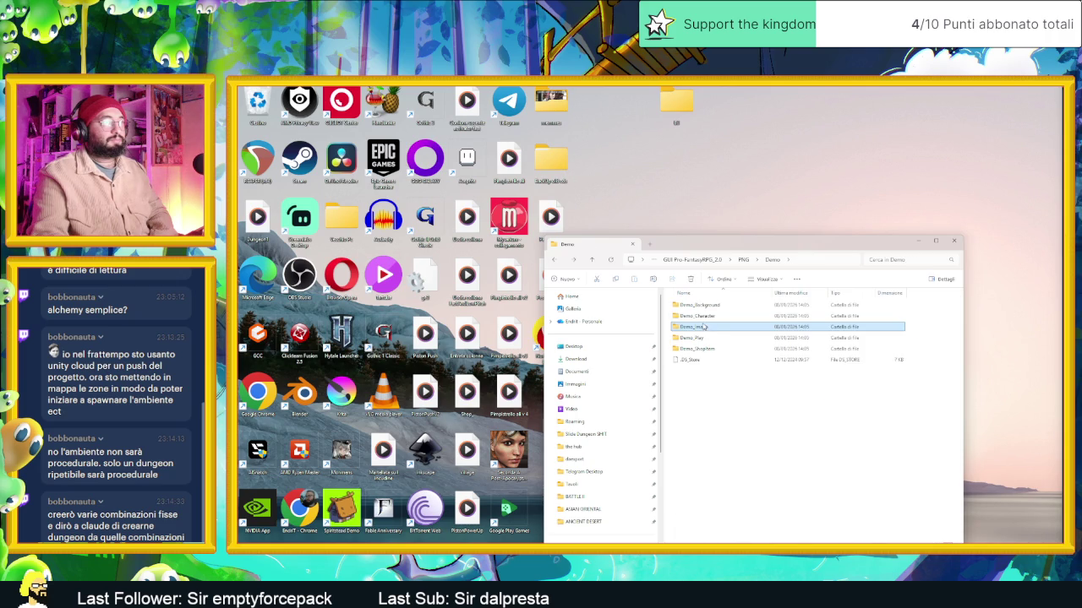
{"action": "double_click", "coordinate": [711, 342]}
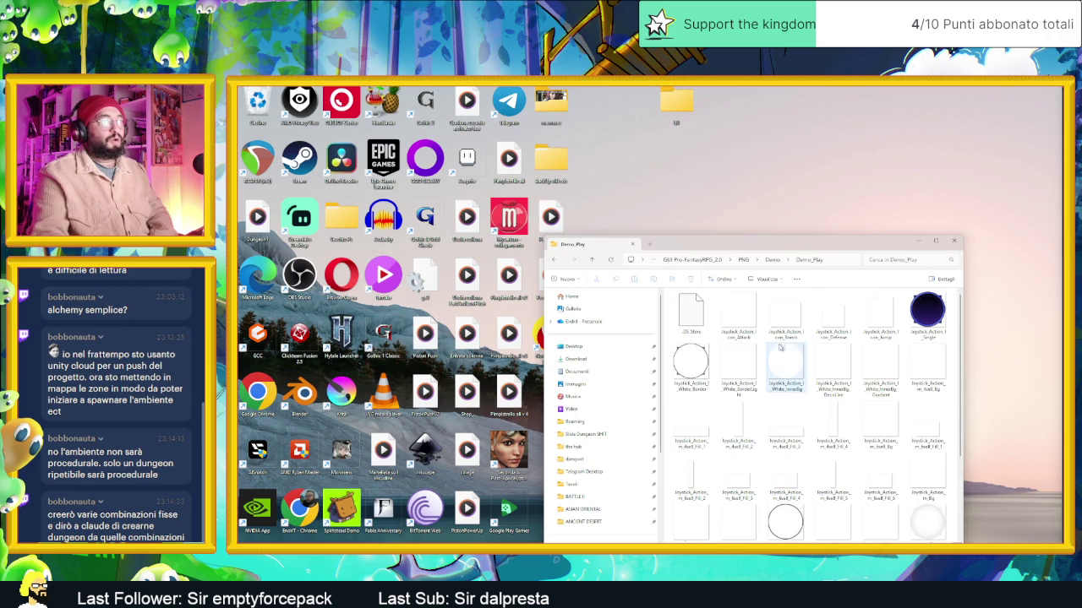
{"action": "key", "text": "alt+Left"}
{"action": "double_click", "coordinate": [722, 348]}
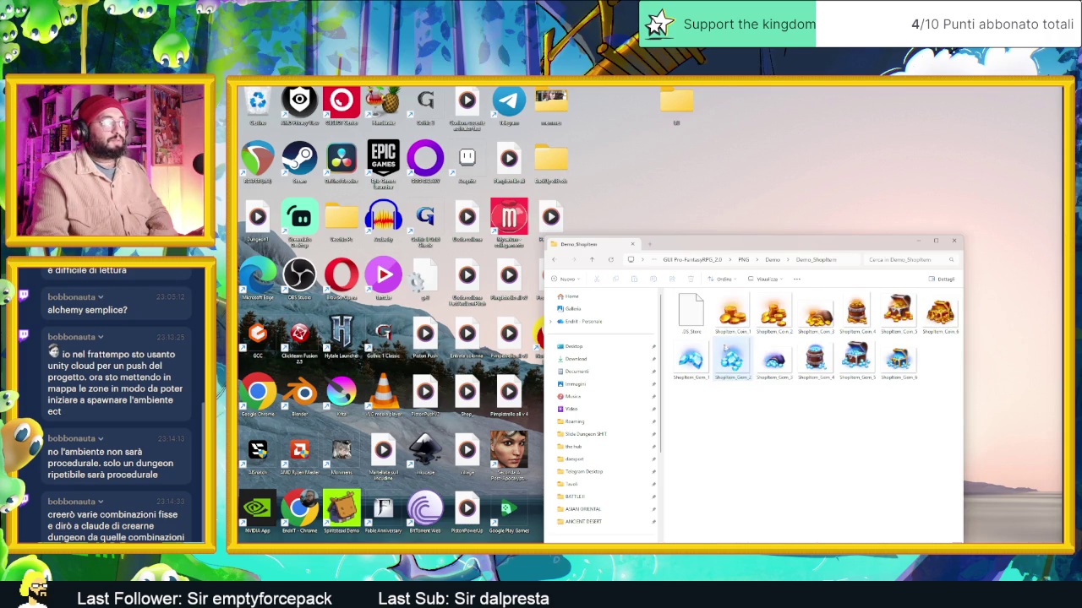
{"action": "key", "text": "alt+Left"}
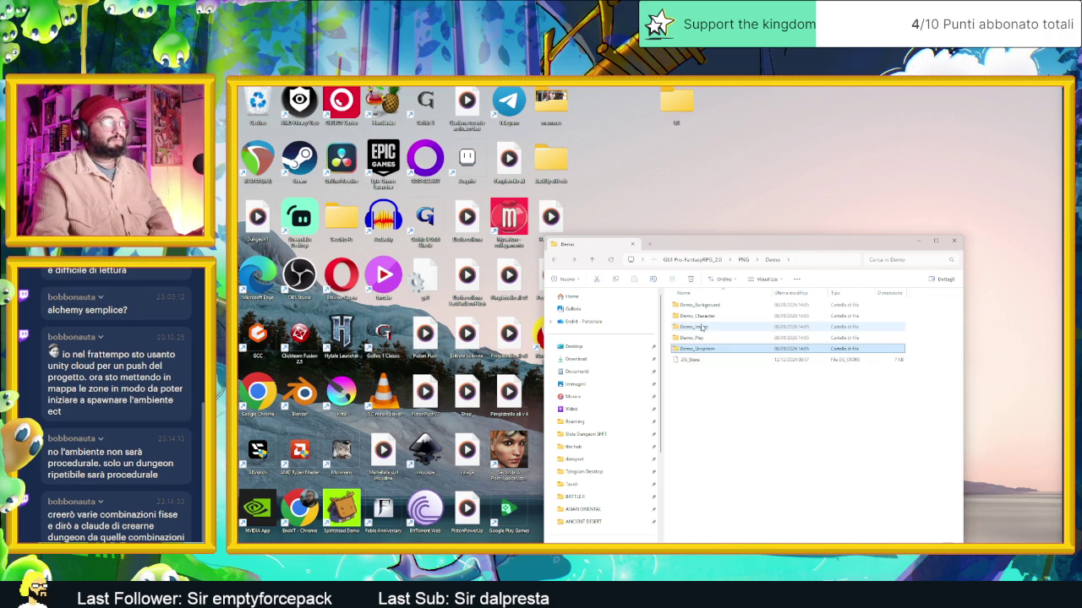
{"action": "double_click", "coordinate": [703, 318]}
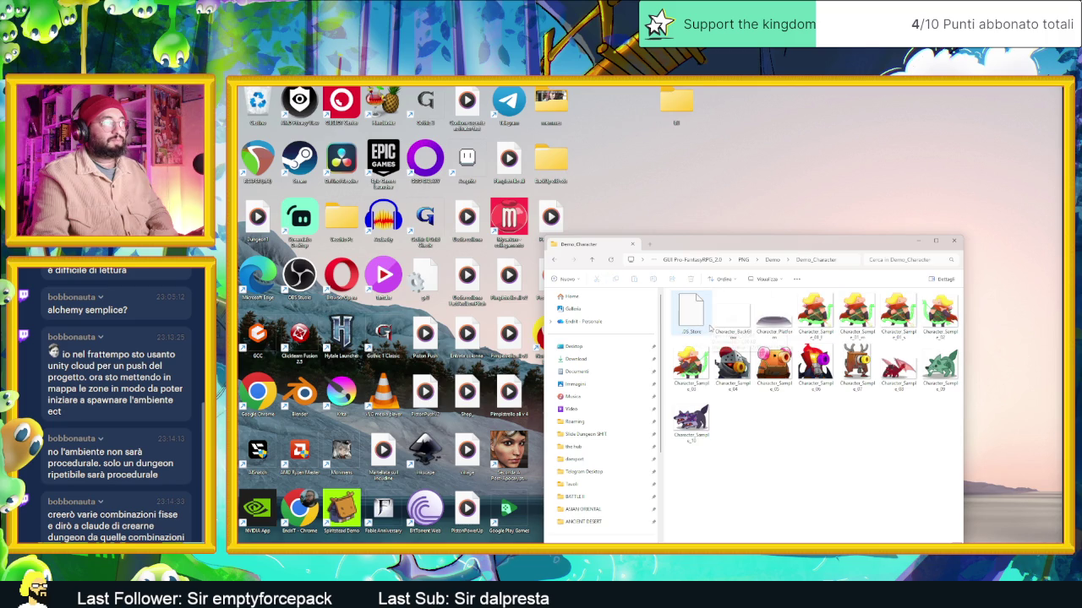
{"action": "key", "text": "alt+Left"}
{"action": "double_click", "coordinate": [718, 307]}
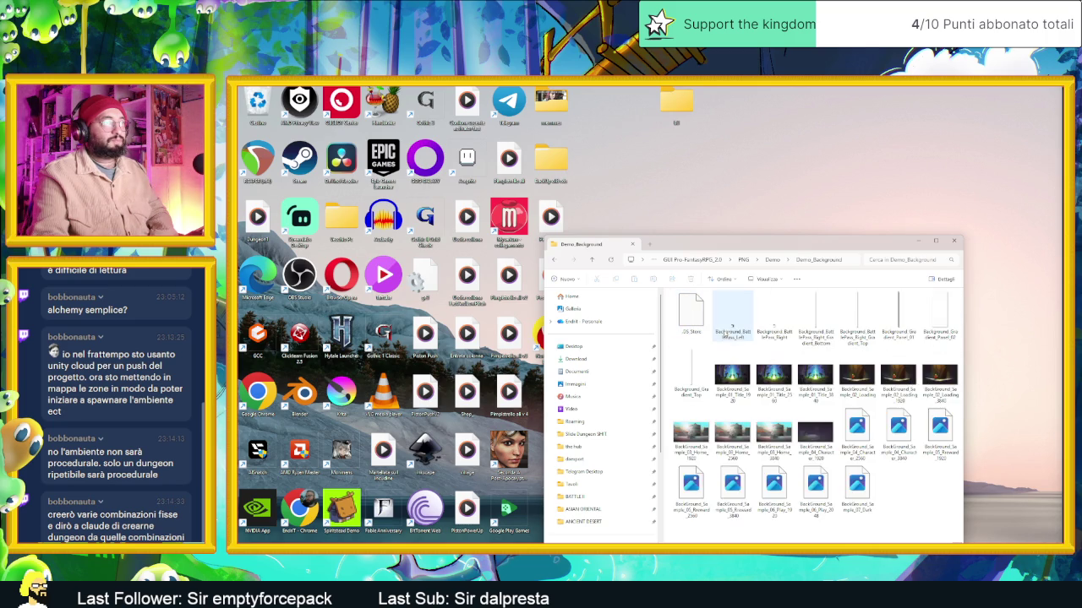
{"action": "key", "text": "alt+Up"}
{"action": "key", "text": "alt+Up"}
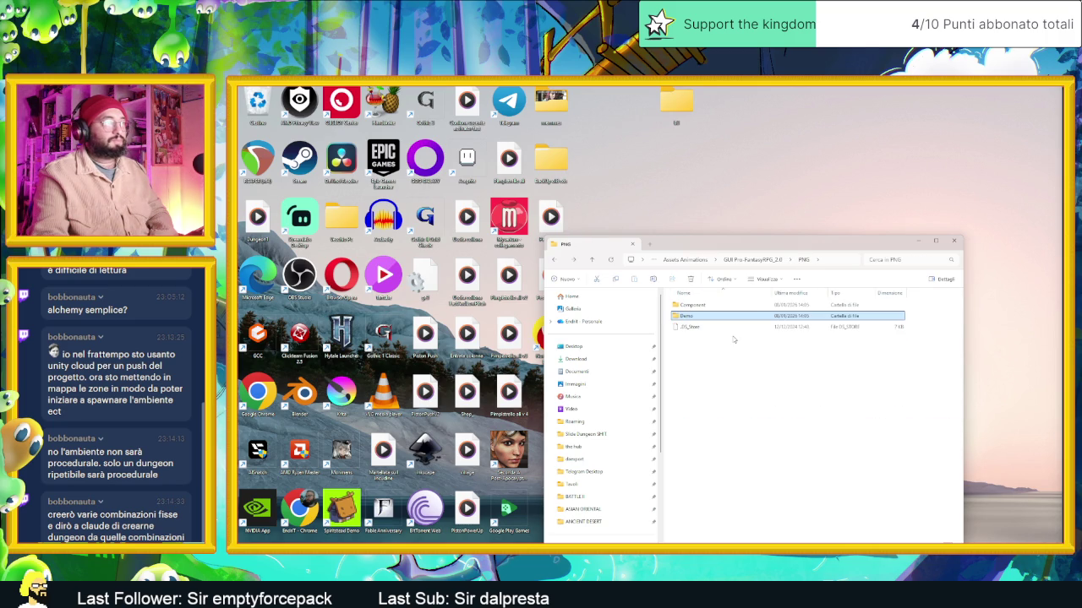
Navigate through Component, item icons and NoShadow to the 32 px icon folder
{"action": "key", "text": "Up"}
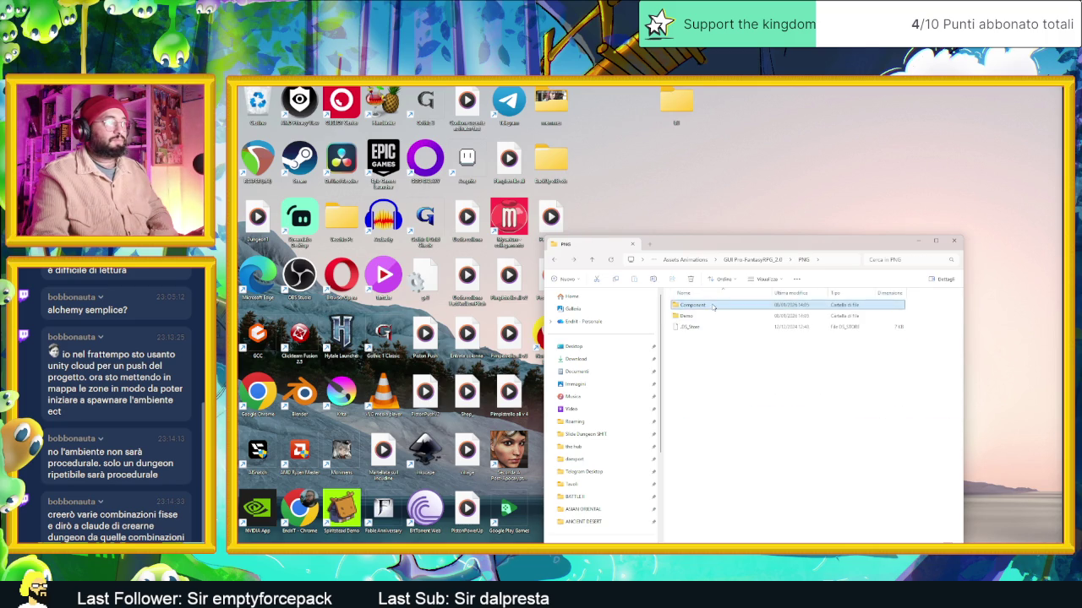
{"action": "key", "text": "Return"}
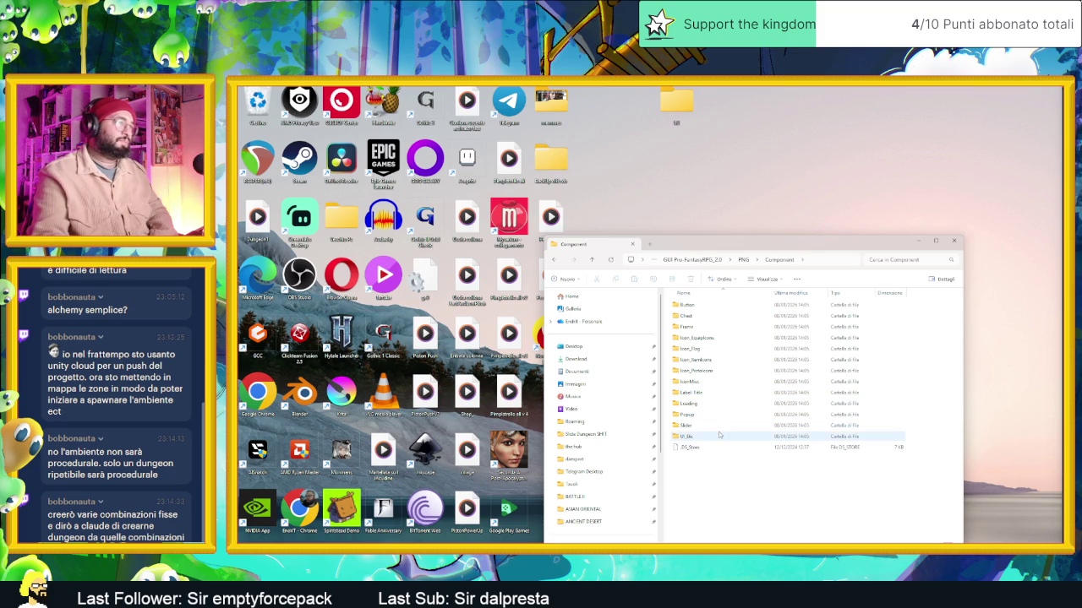
{"action": "double_click", "coordinate": [720, 360]}
{"action": "double_click", "coordinate": [698, 306]}
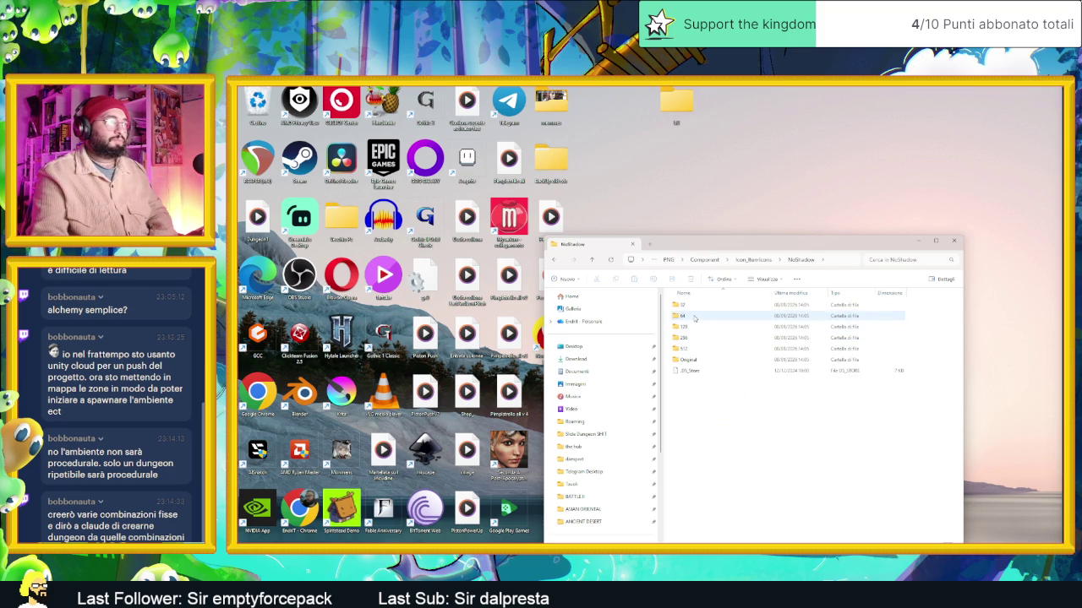
{"action": "double_click", "coordinate": [688, 305]}
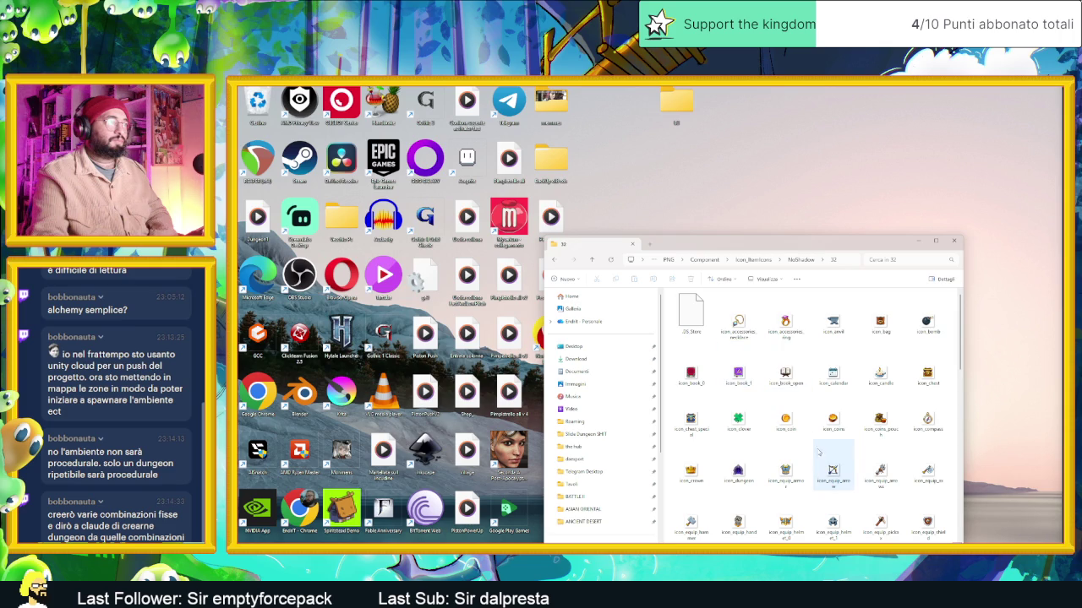
Select icon_potion_red and open it in Aseprite
{"action": "scroll", "coordinate": [827, 467], "scroll_direction": "down", "scroll_amount": 3}
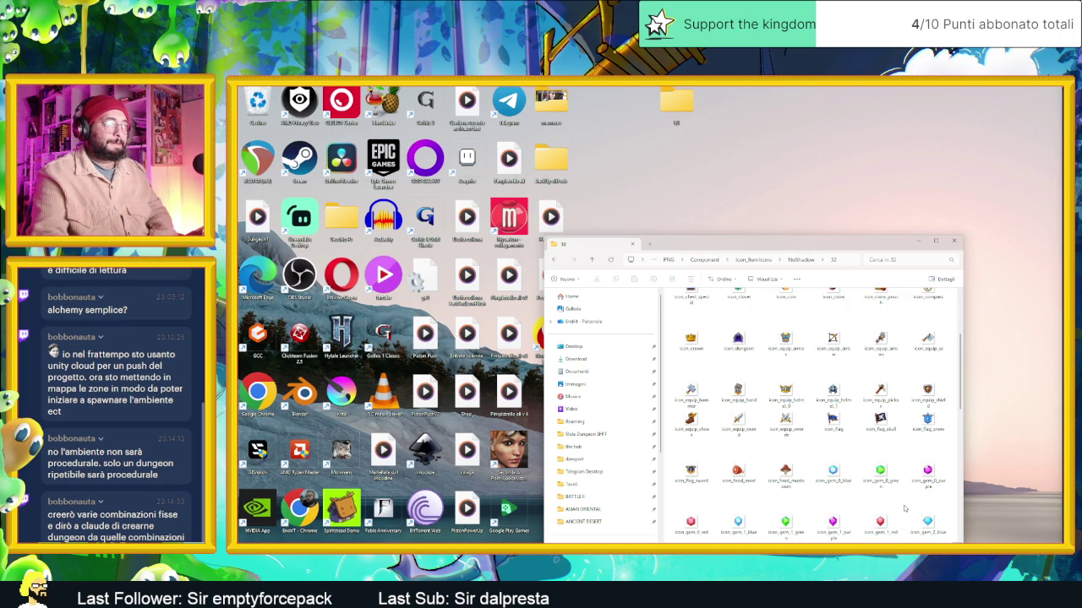
{"action": "scroll", "coordinate": [900, 509], "scroll_direction": "down", "scroll_amount": 3}
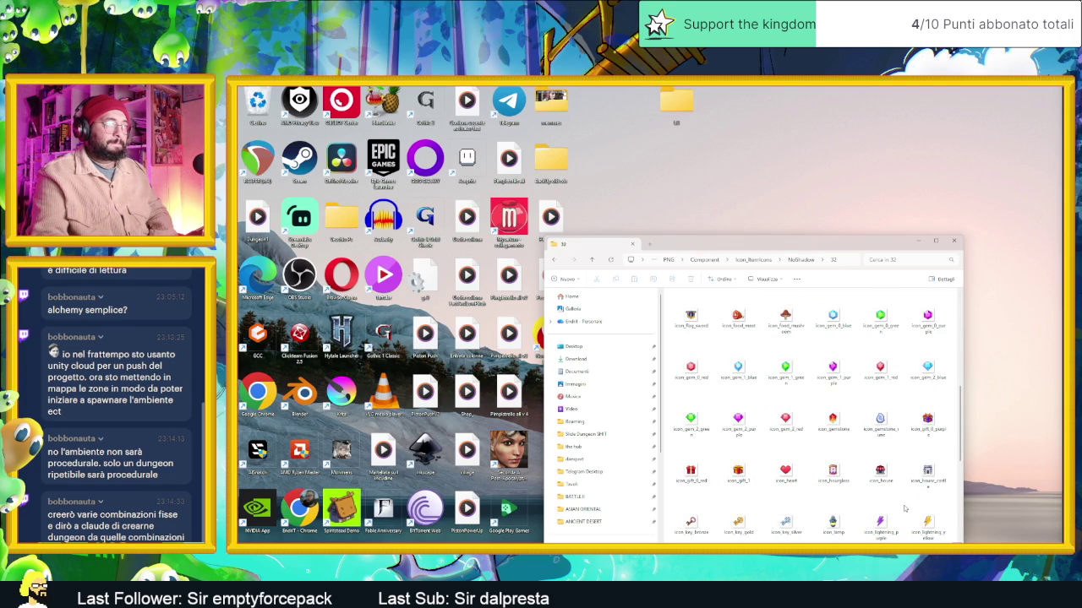
{"action": "scroll", "coordinate": [903, 508], "scroll_direction": "down", "scroll_amount": 3}
{"action": "left_click", "coordinate": [883, 472]}
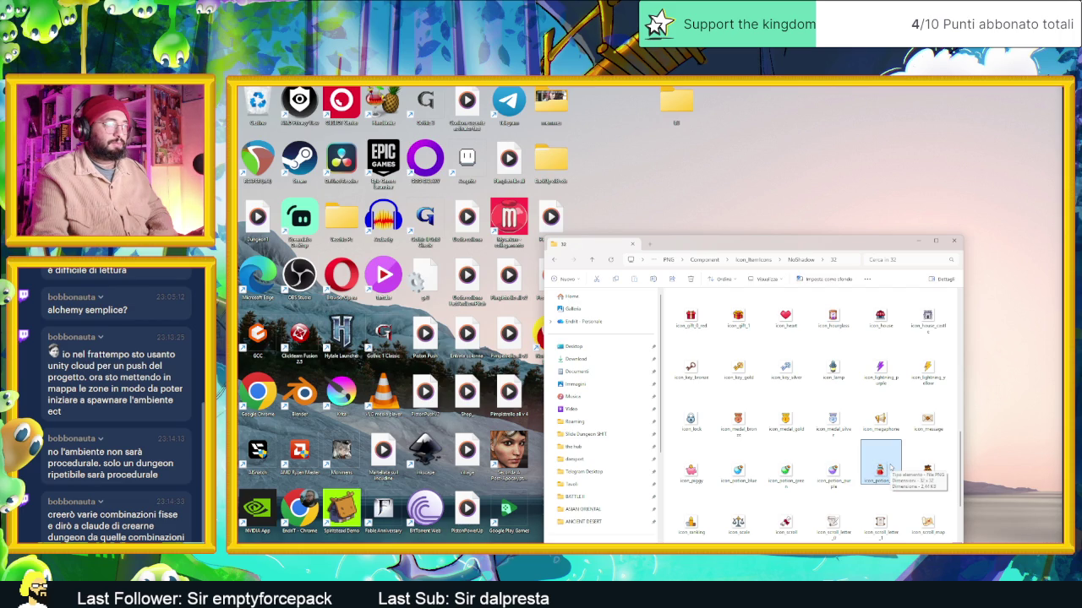
{"action": "scroll", "coordinate": [890, 468], "scroll_direction": "down", "scroll_amount": 2}
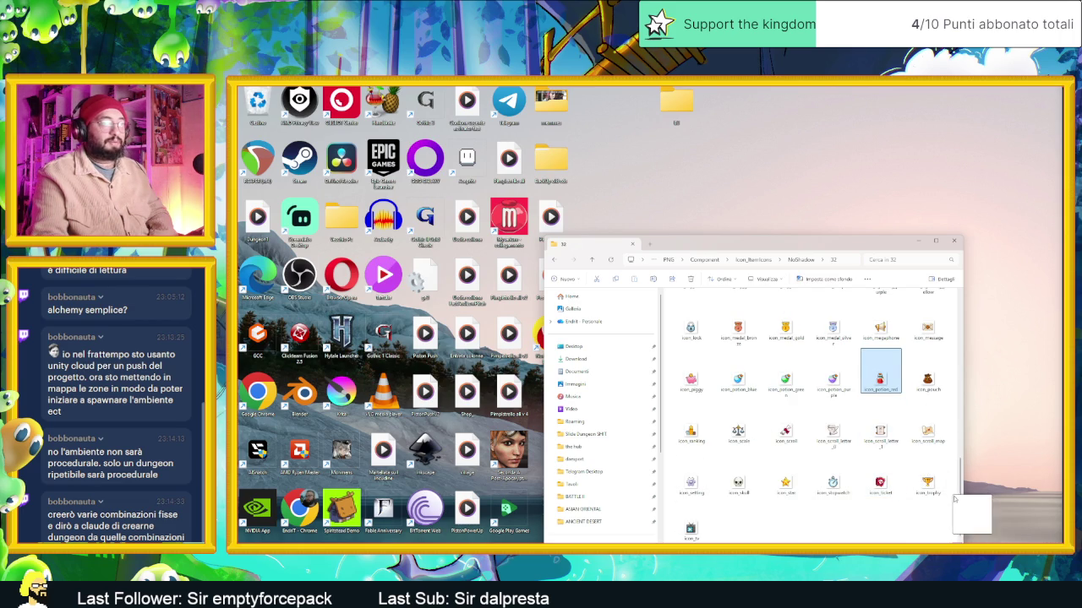
{"action": "key", "text": "Return"}
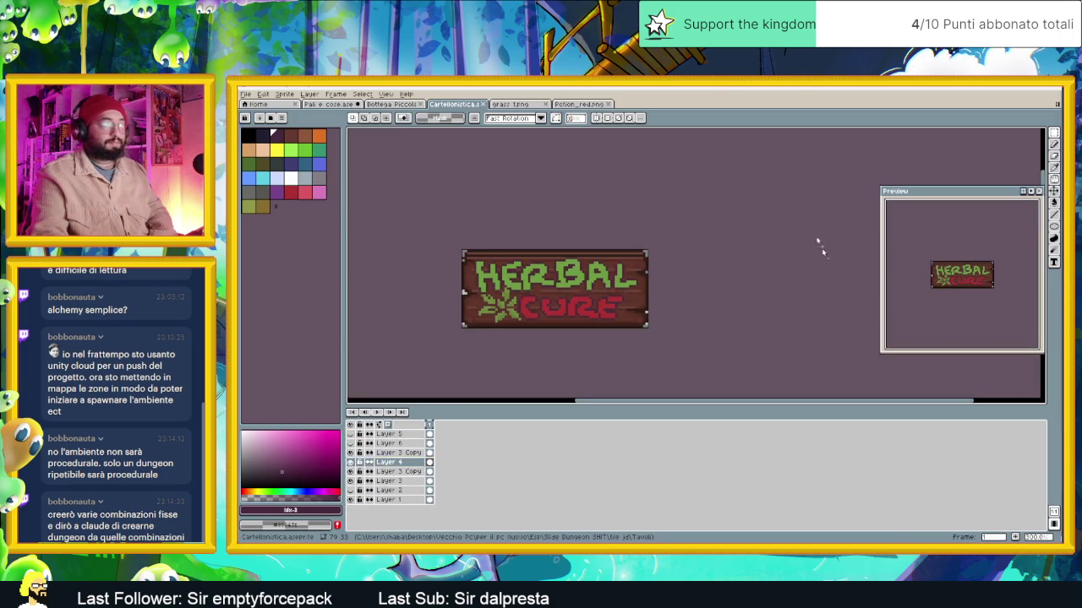
Select the whole red potion sprite and return to the Cartellonistica sign document
{"action": "scroll", "coordinate": [732, 254], "scroll_direction": "up", "scroll_amount": 1}
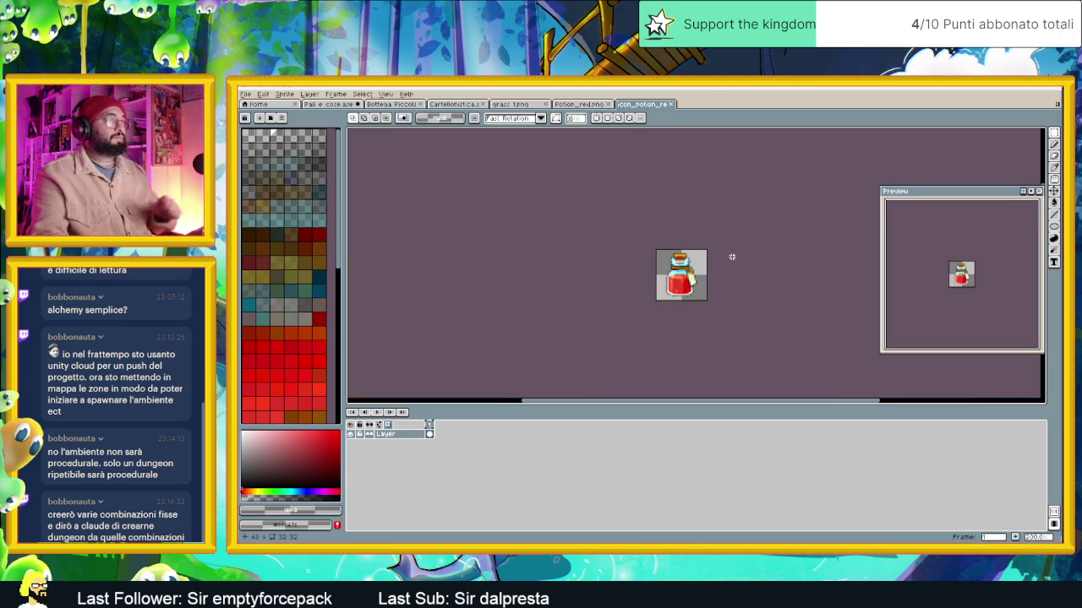
{"action": "scroll", "coordinate": [732, 255], "scroll_direction": "up", "scroll_amount": 1}
{"action": "key", "text": "ctrl+a"}
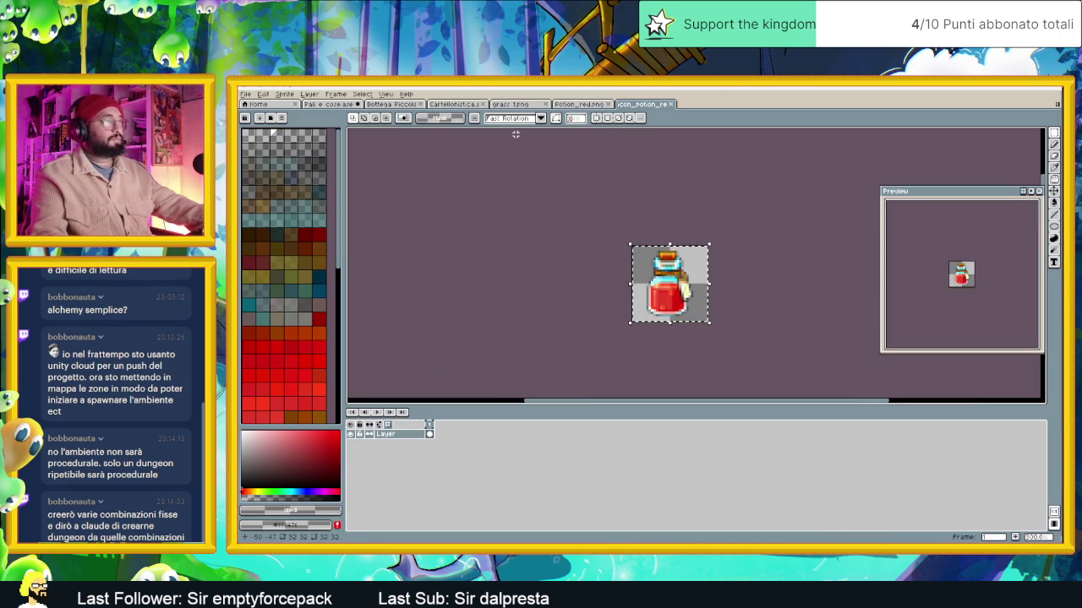
{"action": "left_click", "coordinate": [591, 105]}
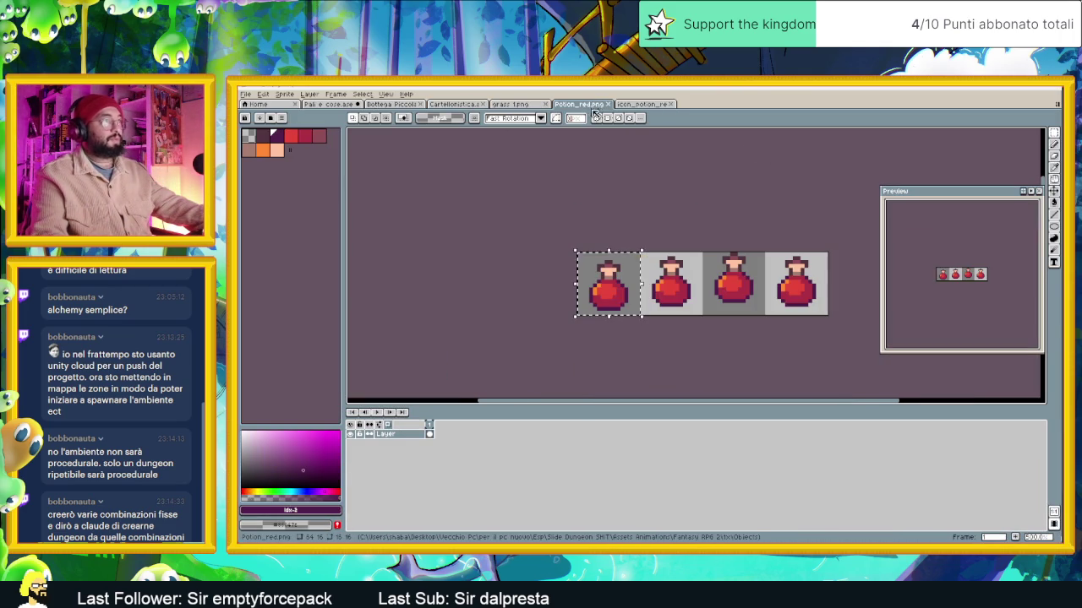
{"action": "left_click", "coordinate": [510, 104]}
{"action": "left_click", "coordinate": [454, 104]}
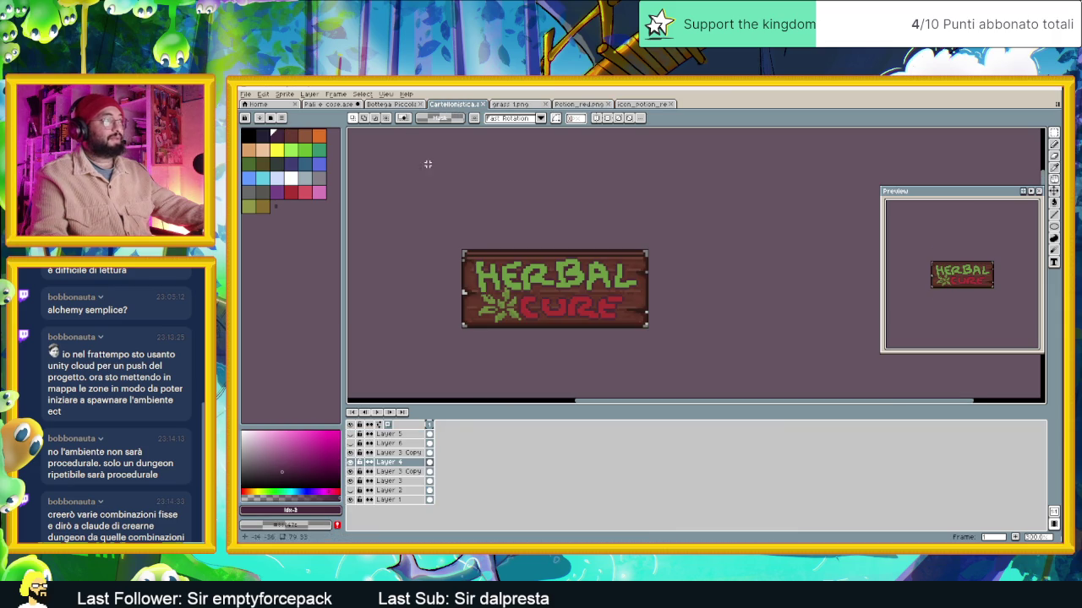
Add Layer 7 at the top and paste a shrunken potion beside CURE
{"action": "left_click", "coordinate": [393, 434]}
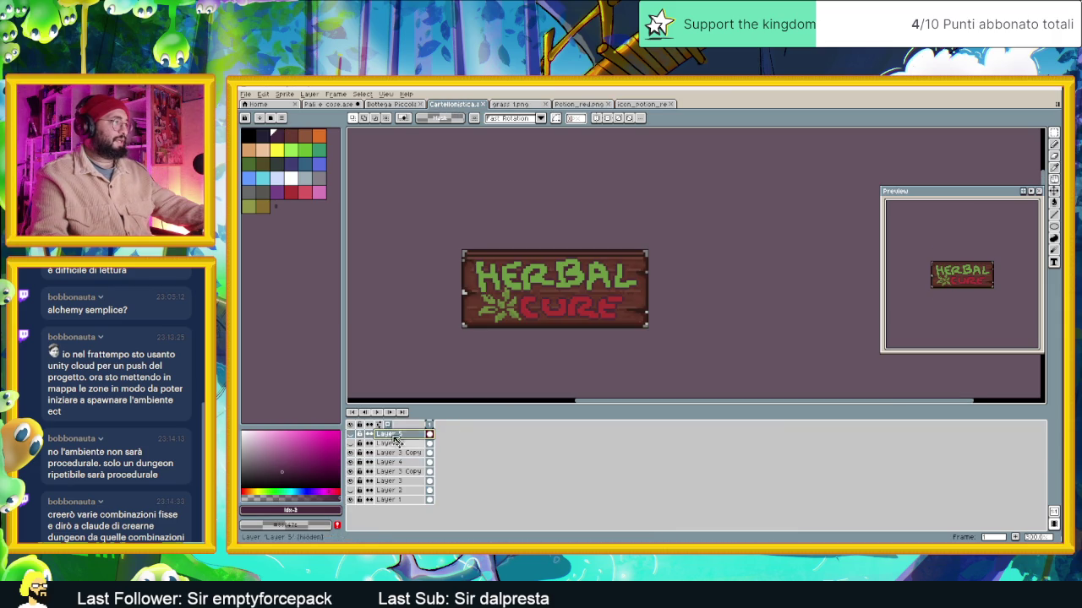
{"action": "right_click", "coordinate": [398, 447]}
{"action": "left_click", "coordinate": [490, 452]}
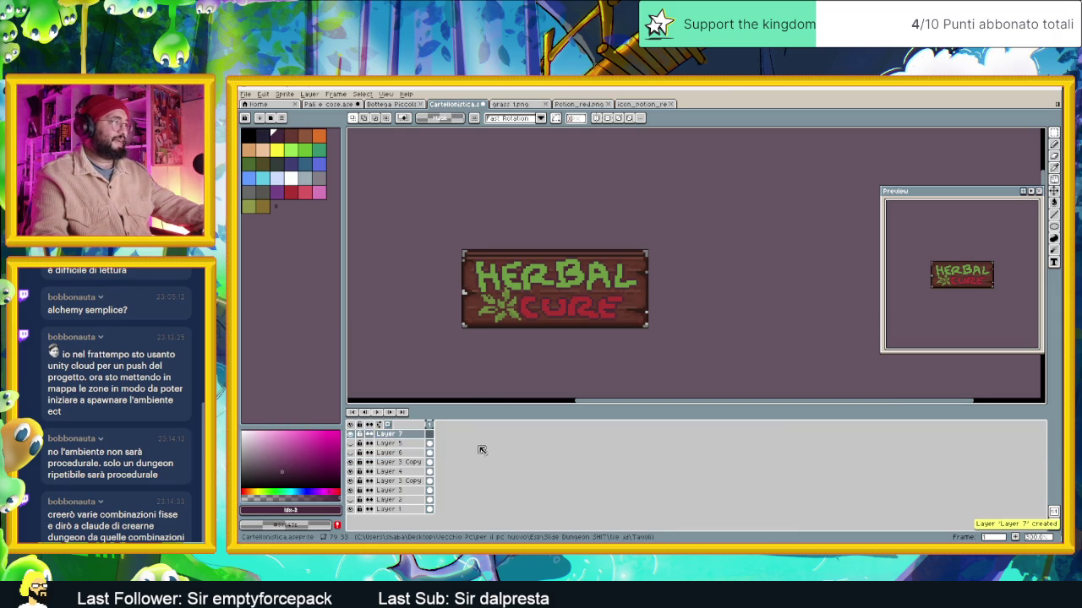
{"action": "key", "text": "ctrl+v"}
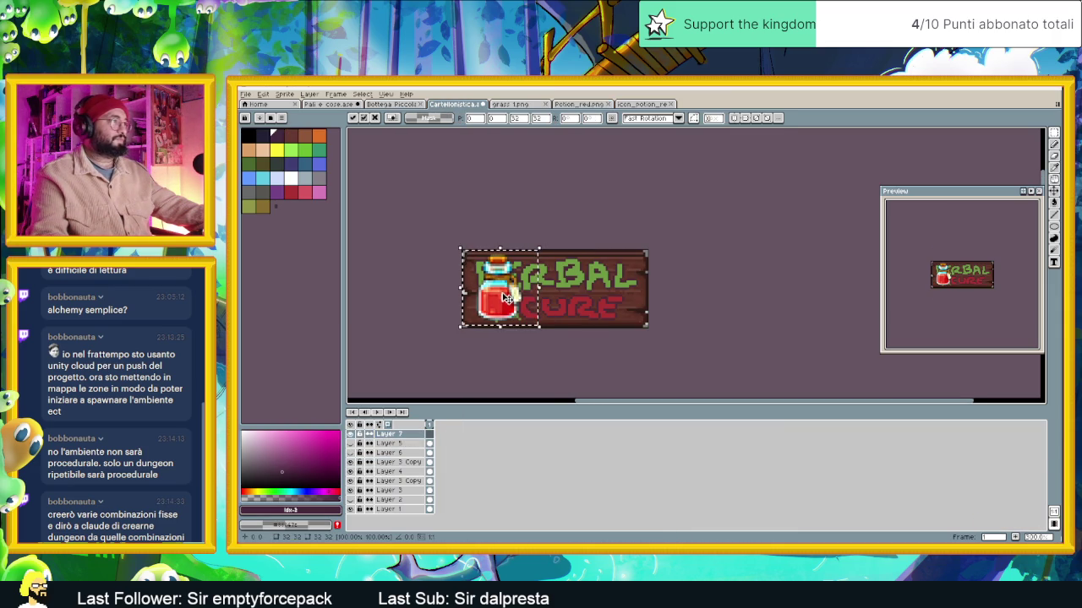
{"action": "left_click_drag", "start_coordinate": [504, 298], "coordinate": [508, 301]}
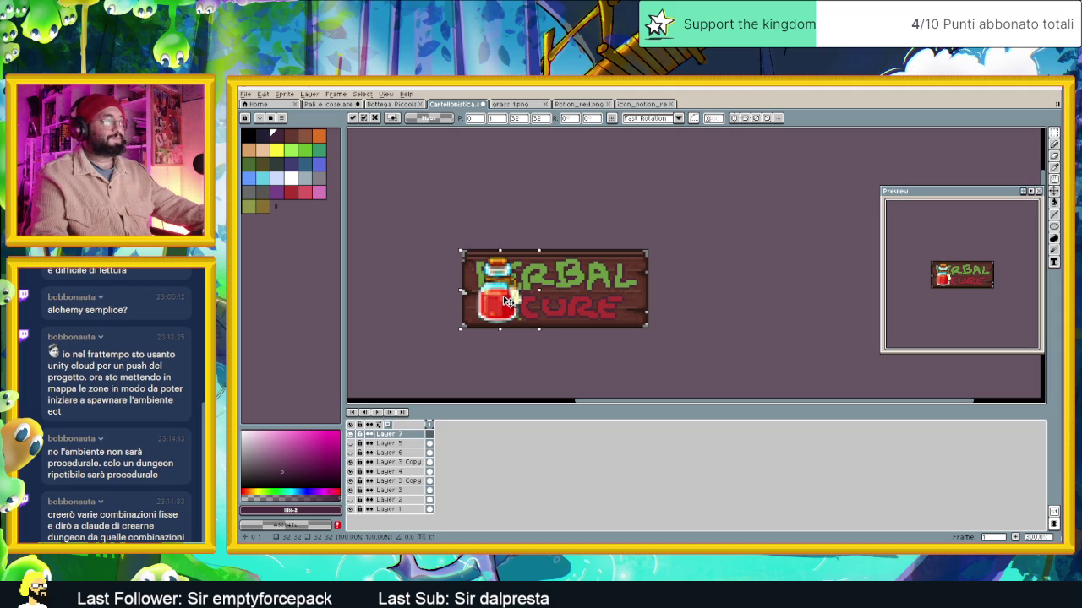
{"action": "left_click_drag", "start_coordinate": [539, 252], "coordinate": [510, 285]}
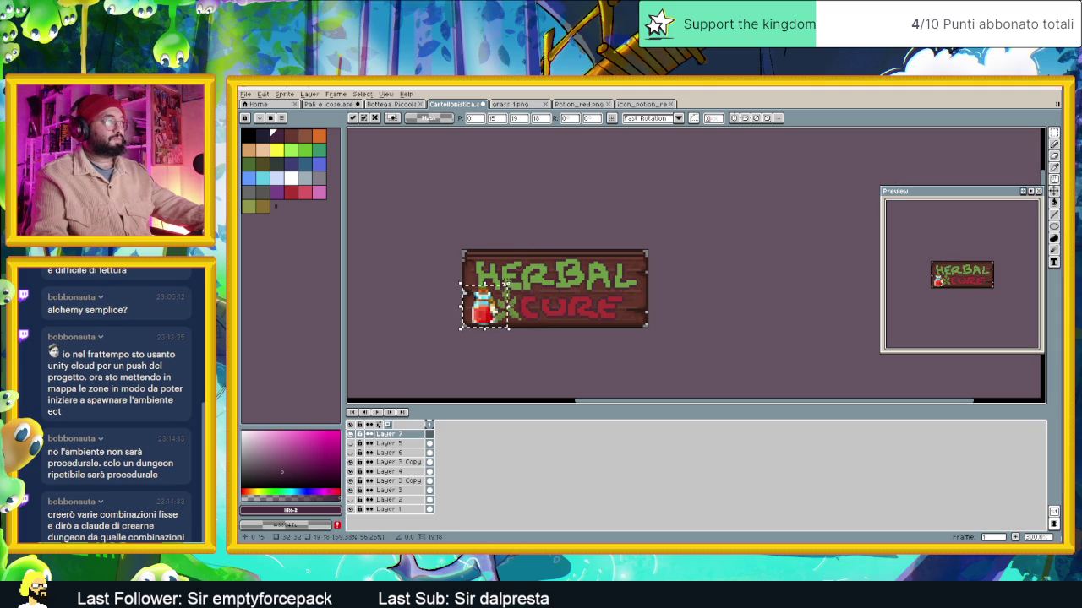
{"action": "left_click_drag", "start_coordinate": [497, 316], "coordinate": [501, 311]}
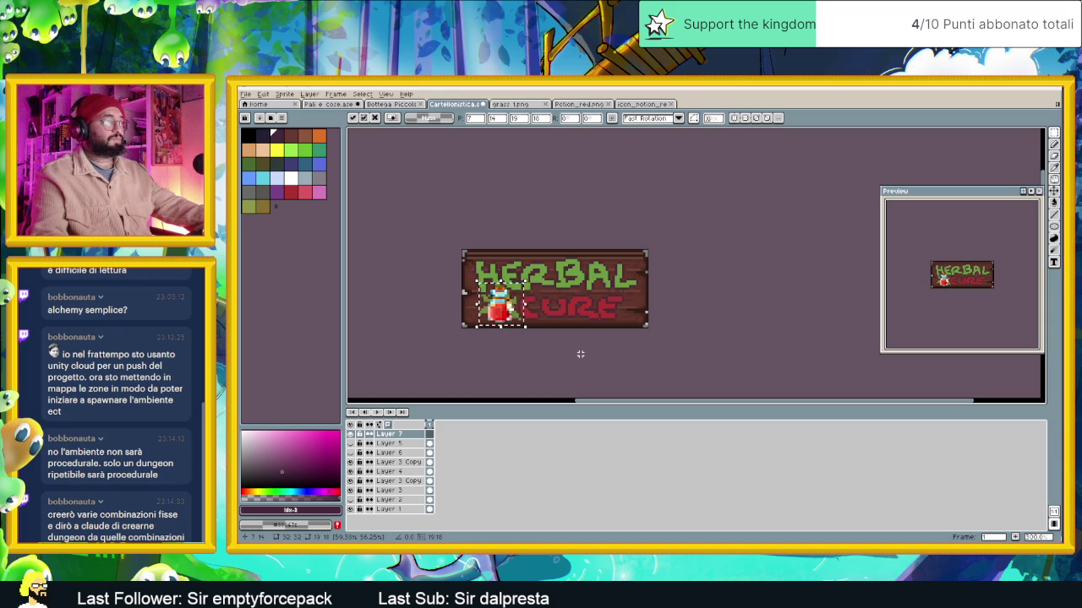
Toggle Layer 3 Copy's visibility and set Layer 7's opacity to 75%
{"action": "left_click", "coordinate": [351, 463]}
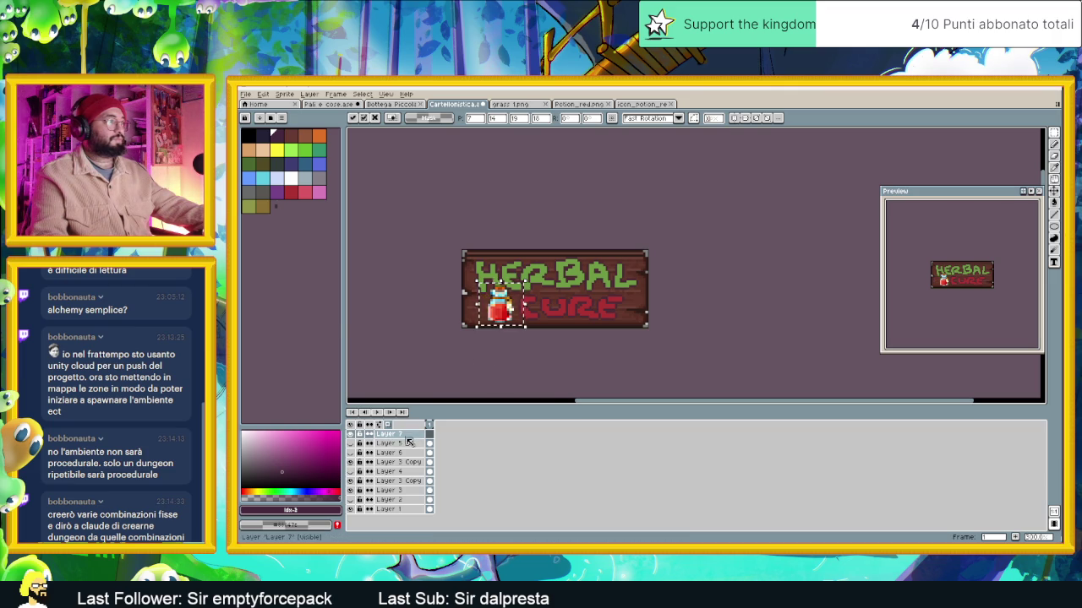
{"action": "double_click", "coordinate": [389, 434]}
{"action": "left_click", "coordinate": [337, 311]}
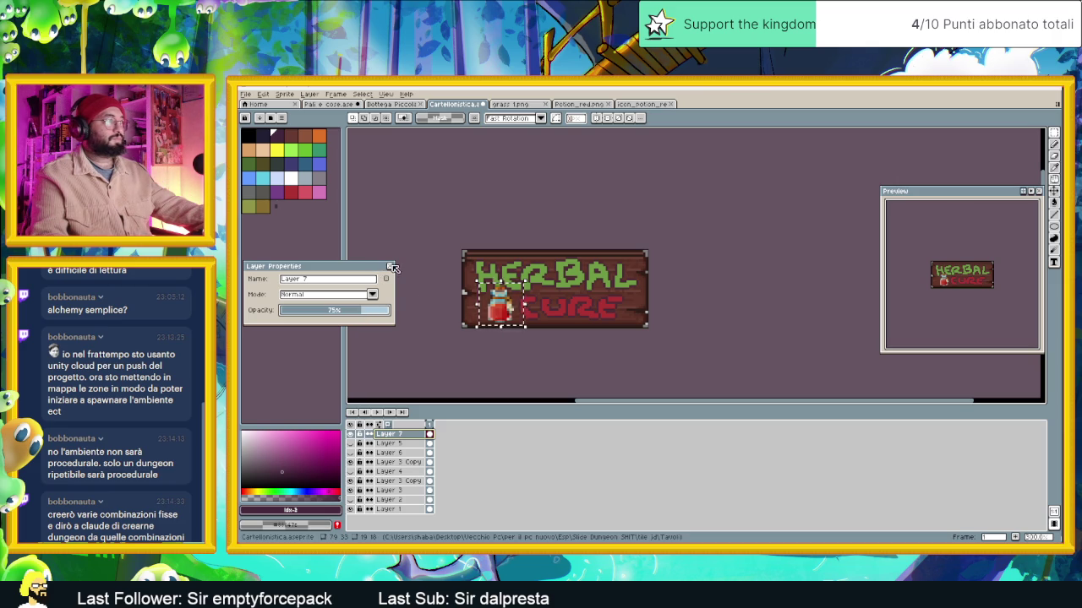
Confirm the Layer 7 opacity change and zoom around the sign
{"action": "key", "text": "Return"}
{"action": "scroll", "coordinate": [584, 361], "scroll_direction": "down", "scroll_amount": 2}
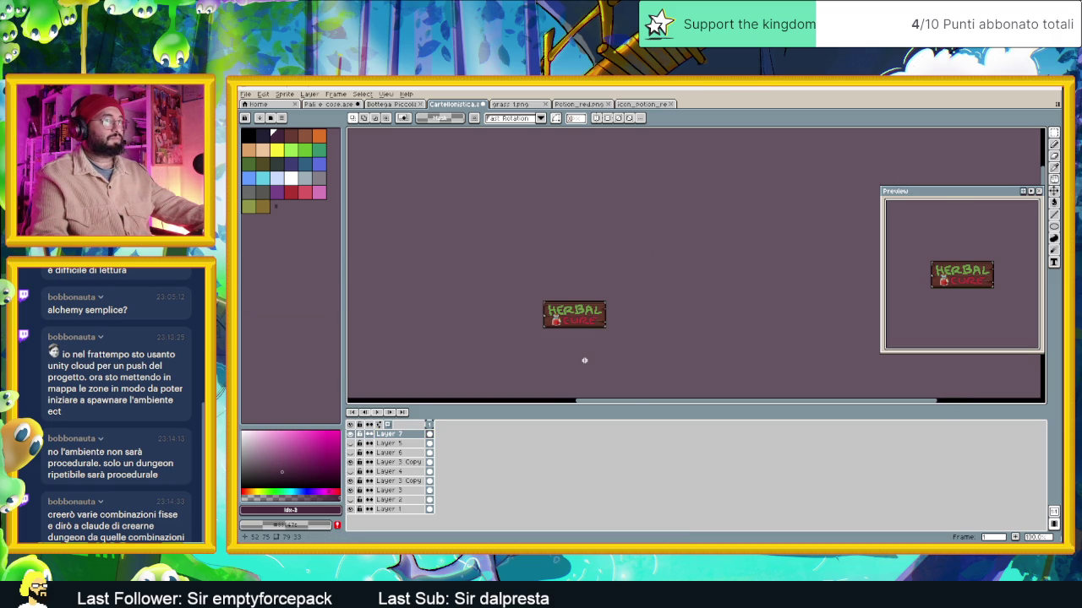
{"action": "scroll", "coordinate": [563, 327], "scroll_direction": "up", "scroll_amount": 3}
{"action": "scroll", "coordinate": [571, 331], "scroll_direction": "up", "scroll_amount": 1}
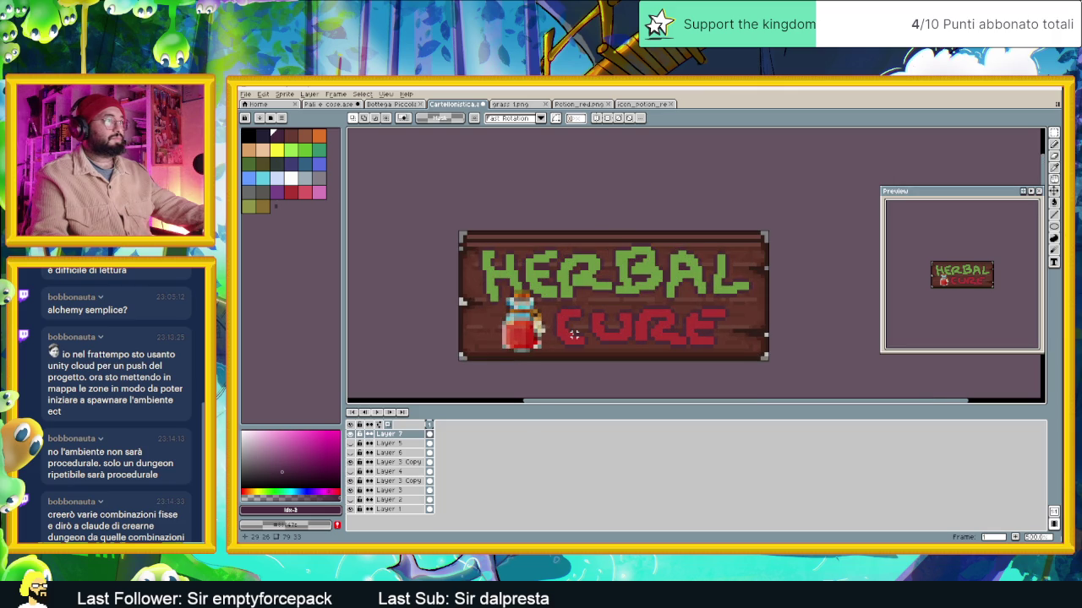
{"action": "scroll", "coordinate": [574, 334], "scroll_direction": "down", "scroll_amount": 1}
{"action": "scroll", "coordinate": [573, 335], "scroll_direction": "down", "scroll_amount": 2}
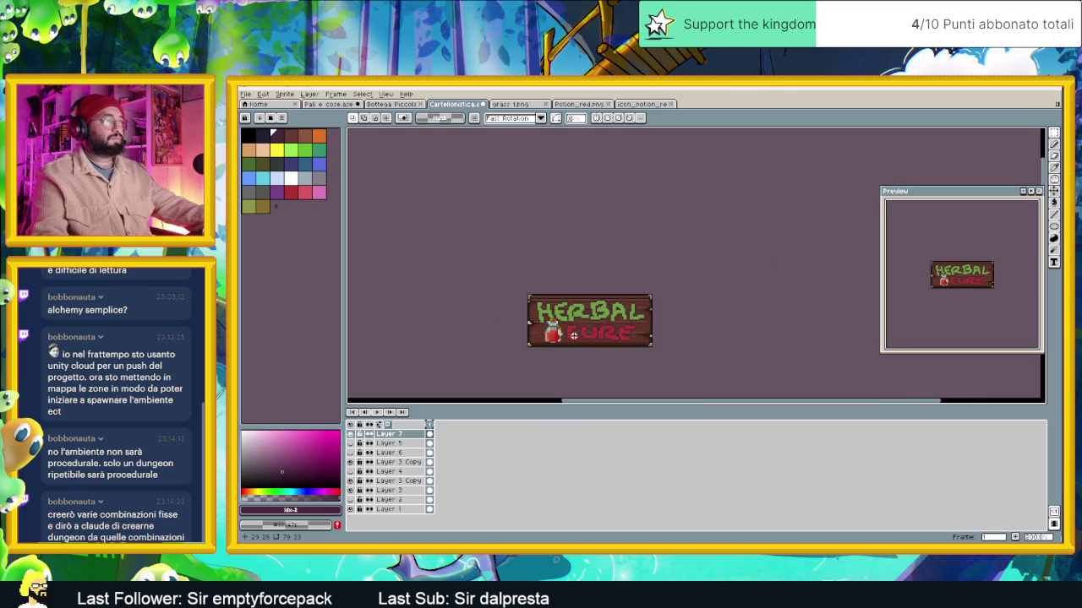
{"action": "scroll", "coordinate": [573, 336], "scroll_direction": "up", "scroll_amount": 1}
{"action": "scroll", "coordinate": [573, 336], "scroll_direction": "up", "scroll_amount": 1}
{"action": "scroll", "coordinate": [573, 335], "scroll_direction": "up", "scroll_amount": 1}
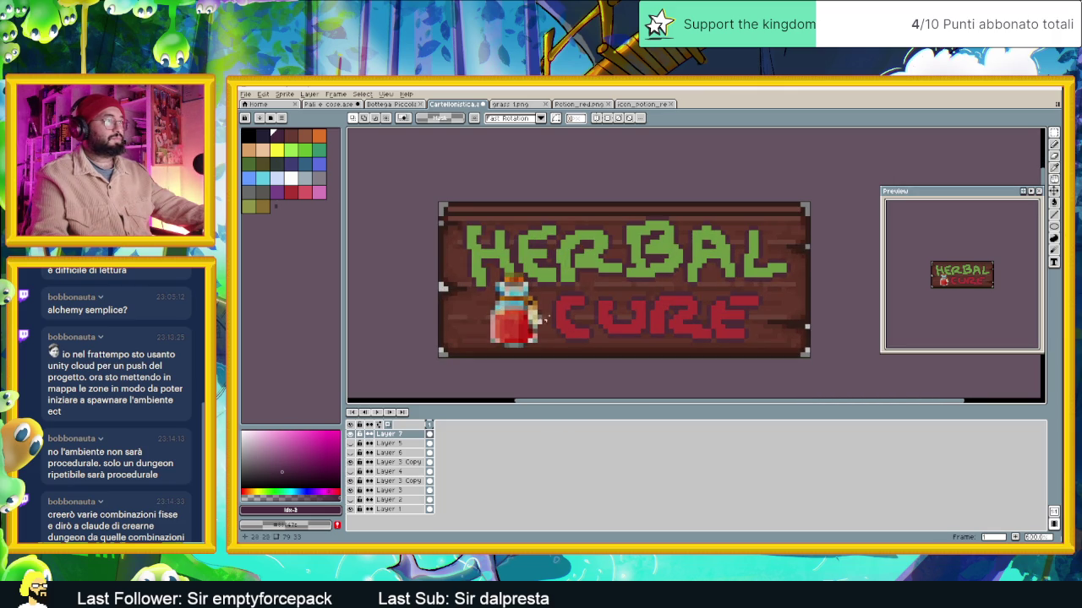
Shift the red potion icon left until it sits just before CURE
{"action": "key", "text": "v"}
{"action": "mouse_move", "coordinate": [574, 301]}
{"action": "left_mouse_down"}
{"action": "mouse_move", "coordinate": [551, 304]}
{"action": "mouse_move", "coordinate": [572, 303]}
{"action": "left_mouse_up"}
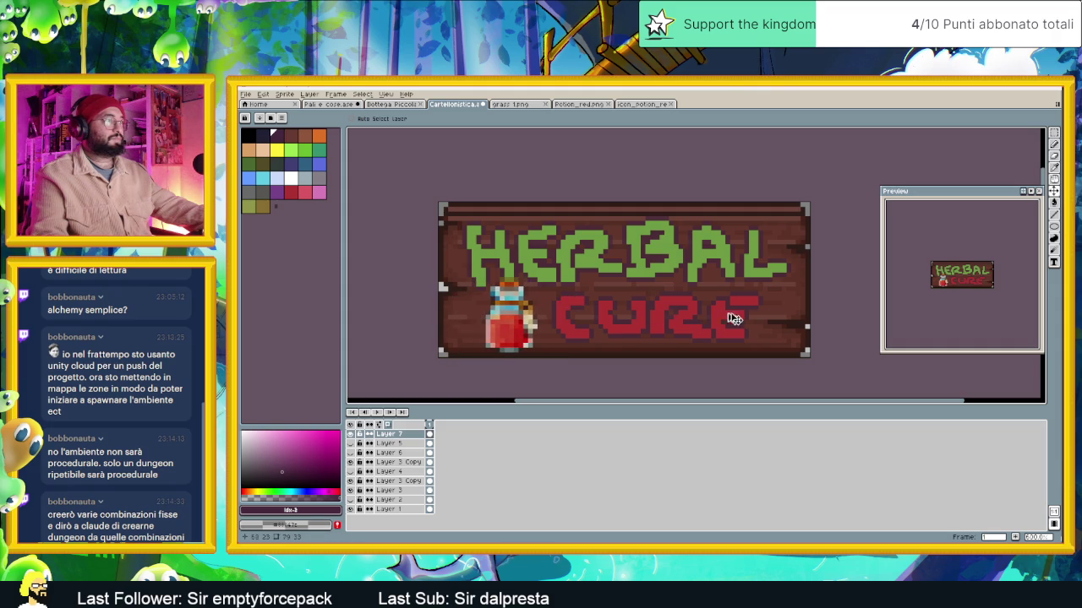
{"action": "left_click_drag", "start_coordinate": [665, 310], "coordinate": [655, 309]}
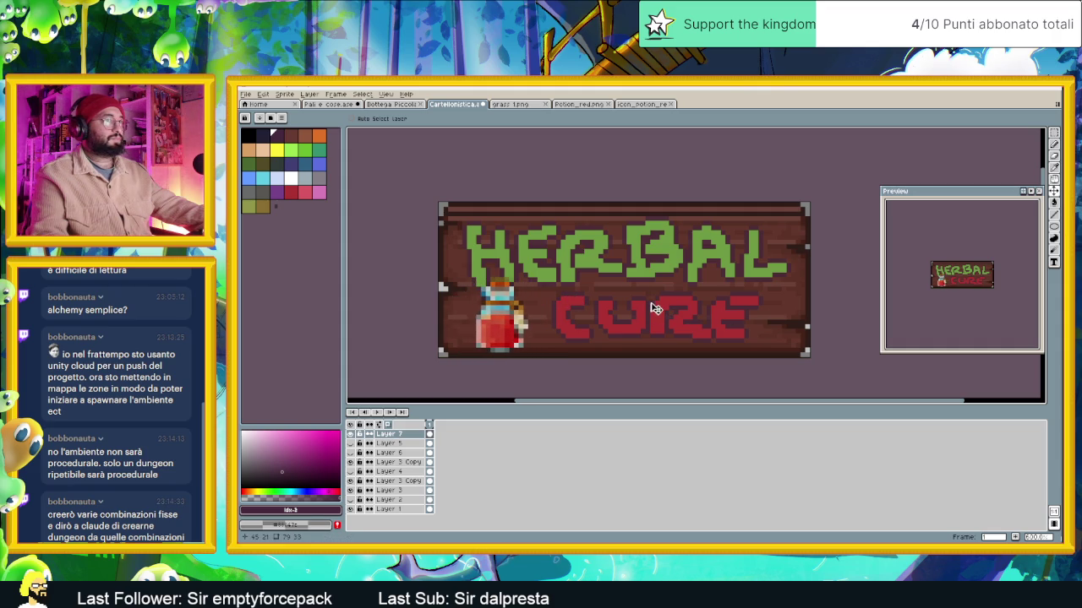
{"action": "scroll", "coordinate": [656, 308], "scroll_direction": "down", "scroll_amount": 1}
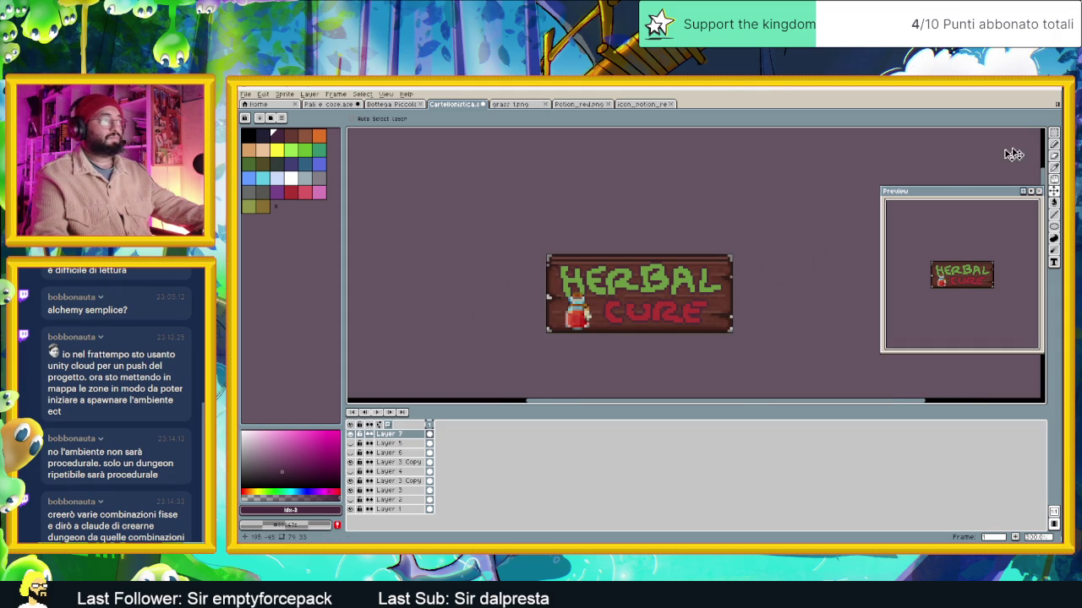
{"action": "key", "text": "ctrl+a"}
{"action": "scroll", "coordinate": [742, 272], "scroll_direction": "down", "scroll_amount": 2}
{"action": "scroll", "coordinate": [746, 273], "scroll_direction": "down", "scroll_amount": 1}
{"action": "left_click_drag", "start_coordinate": [746, 273], "coordinate": [640, 287]}
{"action": "scroll", "coordinate": [641, 288], "scroll_direction": "up", "scroll_amount": 1}
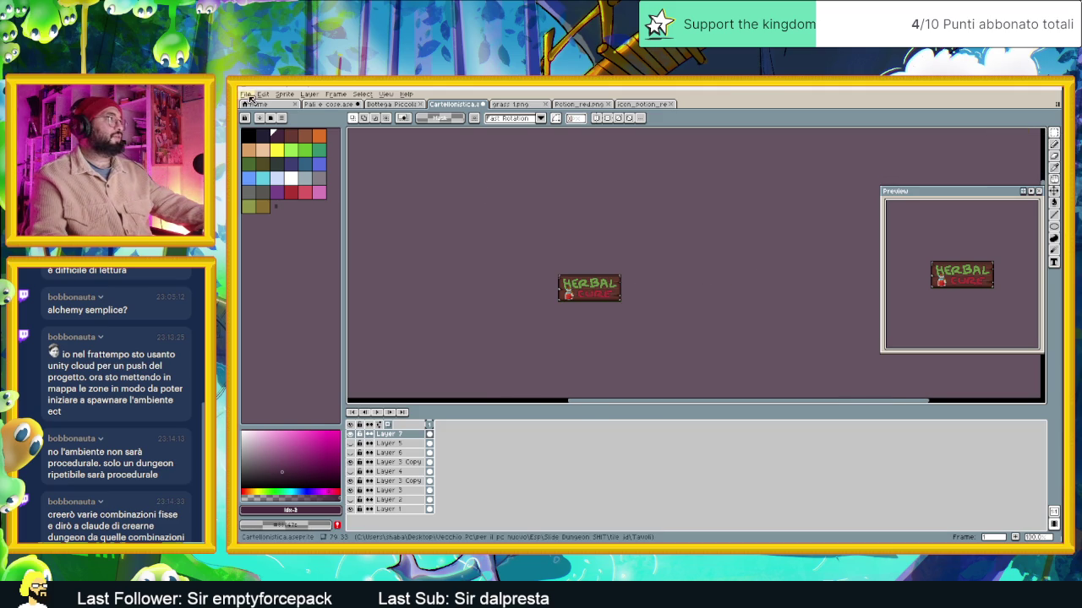
Re-export the repositioned HERBAL CURE sign as a PNG via Export As, then minimise Aseprite
{"action": "left_click", "coordinate": [246, 94]}
{"action": "left_click", "coordinate": [364, 176]}
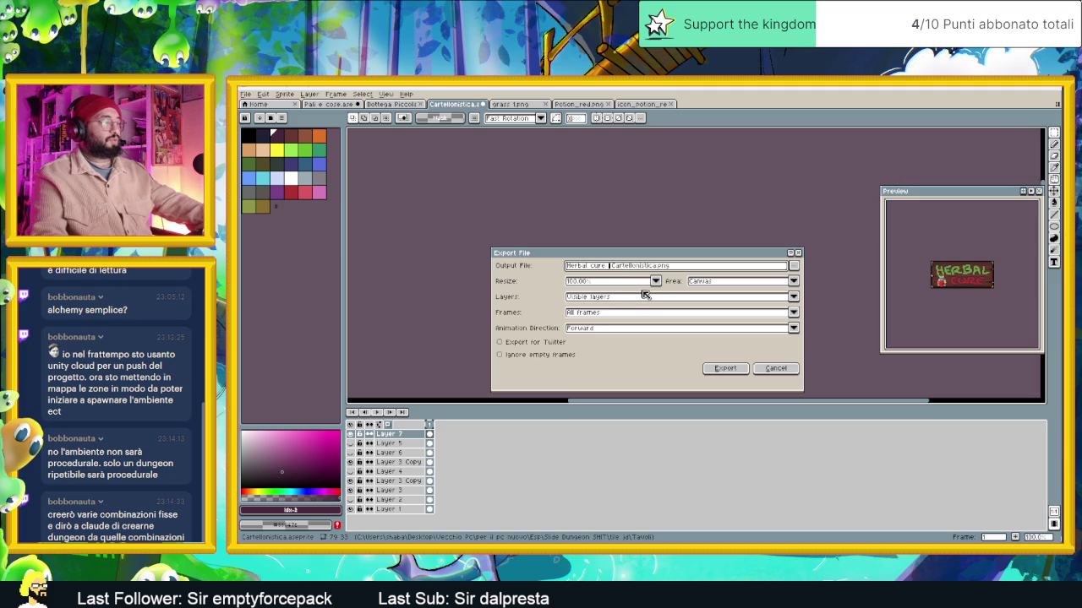
{"action": "left_click", "coordinate": [735, 369]}
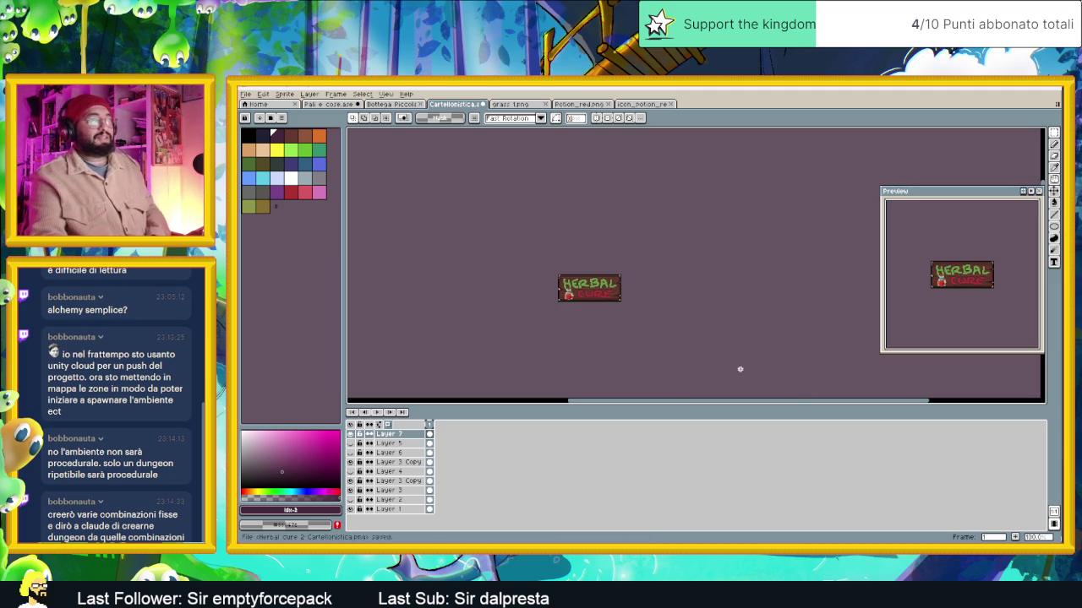
{"action": "left_click", "coordinate": [1046, 91]}
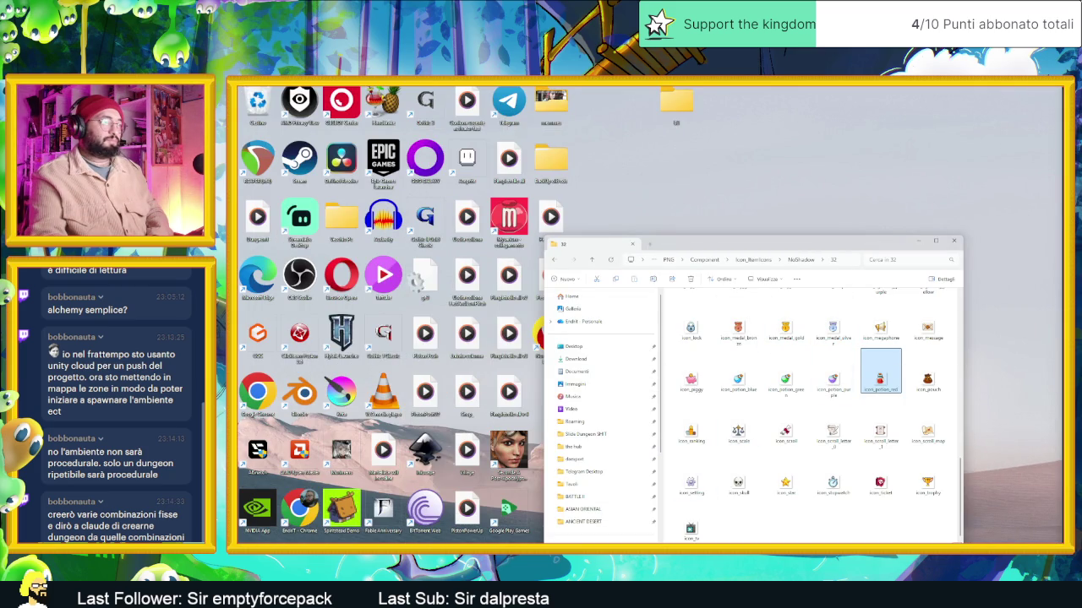
Close the potion icons folder and clear away the other Explorer windows
{"action": "key", "text": "alt+F4"}
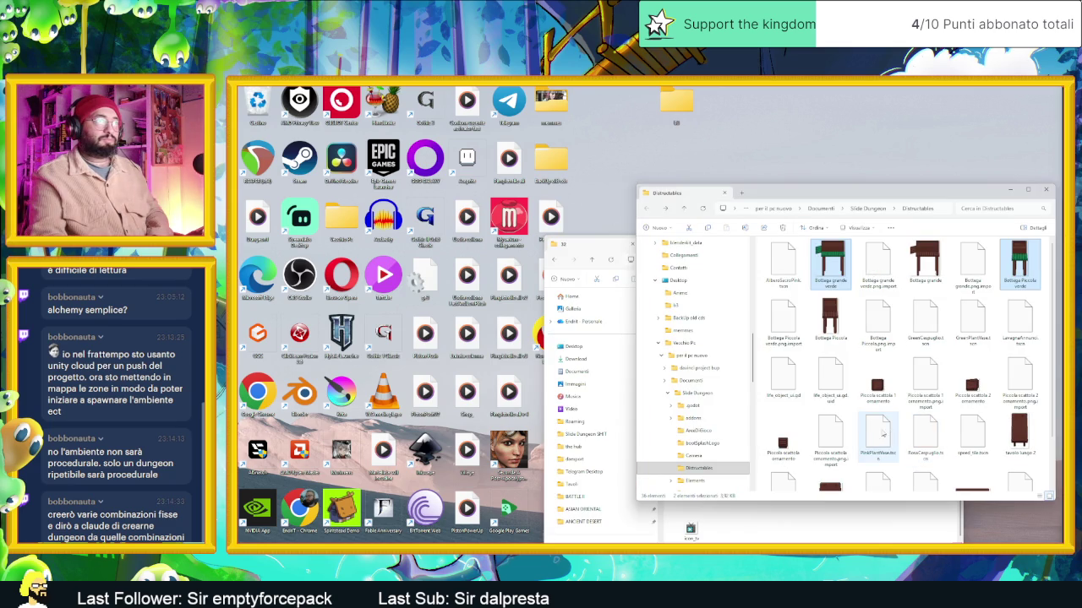
{"action": "scroll", "coordinate": [972, 406], "scroll_direction": "down", "scroll_amount": 3}
{"action": "scroll", "coordinate": [971, 416], "scroll_direction": "up", "scroll_amount": 2}
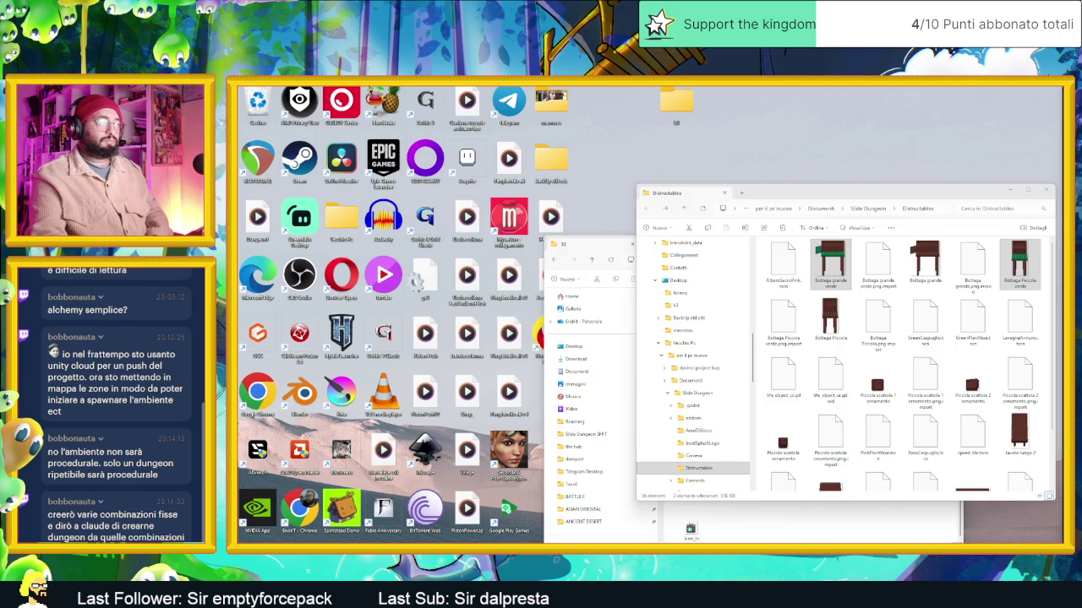
{"action": "key", "text": "super+d"}
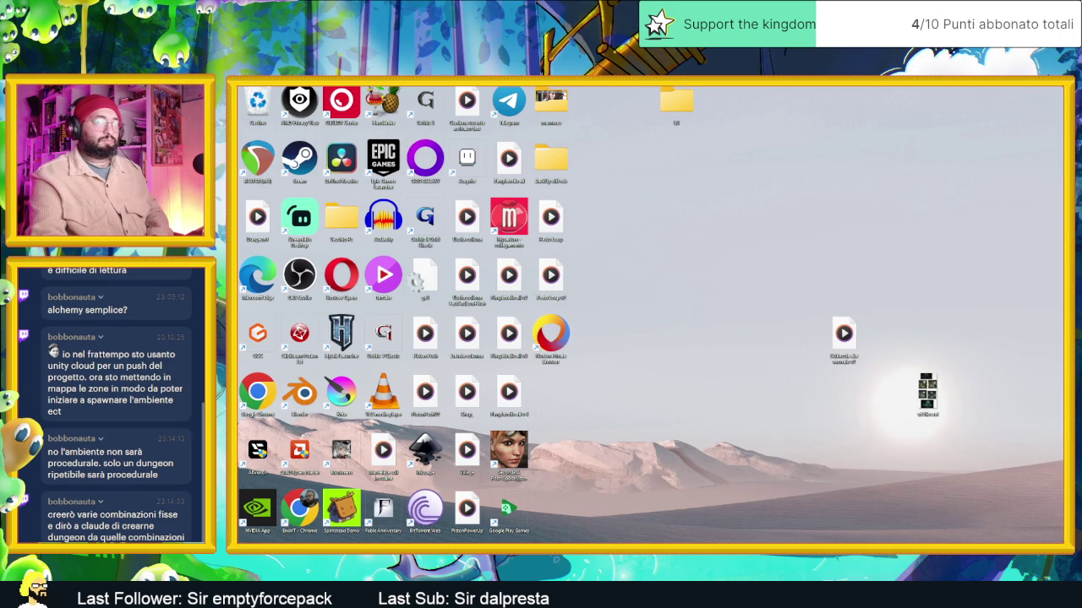
{"action": "key", "text": "super+d"}
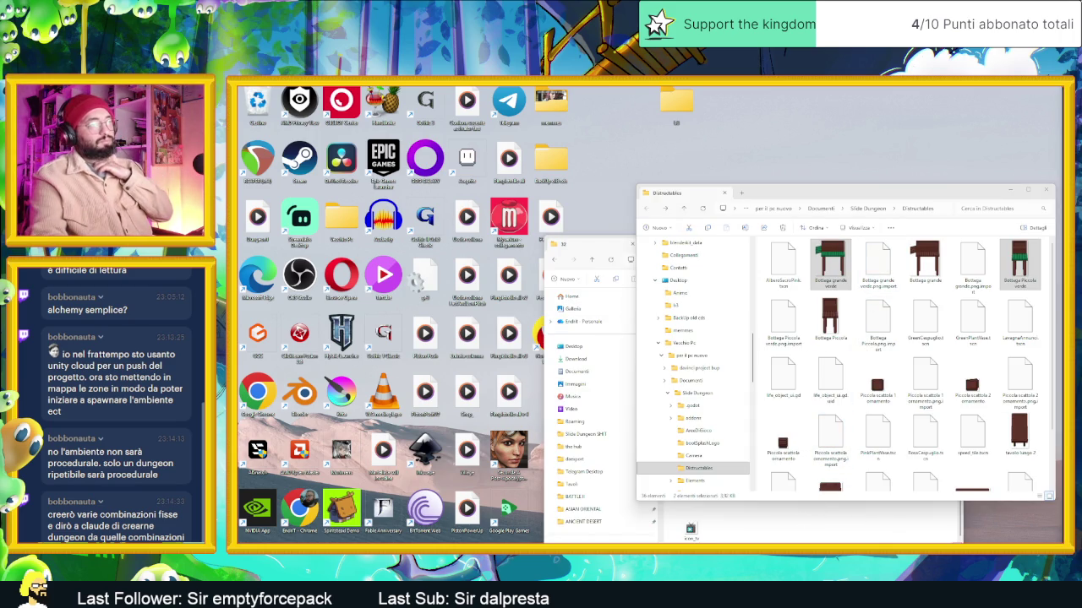
{"action": "key", "text": "alt+F4"}
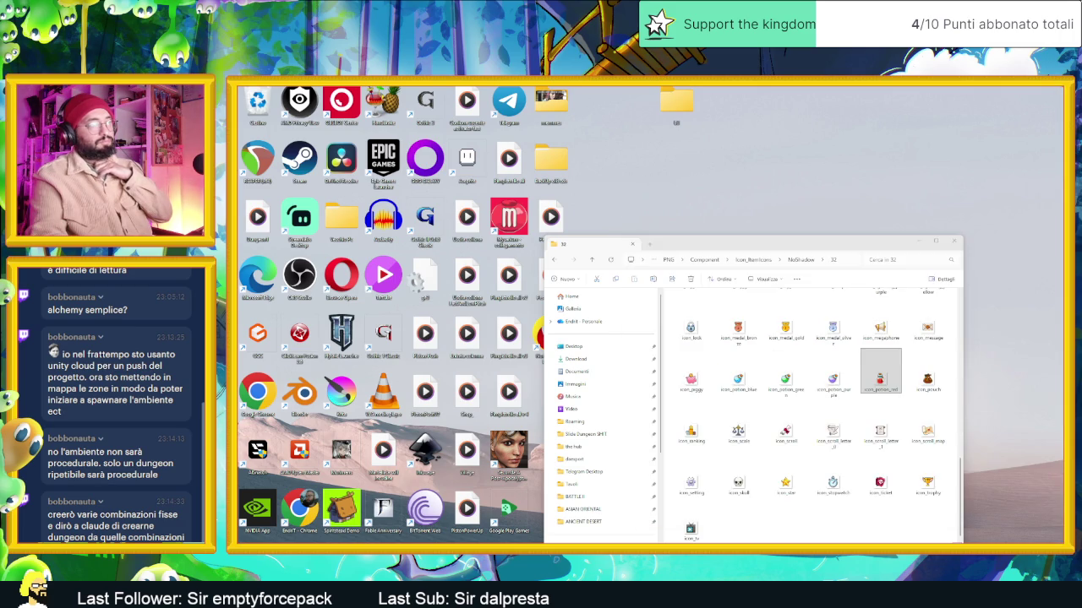
{"action": "key", "text": "alt+F4"}
{"action": "key", "text": "super+d"}
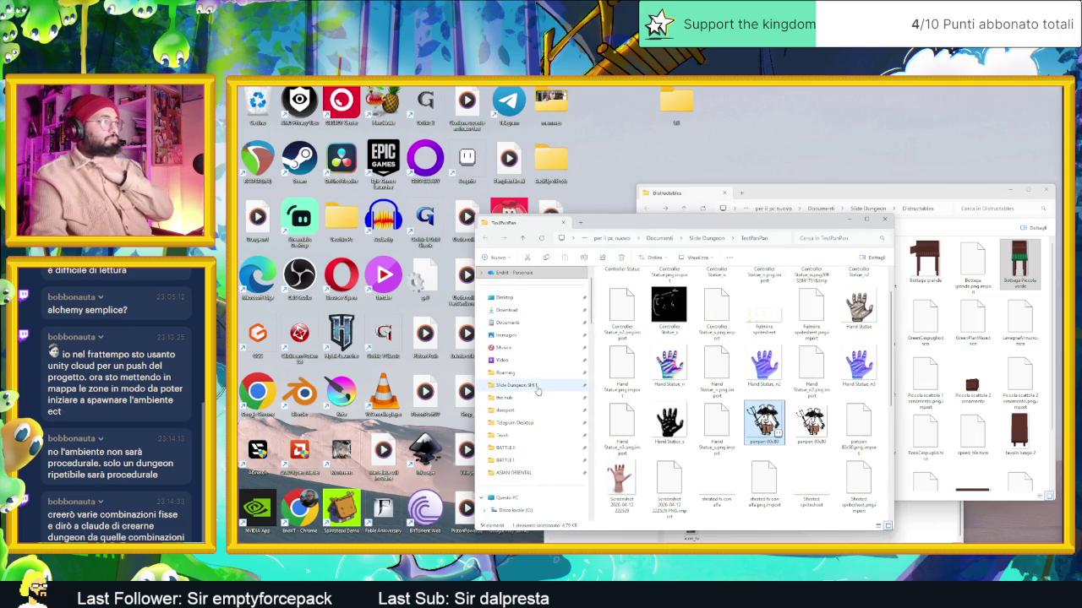
Open Slide Dungeon SHIT > tile jd > Tavoli and select both Herbal cure Cartellonistica images
{"action": "left_click", "coordinate": [539, 386]}
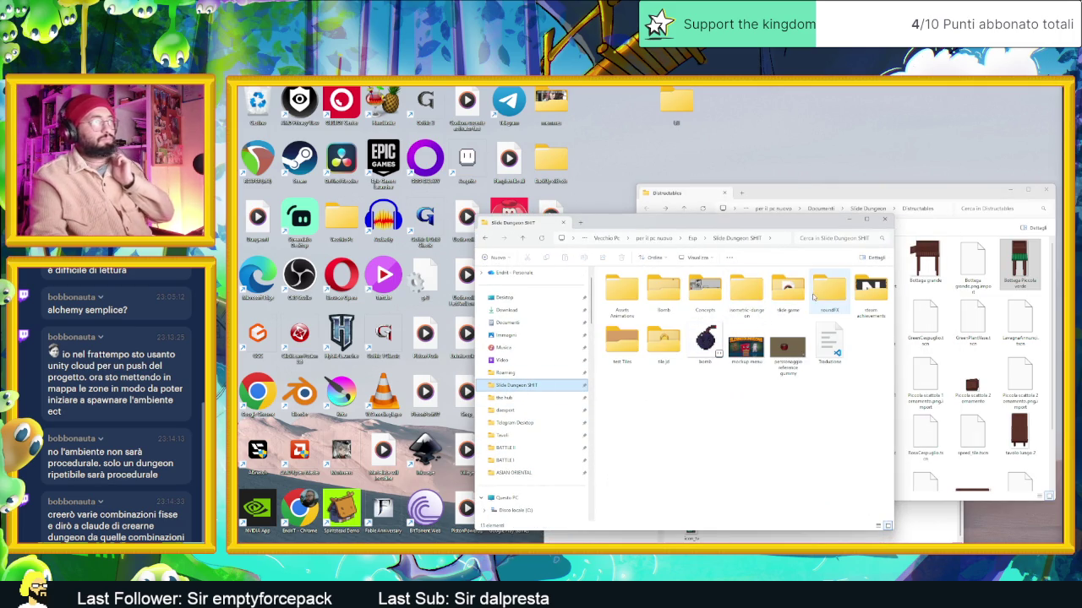
{"action": "double_click", "coordinate": [666, 339]}
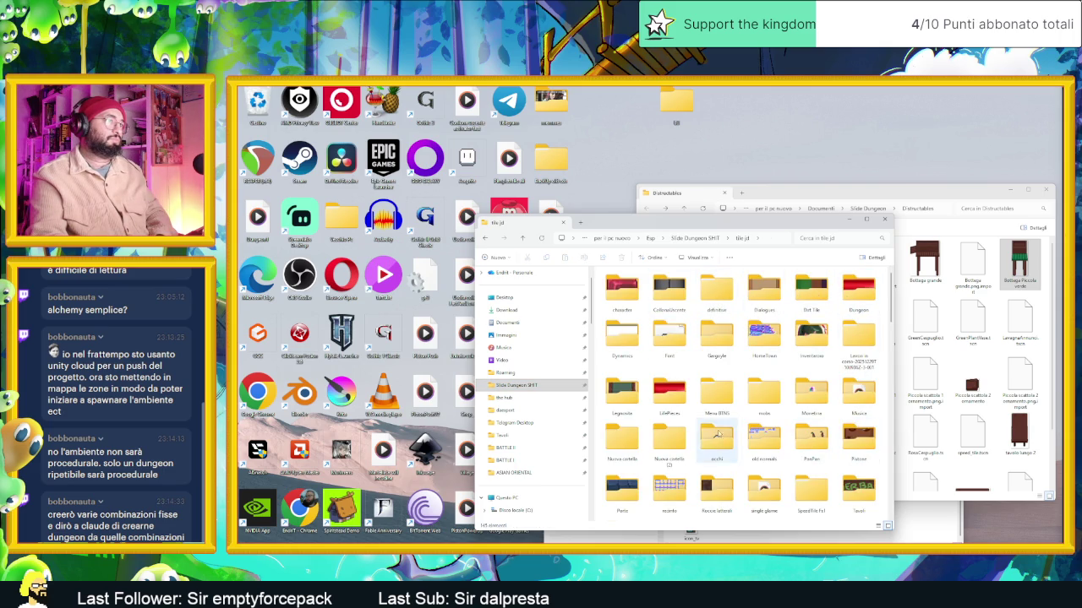
{"action": "left_click", "coordinate": [811, 436]}
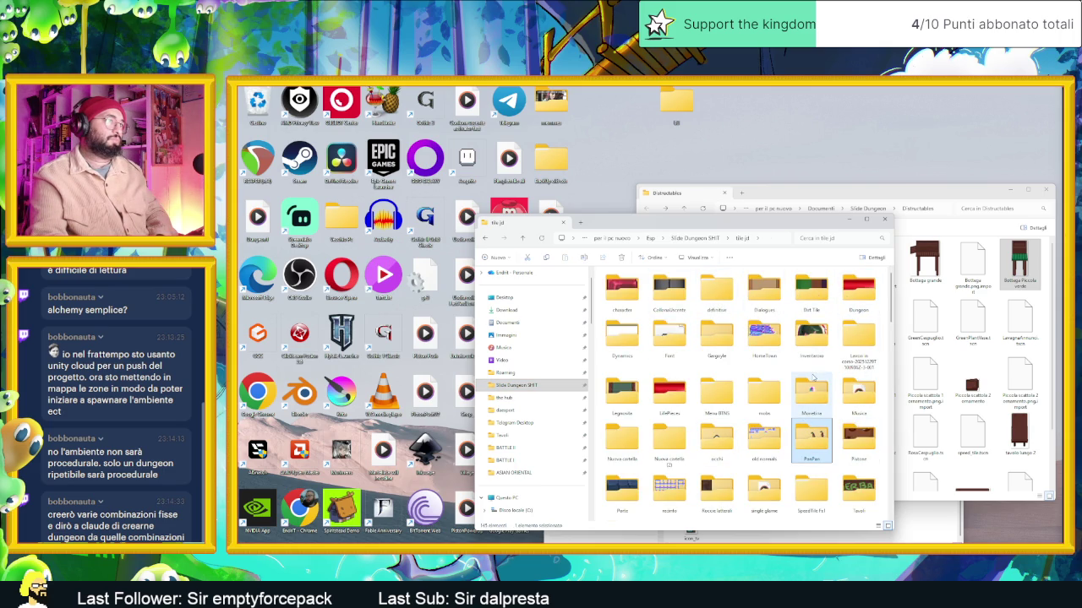
{"action": "scroll", "coordinate": [811, 385], "scroll_direction": "down", "scroll_amount": 3}
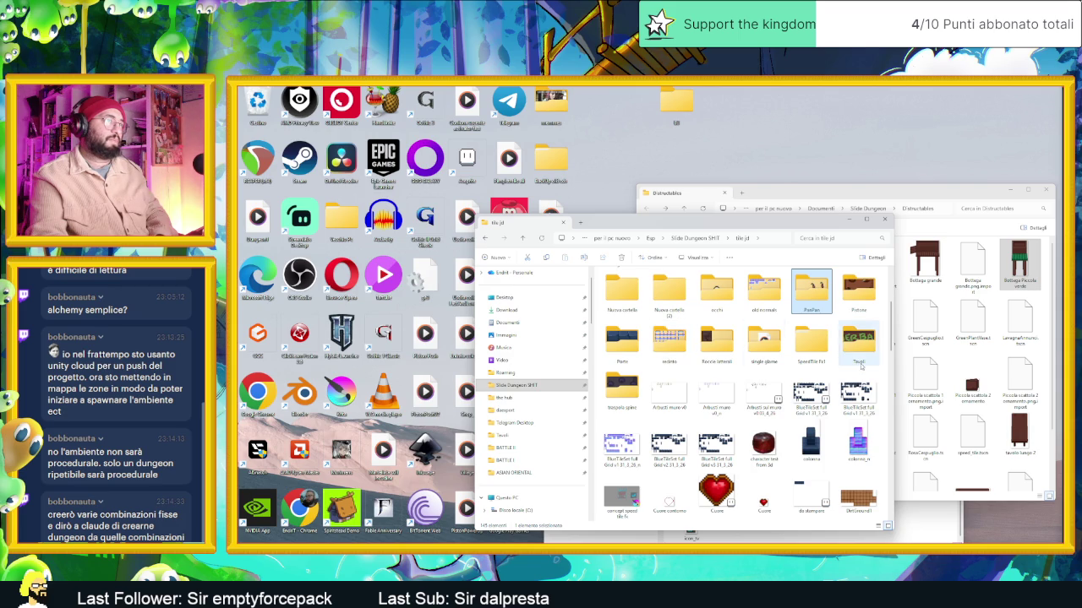
{"action": "double_click", "coordinate": [858, 338]}
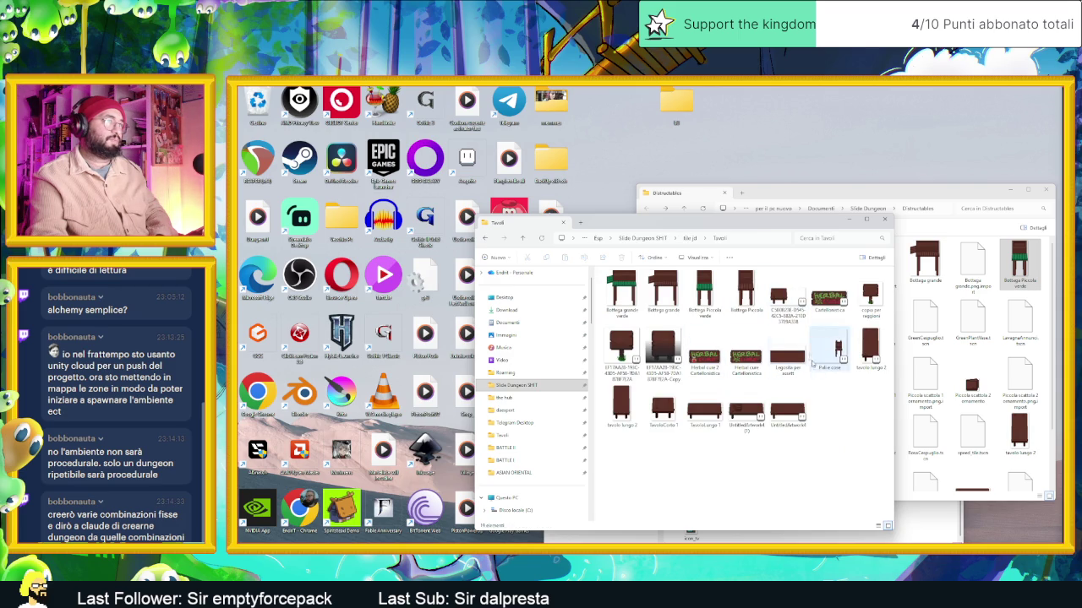
{"action": "left_click", "coordinate": [704, 353]}
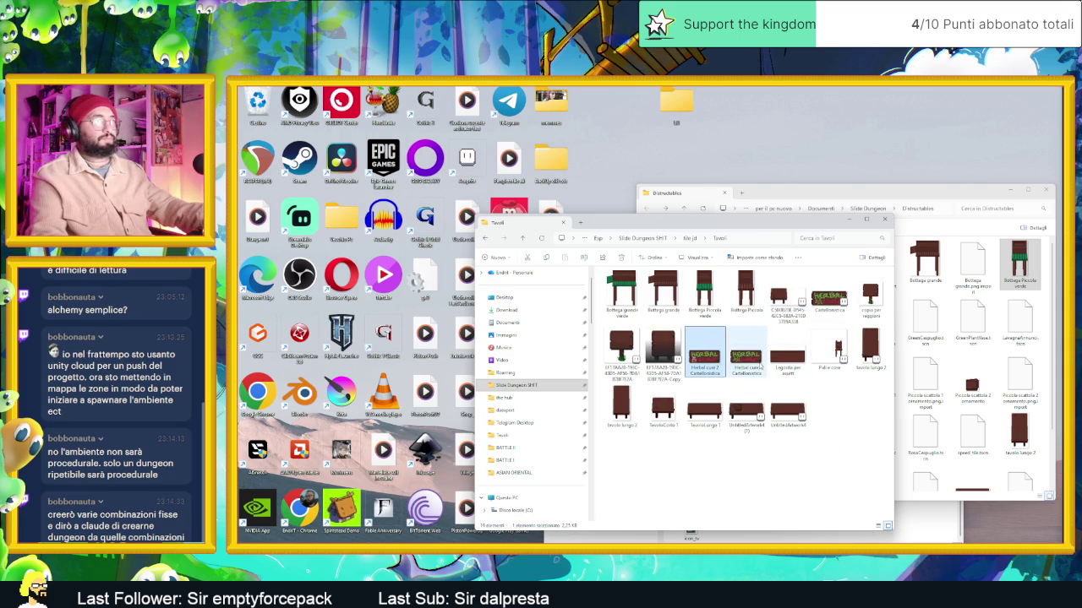
{"action": "left_click", "coordinate": [747, 359], "text": "ctrl"}
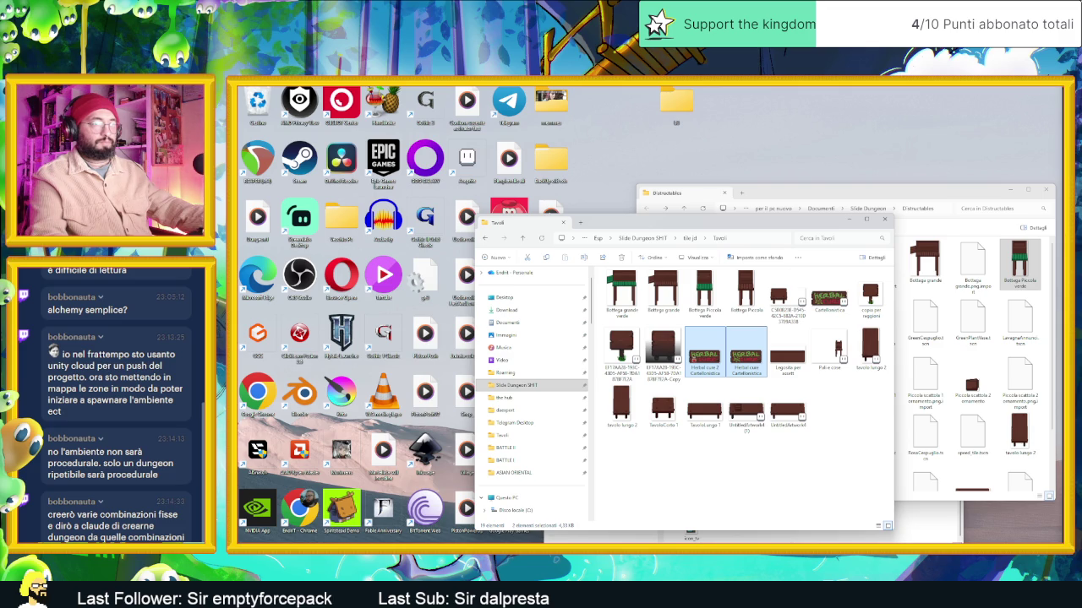
{"action": "key", "text": "alt+Tab"}
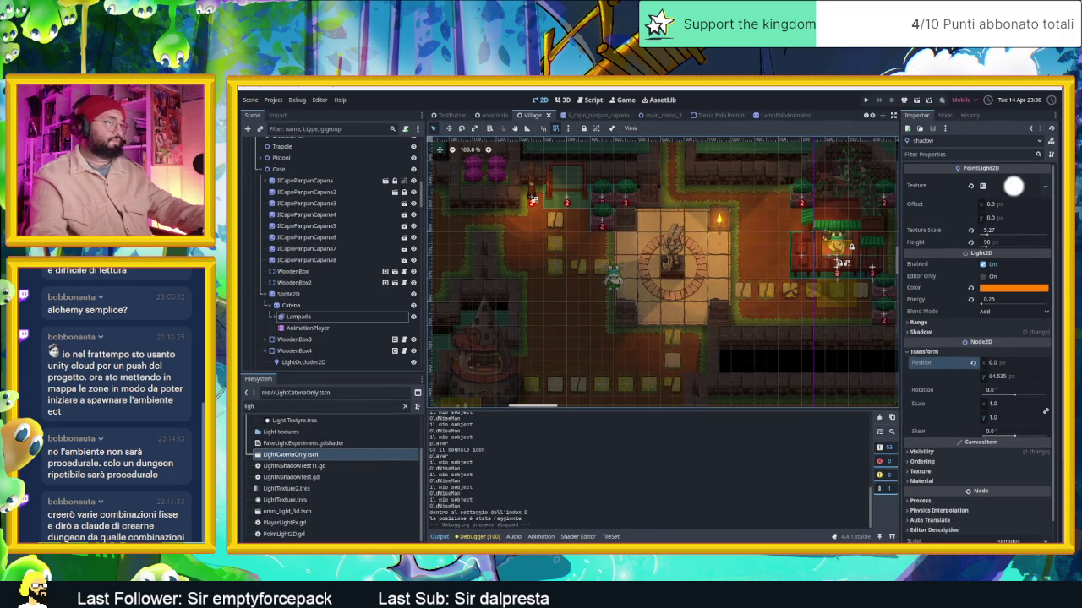
Load the Herbal cure sign images into Laigter, then return to Godot
{"action": "key", "text": "alt+Tab"}
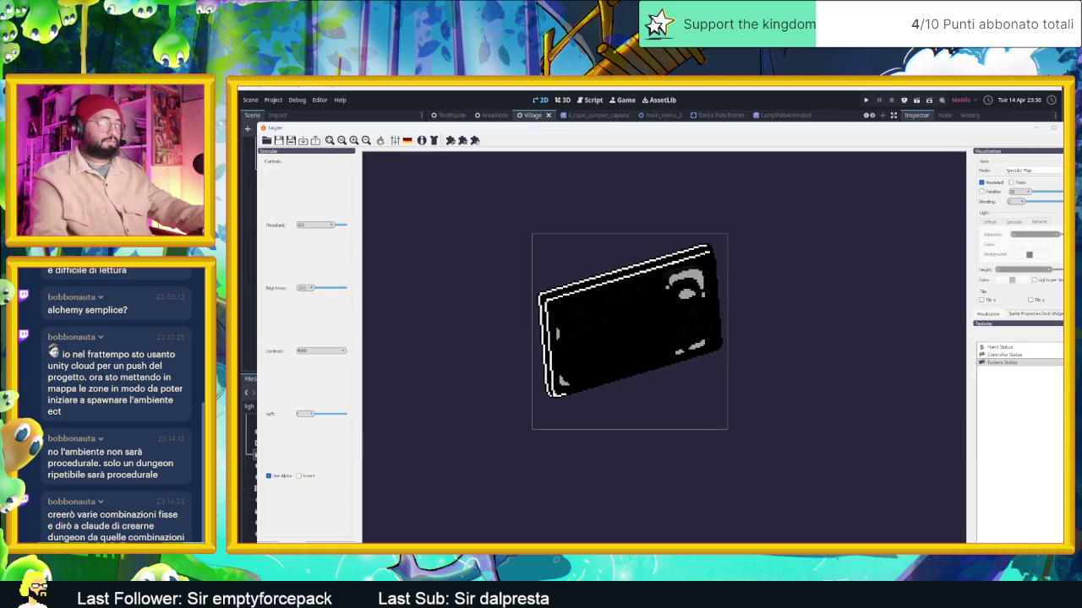
{"action": "left_click_drag", "start_coordinate": [967, 506], "coordinate": [849, 368]}
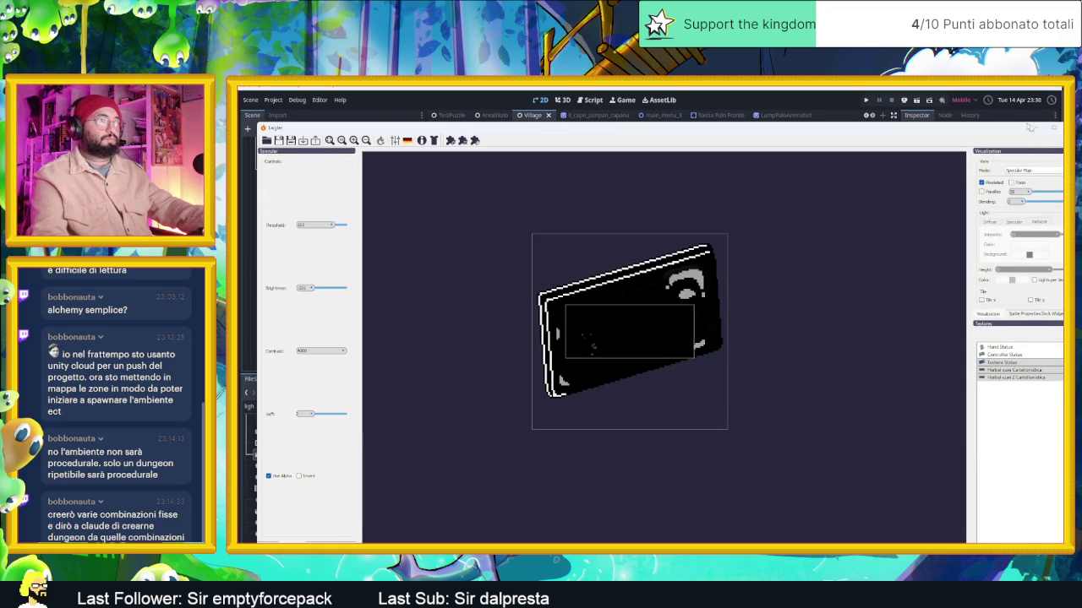
{"action": "key", "text": "alt+Tab"}
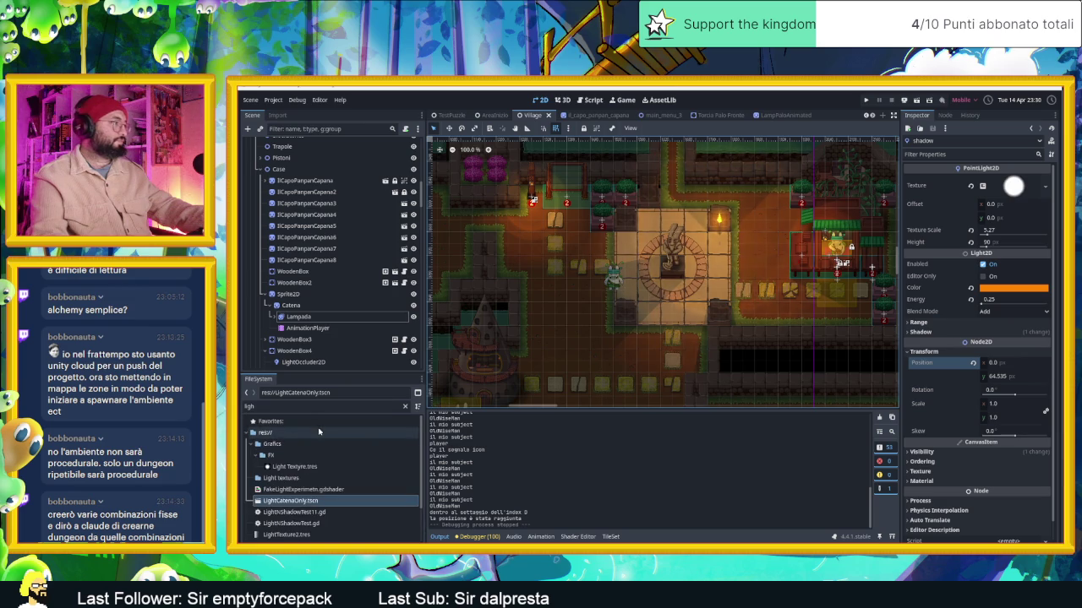
Filter FileSystem for 'leg', open Legnosita, then clear the filter and select Herbal cure 2 Cartellonistica.png
{"action": "left_click", "coordinate": [311, 406]}
{"action": "key", "text": "ctrl+a"}
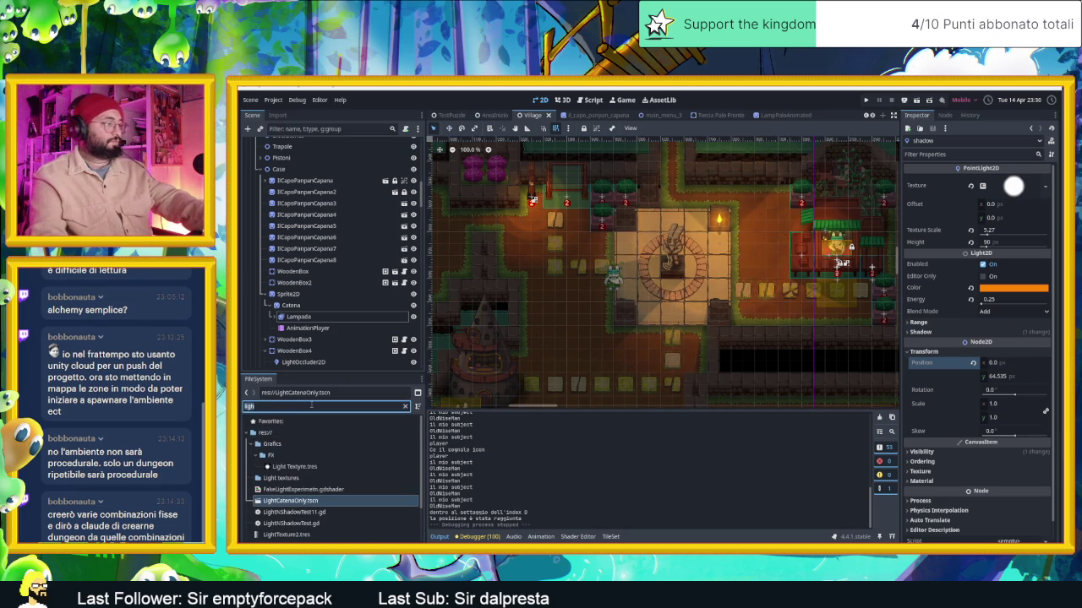
{"action": "type", "text": "legn"}
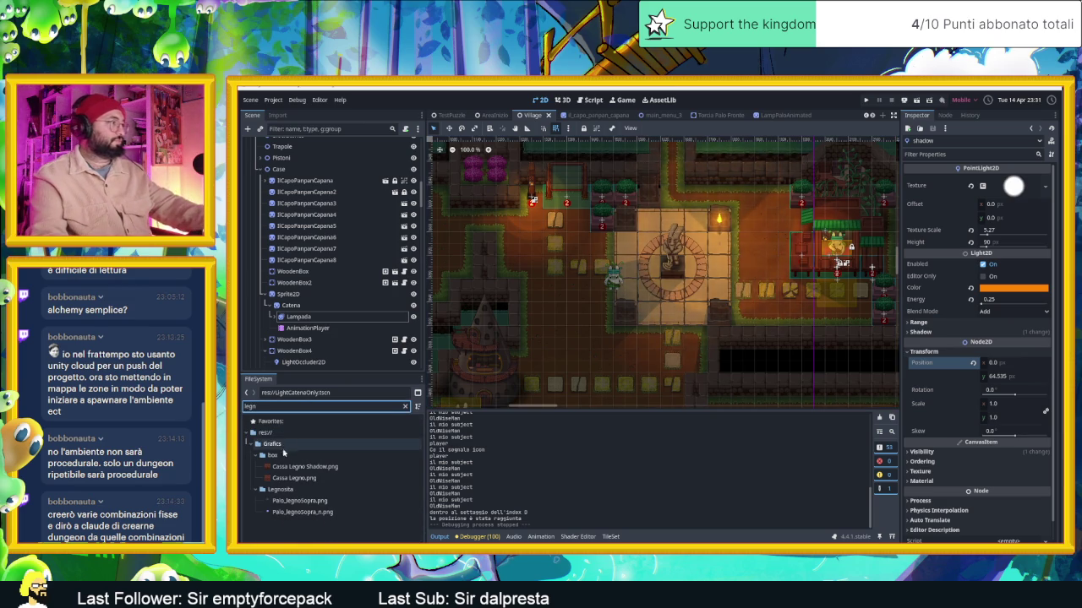
{"action": "left_click", "coordinate": [381, 490]}
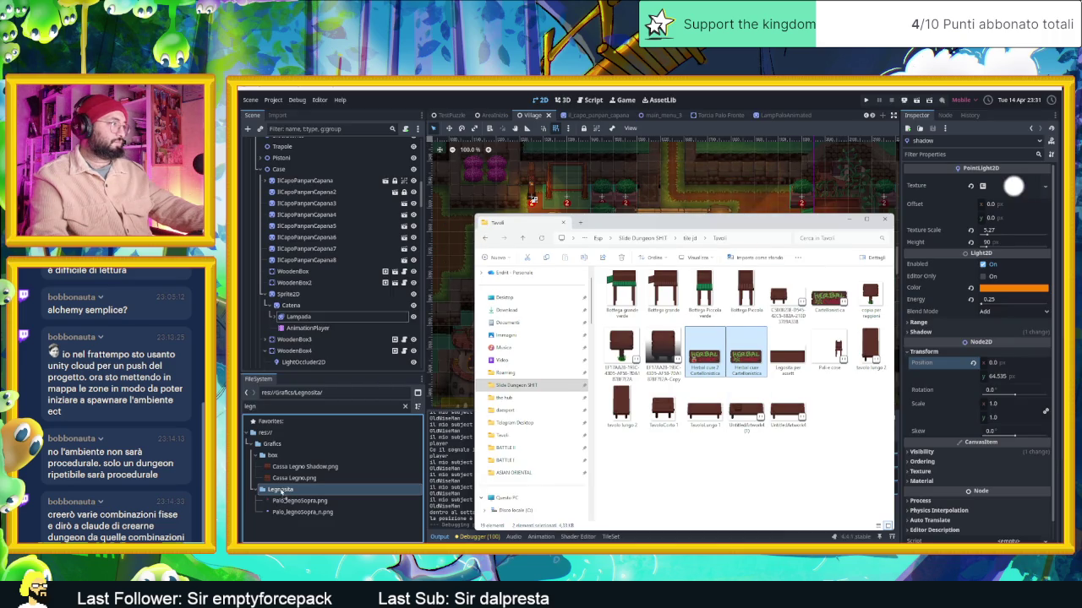
{"action": "left_click", "coordinate": [405, 407]}
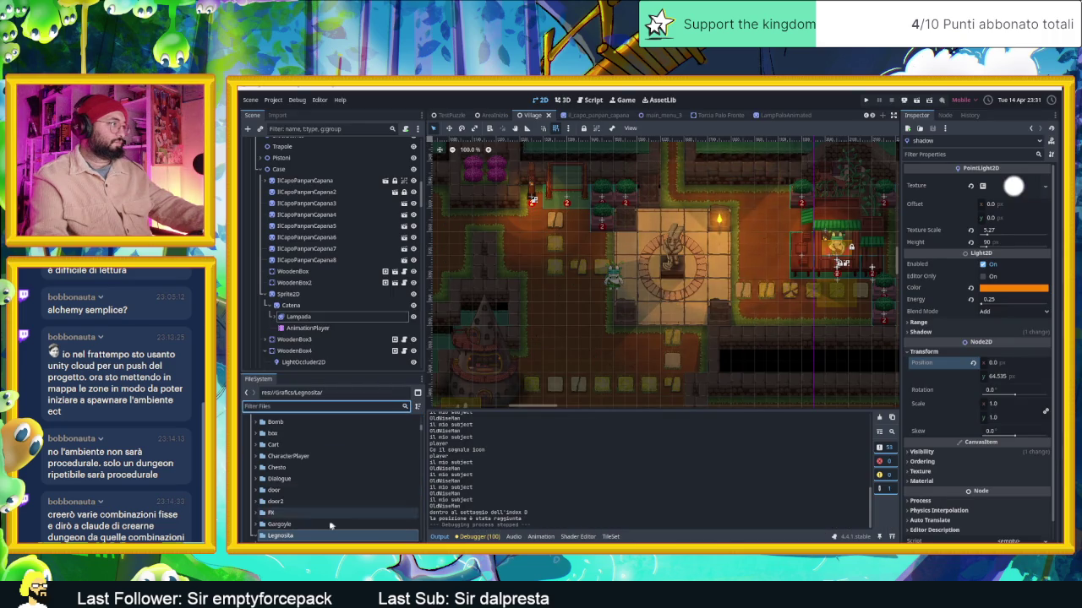
{"action": "left_click", "coordinate": [312, 495]}
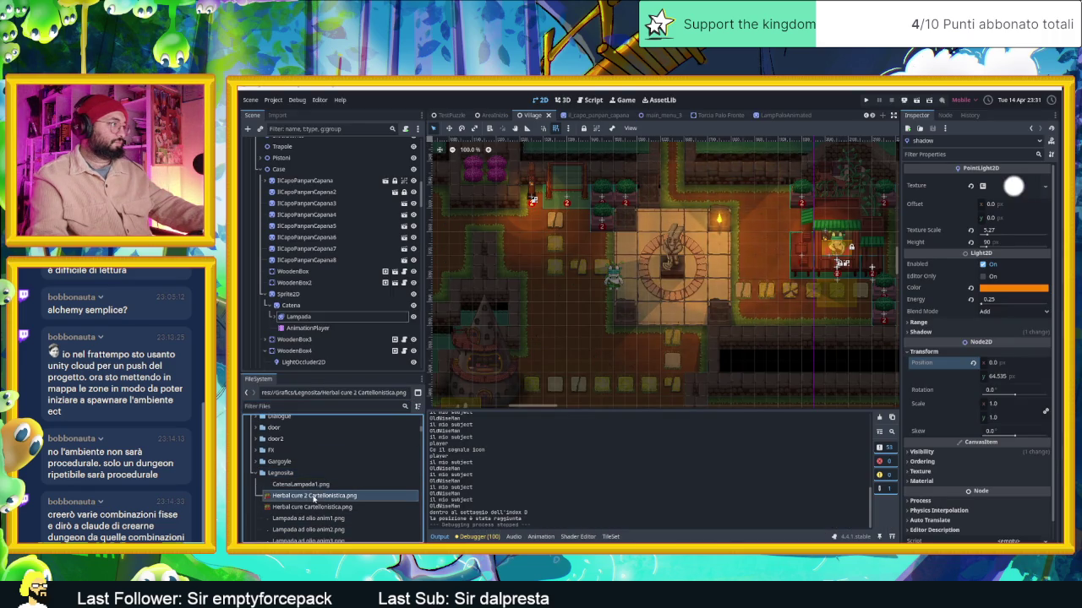
{"action": "left_click_drag", "start_coordinate": [779, 268], "coordinate": [684, 298]}
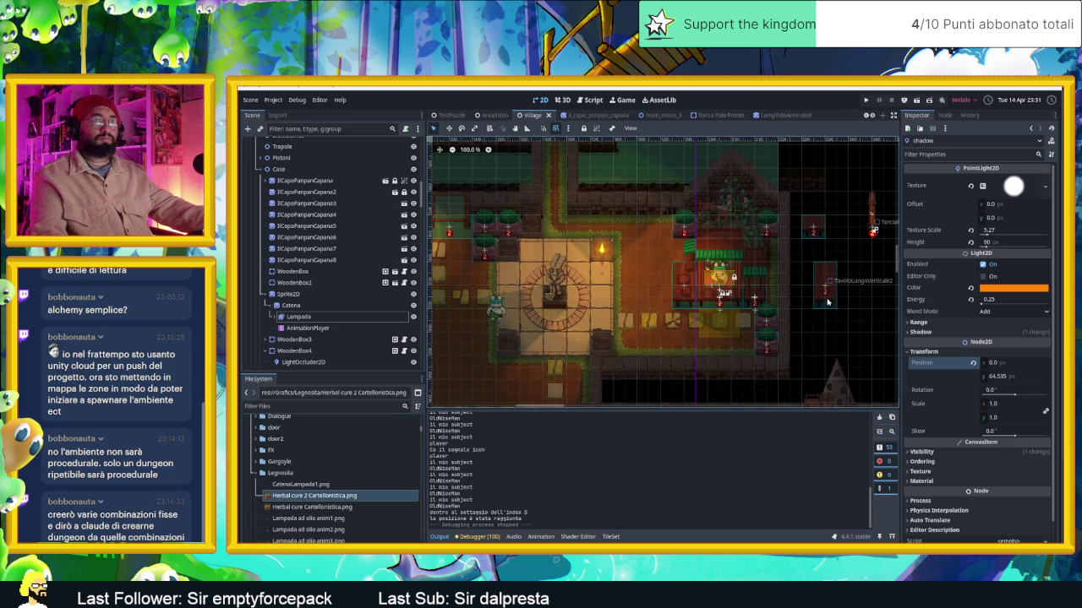
Drop Herbal cure Cartellonistica.png under the Sprite node onto the herbalist shop in the viewport
{"action": "scroll", "coordinate": [750, 264], "scroll_direction": "up", "scroll_amount": 2}
{"action": "scroll", "coordinate": [750, 265], "scroll_direction": "up", "scroll_amount": 1}
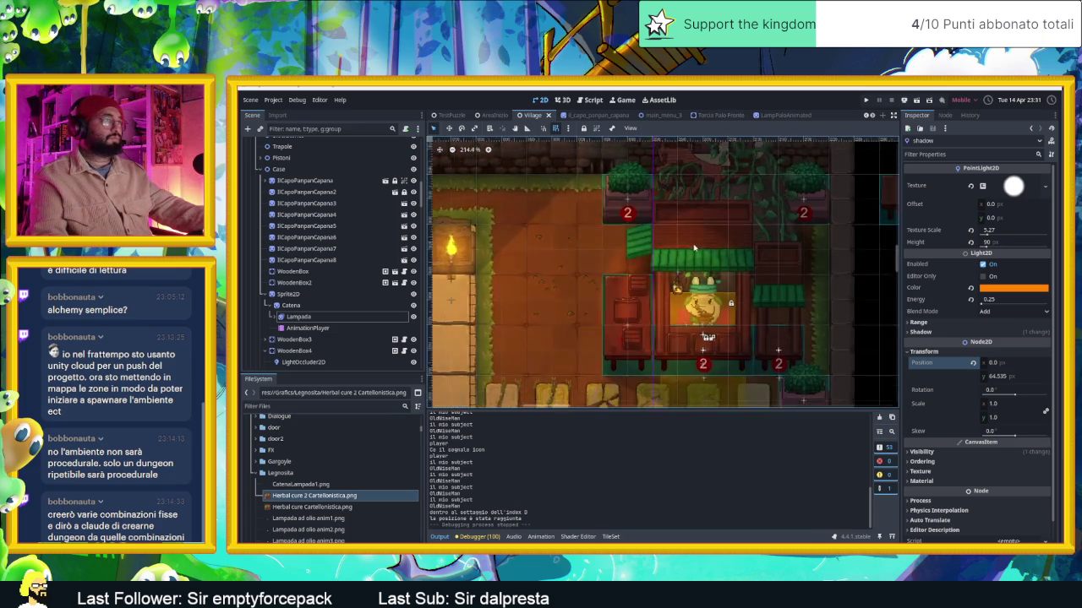
{"action": "scroll", "coordinate": [750, 264], "scroll_direction": "up", "scroll_amount": 1}
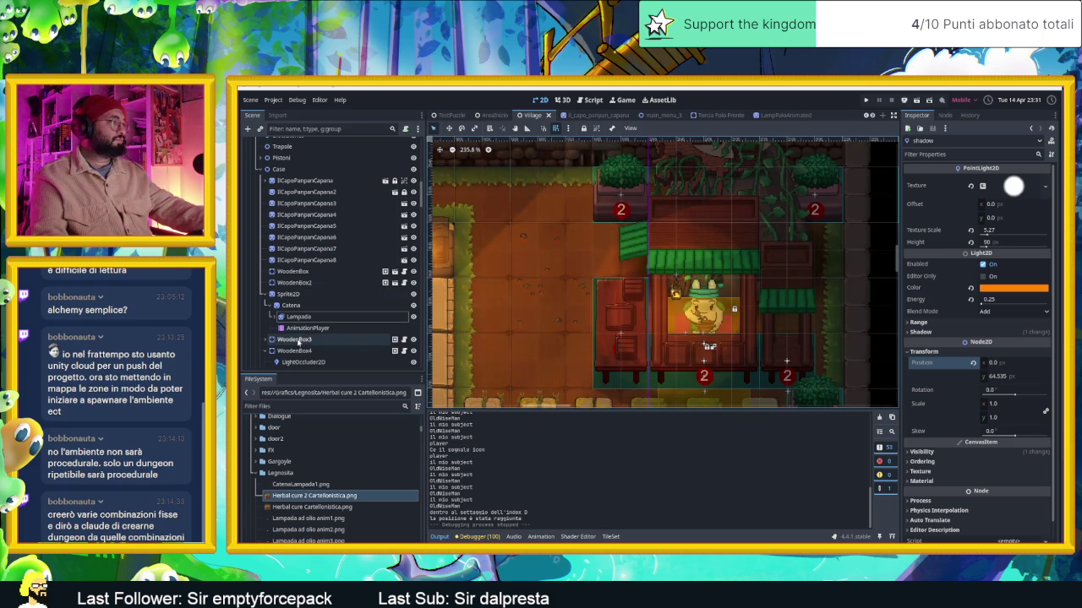
{"action": "left_click", "coordinate": [733, 244]}
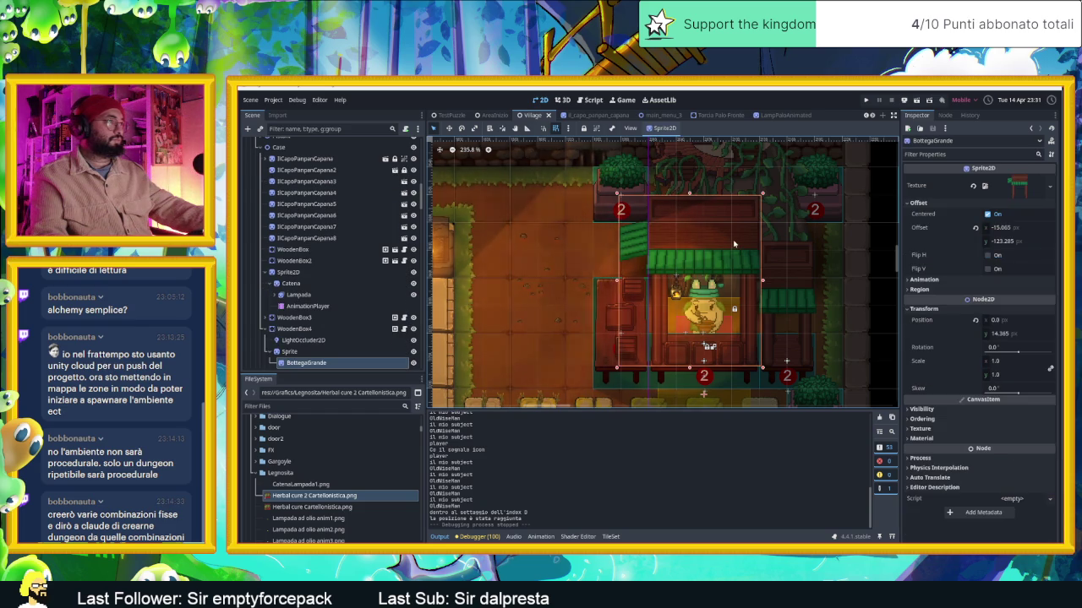
{"action": "scroll", "coordinate": [322, 306], "scroll_direction": "down", "scroll_amount": 2}
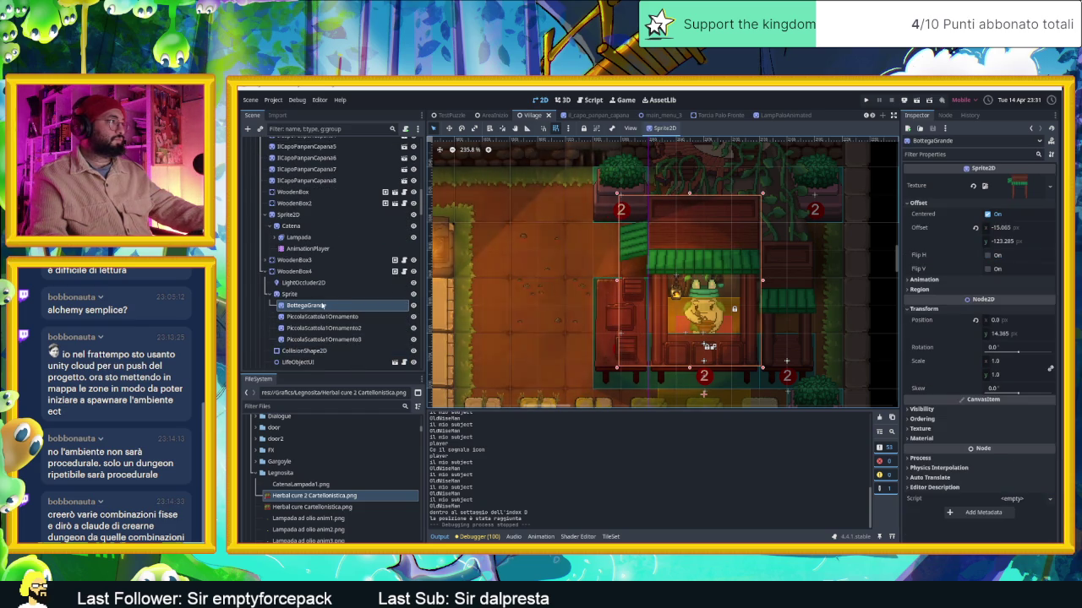
{"action": "left_click", "coordinate": [323, 318]}
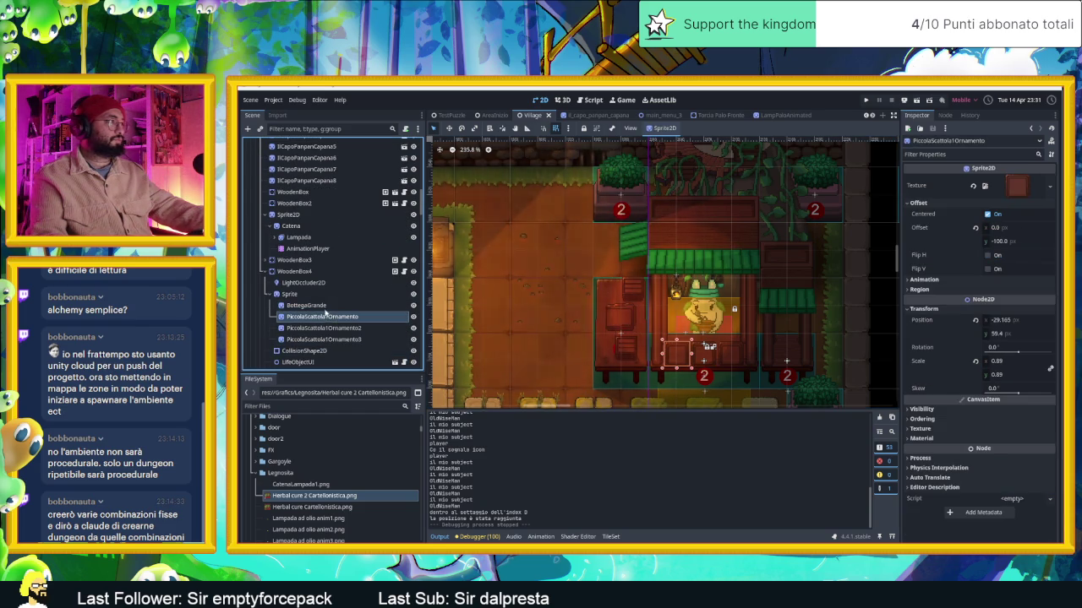
{"action": "left_click", "coordinate": [322, 306]}
{"action": "left_click", "coordinate": [304, 295]}
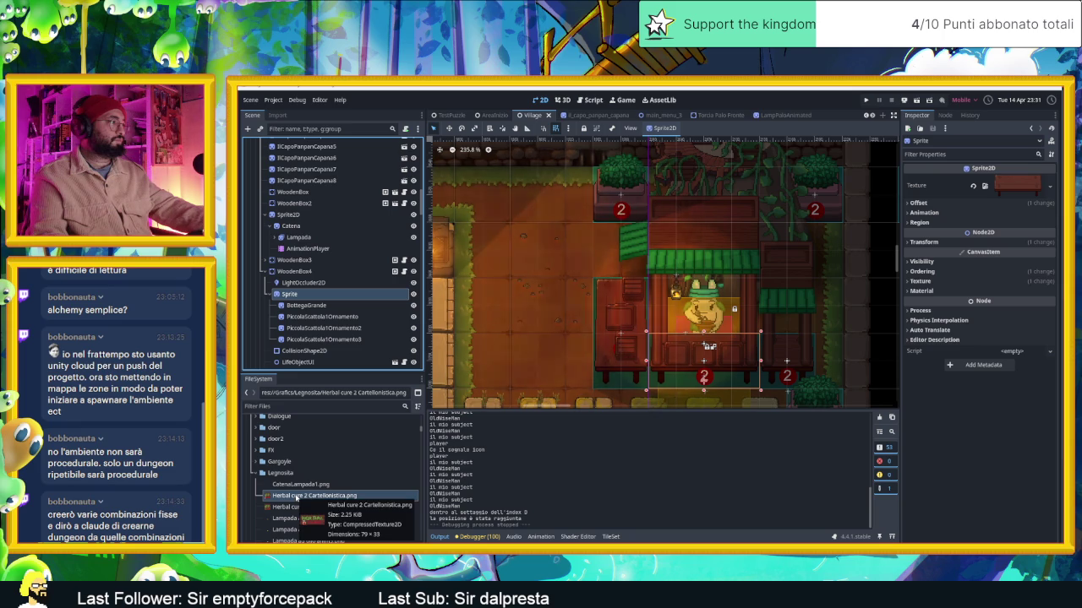
{"action": "left_click", "coordinate": [279, 507]}
{"action": "mouse_move", "coordinate": [279, 508]}
{"action": "left_mouse_down"}
{"action": "mouse_move", "coordinate": [708, 241]}
{"action": "mouse_move", "coordinate": [703, 251]}
{"action": "left_mouse_up"}
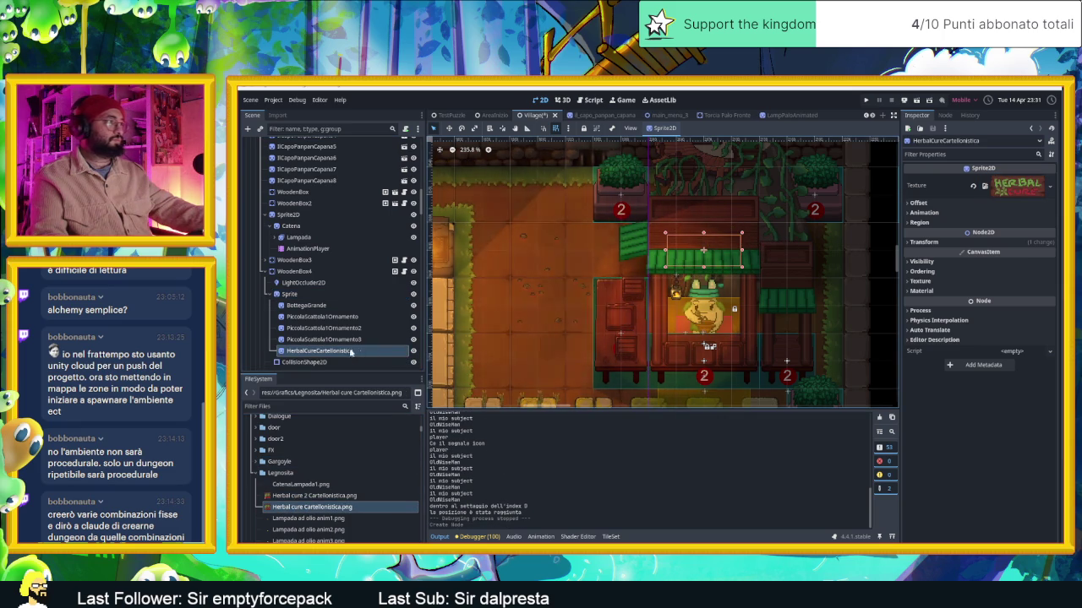
{"action": "left_click", "coordinate": [918, 203]}
Set the sign's Sprite2D offset y to -150
{"action": "left_click", "coordinate": [1019, 228]}
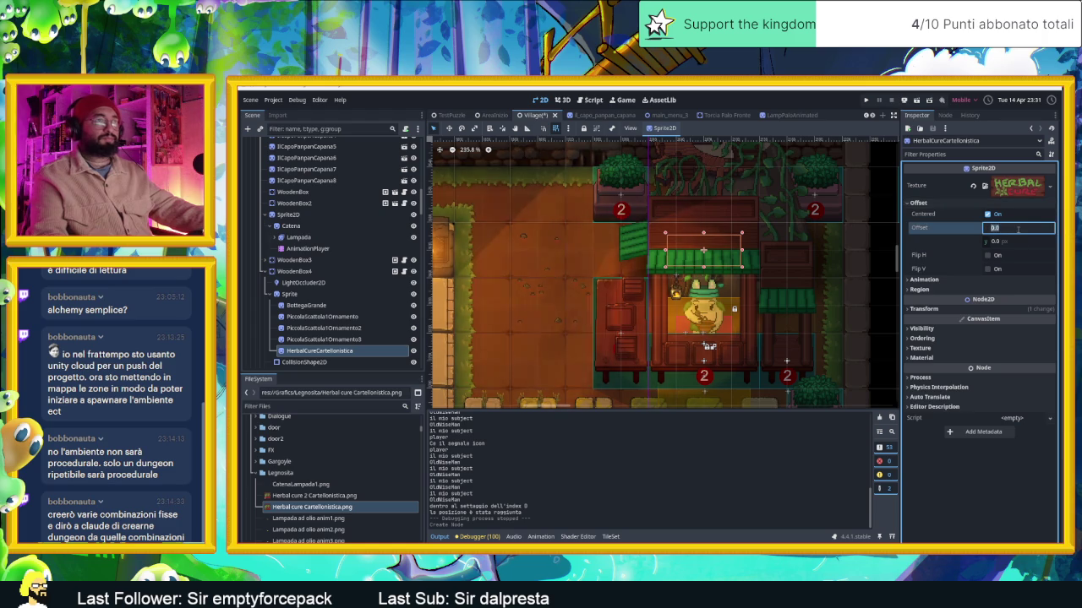
{"action": "left_click", "coordinate": [1004, 243]}
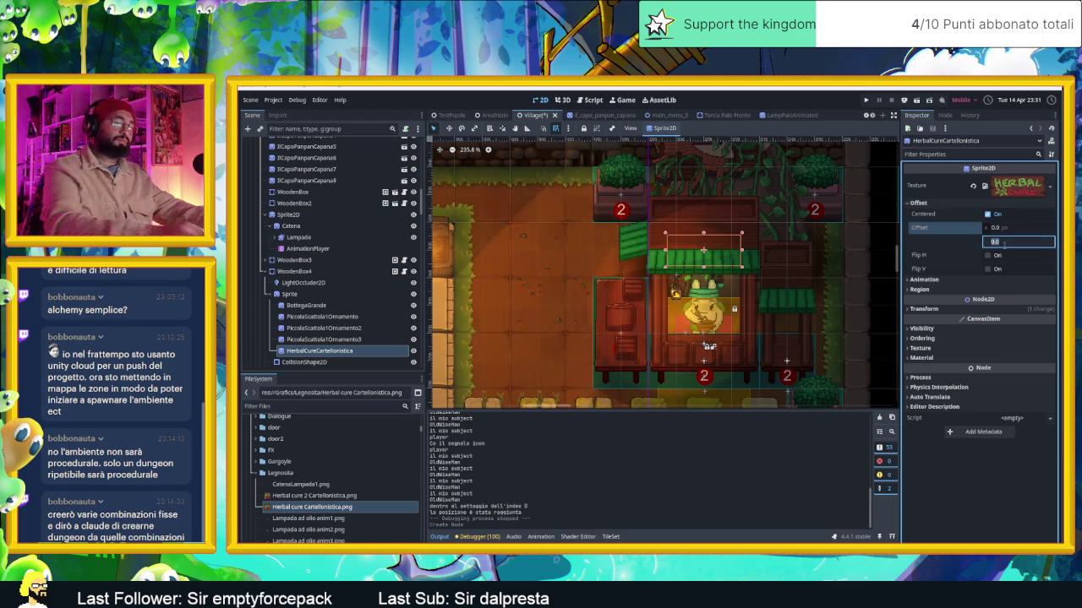
{"action": "type", "text": "-150"}
{"action": "key", "text": "Return"}
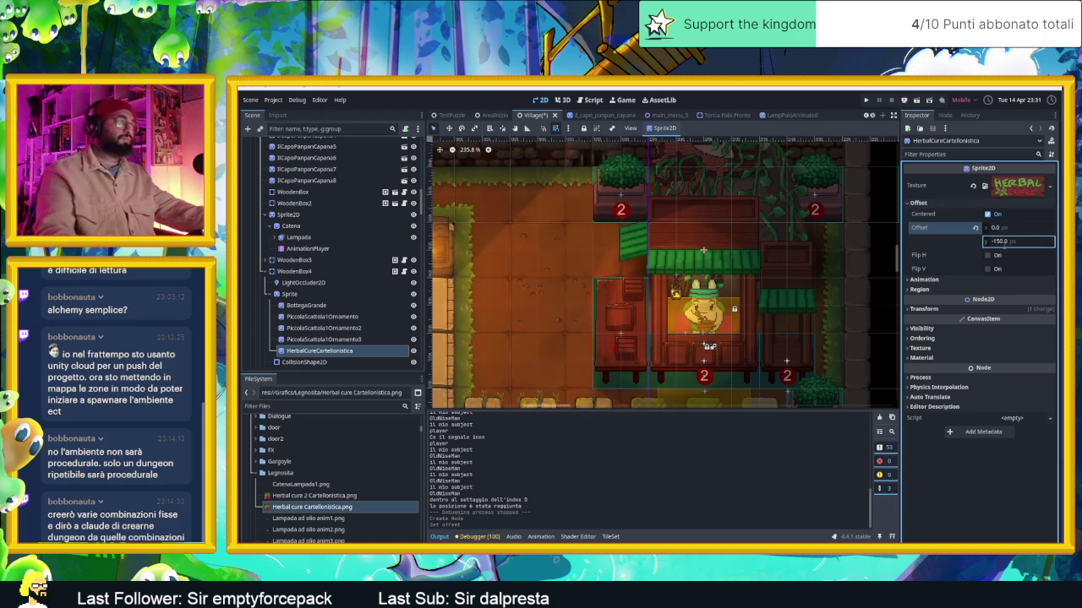
{"action": "scroll", "coordinate": [776, 261], "scroll_direction": "down", "scroll_amount": 2}
{"action": "scroll", "coordinate": [776, 260], "scroll_direction": "down", "scroll_amount": 2}
{"action": "scroll", "coordinate": [776, 260], "scroll_direction": "down", "scroll_amount": 1}
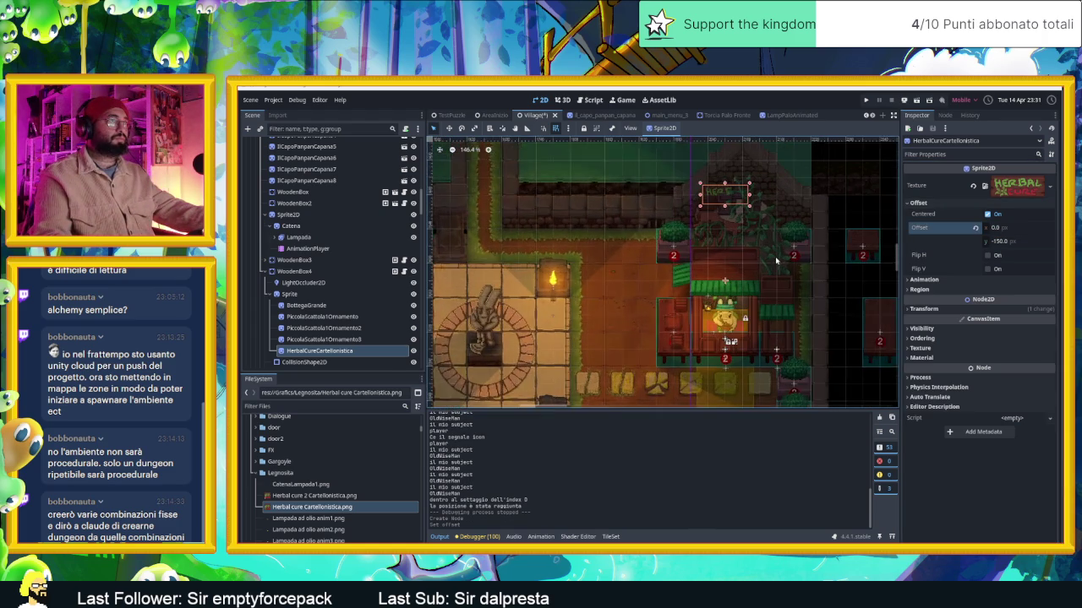
{"action": "scroll", "coordinate": [776, 260], "scroll_direction": "up", "scroll_amount": 1}
Move the sign with the Move tool and raise its offset y to about -208.17
{"action": "left_click", "coordinate": [450, 129]}
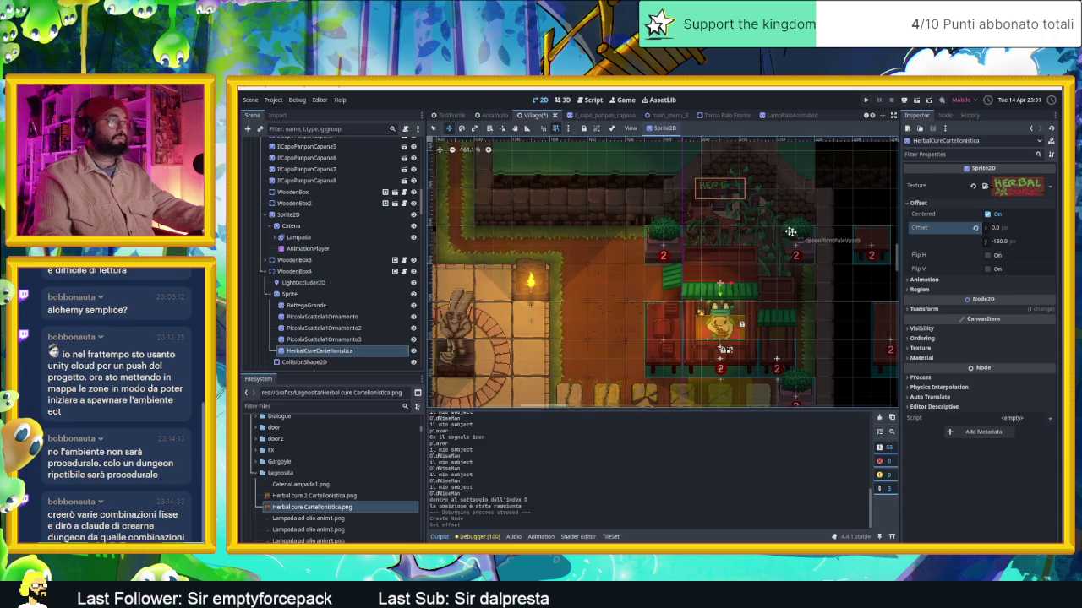
{"action": "left_click_drag", "start_coordinate": [764, 209], "coordinate": [784, 189]}
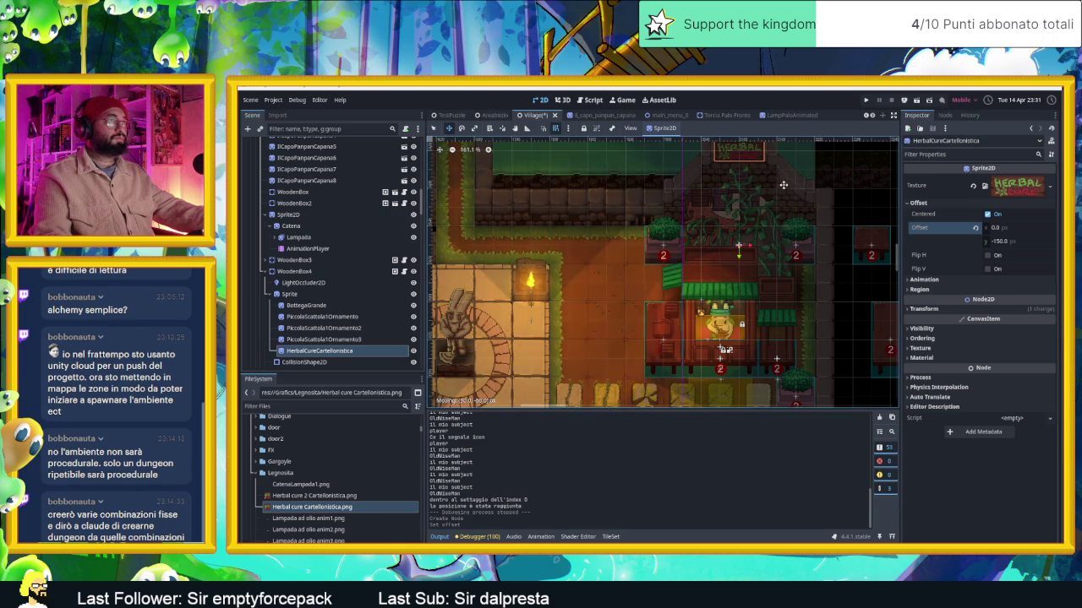
{"action": "scroll", "coordinate": [814, 232], "scroll_direction": "up", "scroll_amount": 3}
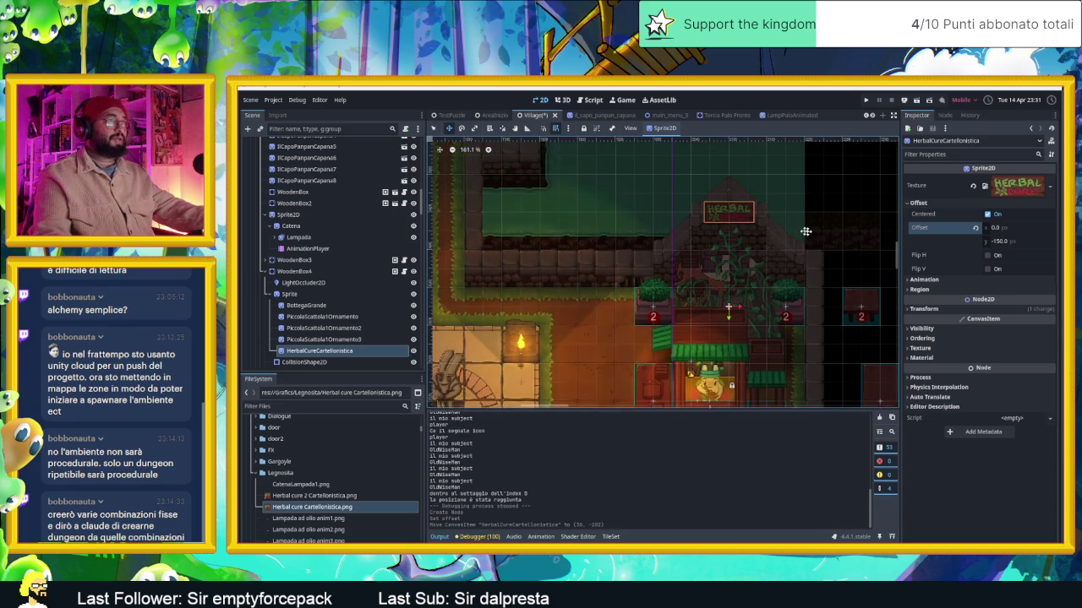
{"action": "left_click_drag", "start_coordinate": [772, 230], "coordinate": [750, 360]}
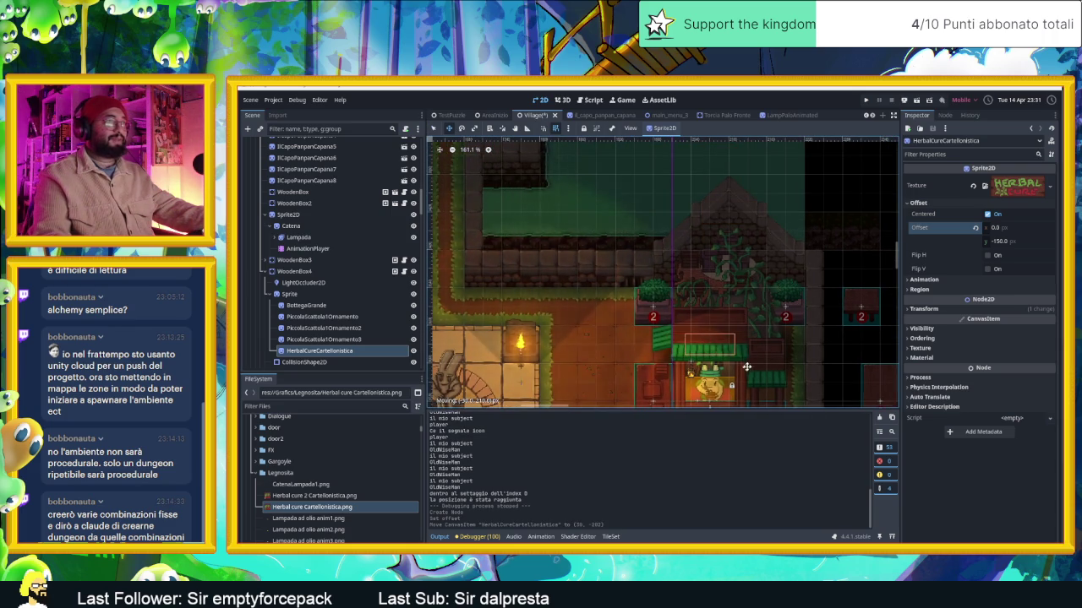
{"action": "scroll", "coordinate": [761, 330], "scroll_direction": "down", "scroll_amount": 4}
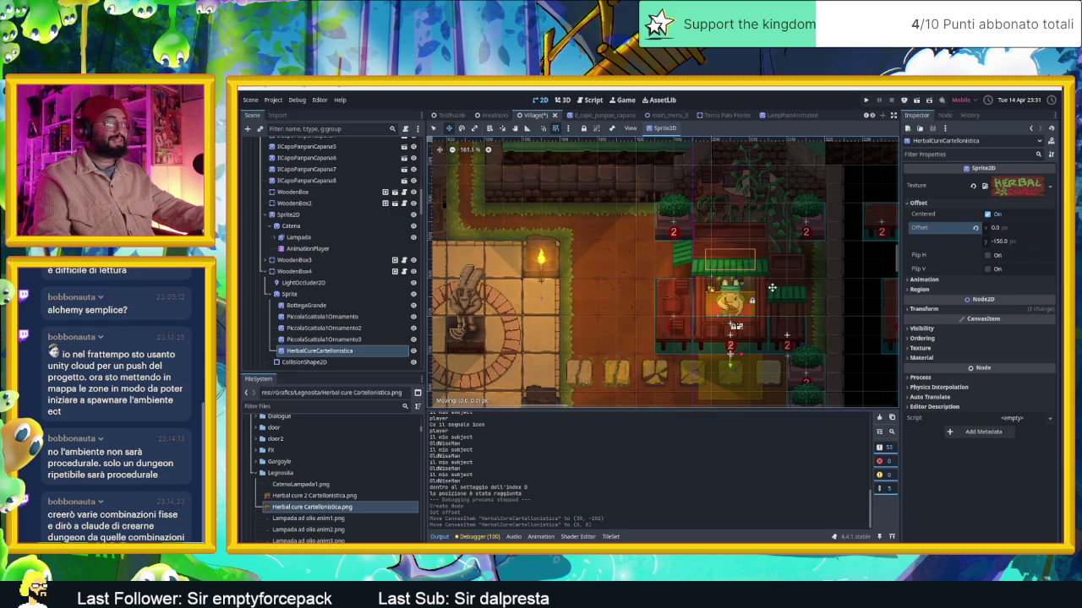
{"action": "left_click_drag", "start_coordinate": [1018, 241], "coordinate": [946, 243]}
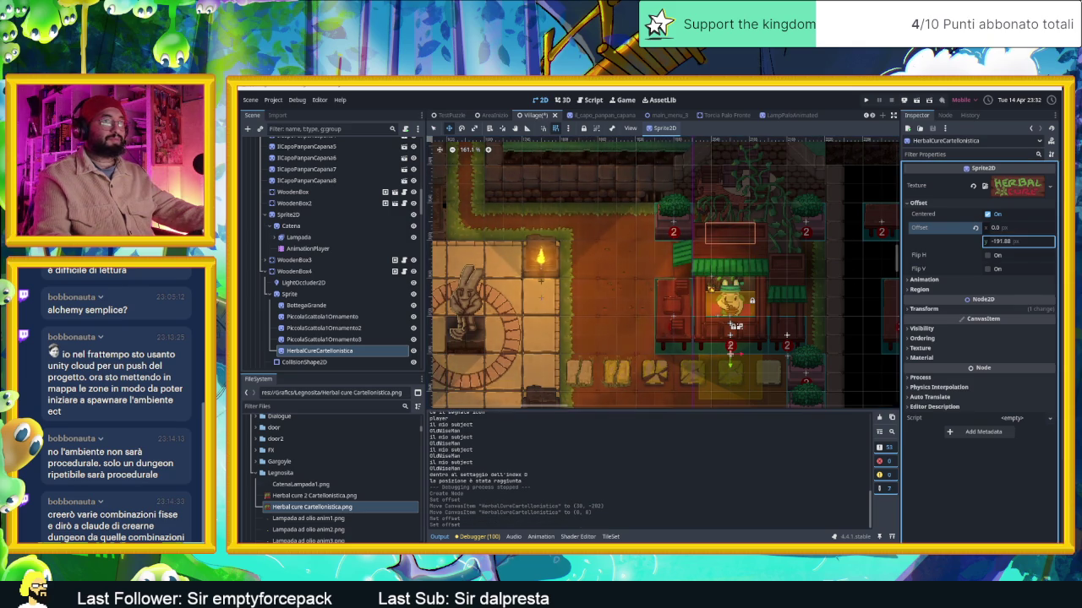
{"action": "left_click_drag", "start_coordinate": [797, 235], "coordinate": [797, 272]}
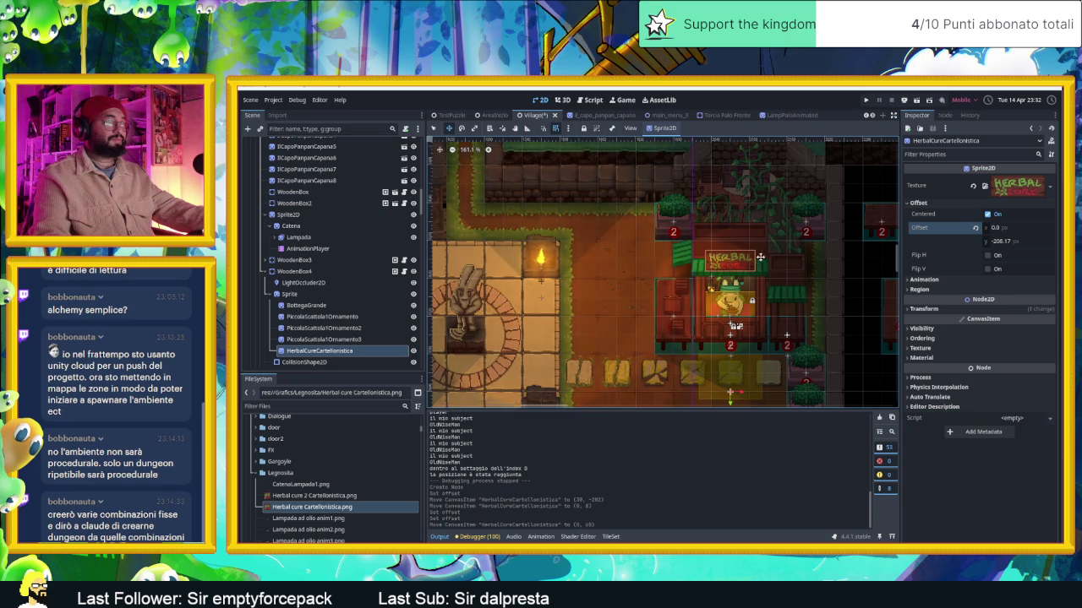
{"action": "scroll", "coordinate": [745, 234], "scroll_direction": "up", "scroll_amount": 5}
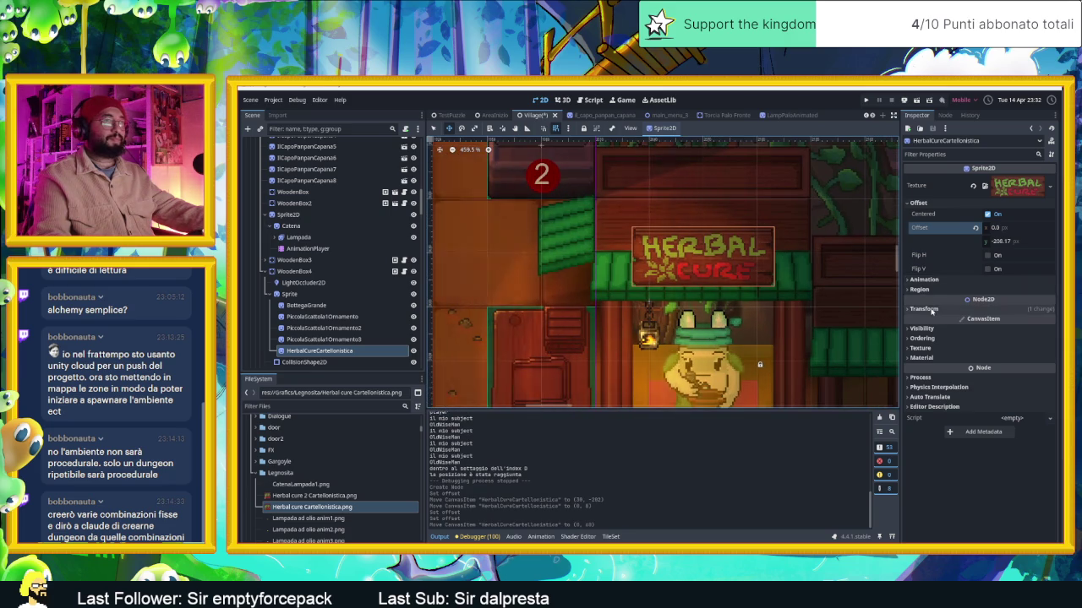
Expand Transform and adjust position y to 55.43, just above the green awning
{"action": "left_click", "coordinate": [924, 308]}
{"action": "mouse_move", "coordinate": [1018, 334]}
{"action": "left_mouse_down"}
{"action": "mouse_move", "coordinate": [1035, 334]}
{"action": "mouse_move", "coordinate": [1014, 333]}
{"action": "left_mouse_up"}
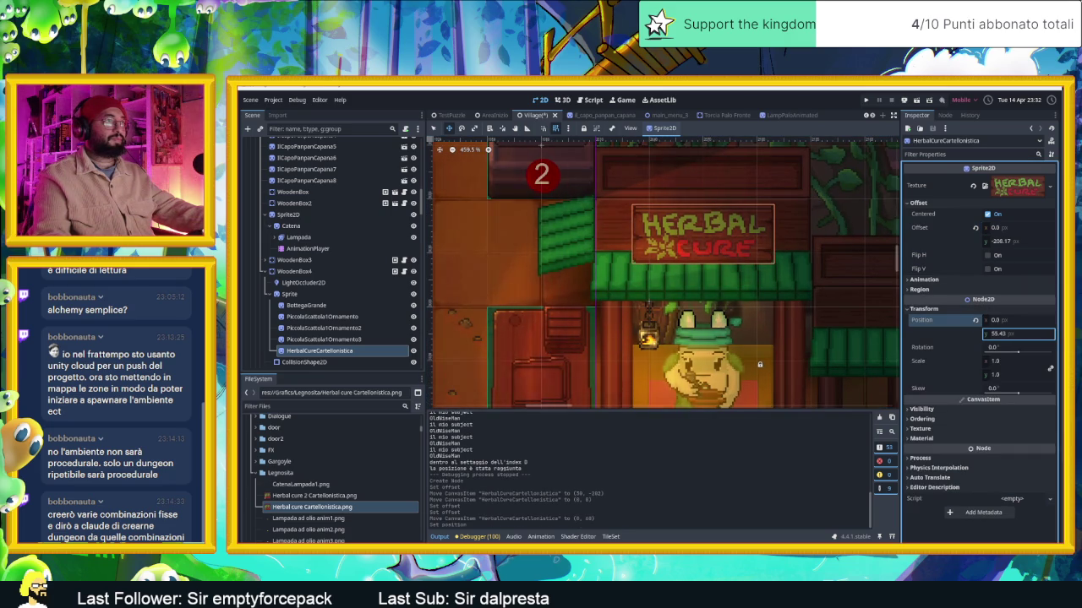
{"action": "scroll", "coordinate": [844, 313], "scroll_direction": "down", "scroll_amount": 3}
{"action": "scroll", "coordinate": [803, 296], "scroll_direction": "down", "scroll_amount": 4}
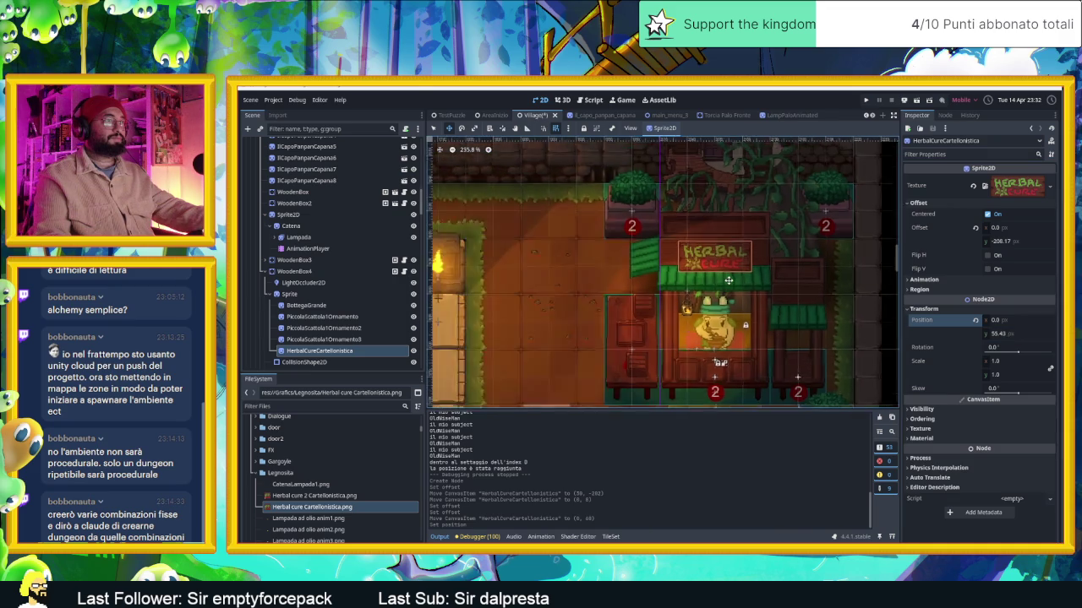
{"action": "scroll", "coordinate": [750, 281], "scroll_direction": "up", "scroll_amount": 3}
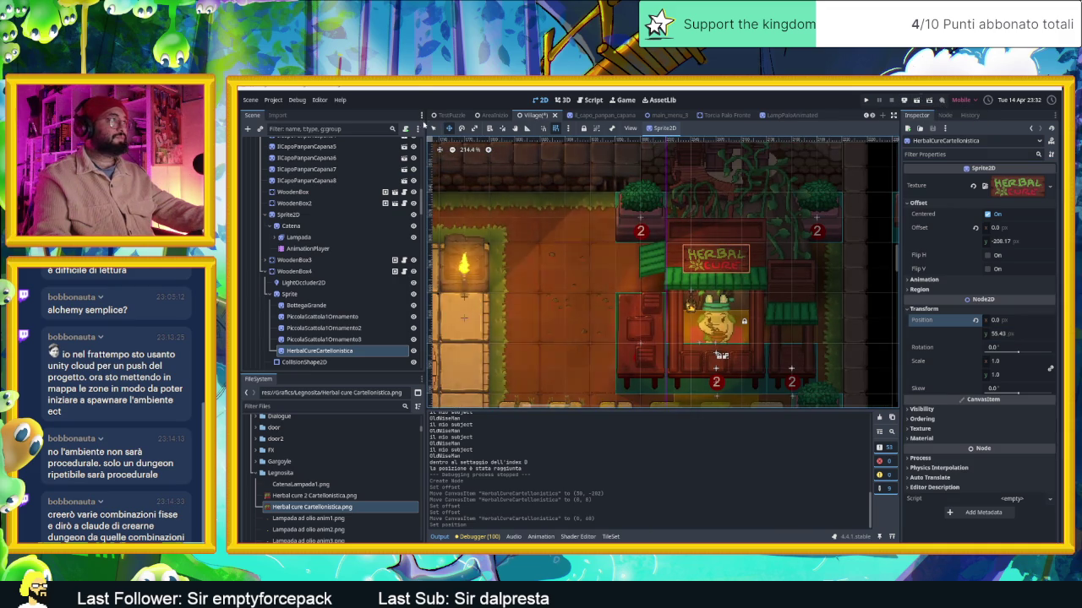
{"action": "left_click", "coordinate": [882, 177]}
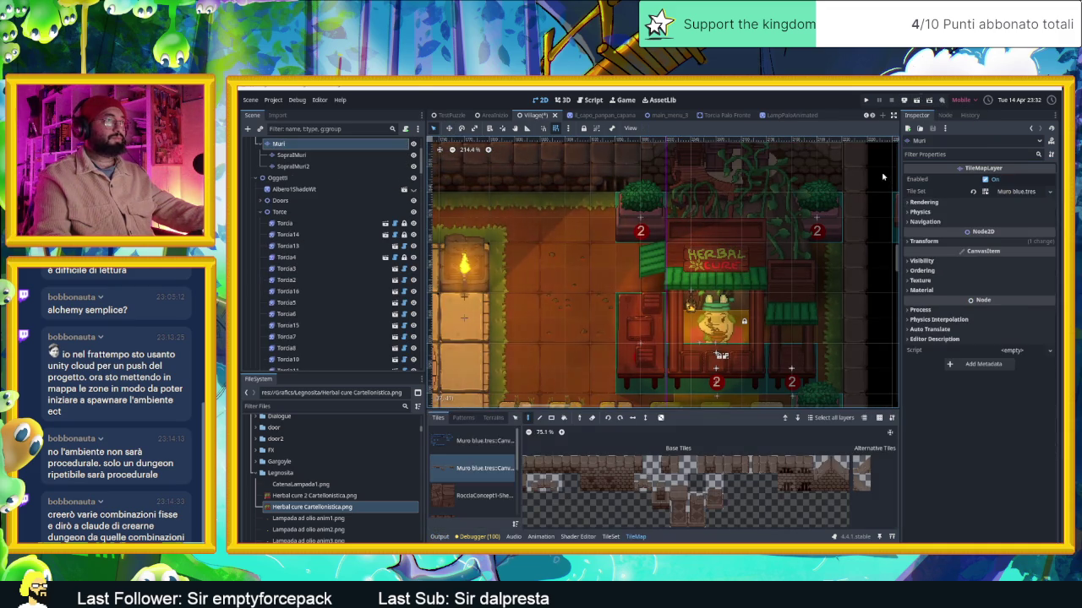
Scale HerbalCureCartellonistica to 1.295 with position y 108.015, then save the Village scene
{"action": "scroll", "coordinate": [866, 238], "scroll_direction": "down", "scroll_amount": 3}
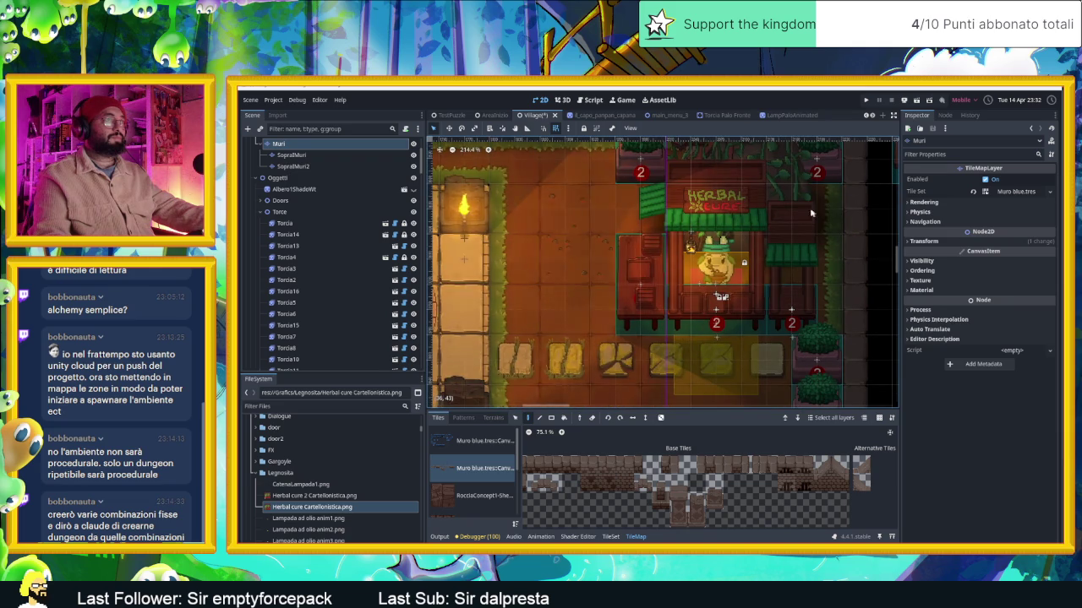
{"action": "scroll", "coordinate": [675, 229], "scroll_direction": "up", "scroll_amount": 3}
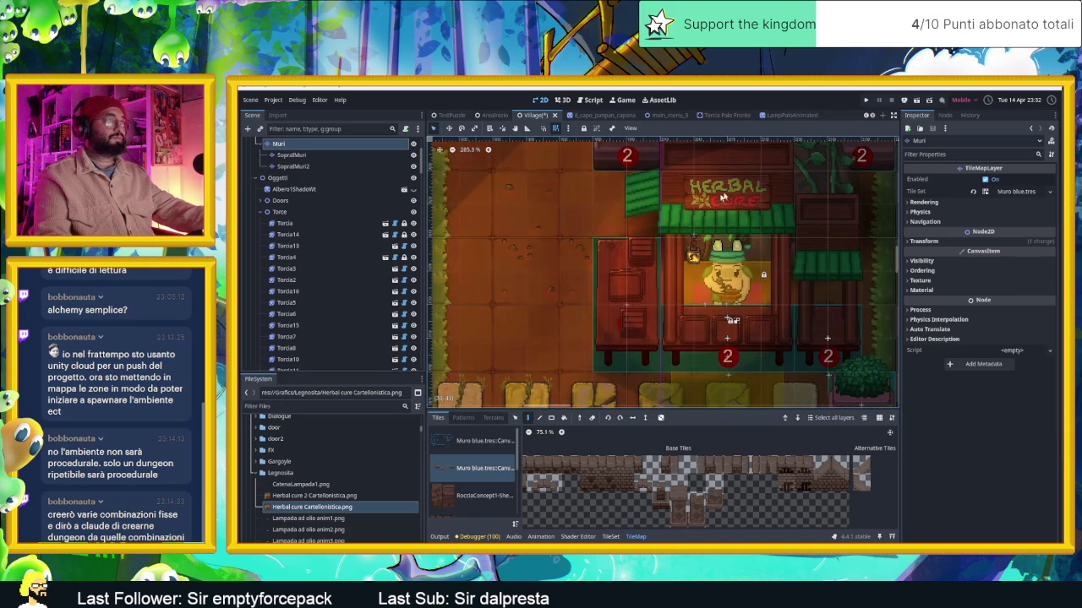
{"action": "scroll", "coordinate": [782, 224], "scroll_direction": "up", "scroll_amount": 2}
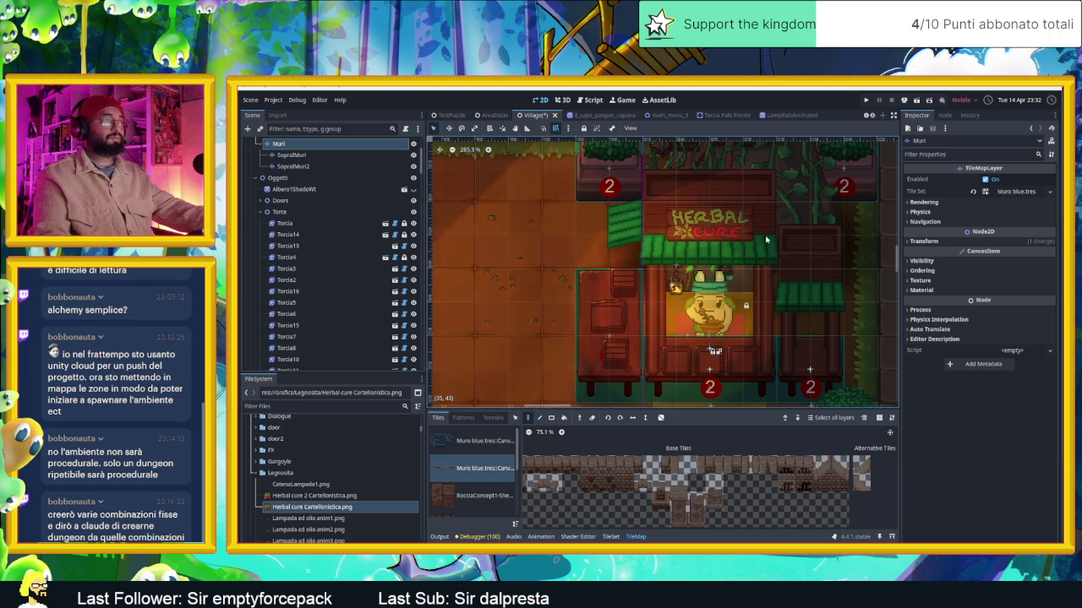
{"action": "scroll", "coordinate": [327, 330], "scroll_direction": "down", "scroll_amount": 10}
{"action": "scroll", "coordinate": [327, 330], "scroll_direction": "down", "scroll_amount": 3}
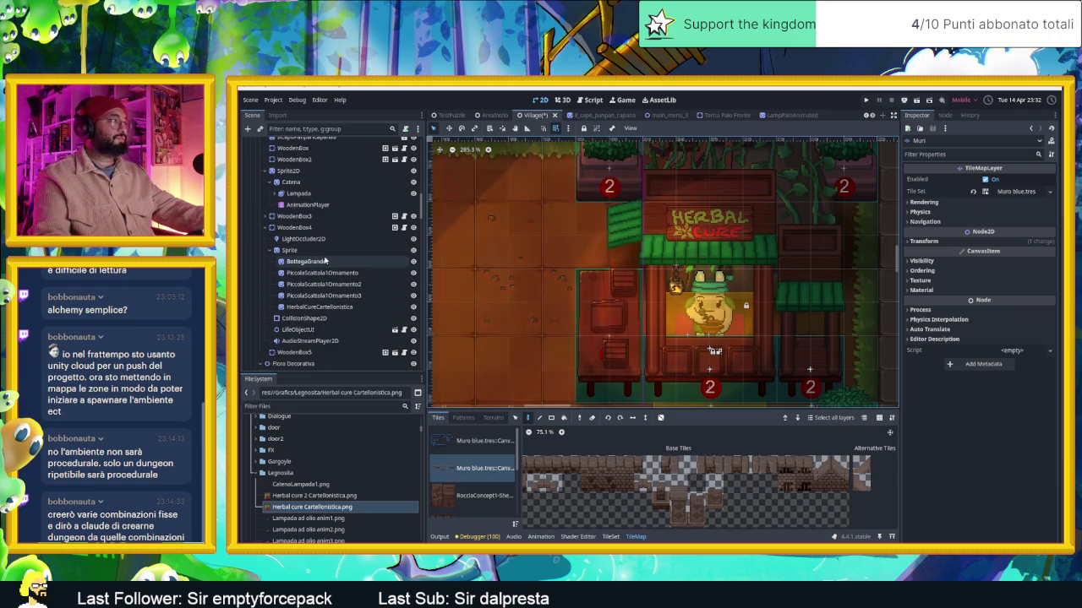
{"action": "left_click", "coordinate": [325, 261]}
{"action": "left_click", "coordinate": [320, 307]}
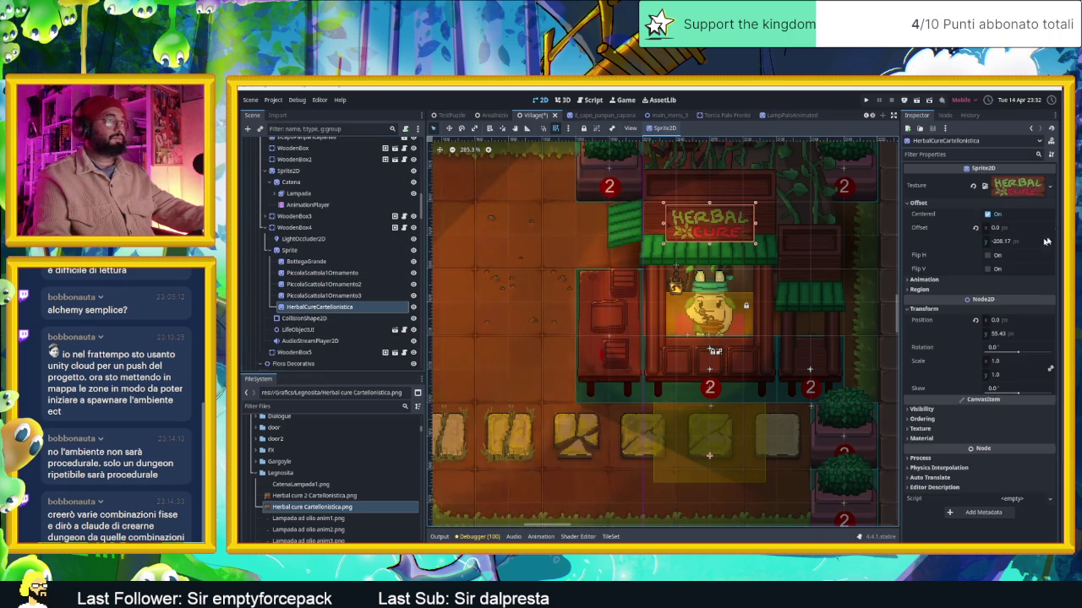
{"action": "left_click_drag", "start_coordinate": [1003, 364], "coordinate": [1051, 368]}
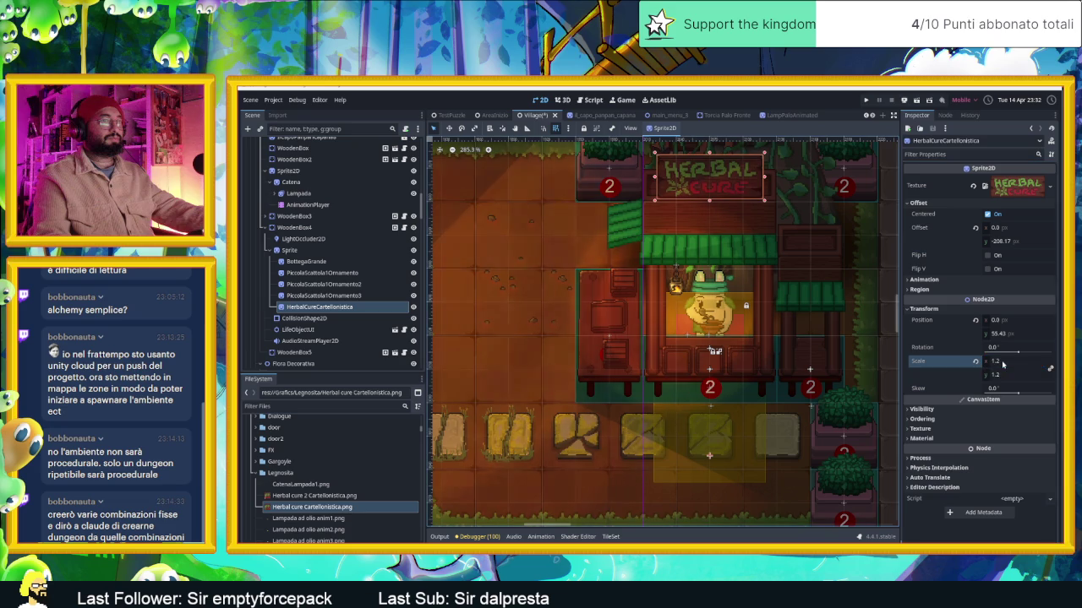
{"action": "mouse_move", "coordinate": [1014, 334]}
{"action": "left_mouse_down"}
{"action": "mouse_move", "coordinate": [1053, 334]}
{"action": "mouse_move", "coordinate": [1039, 333]}
{"action": "left_mouse_up"}
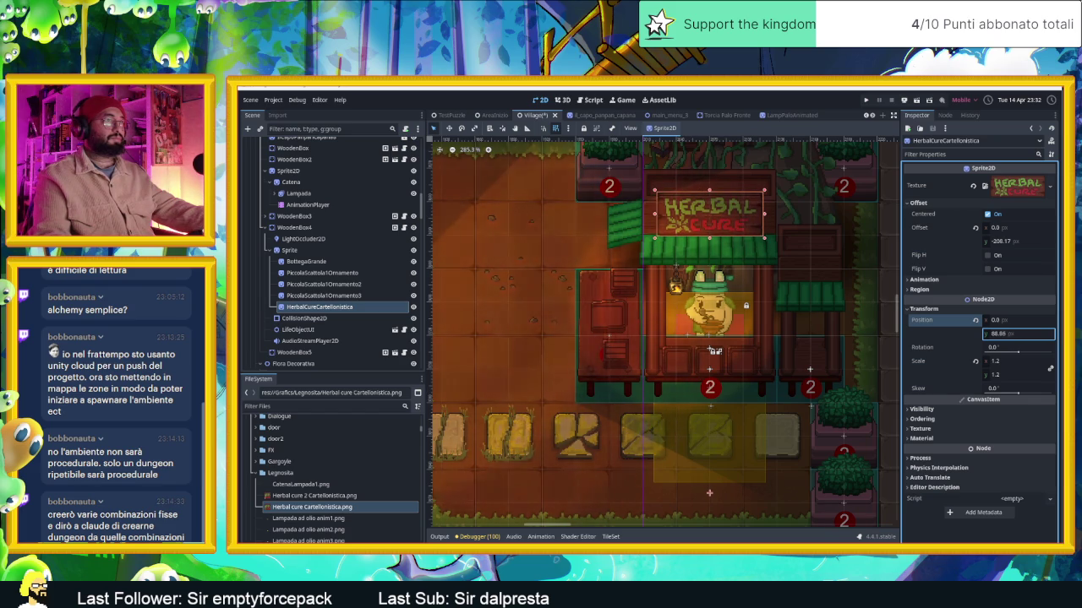
{"action": "mouse_move", "coordinate": [1003, 365]}
{"action": "left_mouse_down"}
{"action": "mouse_move", "coordinate": [1018, 365]}
{"action": "mouse_move", "coordinate": [1004, 348]}
{"action": "mouse_move", "coordinate": [1031, 333]}
{"action": "left_mouse_up"}
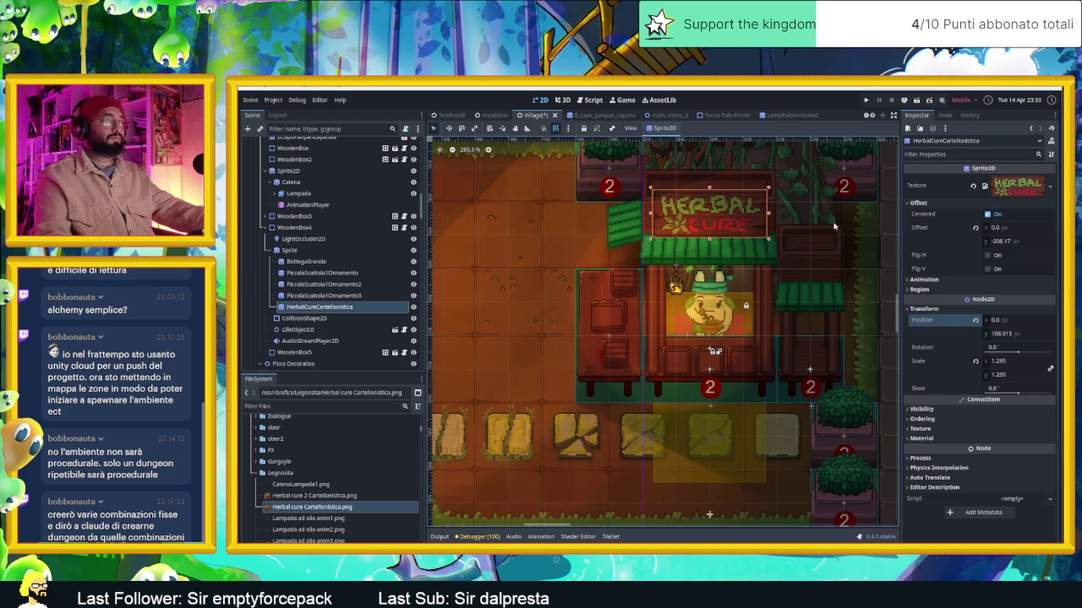
{"action": "left_click", "coordinate": [294, 227]}
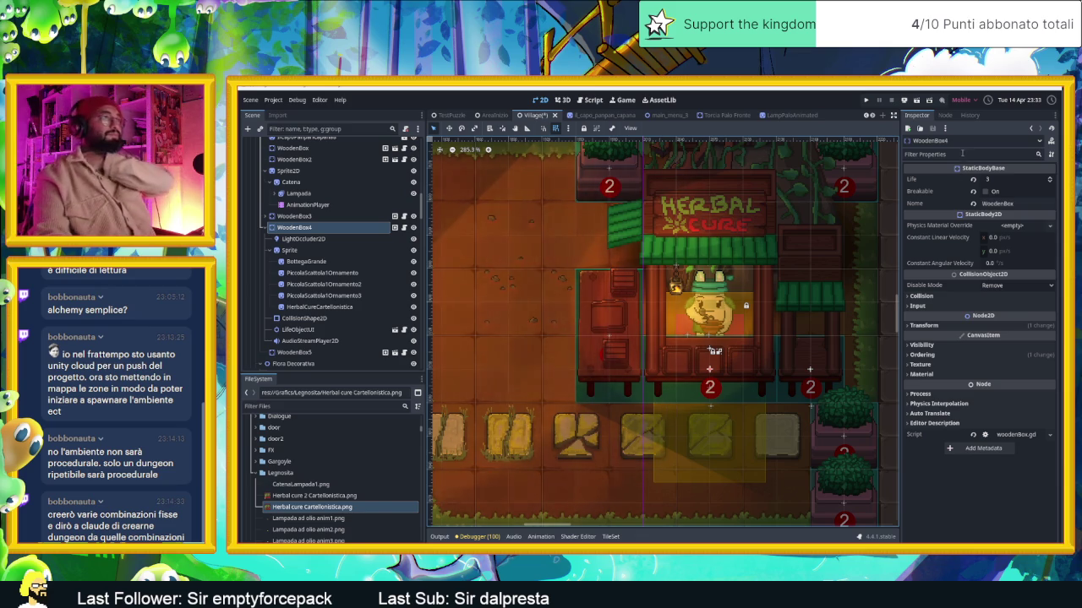
{"action": "key", "text": "ctrl+s"}
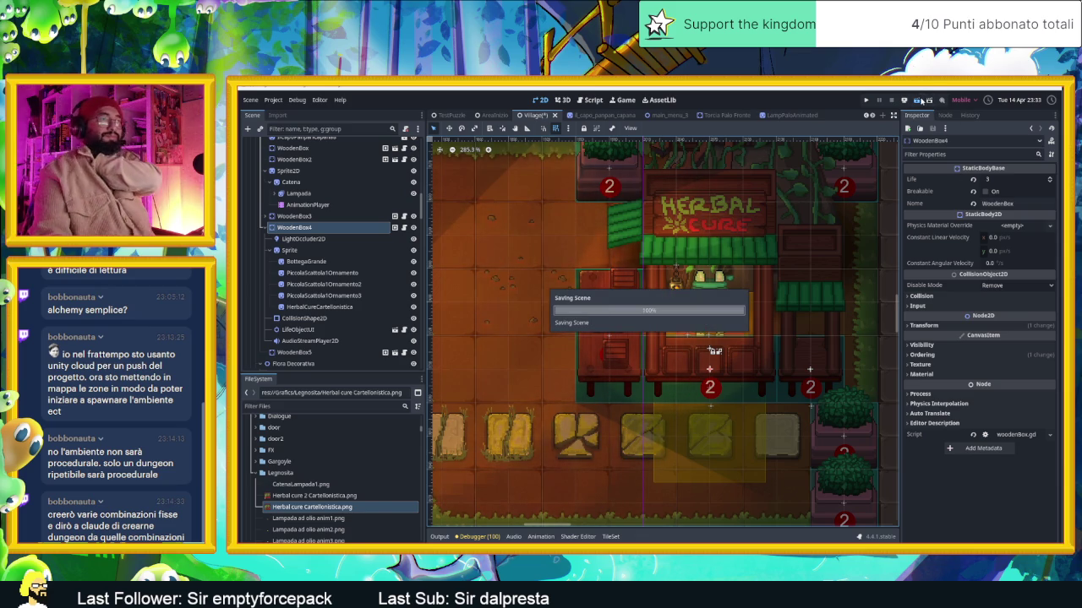
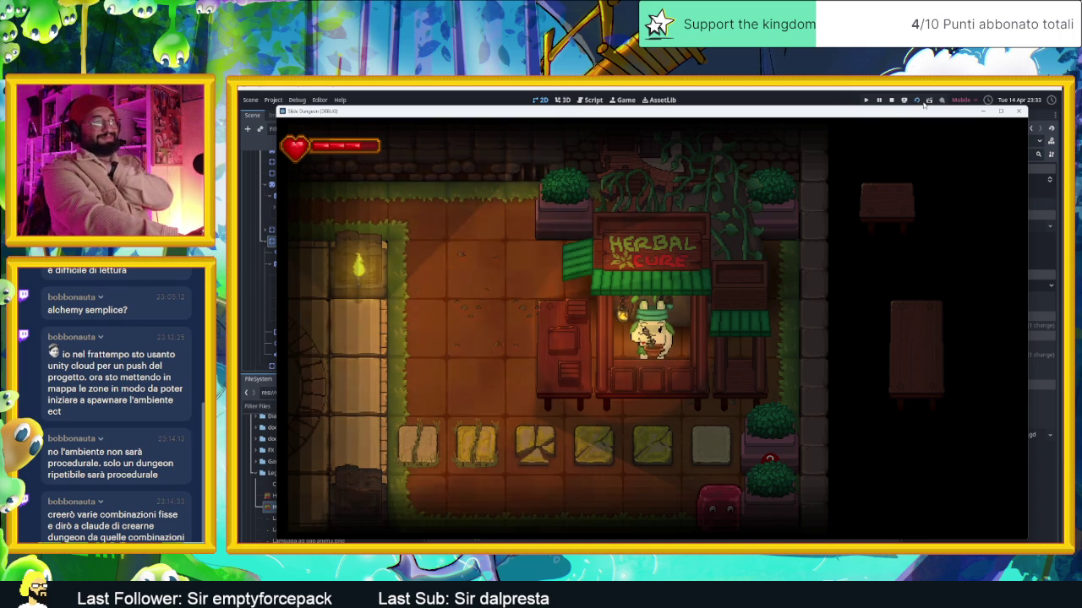
Walk to the shop counter, advance the shop dialogue three times, then stop the test run
{"action": "key", "text": "w"}
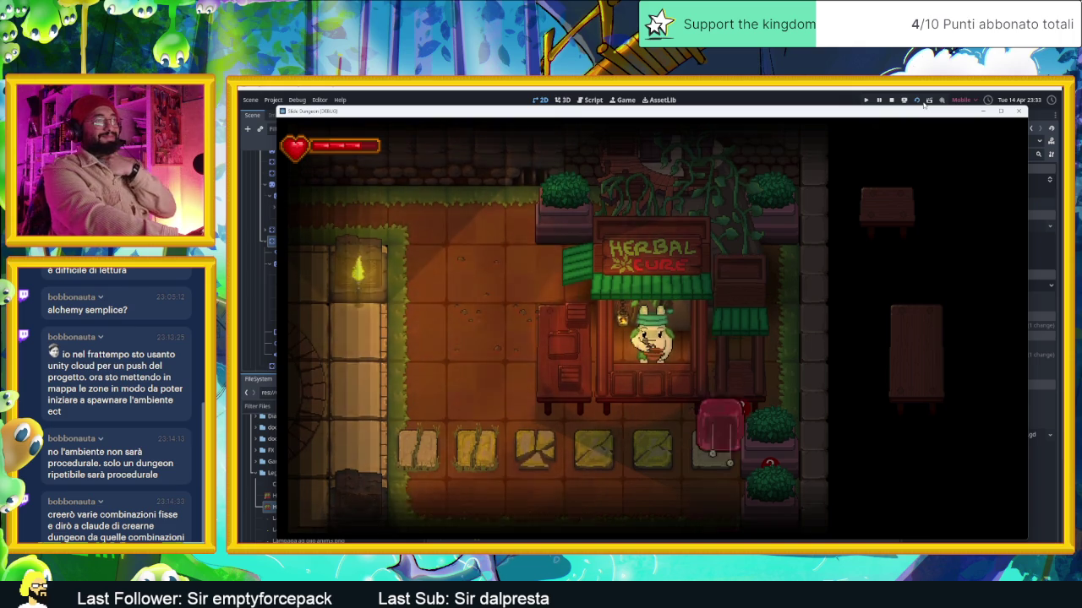
{"action": "key", "text": "e"}
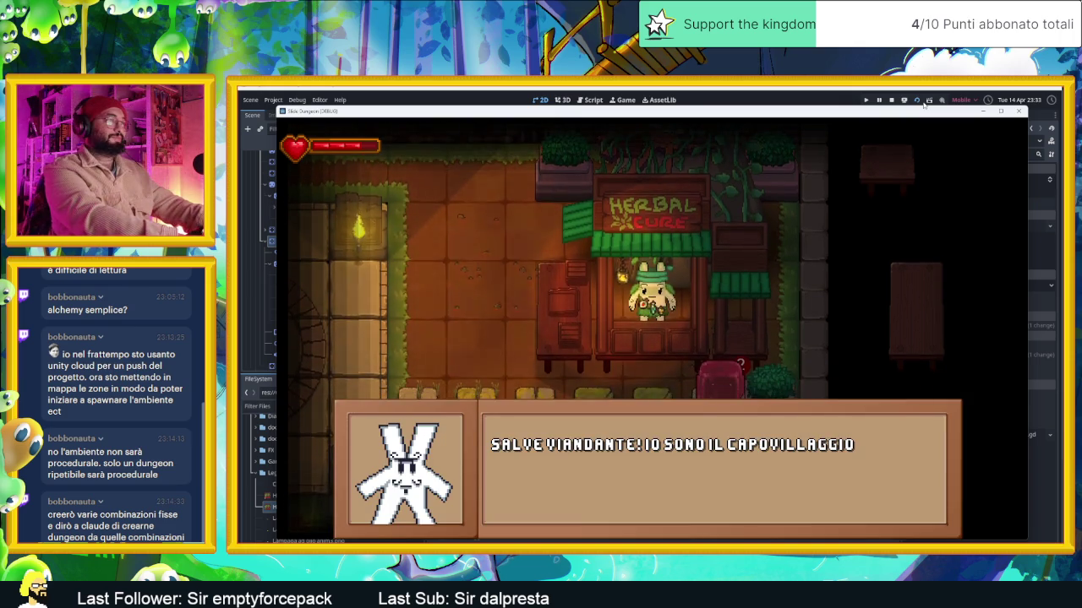
{"action": "key", "text": "e"}
{"action": "key", "text": "e"}
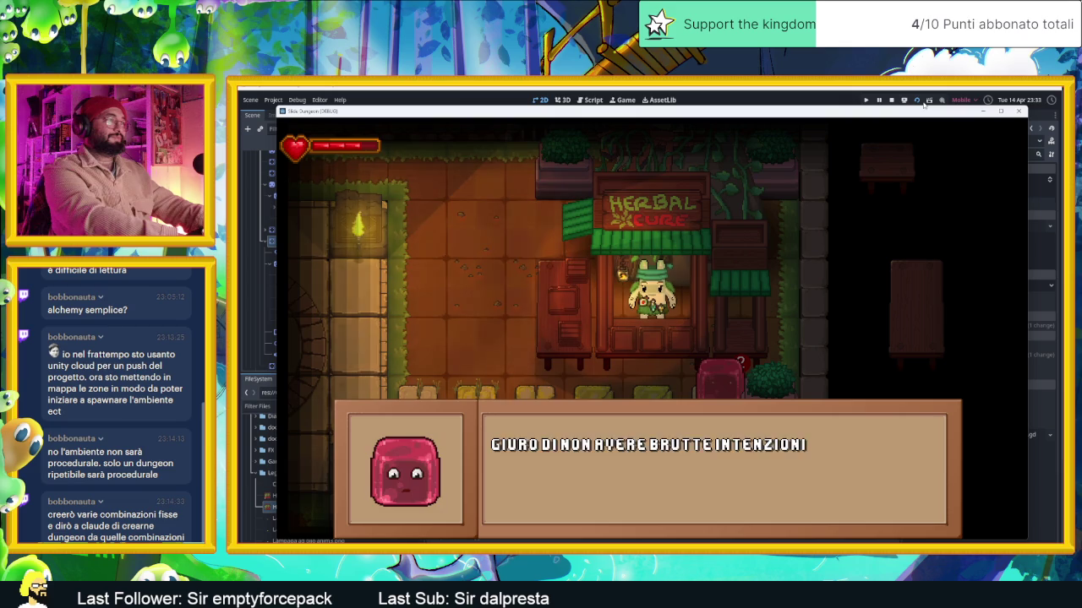
{"action": "key", "text": "e"}
{"action": "key", "text": "e"}
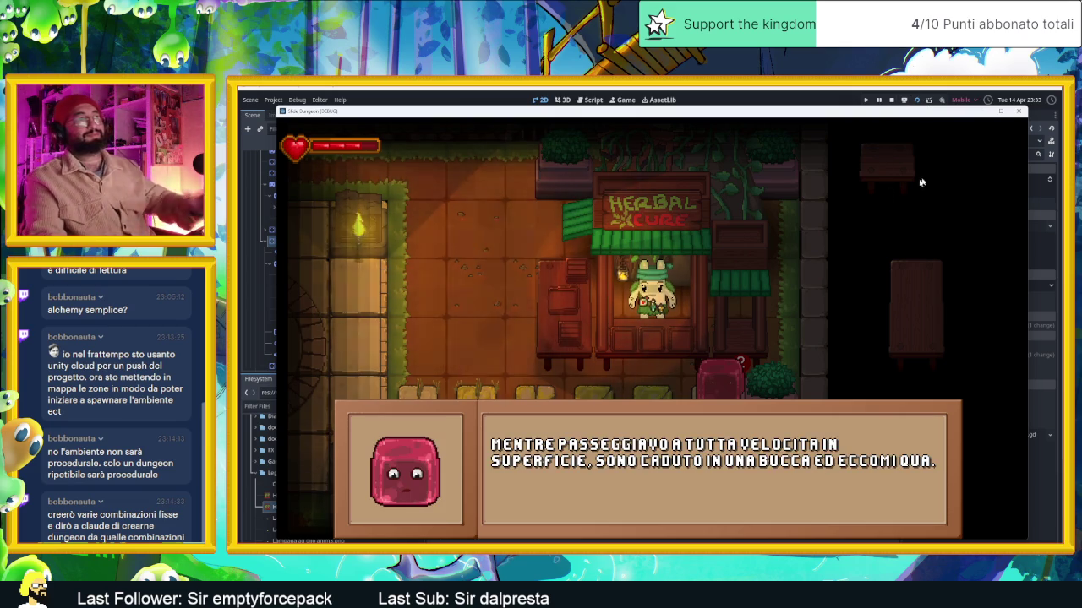
{"action": "left_click", "coordinate": [890, 100]}
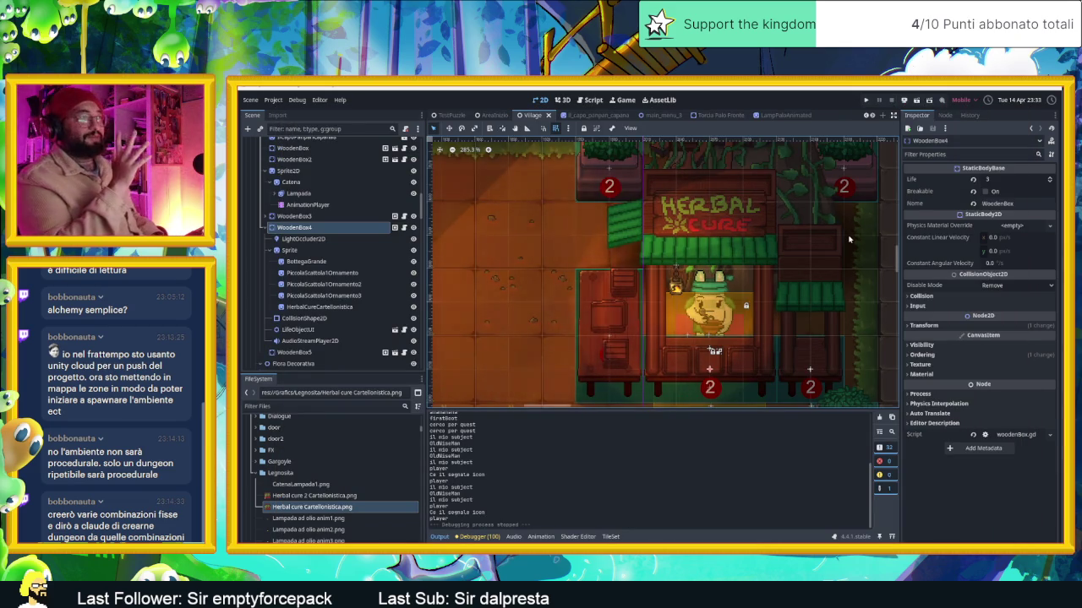
{"action": "scroll", "coordinate": [605, 321], "scroll_direction": "down", "scroll_amount": 2}
{"action": "scroll", "coordinate": [605, 321], "scroll_direction": "down", "scroll_amount": 3}
{"action": "mouse_move", "coordinate": [606, 321]}
{"action": "left_mouse_down"}
{"action": "mouse_move", "coordinate": [566, 295]}
{"action": "mouse_move", "coordinate": [753, 249]}
{"action": "mouse_move", "coordinate": [651, 321]}
{"action": "mouse_move", "coordinate": [702, 298]}
{"action": "left_mouse_up"}
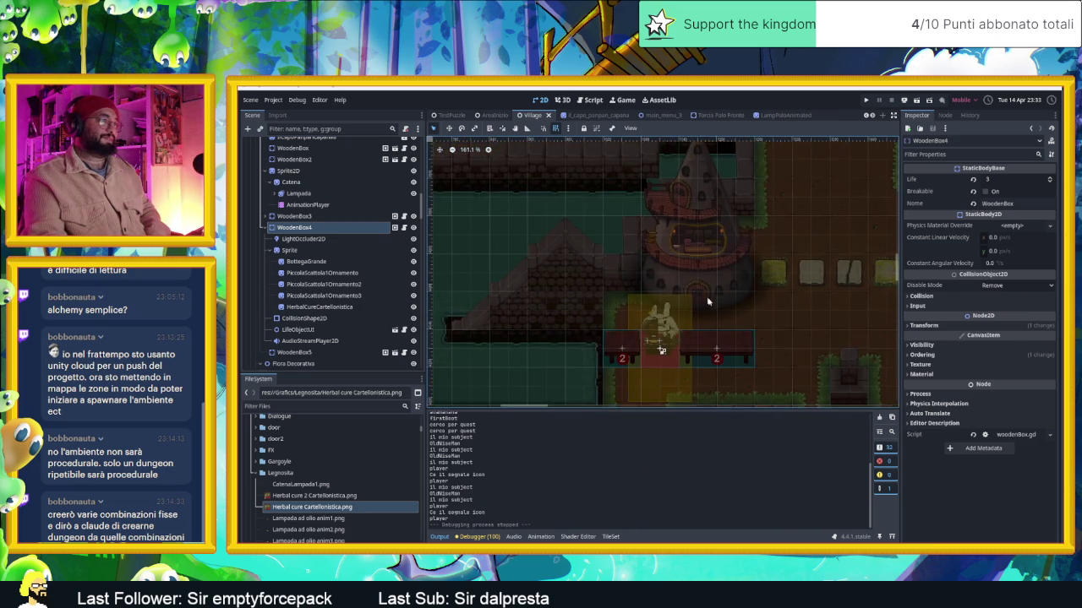
{"action": "scroll", "coordinate": [702, 298], "scroll_direction": "up", "scroll_amount": 2}
{"action": "scroll", "coordinate": [807, 298], "scroll_direction": "down", "scroll_amount": 3}
{"action": "scroll", "coordinate": [829, 305], "scroll_direction": "up", "scroll_amount": 3}
{"action": "scroll", "coordinate": [797, 262], "scroll_direction": "down", "scroll_amount": 3}
{"action": "left_click_drag", "start_coordinate": [797, 261], "coordinate": [784, 325]}
{"action": "left_click", "coordinate": [857, 283]}
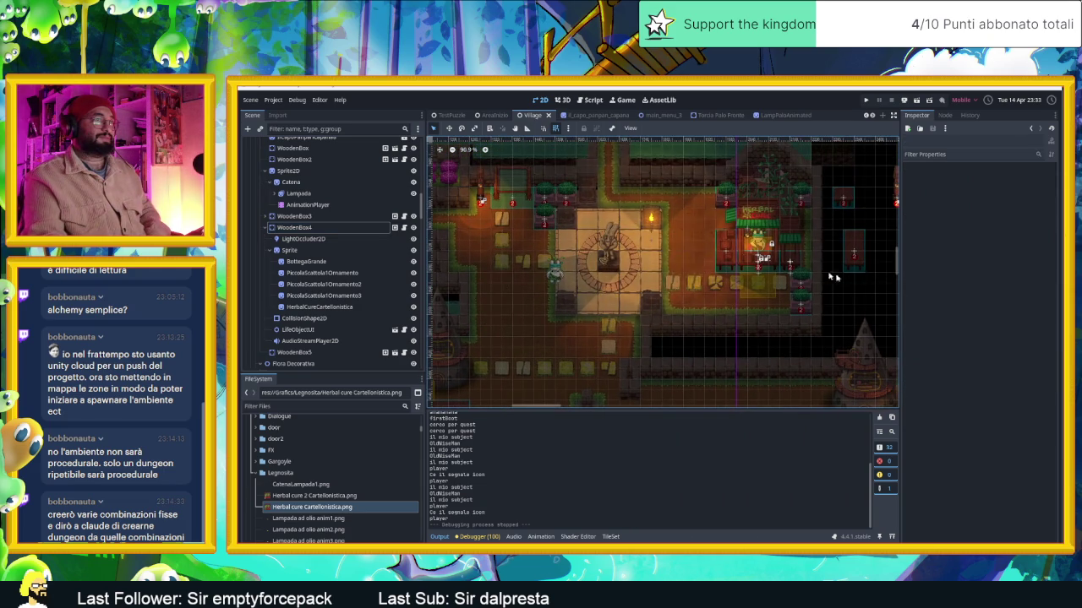
{"action": "scroll", "coordinate": [742, 229], "scroll_direction": "up", "scroll_amount": 5}
{"action": "scroll", "coordinate": [740, 229], "scroll_direction": "up", "scroll_amount": 2}
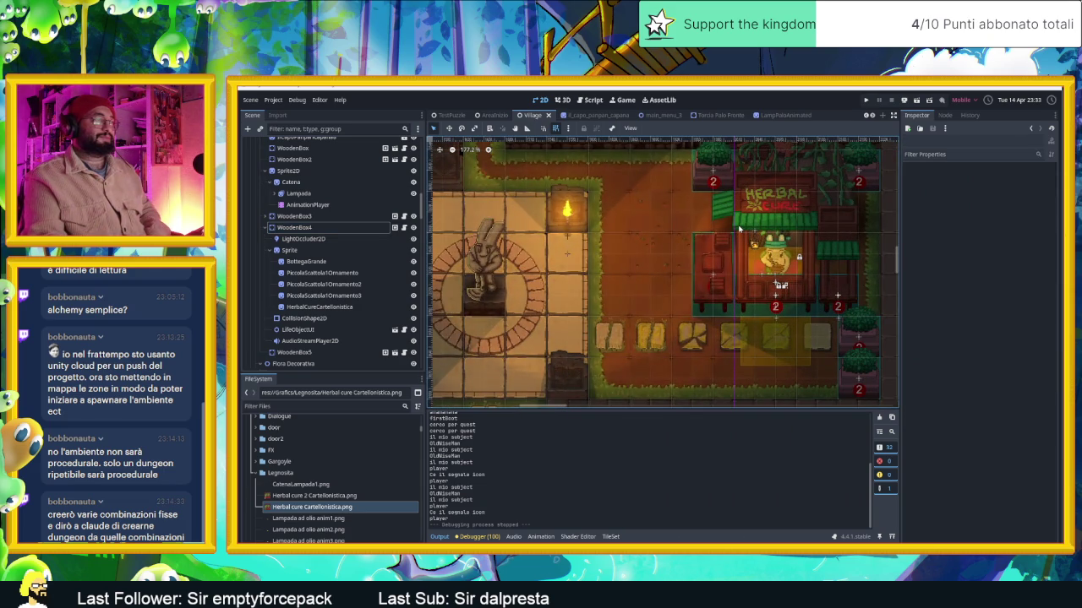
{"action": "scroll", "coordinate": [789, 239], "scroll_direction": "up", "scroll_amount": 2}
{"action": "scroll", "coordinate": [789, 239], "scroll_direction": "up", "scroll_amount": 2}
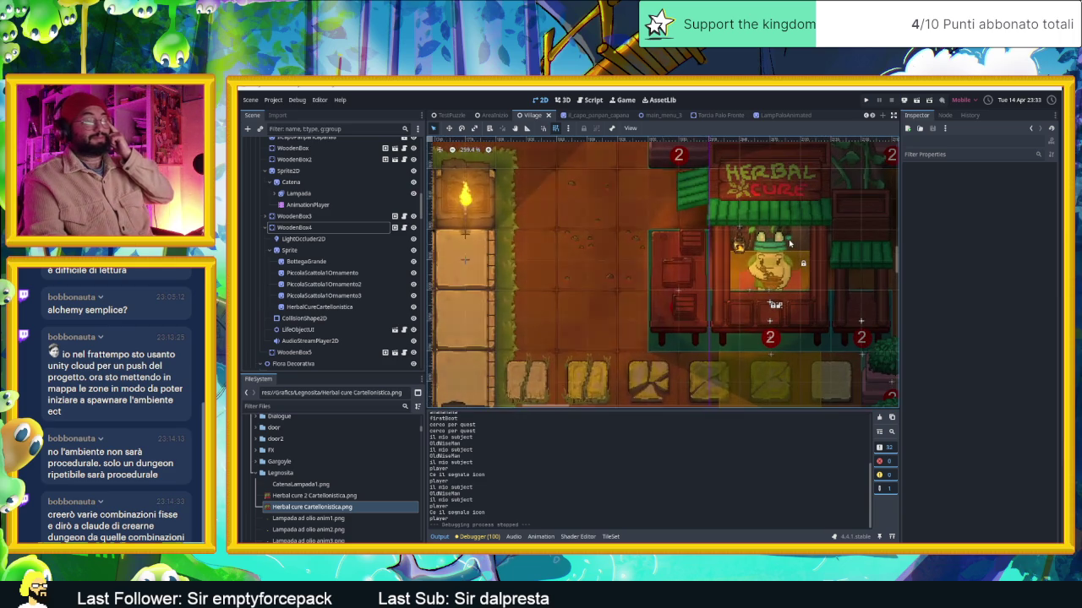
{"action": "scroll", "coordinate": [788, 239], "scroll_direction": "up", "scroll_amount": 3}
{"action": "scroll", "coordinate": [785, 240], "scroll_direction": "up", "scroll_amount": 3}
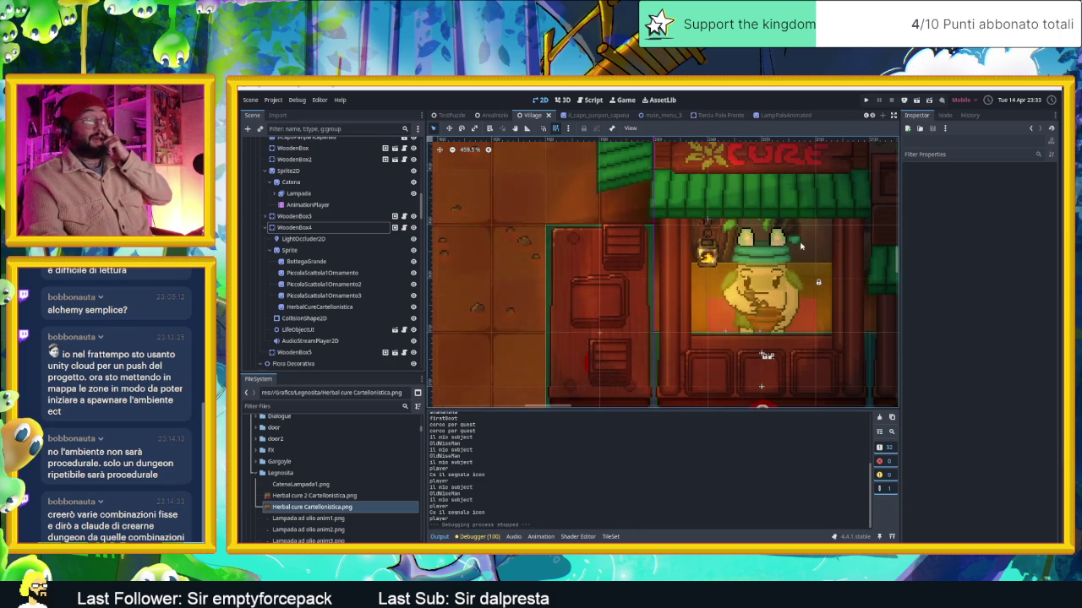
{"action": "scroll", "coordinate": [738, 251], "scroll_direction": "down", "scroll_amount": 4}
{"action": "scroll", "coordinate": [738, 252], "scroll_direction": "down", "scroll_amount": 2}
{"action": "scroll", "coordinate": [738, 252], "scroll_direction": "down", "scroll_amount": 2}
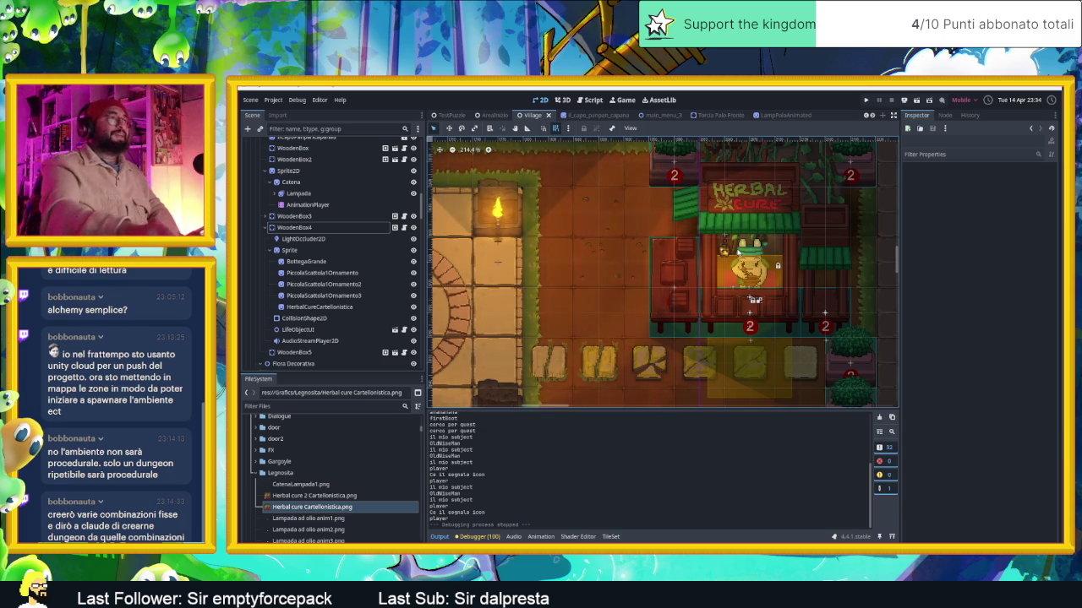
{"action": "scroll", "coordinate": [738, 252], "scroll_direction": "down", "scroll_amount": 1}
{"action": "scroll", "coordinate": [738, 252], "scroll_direction": "down", "scroll_amount": 2}
{"action": "scroll", "coordinate": [738, 253], "scroll_direction": "down", "scroll_amount": 2}
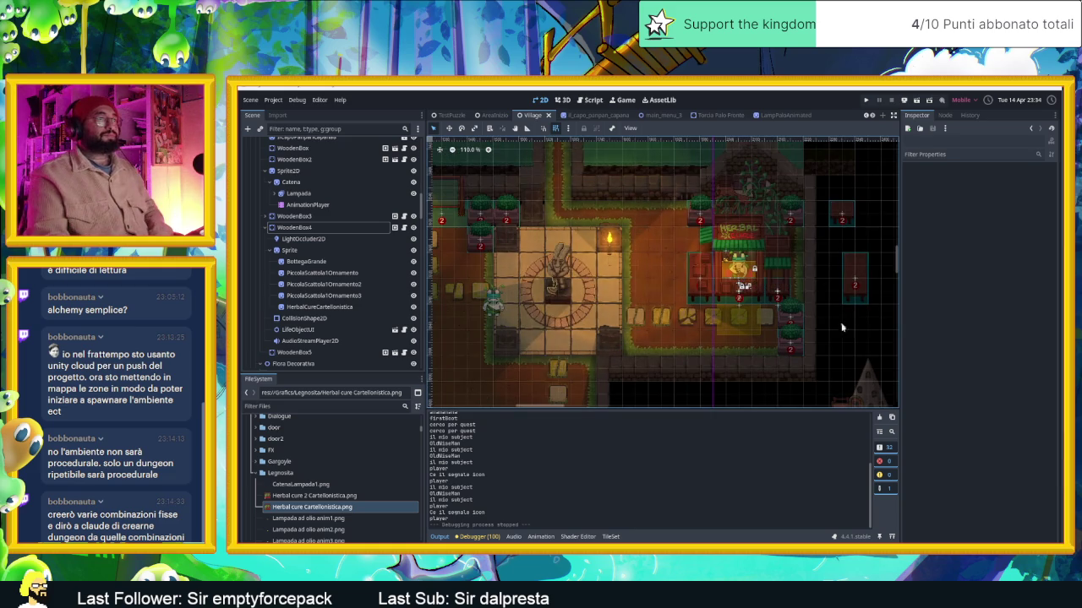
{"action": "left_click_drag", "start_coordinate": [562, 293], "coordinate": [633, 283]}
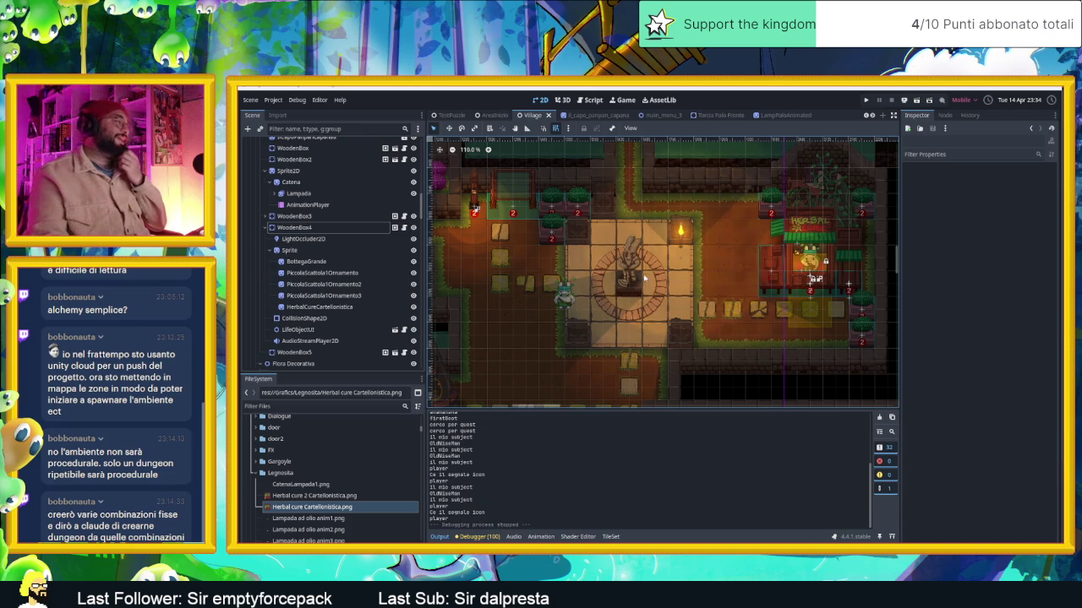
Collapse WoodenBox4 and select WoodenBox5 in the Scene dock to show its properties
{"action": "left_click", "coordinate": [266, 227]}
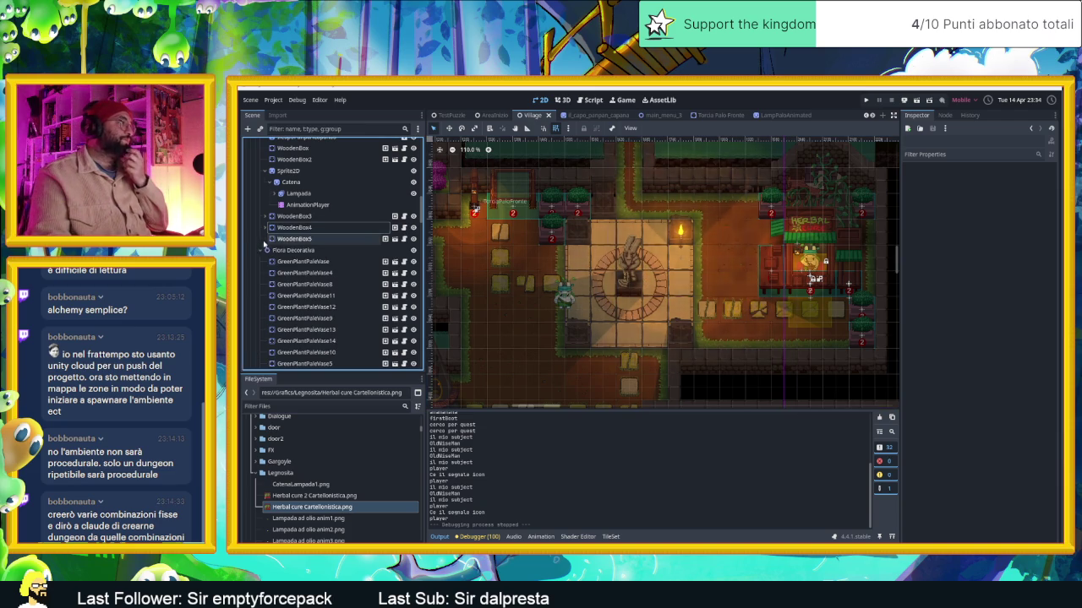
{"action": "left_click", "coordinate": [293, 240]}
{"action": "scroll", "coordinate": [665, 294], "scroll_direction": "down", "scroll_amount": 4}
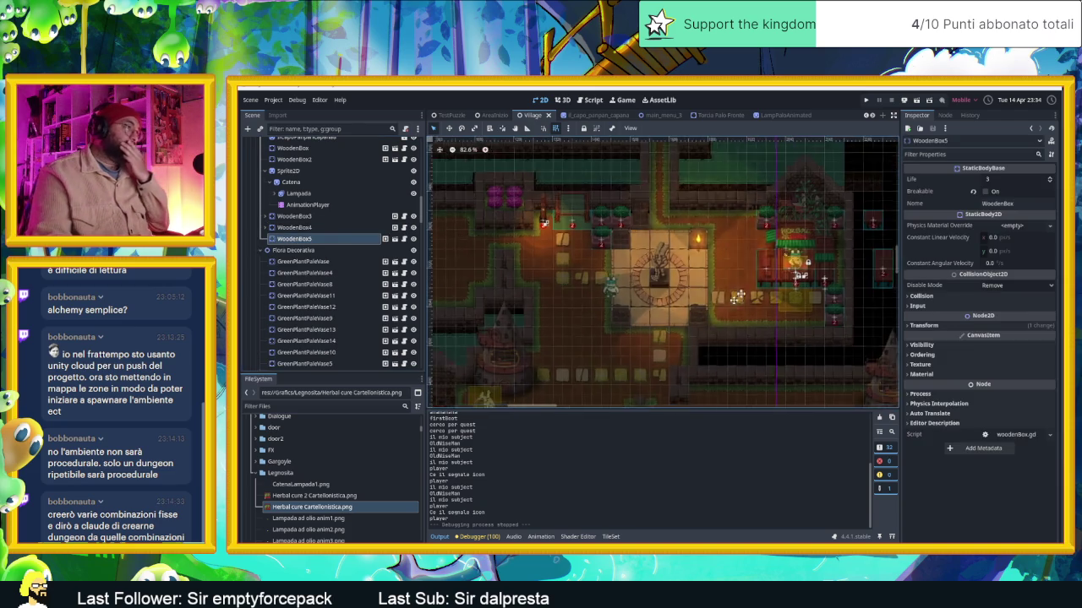
{"action": "scroll", "coordinate": [665, 294], "scroll_direction": "up", "scroll_amount": 3}
{"action": "scroll", "coordinate": [600, 287], "scroll_direction": "up", "scroll_amount": 2}
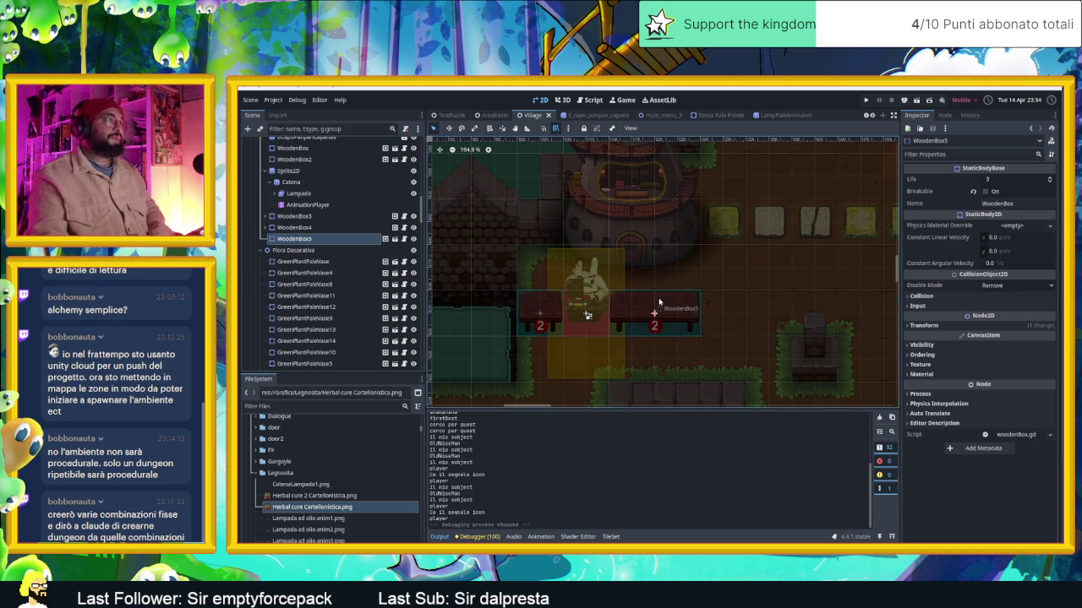
Zoom and pan the 2D viewport onto WoodenBox5's two wooden tables below the tower
{"action": "scroll", "coordinate": [692, 248], "scroll_direction": "down", "scroll_amount": 2}
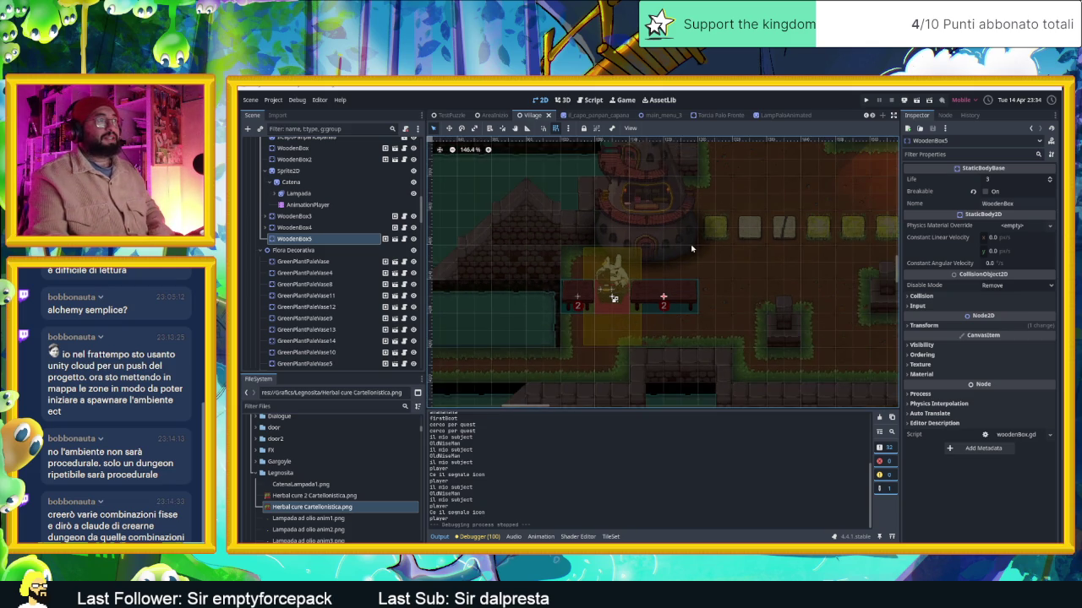
{"action": "scroll", "coordinate": [674, 261], "scroll_direction": "up", "scroll_amount": 1}
{"action": "scroll", "coordinate": [674, 261], "scroll_direction": "up", "scroll_amount": 1}
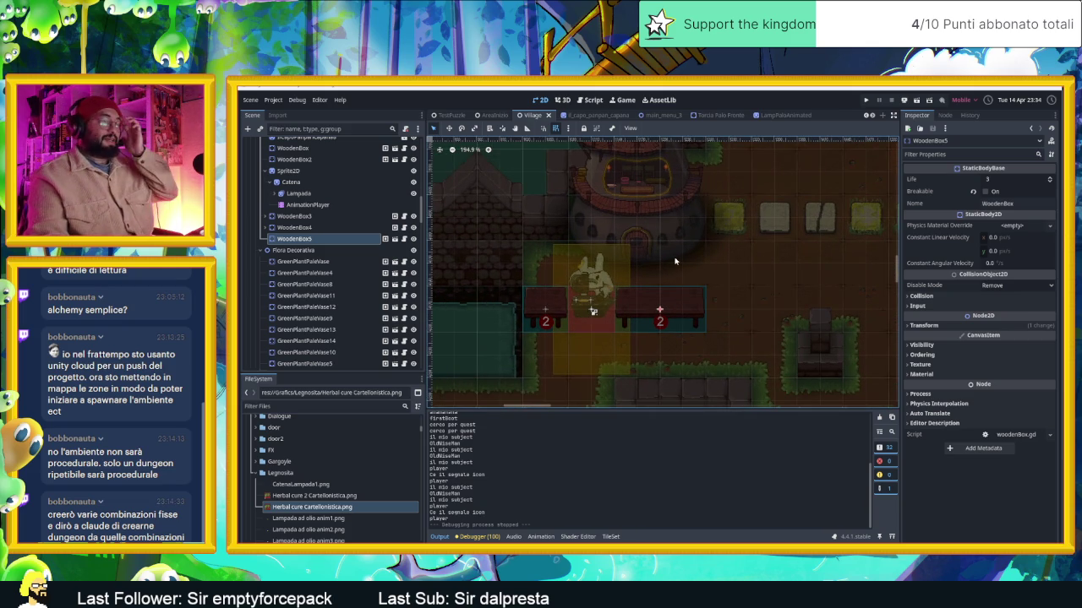
{"action": "scroll", "coordinate": [674, 258], "scroll_direction": "down", "scroll_amount": 4}
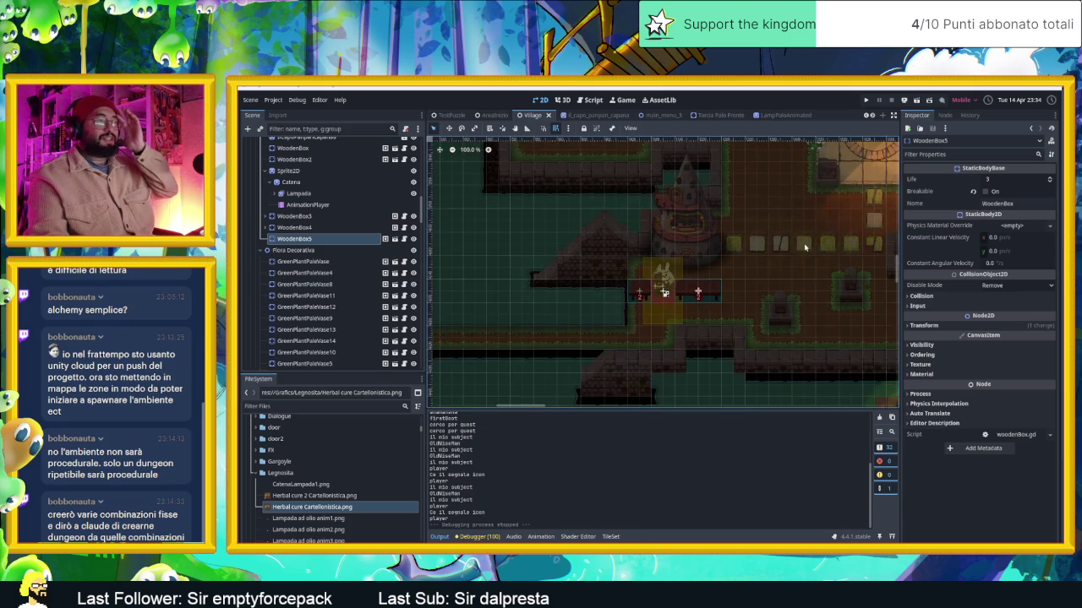
{"action": "scroll", "coordinate": [678, 311], "scroll_direction": "right", "scroll_amount": 2}
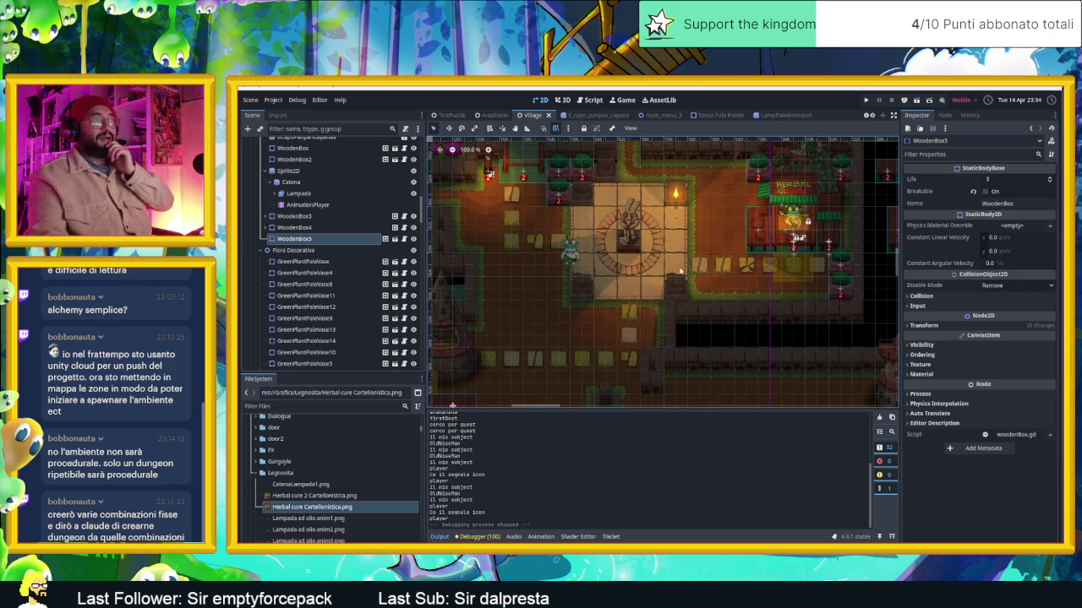
{"action": "scroll", "coordinate": [681, 269], "scroll_direction": "left", "scroll_amount": 3}
{"action": "scroll", "coordinate": [660, 287], "scroll_direction": "up", "scroll_amount": 3}
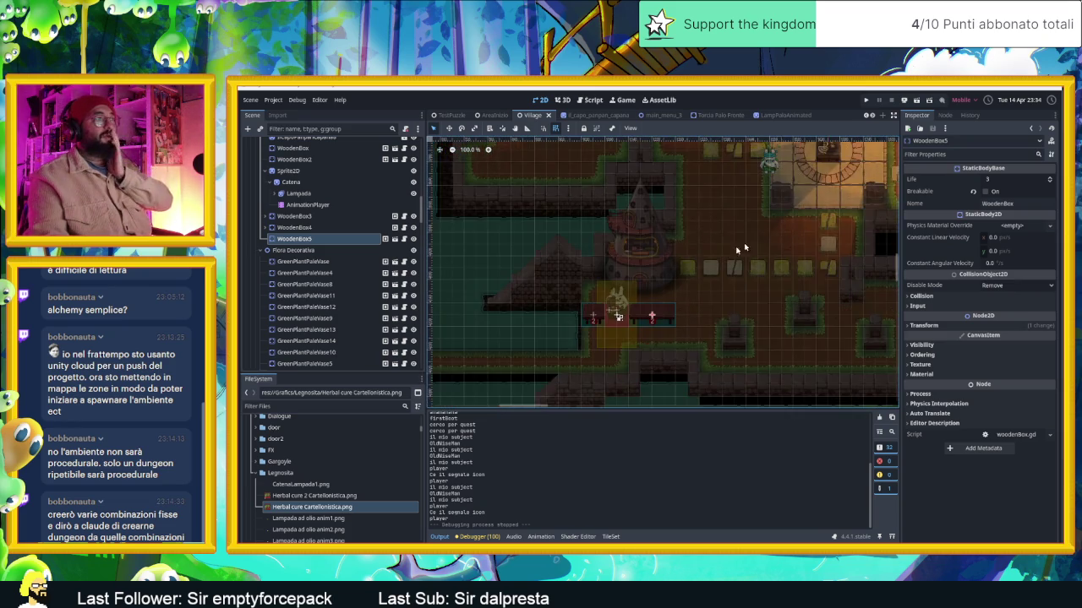
{"action": "scroll", "coordinate": [652, 292], "scroll_direction": "up", "scroll_amount": 1}
{"action": "scroll", "coordinate": [667, 298], "scroll_direction": "up", "scroll_amount": 2}
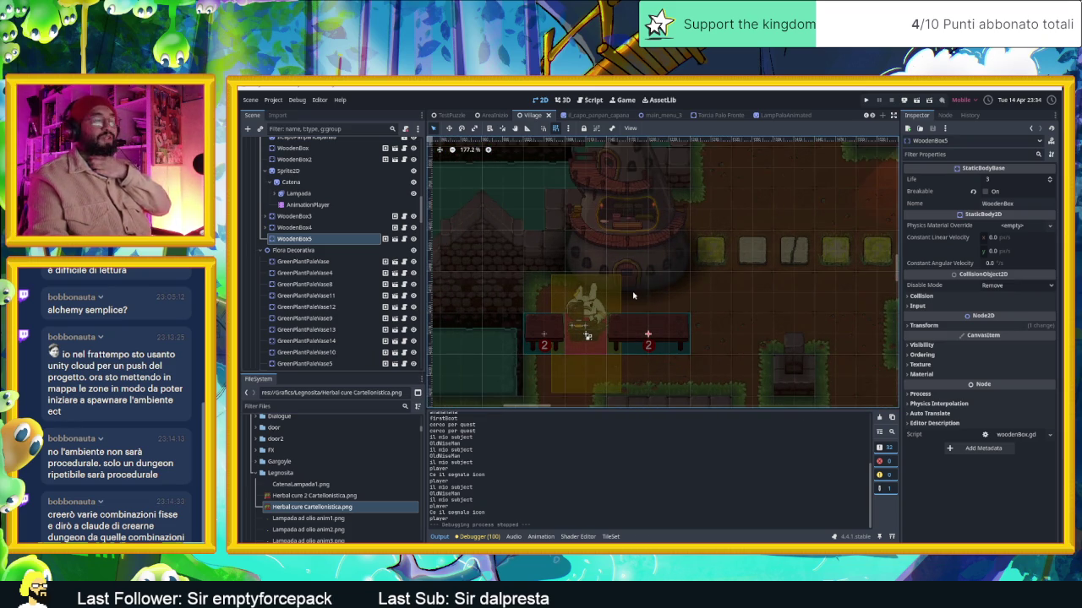
{"action": "scroll", "coordinate": [632, 295], "scroll_direction": "up", "scroll_amount": 2}
{"action": "scroll", "coordinate": [630, 294], "scroll_direction": "up", "scroll_amount": 2}
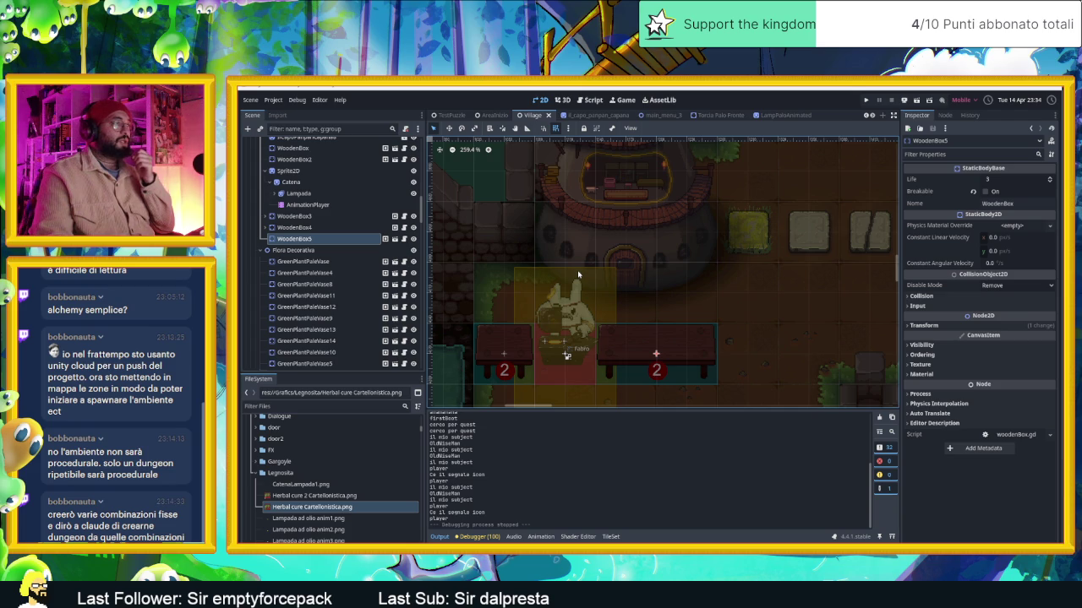
{"action": "scroll", "coordinate": [688, 265], "scroll_direction": "down", "scroll_amount": 3}
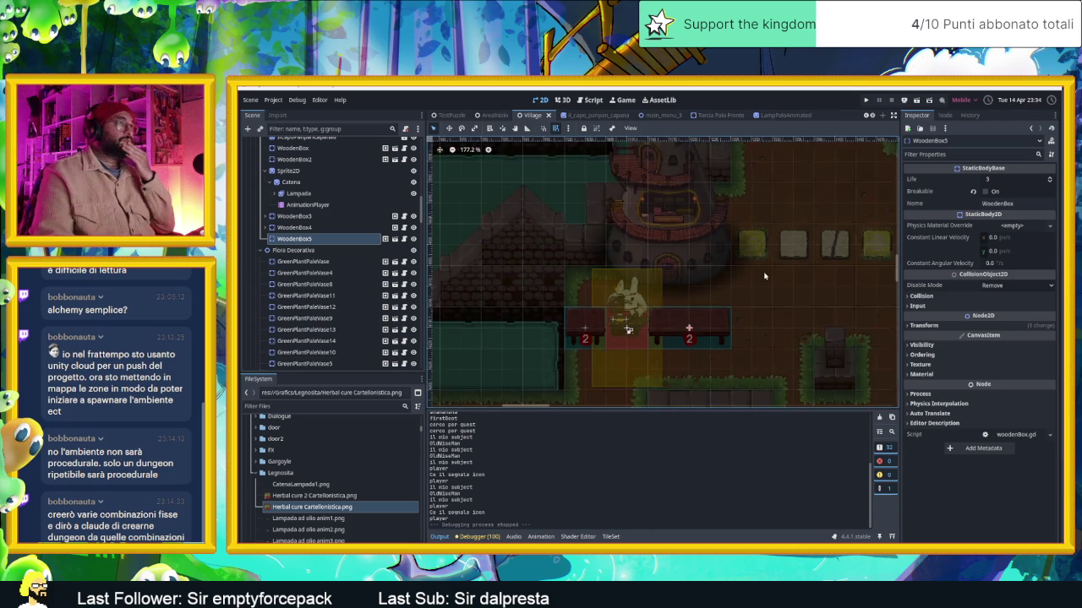
{"action": "scroll", "coordinate": [724, 273], "scroll_direction": "down", "scroll_amount": 3}
{"action": "scroll", "coordinate": [729, 291], "scroll_direction": "down", "scroll_amount": 3}
{"action": "scroll", "coordinate": [724, 292], "scroll_direction": "up", "scroll_amount": 2}
{"action": "scroll", "coordinate": [724, 292], "scroll_direction": "right", "scroll_amount": 3}
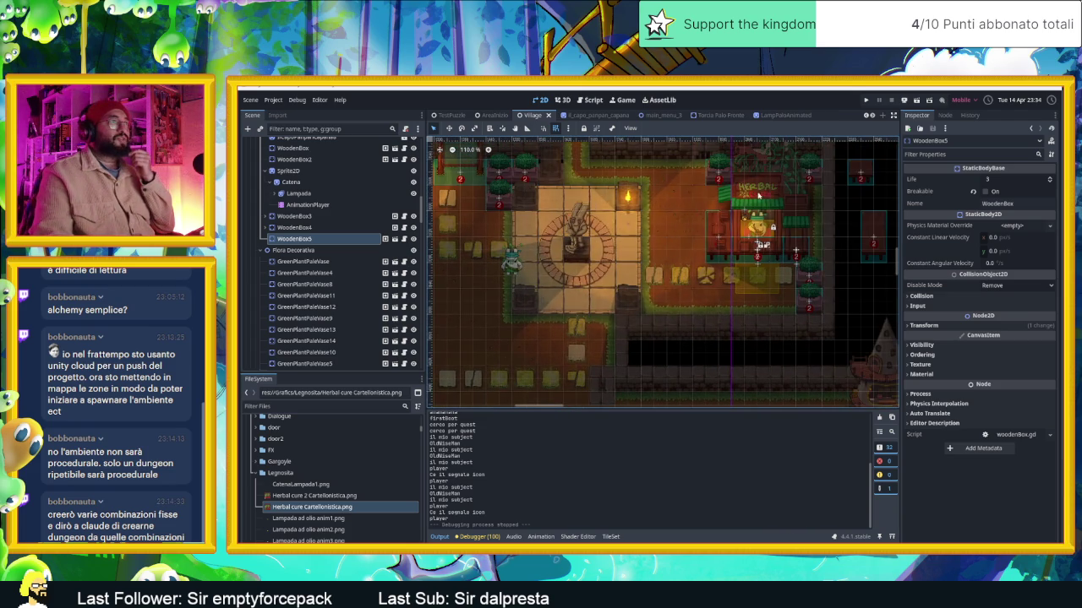
{"action": "scroll", "coordinate": [522, 323], "scroll_direction": "left", "scroll_amount": 2}
{"action": "scroll", "coordinate": [646, 282], "scroll_direction": "left", "scroll_amount": 4}
{"action": "scroll", "coordinate": [646, 281], "scroll_direction": "down", "scroll_amount": 2}
{"action": "scroll", "coordinate": [646, 281], "scroll_direction": "up", "scroll_amount": 3}
{"action": "scroll", "coordinate": [617, 272], "scroll_direction": "up", "scroll_amount": 2}
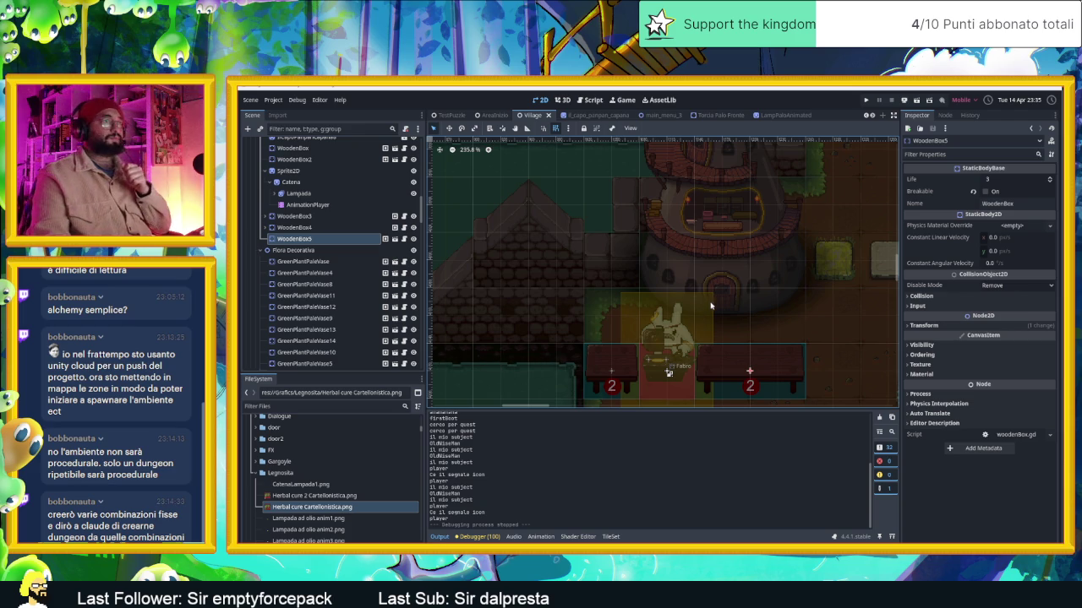
{"action": "scroll", "coordinate": [731, 275], "scroll_direction": "down", "scroll_amount": 3}
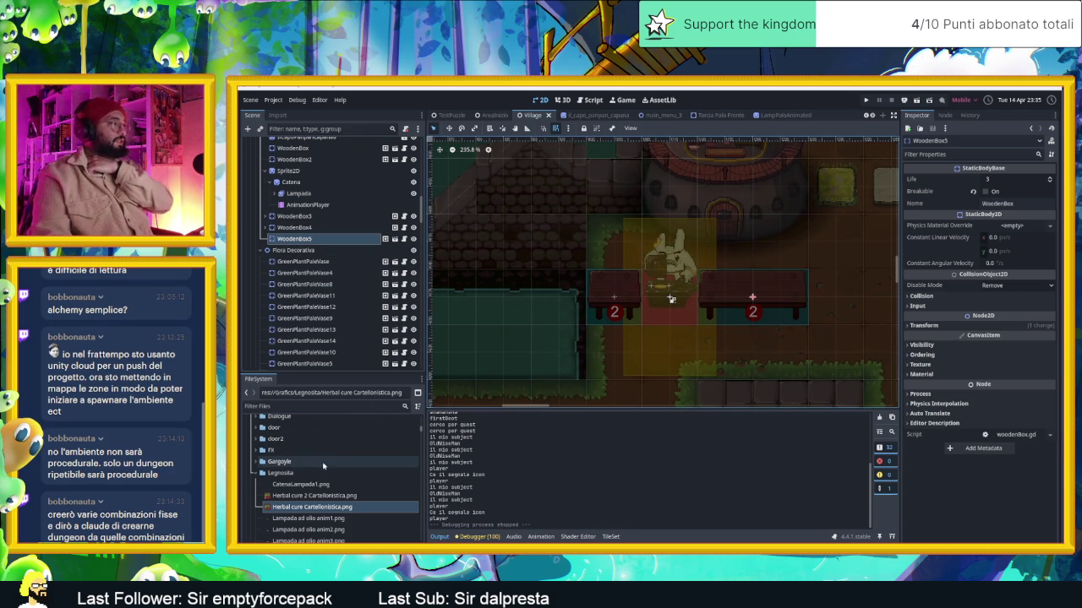
{"action": "scroll", "coordinate": [325, 477], "scroll_direction": "down", "scroll_amount": 2}
Select LavagnaAnnunci.png and scroll through the FileSystem list
{"action": "scroll", "coordinate": [328, 490], "scroll_direction": "down", "scroll_amount": 3}
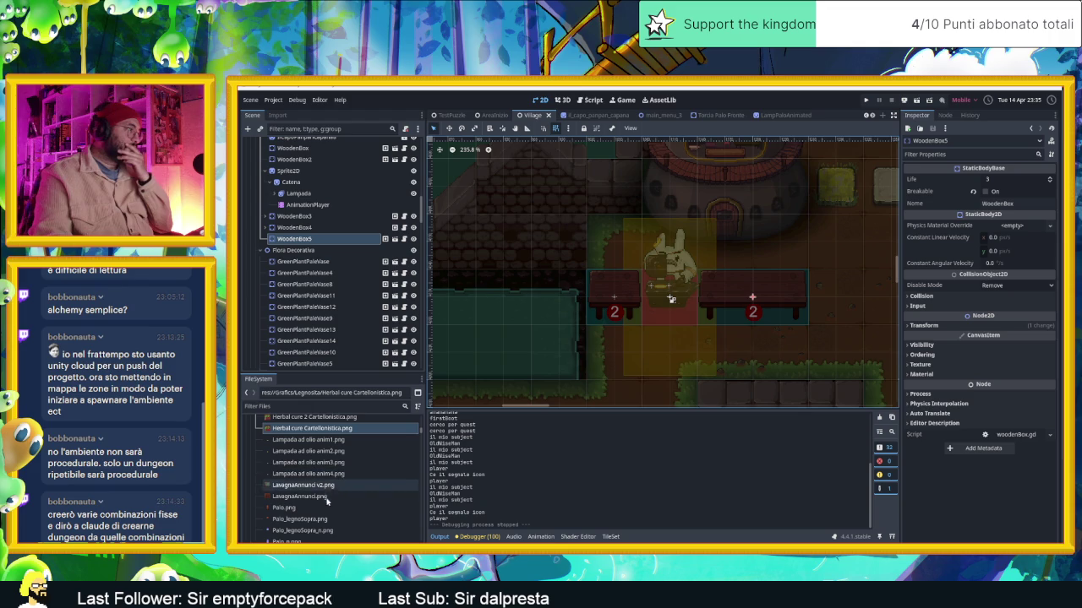
{"action": "left_click", "coordinate": [328, 496]}
{"action": "scroll", "coordinate": [328, 499], "scroll_direction": "down", "scroll_amount": 2}
{"action": "scroll", "coordinate": [328, 503], "scroll_direction": "down", "scroll_amount": 2}
{"action": "scroll", "coordinate": [328, 503], "scroll_direction": "down", "scroll_amount": 2}
{"action": "scroll", "coordinate": [330, 501], "scroll_direction": "down", "scroll_amount": 2}
{"action": "scroll", "coordinate": [329, 501], "scroll_direction": "down", "scroll_amount": 2}
{"action": "scroll", "coordinate": [331, 499], "scroll_direction": "down", "scroll_amount": 2}
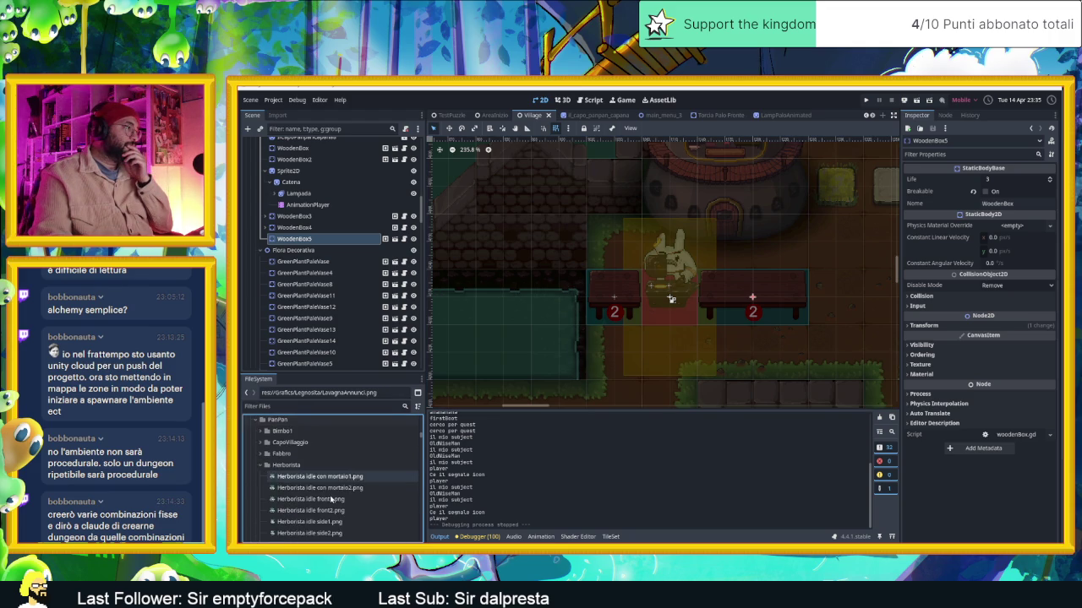
{"action": "scroll", "coordinate": [329, 499], "scroll_direction": "down", "scroll_amount": 2}
{"action": "scroll", "coordinate": [330, 500], "scroll_direction": "down", "scroll_amount": 2}
{"action": "scroll", "coordinate": [331, 500], "scroll_direction": "down", "scroll_amount": 2}
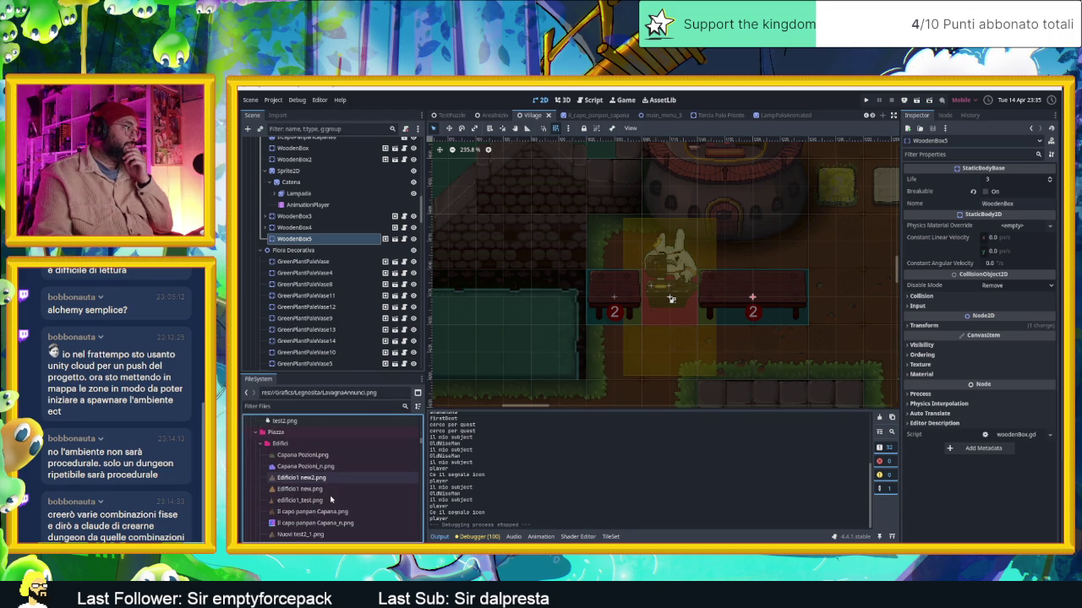
{"action": "scroll", "coordinate": [310, 448], "scroll_direction": "down", "scroll_amount": 2}
{"action": "scroll", "coordinate": [311, 450], "scroll_direction": "down", "scroll_amount": 2}
{"action": "scroll", "coordinate": [312, 451], "scroll_direction": "down", "scroll_amount": 2}
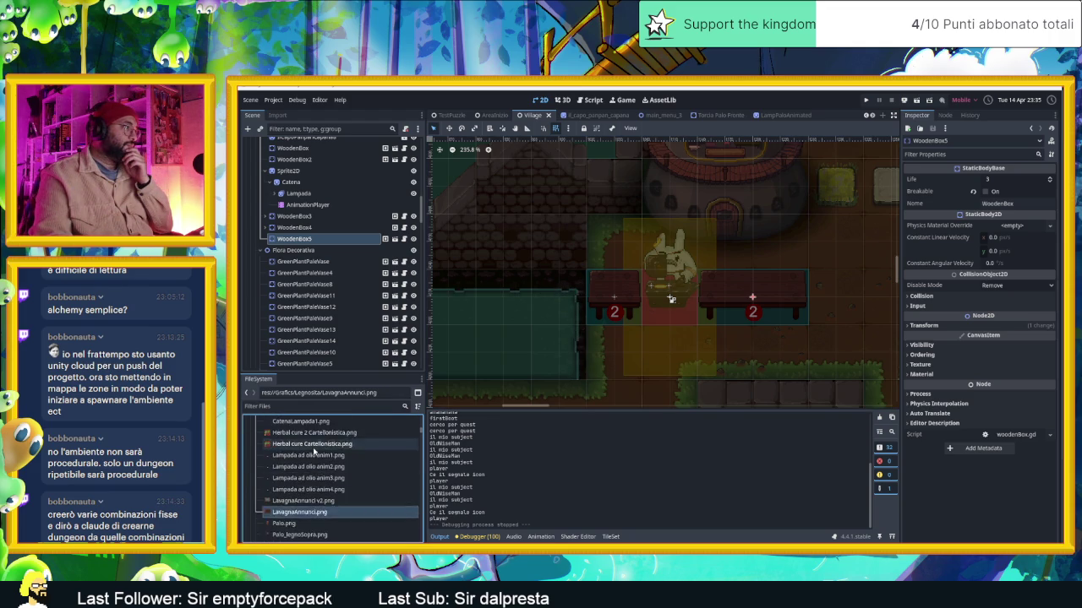
{"action": "scroll", "coordinate": [313, 452], "scroll_direction": "down", "scroll_amount": 2}
{"action": "scroll", "coordinate": [313, 452], "scroll_direction": "up", "scroll_amount": 2}
{"action": "scroll", "coordinate": [313, 452], "scroll_direction": "up", "scroll_amount": 2}
{"action": "scroll", "coordinate": [313, 453], "scroll_direction": "up", "scroll_amount": 2}
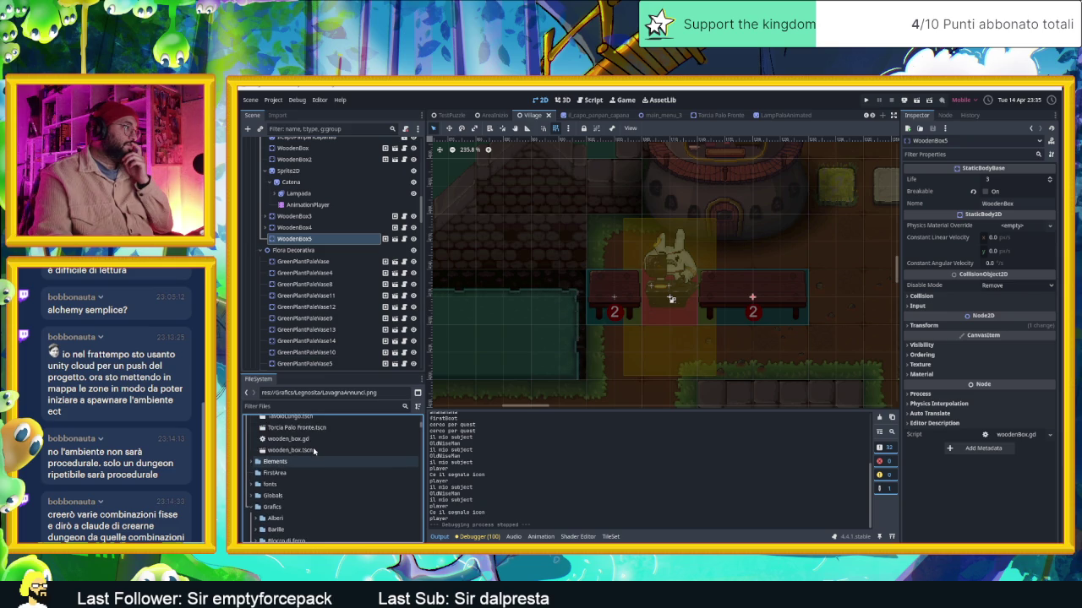
{"action": "scroll", "coordinate": [314, 452], "scroll_direction": "up", "scroll_amount": 2}
{"action": "scroll", "coordinate": [315, 456], "scroll_direction": "down", "scroll_amount": 2}
{"action": "scroll", "coordinate": [318, 464], "scroll_direction": "down", "scroll_amount": 2}
{"action": "scroll", "coordinate": [322, 472], "scroll_direction": "down", "scroll_amount": 2}
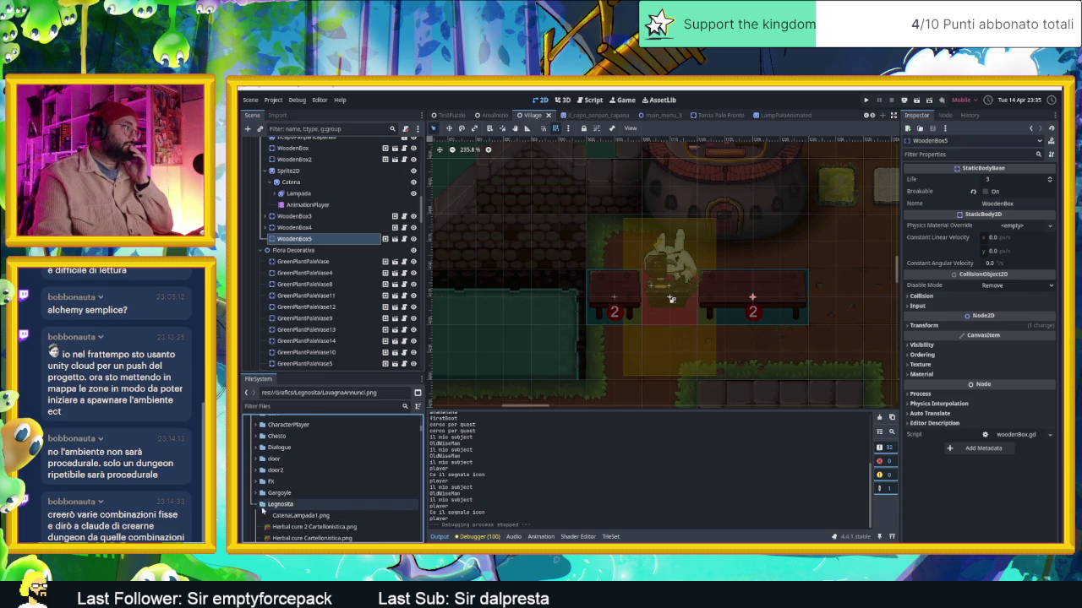
Collapse the Legnosita, Monetina and Herborista folders in the FileSystem dock
{"action": "double_click", "coordinate": [269, 503]}
{"action": "left_click", "coordinate": [257, 516]}
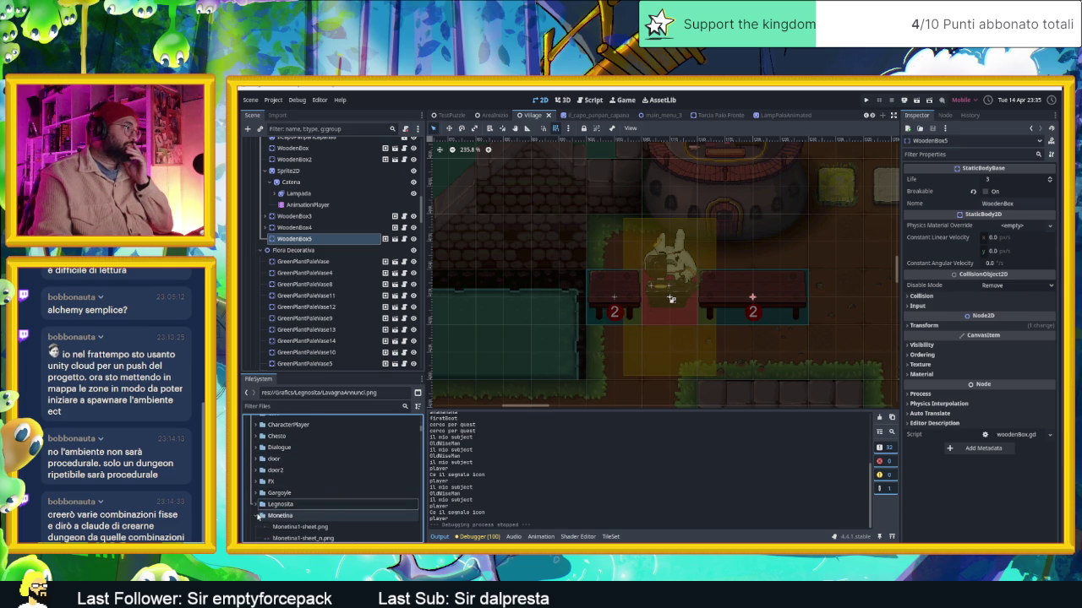
{"action": "scroll", "coordinate": [313, 494], "scroll_direction": "up", "scroll_amount": 5}
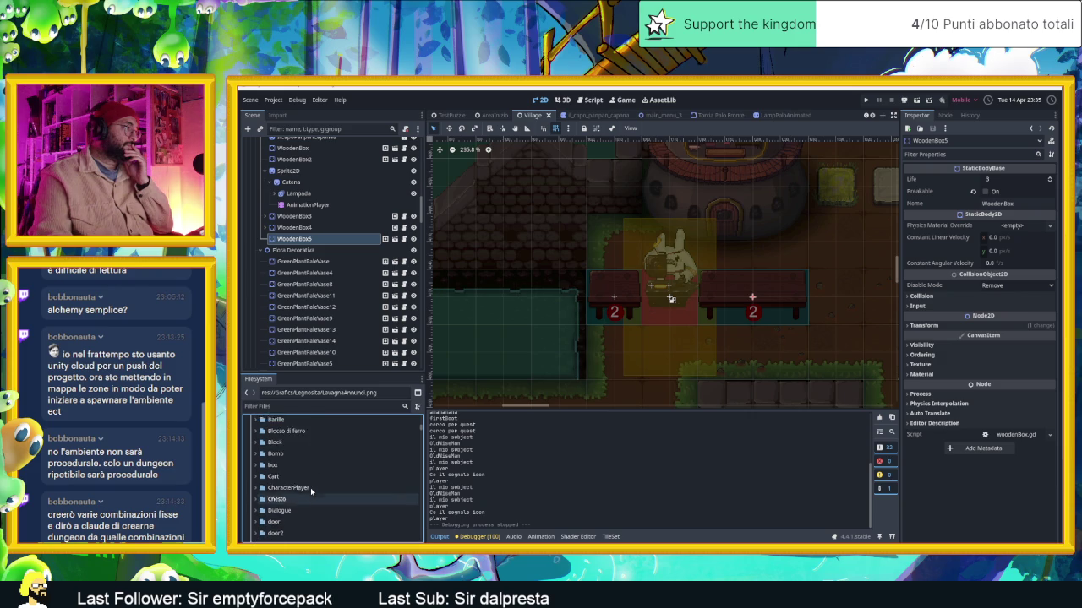
{"action": "scroll", "coordinate": [310, 488], "scroll_direction": "down", "scroll_amount": 2}
{"action": "scroll", "coordinate": [311, 487], "scroll_direction": "down", "scroll_amount": 3}
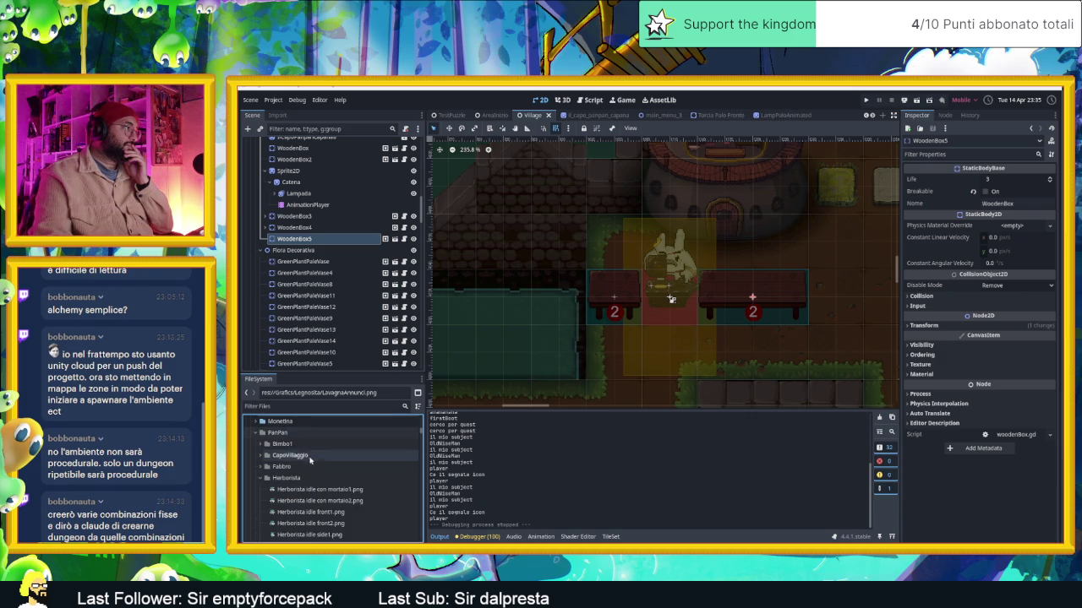
{"action": "left_click", "coordinate": [264, 479]}
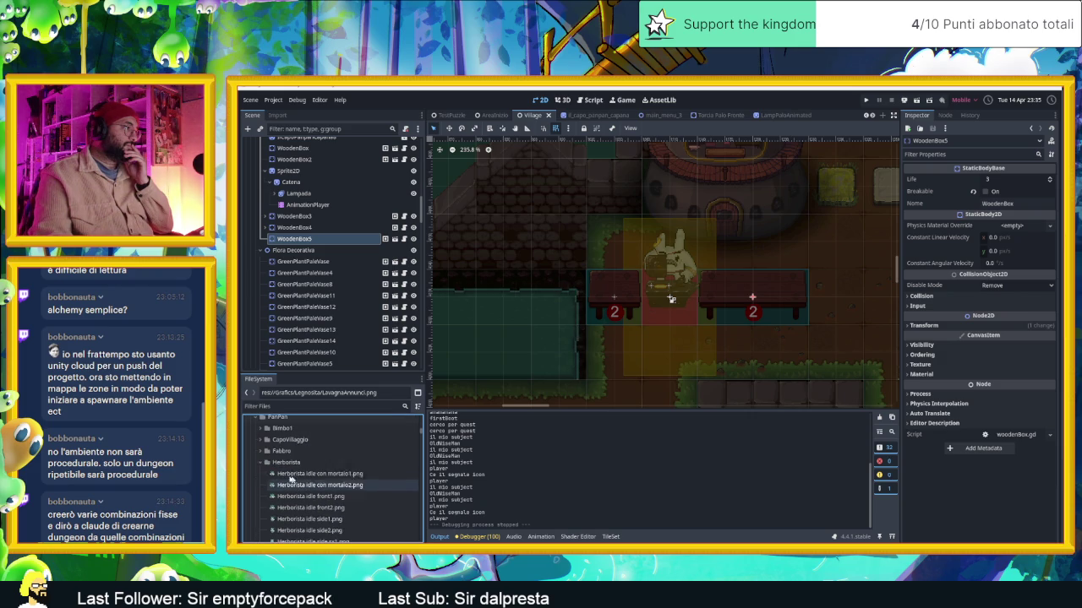
{"action": "scroll", "coordinate": [304, 470], "scroll_direction": "down", "scroll_amount": 2}
{"action": "scroll", "coordinate": [313, 473], "scroll_direction": "down", "scroll_amount": 2}
{"action": "scroll", "coordinate": [321, 475], "scroll_direction": "down", "scroll_amount": 2}
{"action": "scroll", "coordinate": [321, 475], "scroll_direction": "up", "scroll_amount": 2}
{"action": "scroll", "coordinate": [321, 475], "scroll_direction": "up", "scroll_amount": 2}
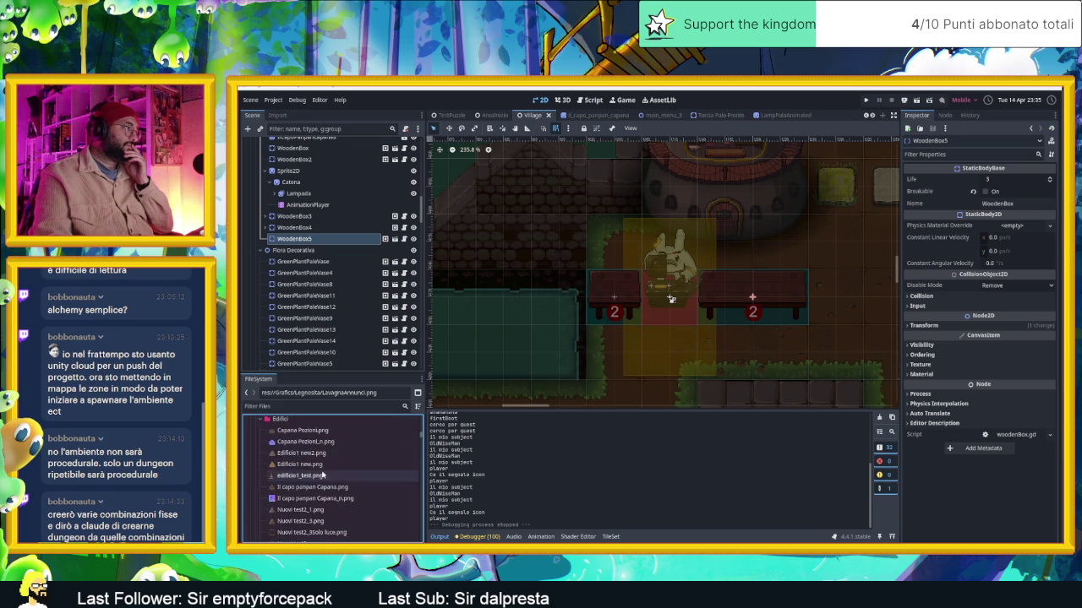
{"action": "scroll", "coordinate": [322, 475], "scroll_direction": "up", "scroll_amount": 2}
{"action": "scroll", "coordinate": [322, 475], "scroll_direction": "up", "scroll_amount": 2}
{"action": "scroll", "coordinate": [322, 475], "scroll_direction": "up", "scroll_amount": 2}
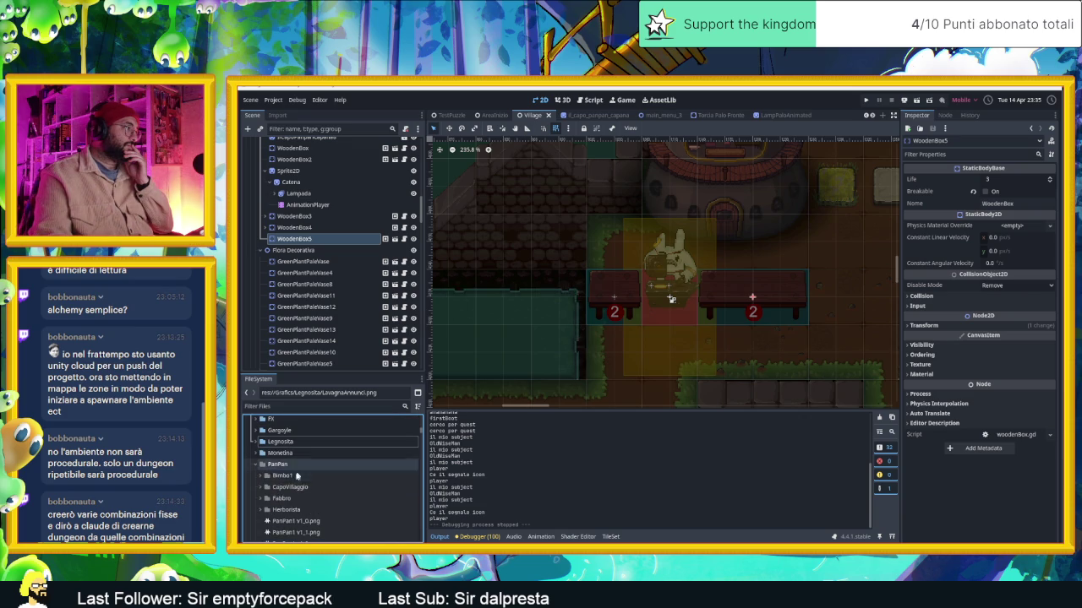
Select the Herborista folder, then the tavolo lungo 2.png table image
{"action": "left_click", "coordinate": [266, 510]}
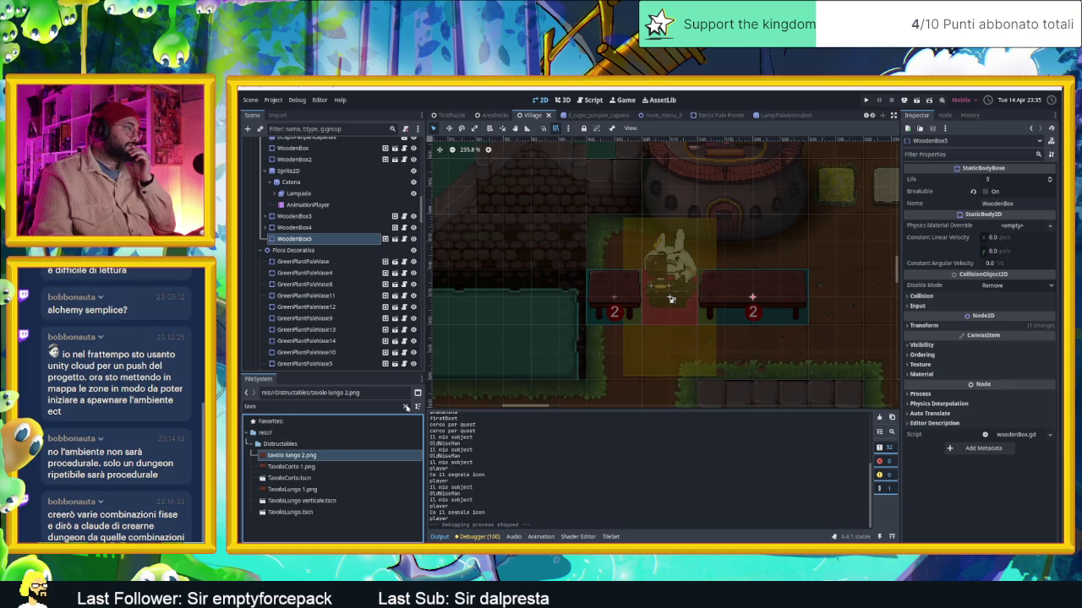
{"action": "scroll", "coordinate": [322, 473], "scroll_direction": "up", "scroll_amount": 5}
{"action": "left_click", "coordinate": [322, 468]}
{"action": "scroll", "coordinate": [322, 466], "scroll_direction": "up", "scroll_amount": 2}
{"action": "scroll", "coordinate": [322, 466], "scroll_direction": "up", "scroll_amount": 2}
{"action": "scroll", "coordinate": [322, 467], "scroll_direction": "up", "scroll_amount": 1}
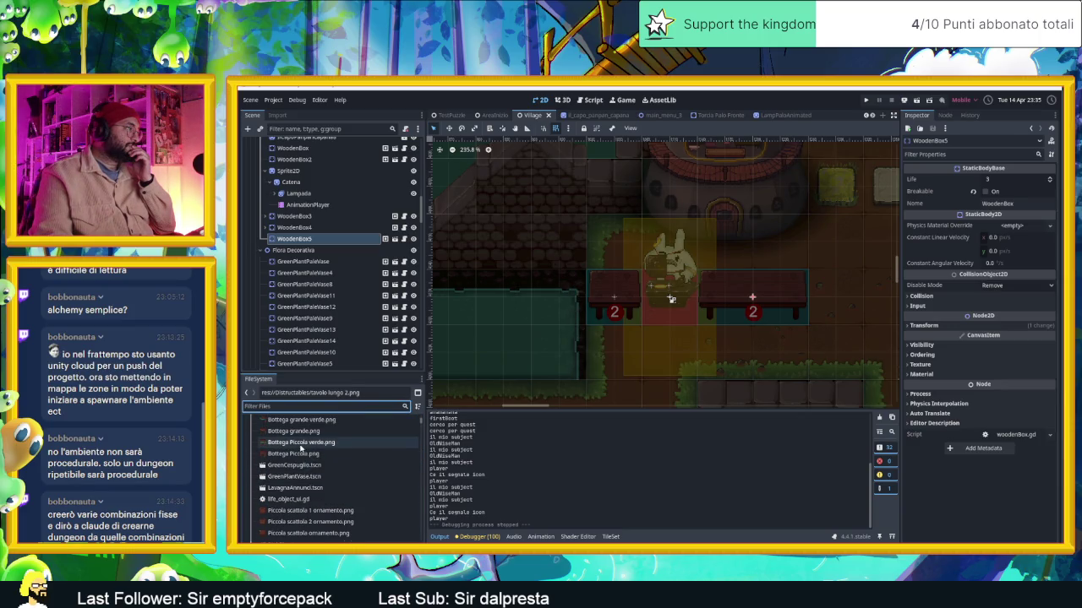
{"action": "scroll", "coordinate": [312, 456], "scroll_direction": "up", "scroll_amount": 1}
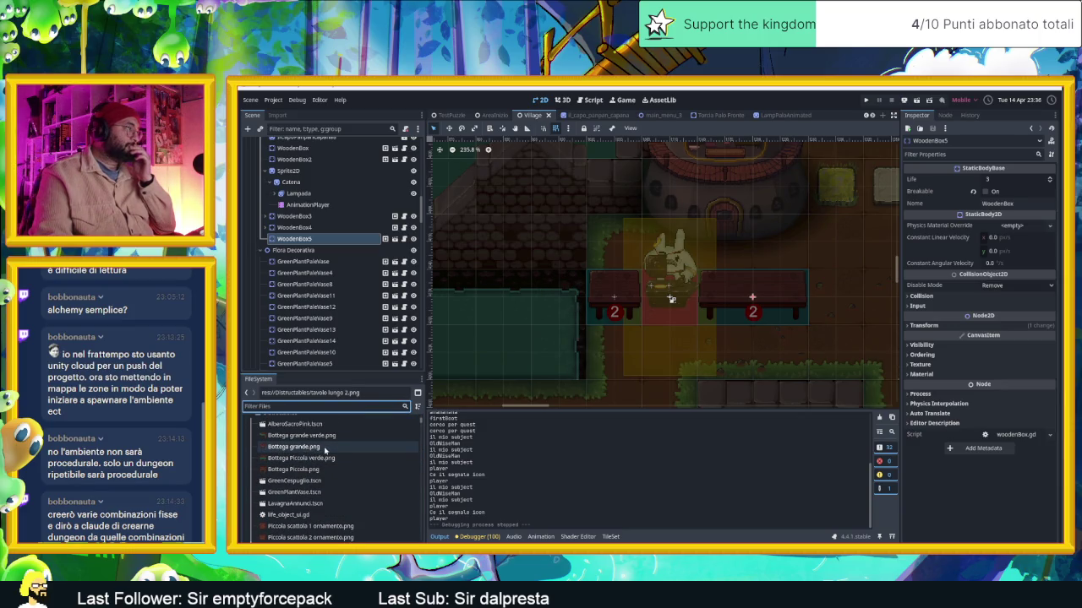
Drag Bottega grande.png into the village scene and nudge it about 30 px left
{"action": "left_click", "coordinate": [322, 448]}
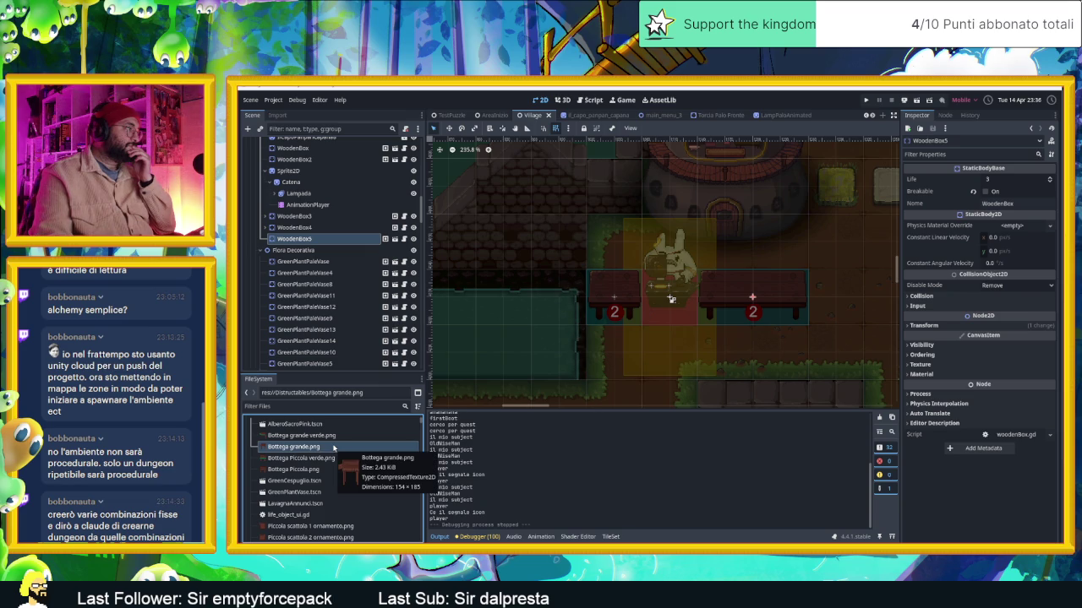
{"action": "left_click_drag", "start_coordinate": [334, 448], "coordinate": [642, 182]}
{"action": "scroll", "coordinate": [632, 267], "scroll_direction": "up", "scroll_amount": 3}
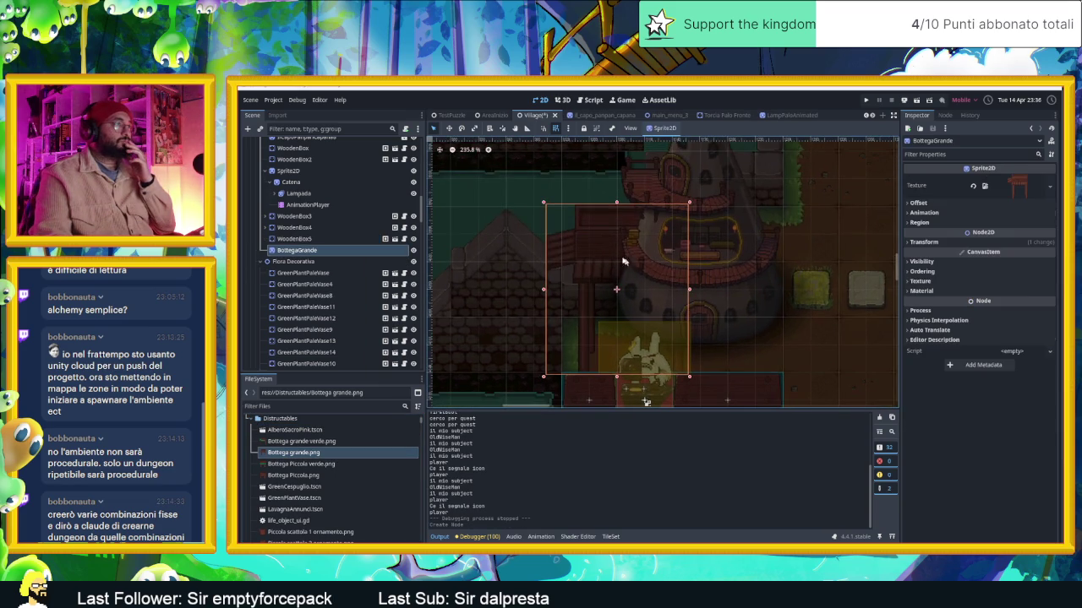
{"action": "left_click_drag", "start_coordinate": [604, 251], "coordinate": [582, 247]}
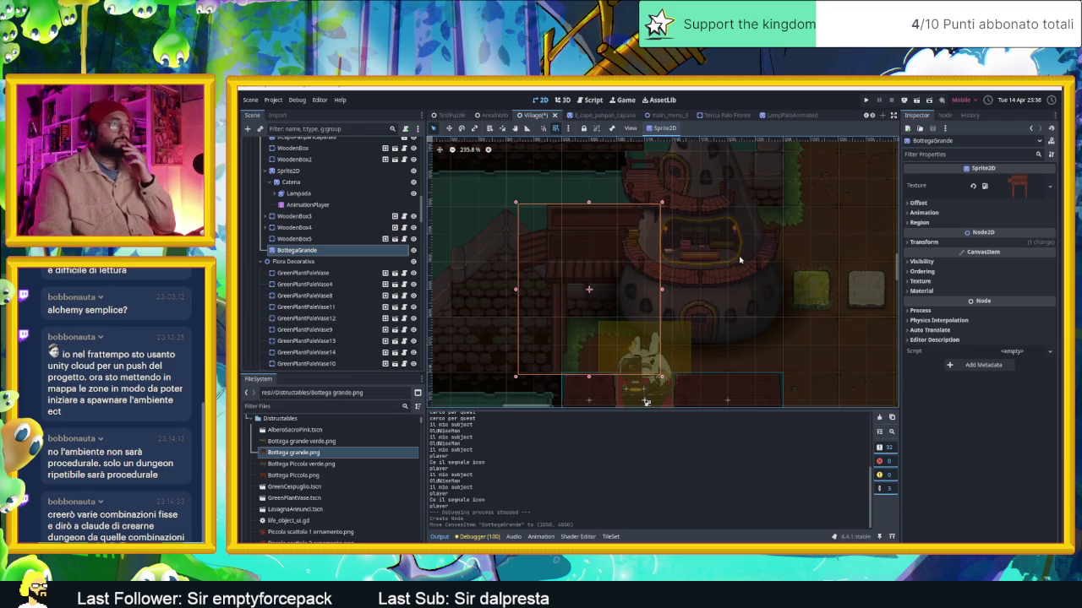
Set the BottegaGrande sprite's Offset y to -250
{"action": "left_click", "coordinate": [927, 205]}
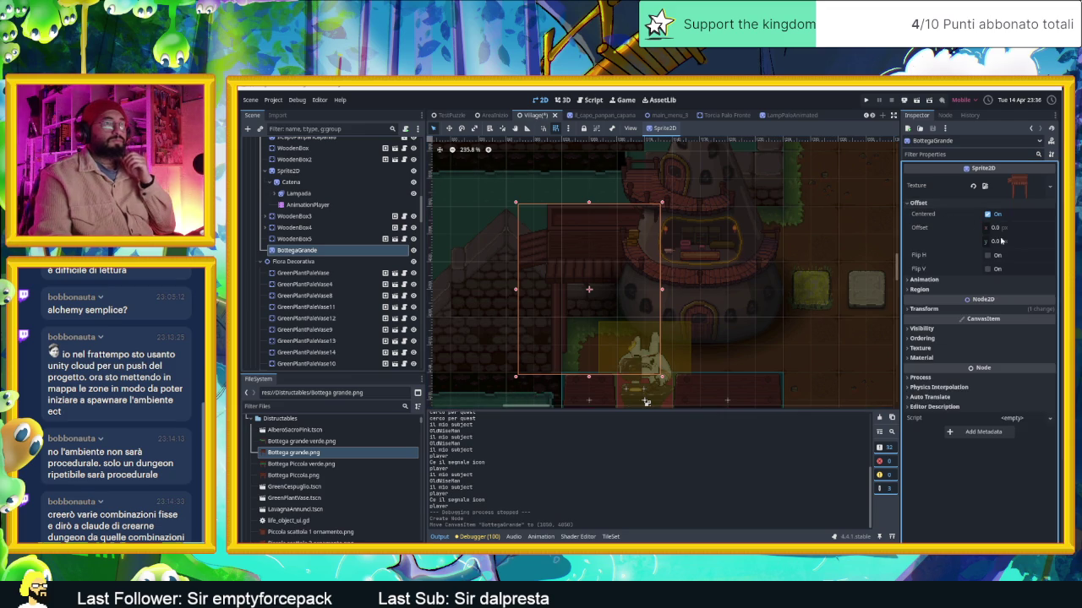
{"action": "left_click", "coordinate": [1008, 242]}
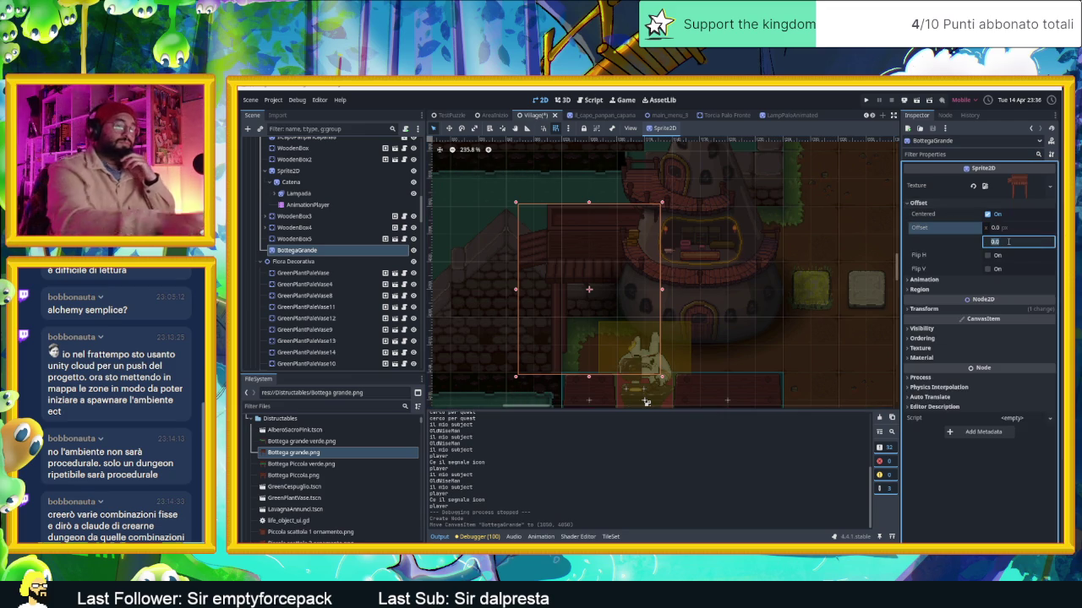
{"action": "type", "text": "-250"}
{"action": "key", "text": "Return"}
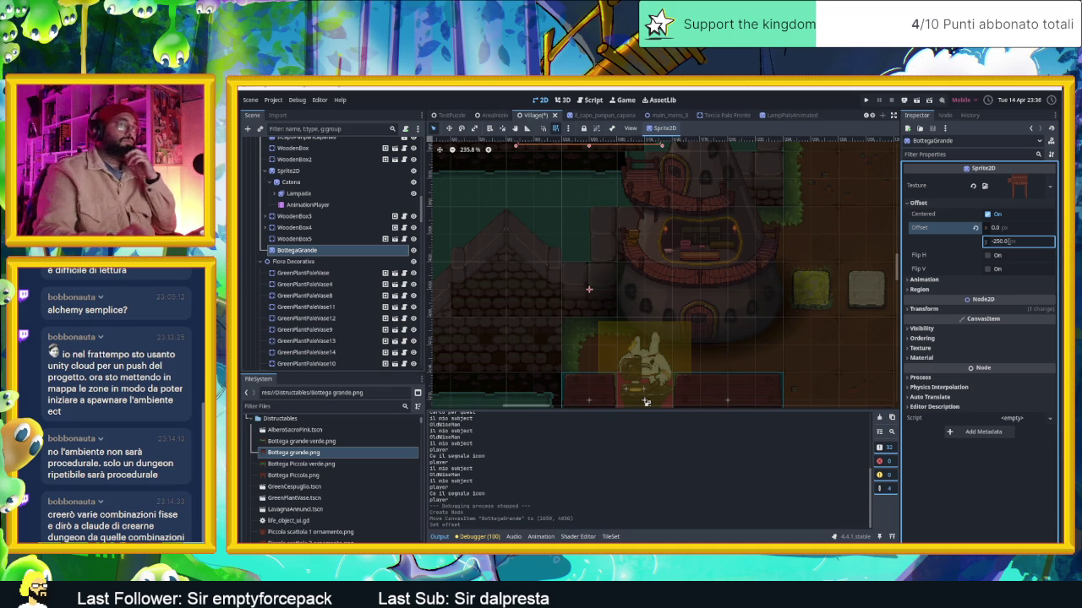
{"action": "left_click", "coordinate": [614, 233]}
{"action": "scroll", "coordinate": [598, 185], "scroll_direction": "down", "scroll_amount": 6}
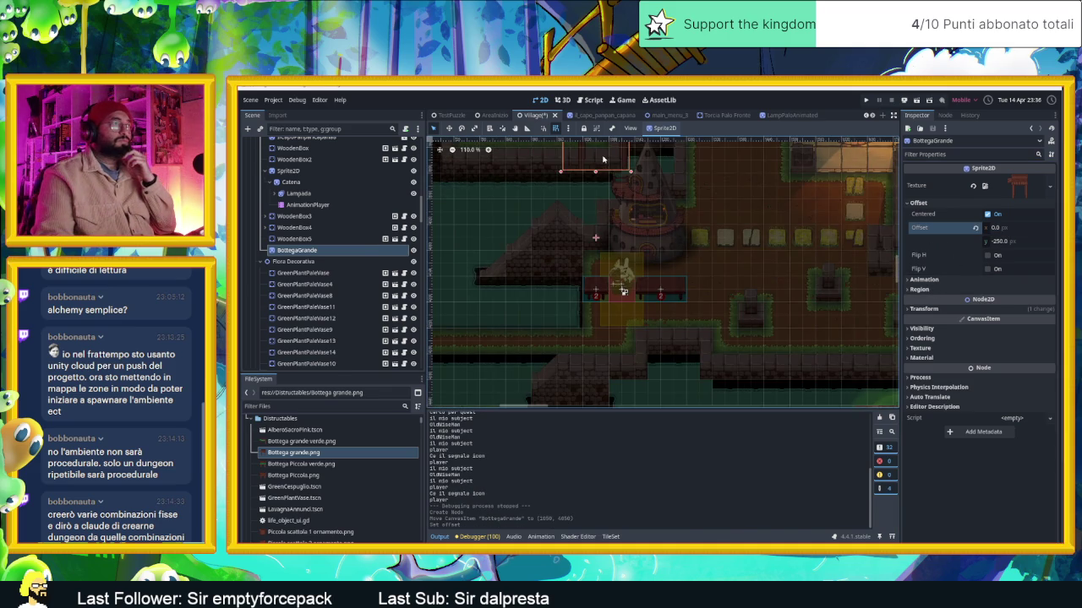
Reselect the BottegaGrande sprite and move it about 60 px down and 60 px right
{"action": "left_click", "coordinate": [606, 182]}
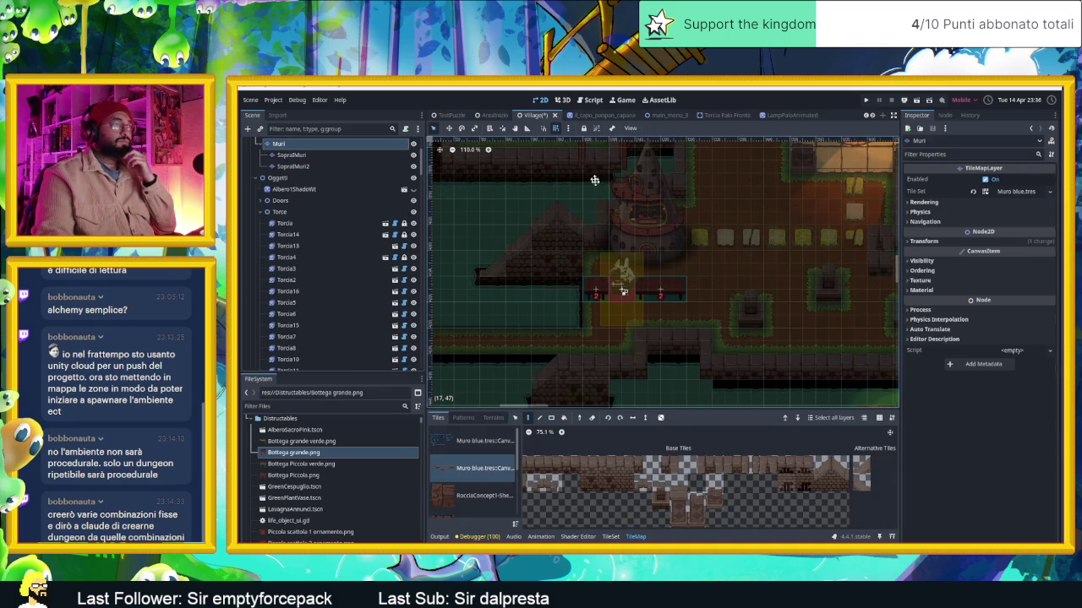
{"action": "scroll", "coordinate": [591, 177], "scroll_direction": "up", "scroll_amount": 3}
{"action": "left_click", "coordinate": [586, 185]}
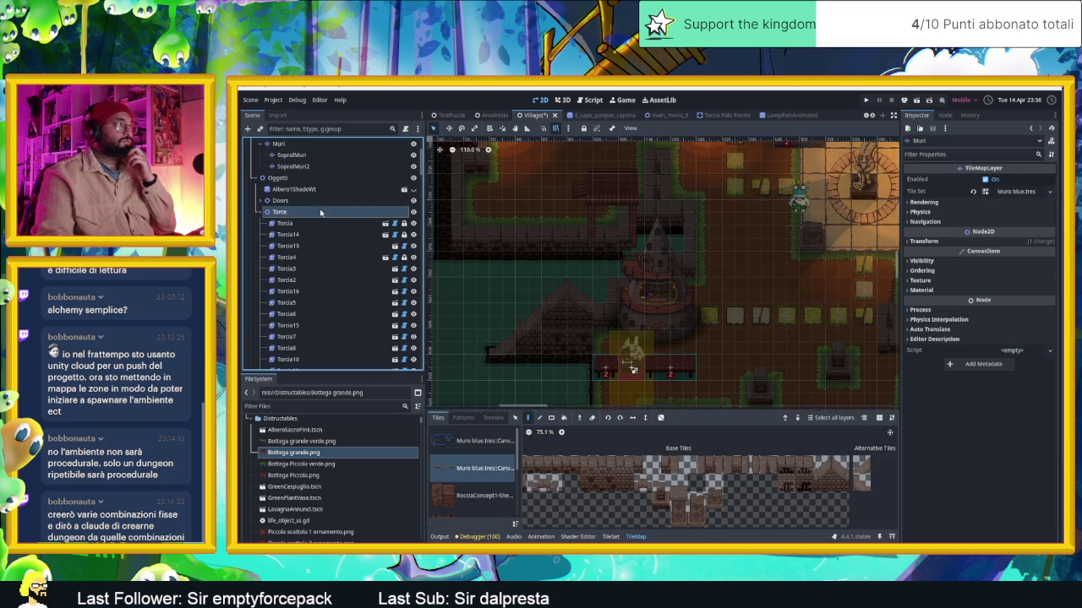
{"action": "left_click_drag", "start_coordinate": [615, 157], "coordinate": [618, 290]}
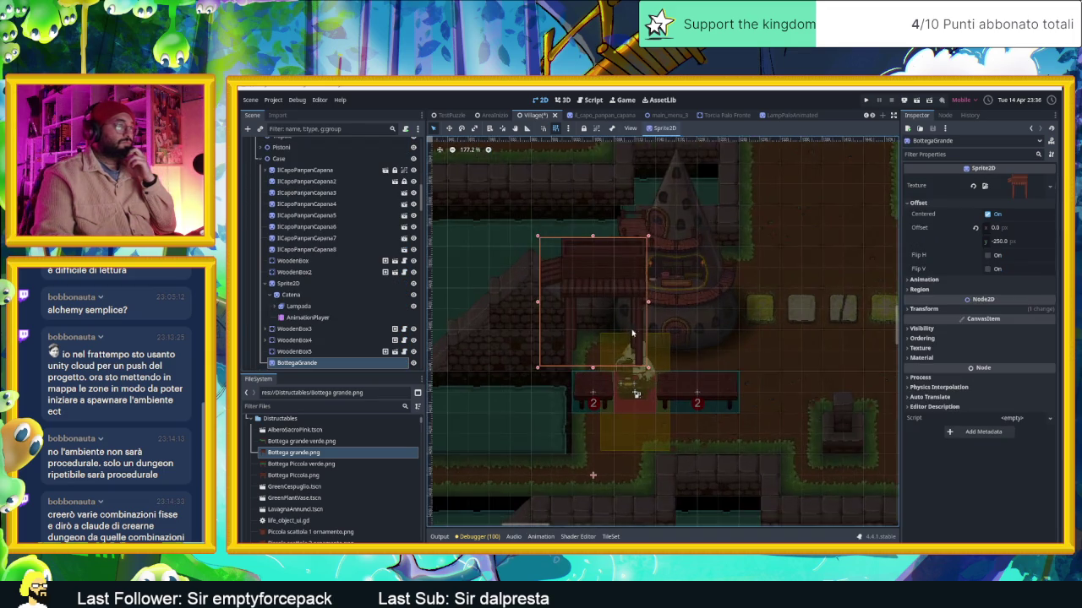
{"action": "scroll", "coordinate": [630, 327], "scroll_direction": "up", "scroll_amount": 2}
{"action": "scroll", "coordinate": [600, 270], "scroll_direction": "up", "scroll_amount": 2}
{"action": "scroll", "coordinate": [560, 203], "scroll_direction": "up", "scroll_amount": 1}
{"action": "mouse_move", "coordinate": [560, 203]}
{"action": "left_mouse_down"}
{"action": "mouse_move", "coordinate": [598, 207]}
{"action": "mouse_move", "coordinate": [591, 244]}
{"action": "left_mouse_up"}
Widen the shop sprite on both sides, then delete the BottegaGrande node
{"action": "scroll", "coordinate": [614, 269], "scroll_direction": "up", "scroll_amount": 1}
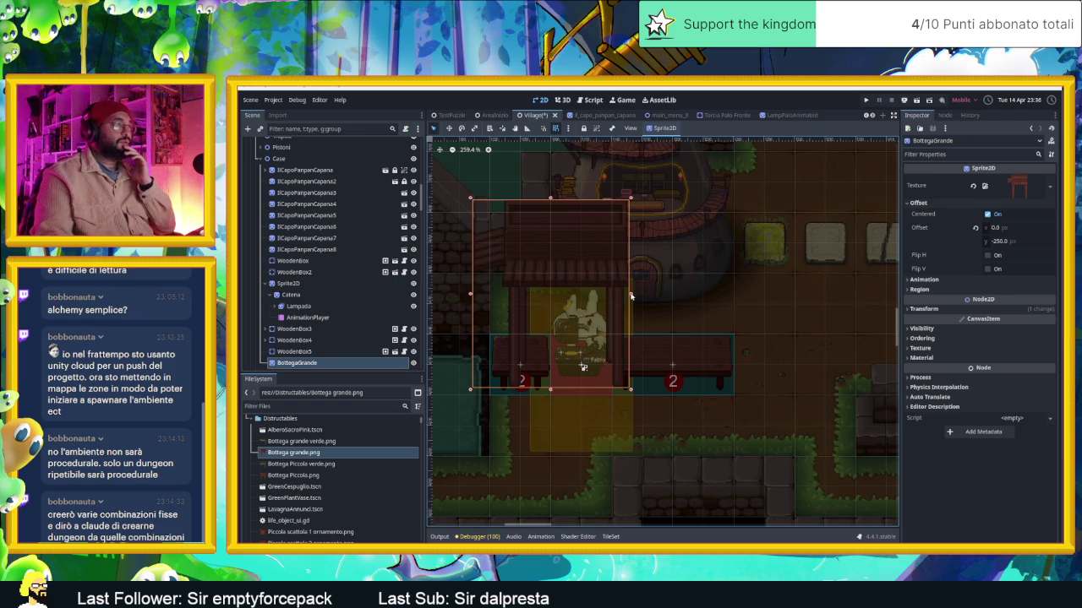
{"action": "left_click_drag", "start_coordinate": [631, 295], "coordinate": [674, 295]}
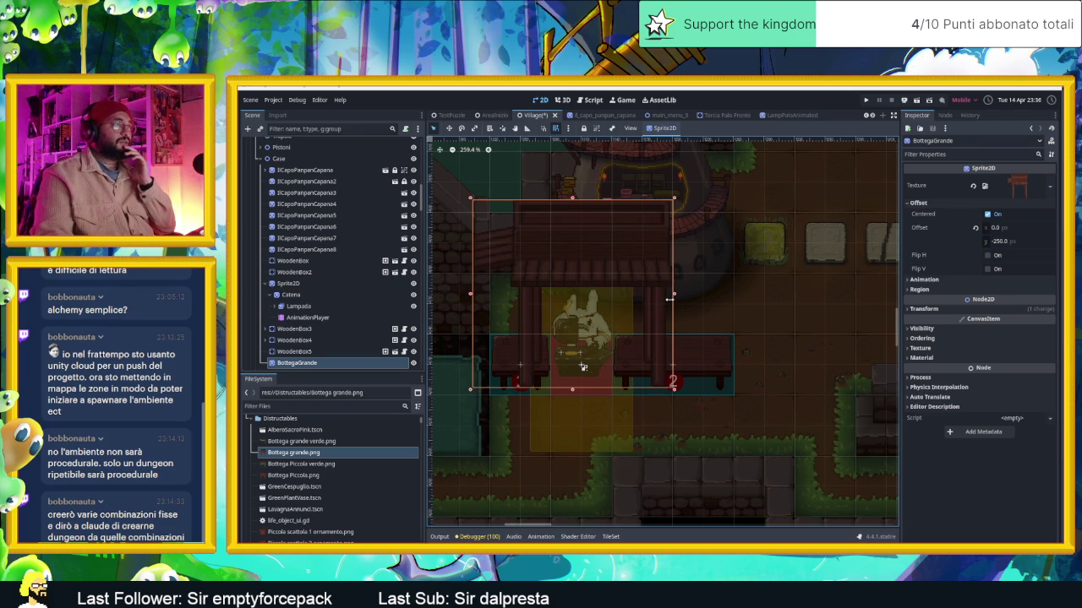
{"action": "left_click_drag", "start_coordinate": [473, 300], "coordinate": [430, 296]}
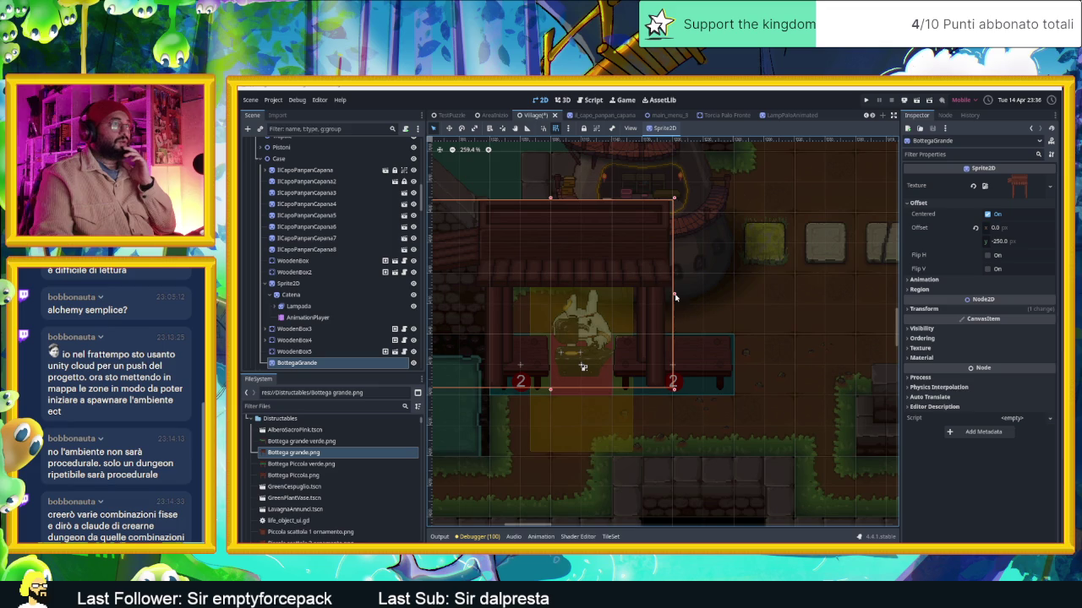
{"action": "scroll", "coordinate": [684, 309], "scroll_direction": "down", "scroll_amount": 2}
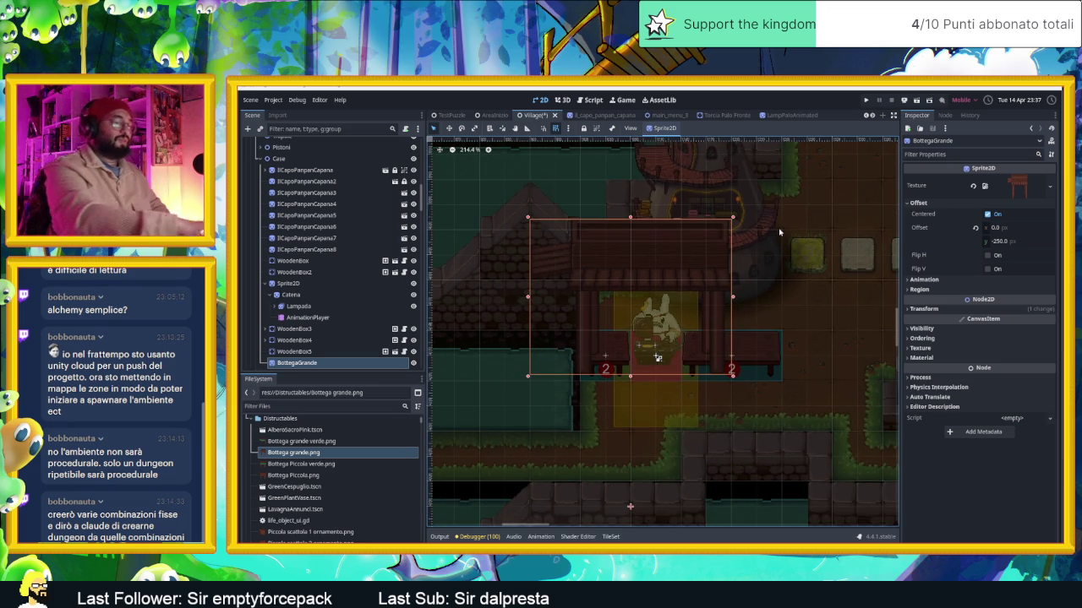
{"action": "key", "text": "Delete"}
{"action": "key", "text": "Return"}
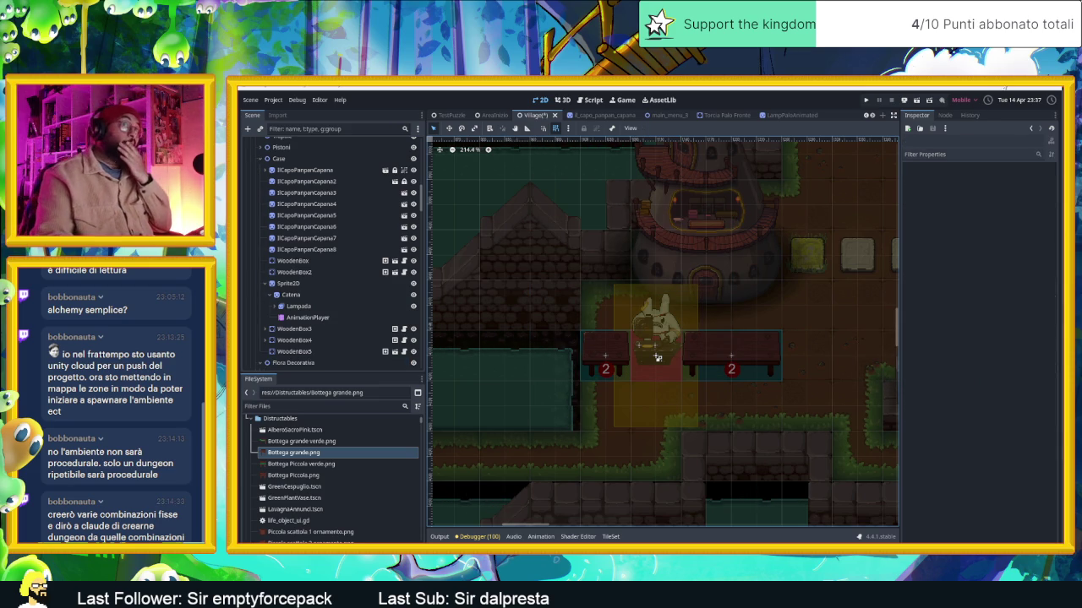
{"action": "key", "text": "super+Down"}
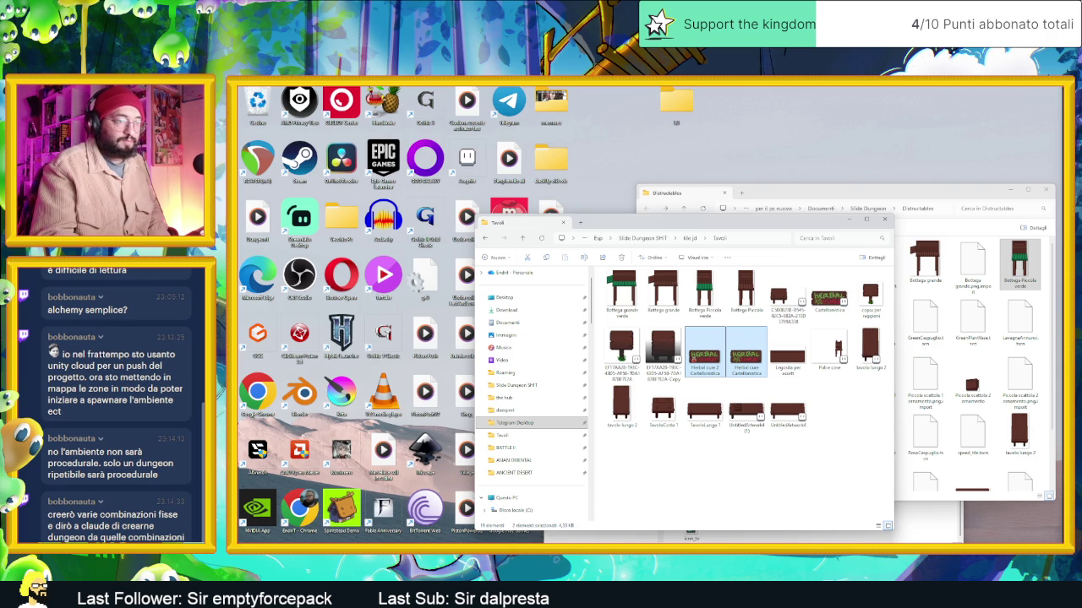
{"action": "key", "text": "alt+Tab"}
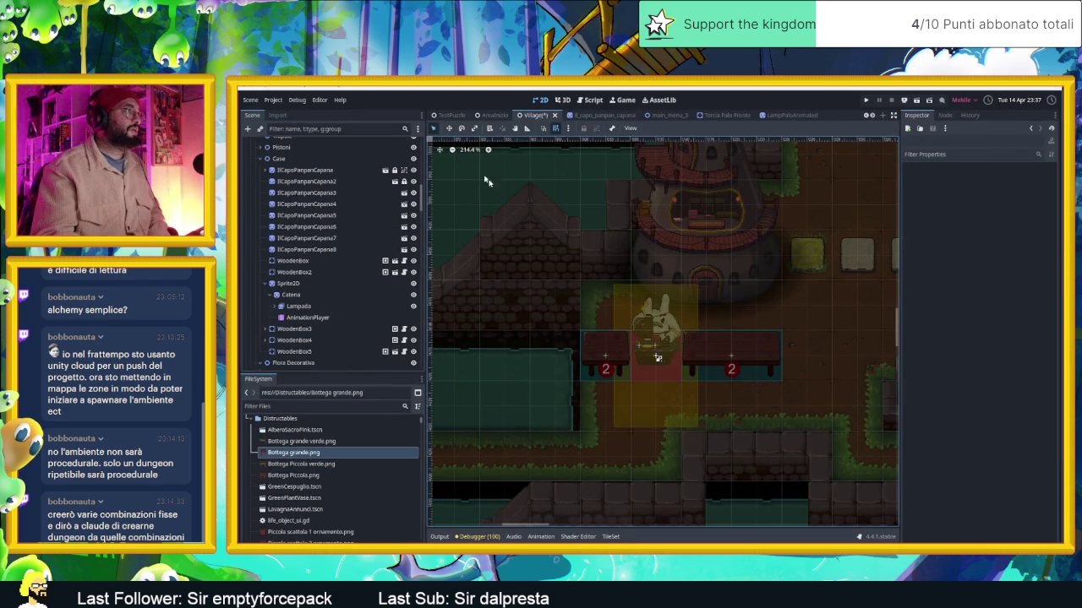
{"action": "left_click", "coordinate": [467, 150]}
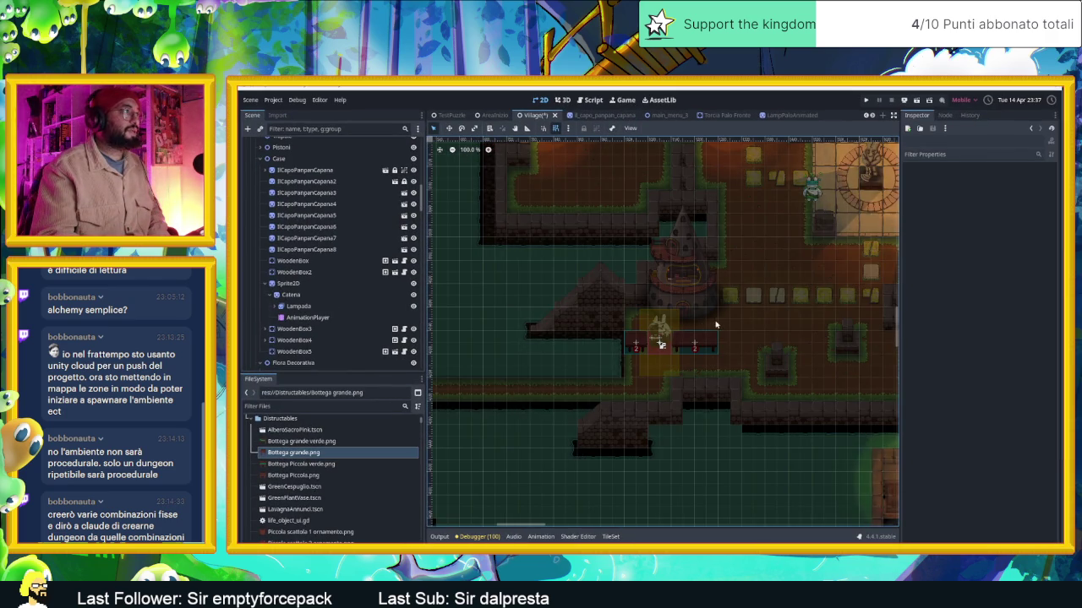
{"action": "scroll", "coordinate": [698, 325], "scroll_direction": "right", "scroll_amount": 1}
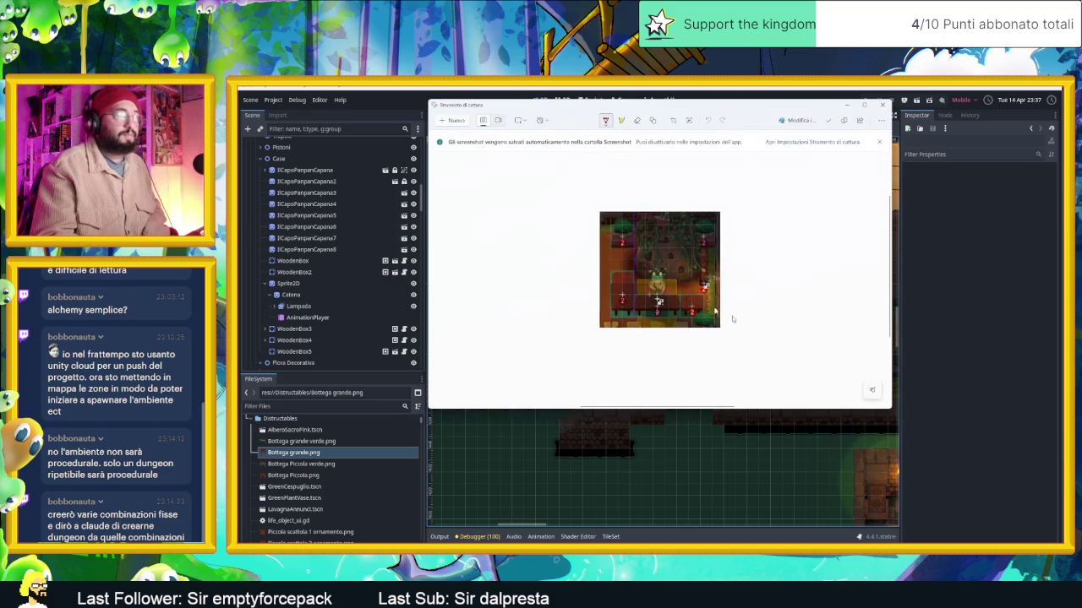
Snip the stall area of the village map, close the capture window, and show the desktop
{"action": "key", "text": "super+shift+s"}
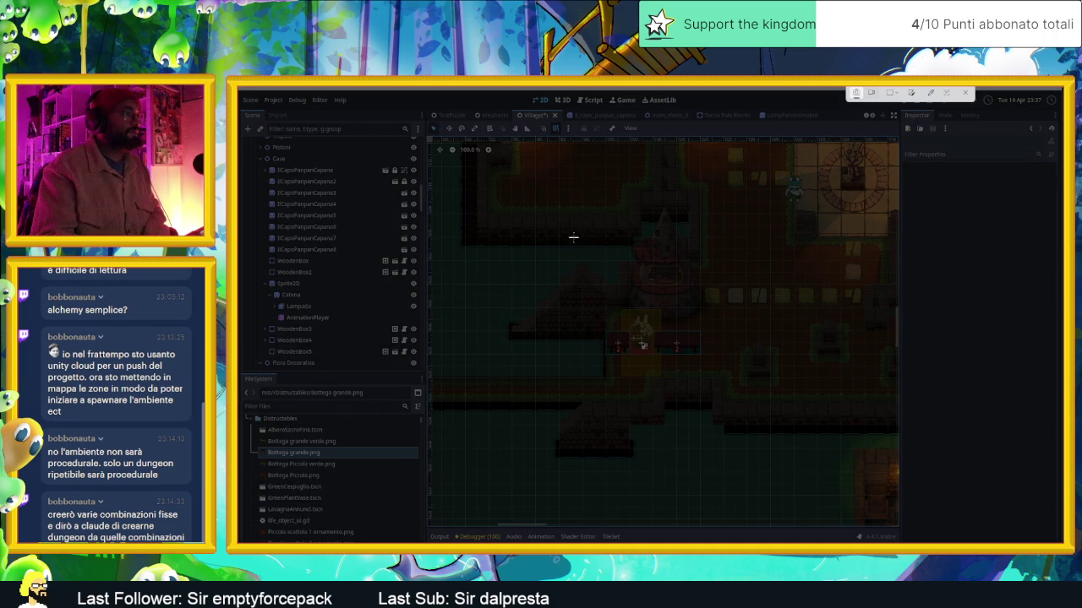
{"action": "left_click_drag", "start_coordinate": [581, 245], "coordinate": [728, 385]}
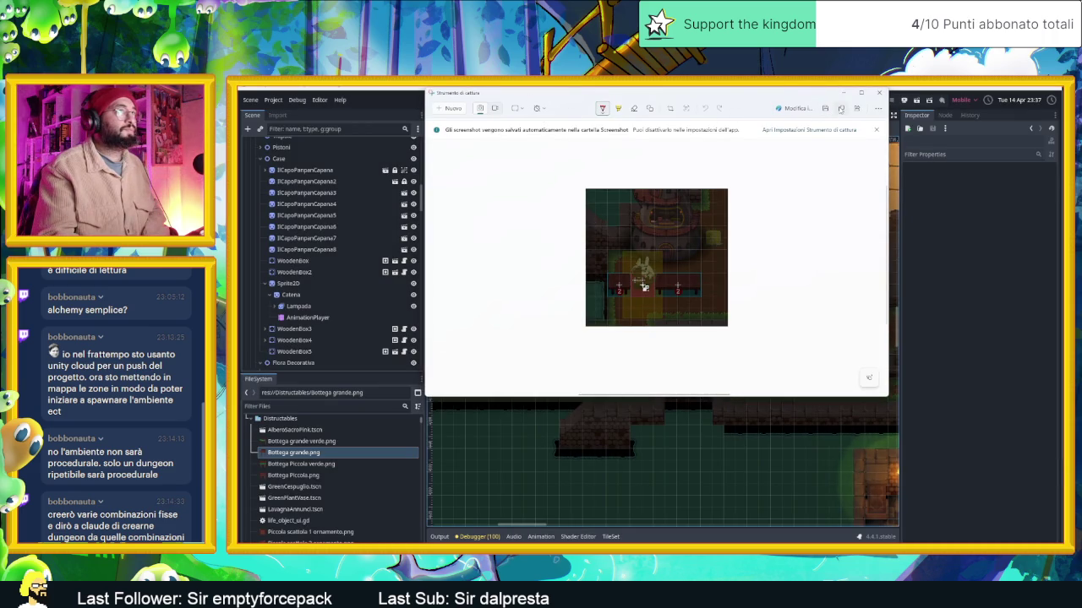
{"action": "left_click", "coordinate": [879, 92]}
{"action": "key", "text": "super+d"}
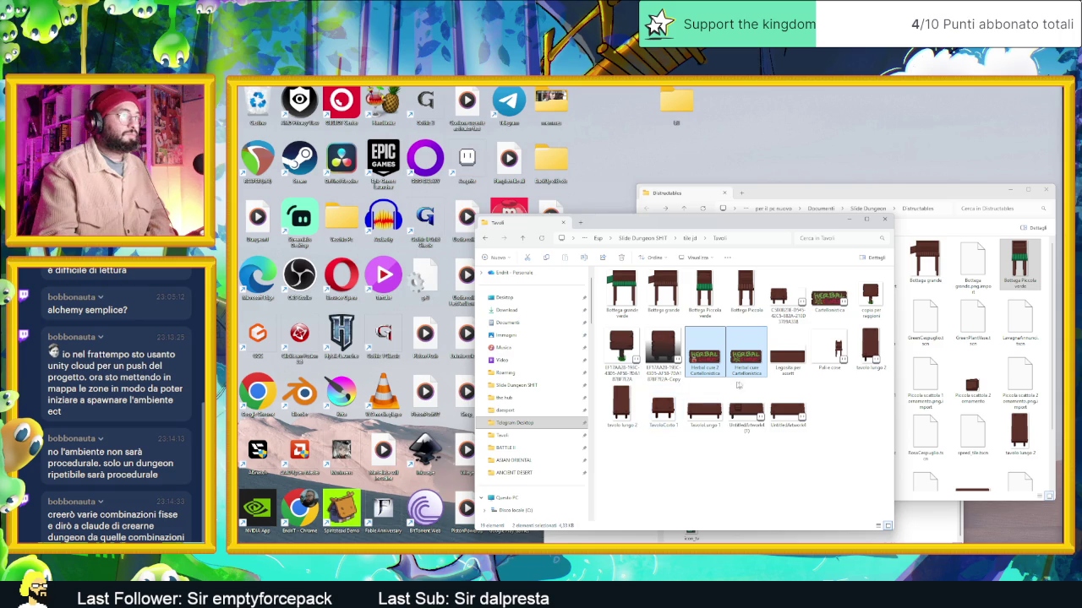
Duplicate the Palle cane image in Tavoli, rename the copy Bottega fabbro, and open it
{"action": "left_click", "coordinate": [788, 295]}
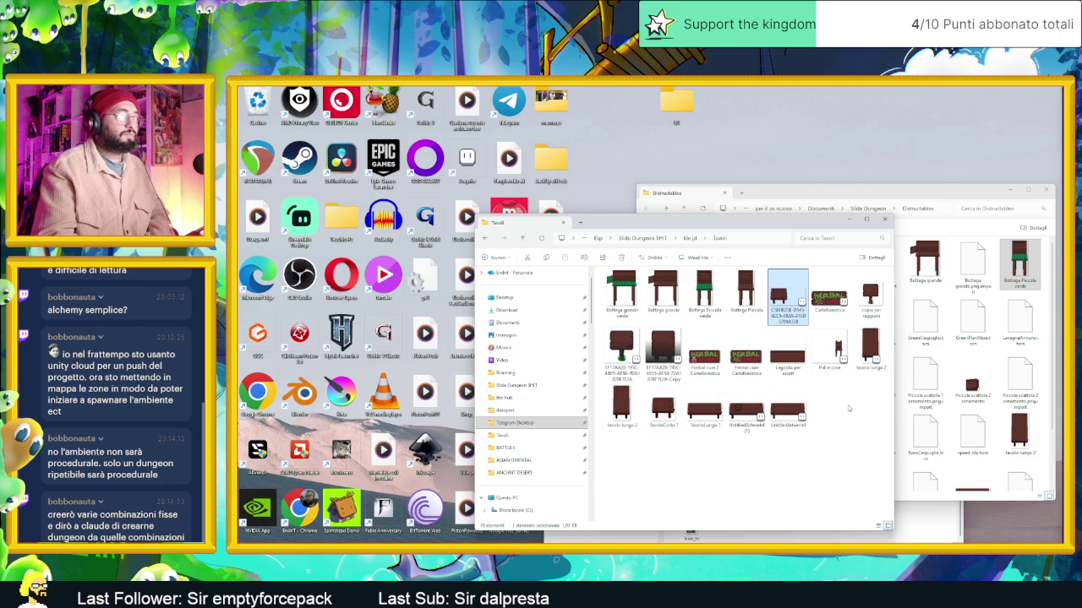
{"action": "left_click", "coordinate": [837, 348]}
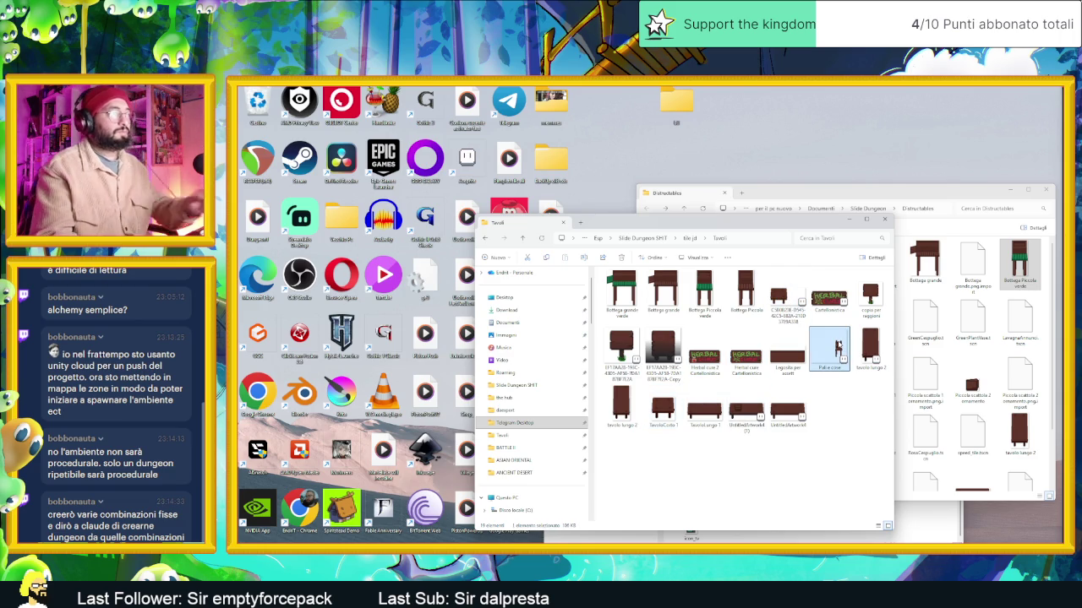
{"action": "key", "text": "ctrl+v"}
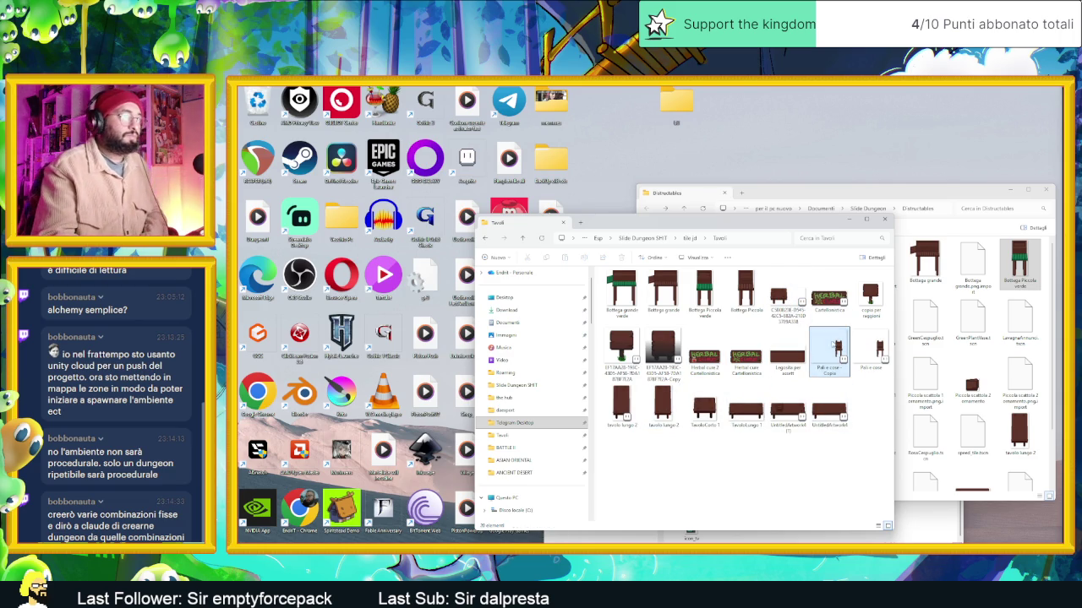
{"action": "left_click", "coordinate": [835, 372]}
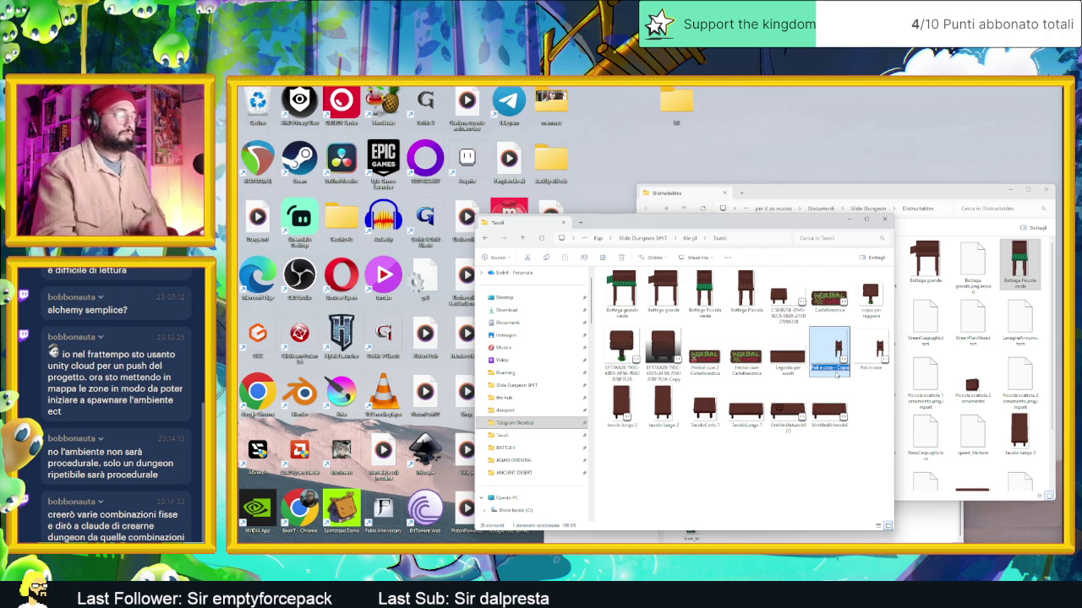
{"action": "type", "text": "Bottle"}
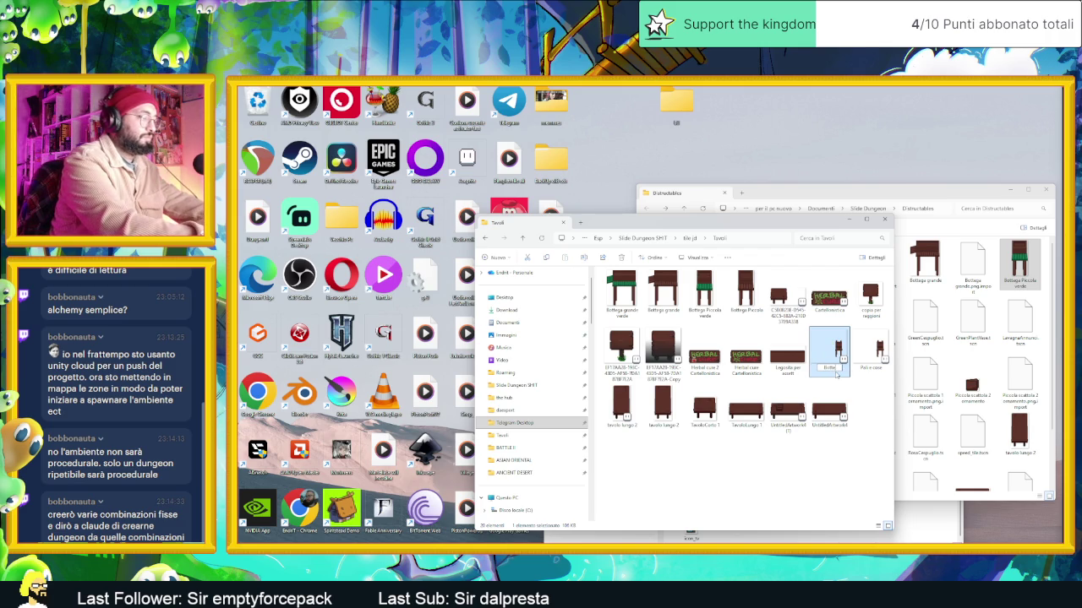
{"action": "type", "text": "ia"}
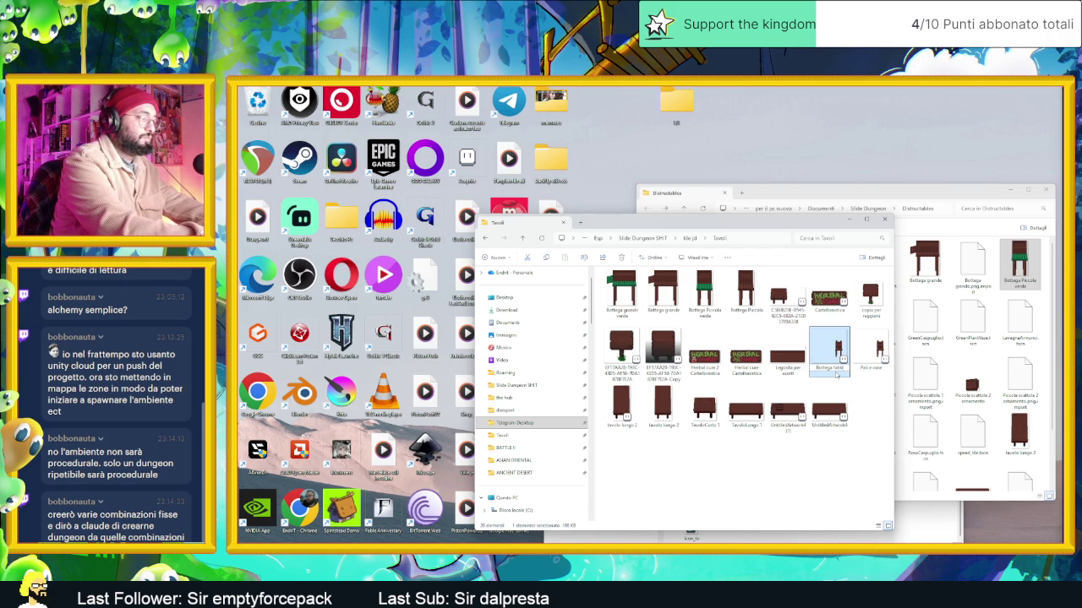
{"action": "type", "text": "bbro"}
{"action": "key", "text": "Return"}
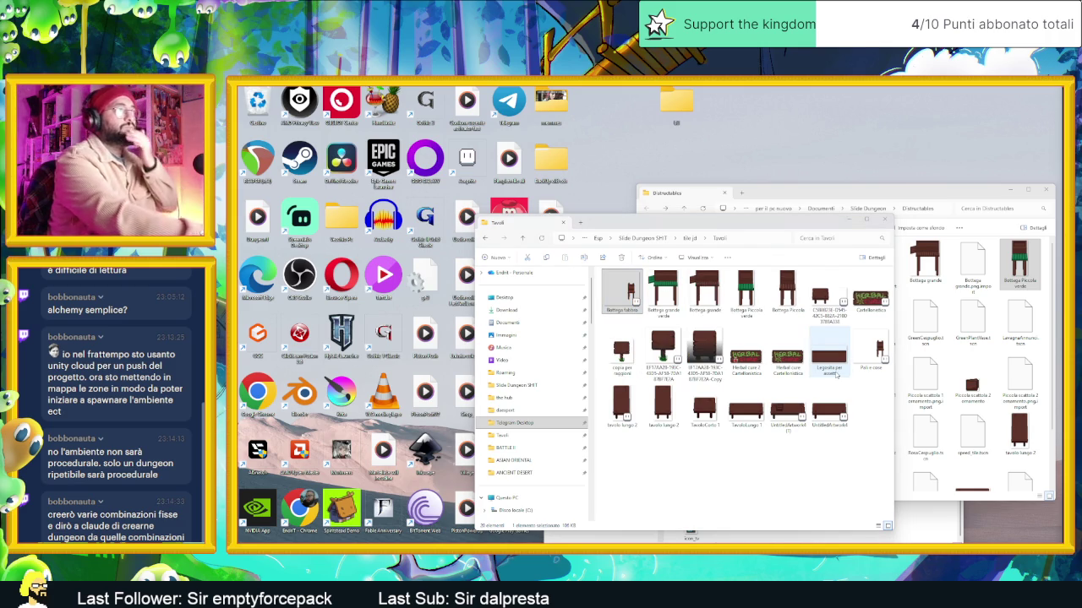
{"action": "key", "text": "Return"}
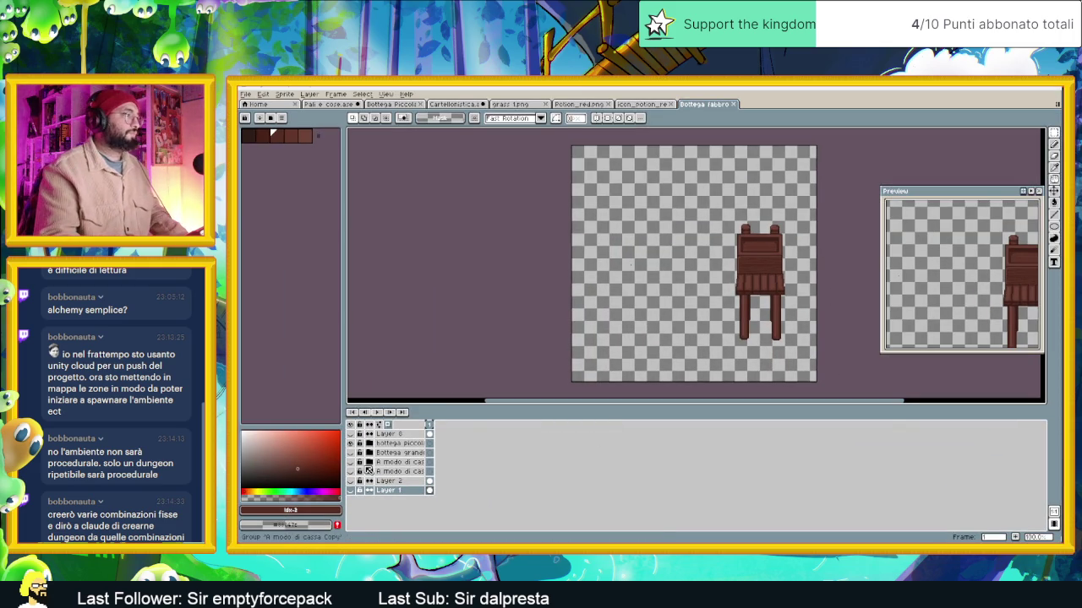
Hide the bottega piccola layer and create a new blank sprite with default settings
{"action": "left_click", "coordinate": [350, 444]}
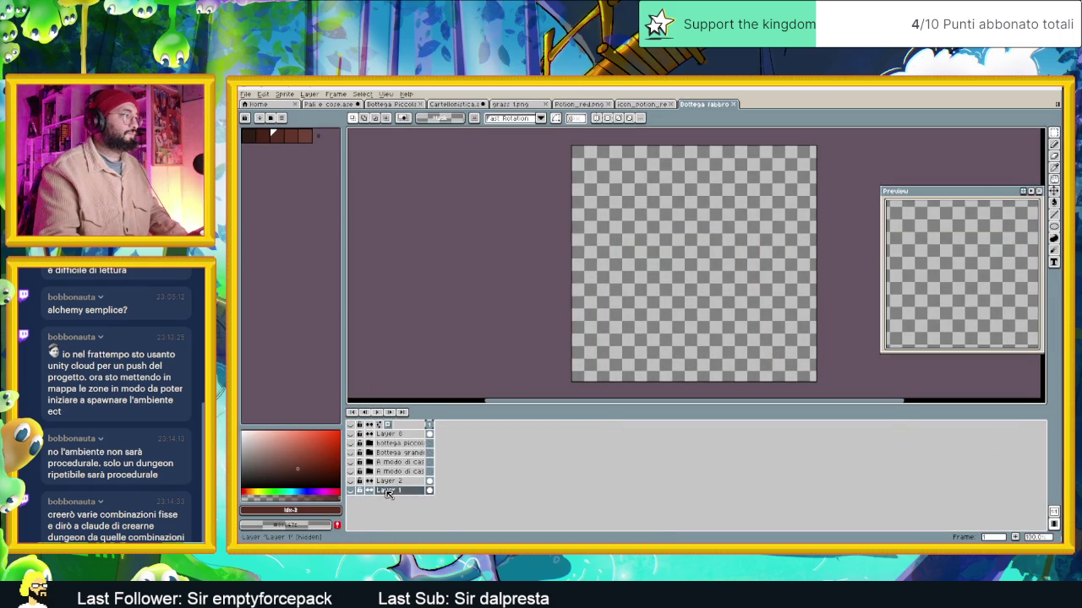
{"action": "right_click", "coordinate": [387, 490]}
{"action": "left_click", "coordinate": [245, 95]}
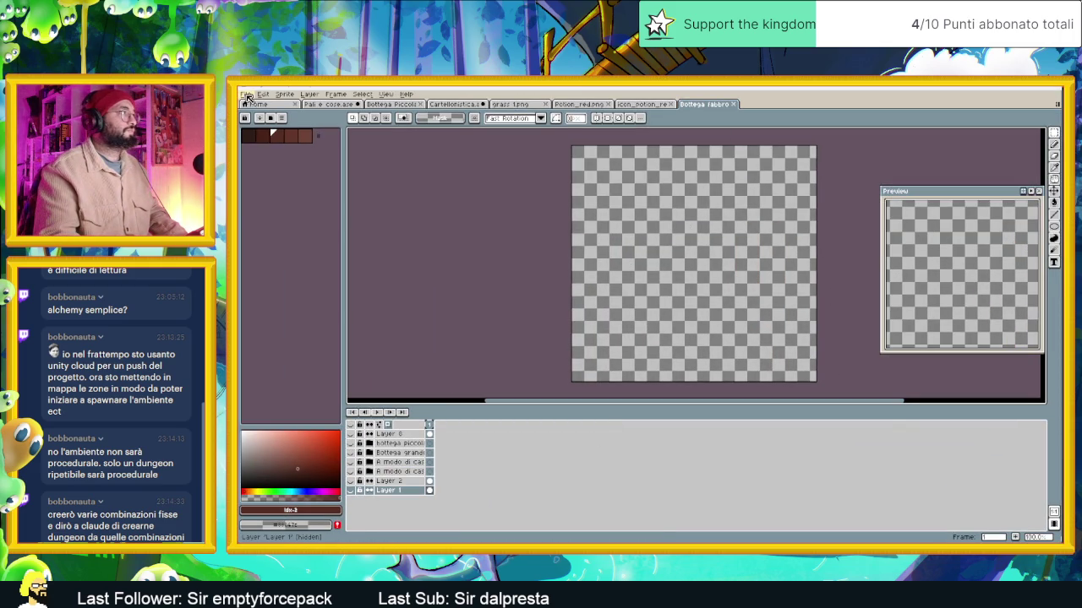
{"action": "left_click", "coordinate": [244, 94]}
{"action": "left_click", "coordinate": [257, 108]}
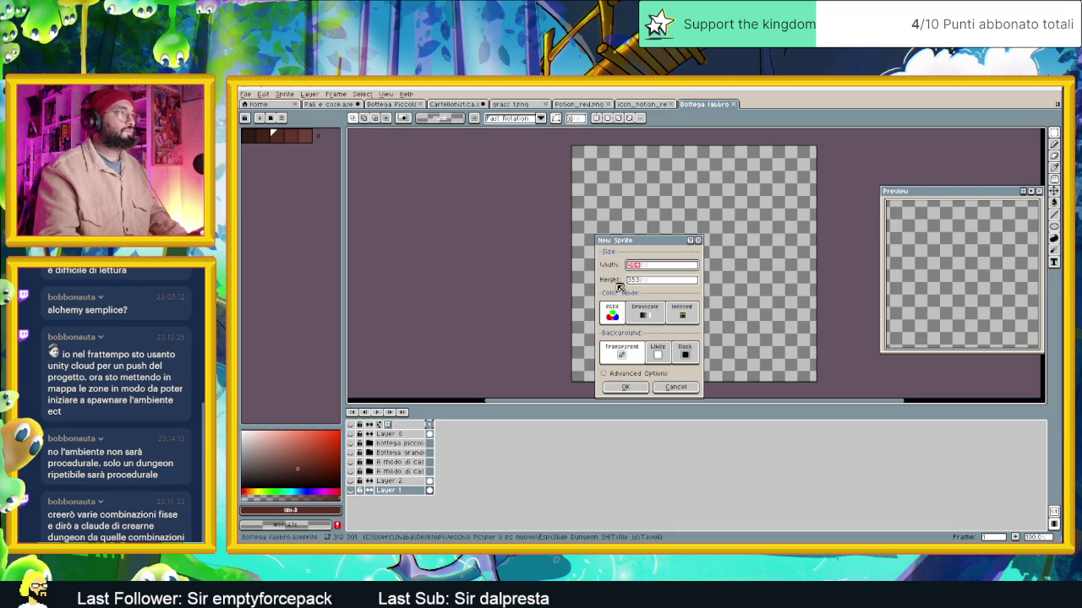
{"action": "left_click", "coordinate": [635, 387]}
Paste the village screenshot into the new sprite and add an empty layer above Layer 1
{"action": "scroll", "coordinate": [704, 265], "scroll_direction": "down", "scroll_amount": 1}
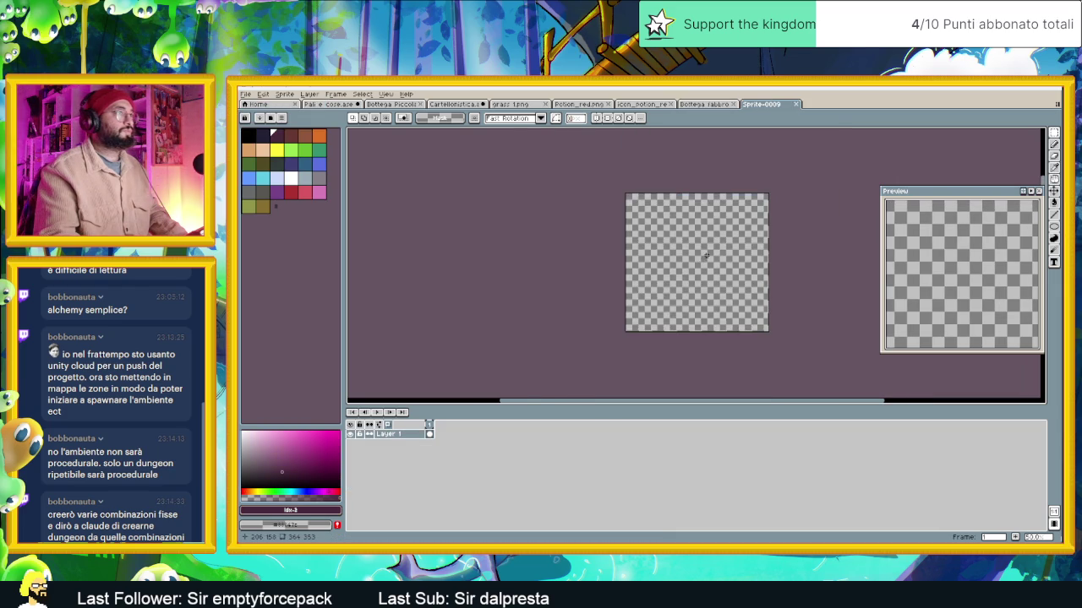
{"action": "scroll", "coordinate": [704, 264], "scroll_direction": "down", "scroll_amount": 1}
{"action": "key", "text": "ctrl+v"}
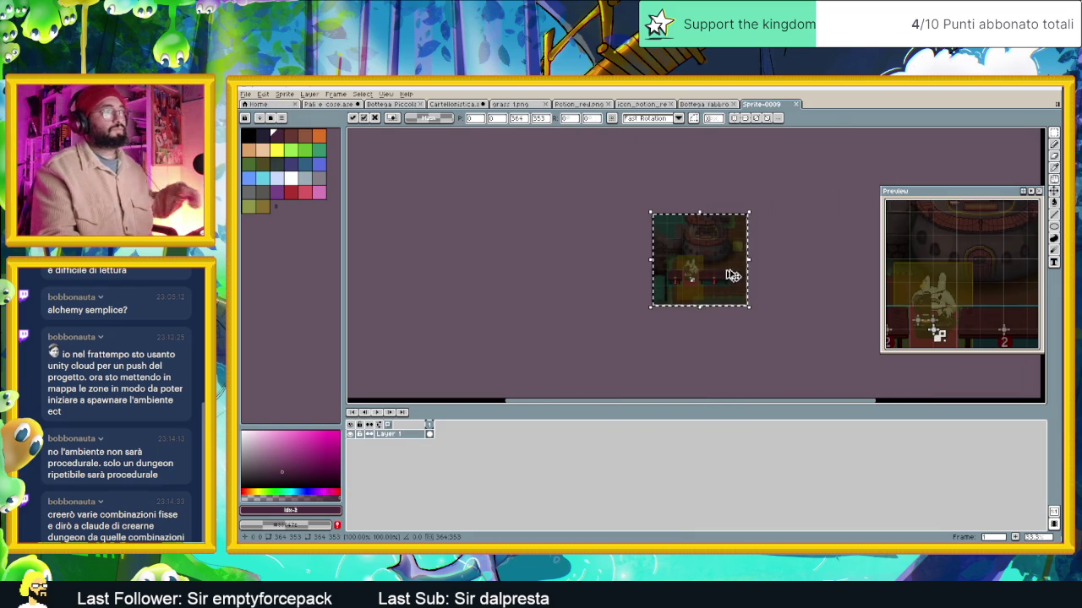
{"action": "left_click", "coordinate": [789, 266]}
{"action": "scroll", "coordinate": [668, 254], "scroll_direction": "up", "scroll_amount": 3}
{"action": "scroll", "coordinate": [672, 229], "scroll_direction": "down", "scroll_amount": 1}
{"action": "scroll", "coordinate": [642, 199], "scroll_direction": "down", "scroll_amount": 2}
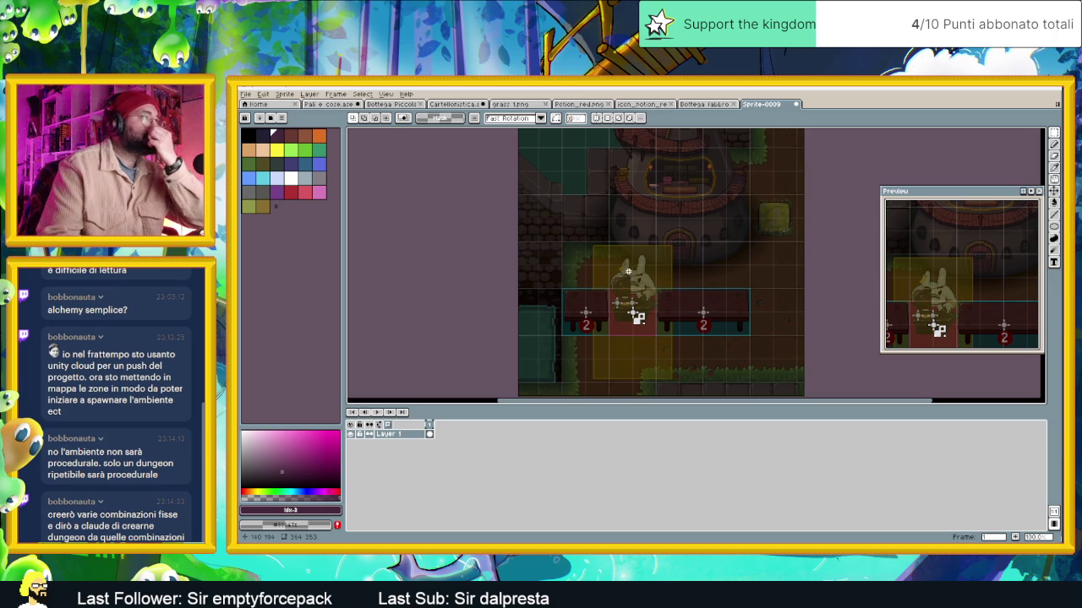
{"action": "right_click", "coordinate": [382, 435]}
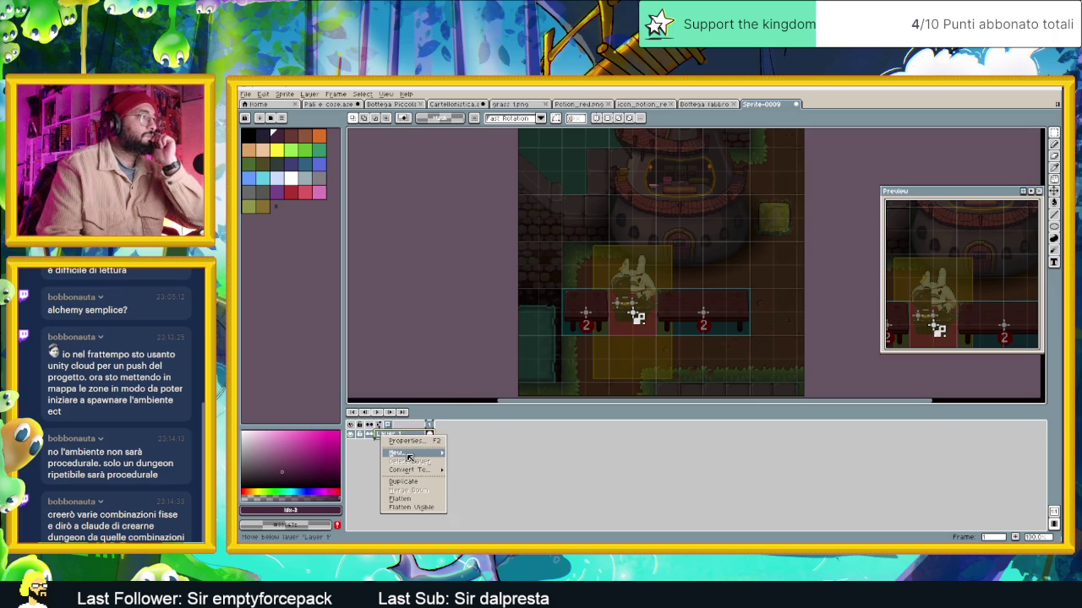
{"action": "mouse_move", "coordinate": [397, 453]}
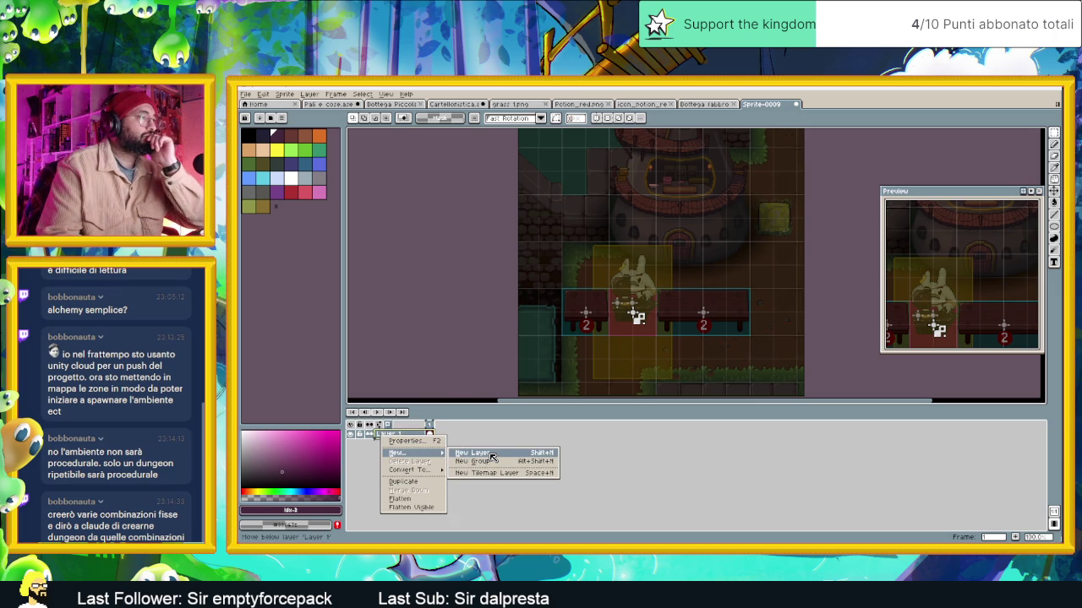
{"action": "left_click", "coordinate": [490, 454]}
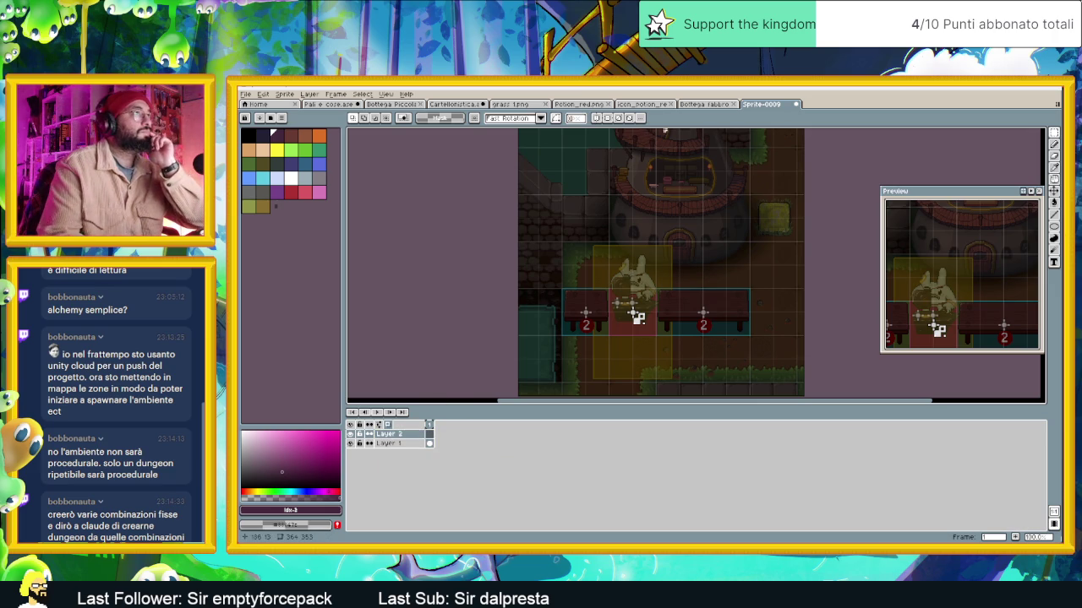
{"action": "left_click_drag", "start_coordinate": [694, 239], "coordinate": [696, 256]}
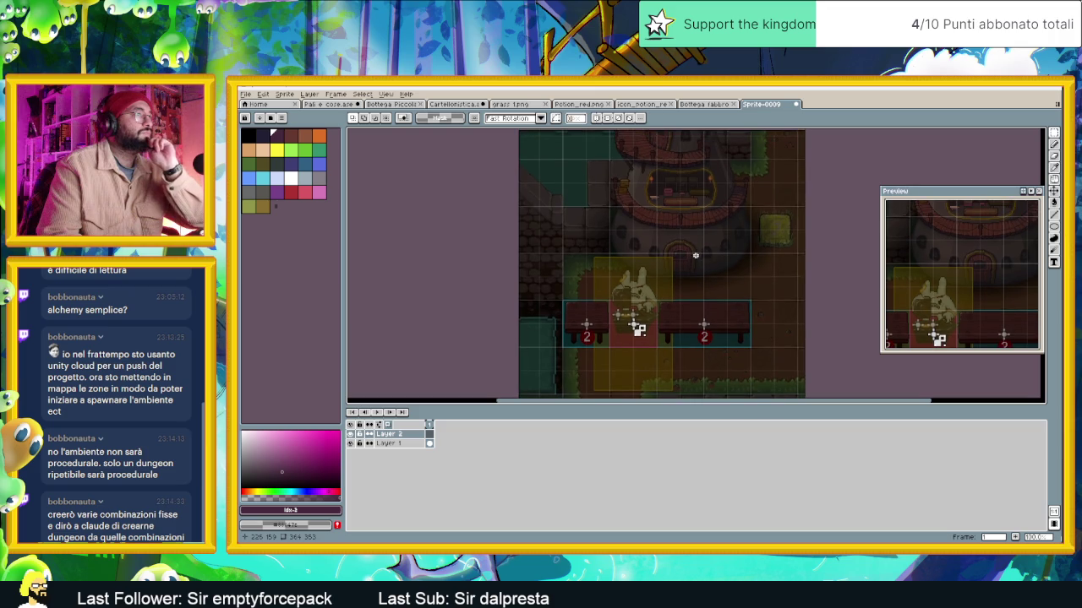
In Bottega fabbro, make the Bottega grande group visible and expand its layers
{"action": "left_click", "coordinate": [714, 104]}
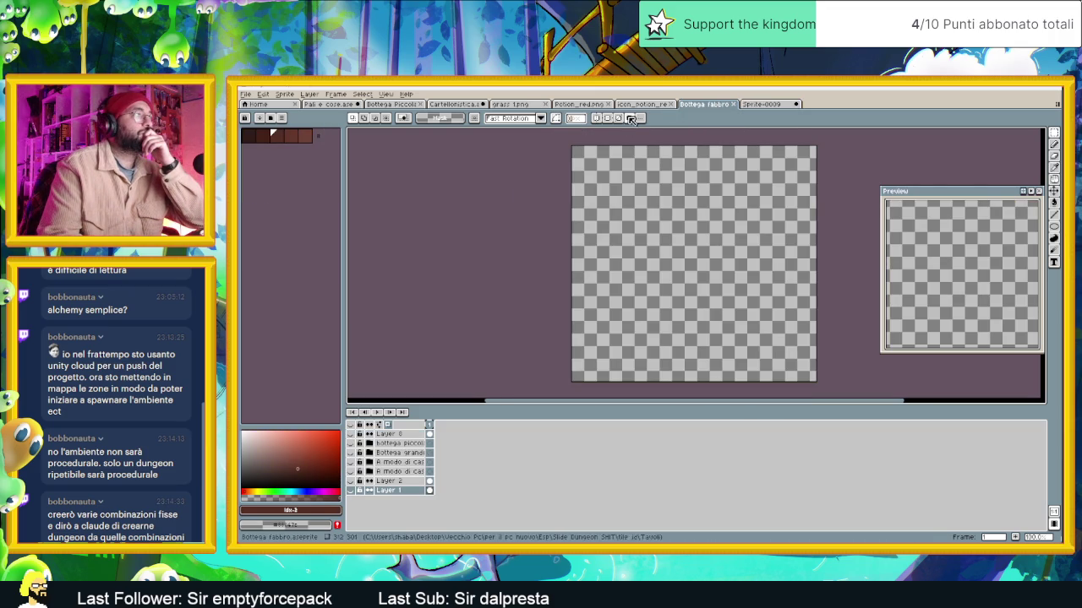
{"action": "left_click", "coordinate": [354, 454]}
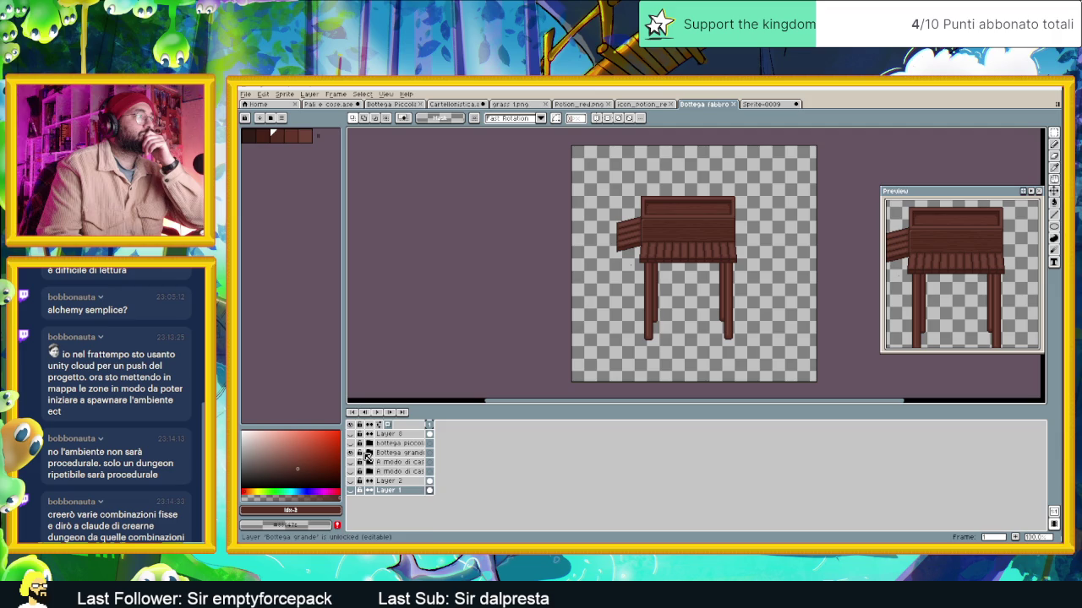
{"action": "left_click", "coordinate": [370, 452]}
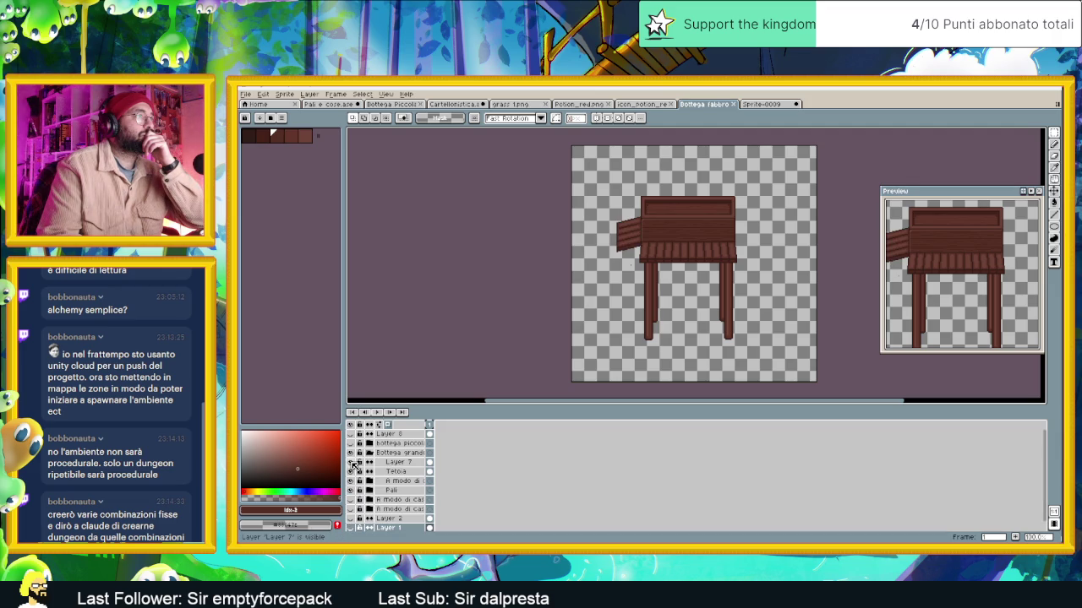
Hide and collapse the Bottega grande group, then toggle the A modo di cassa layer's visibility
{"action": "left_click", "coordinate": [352, 454]}
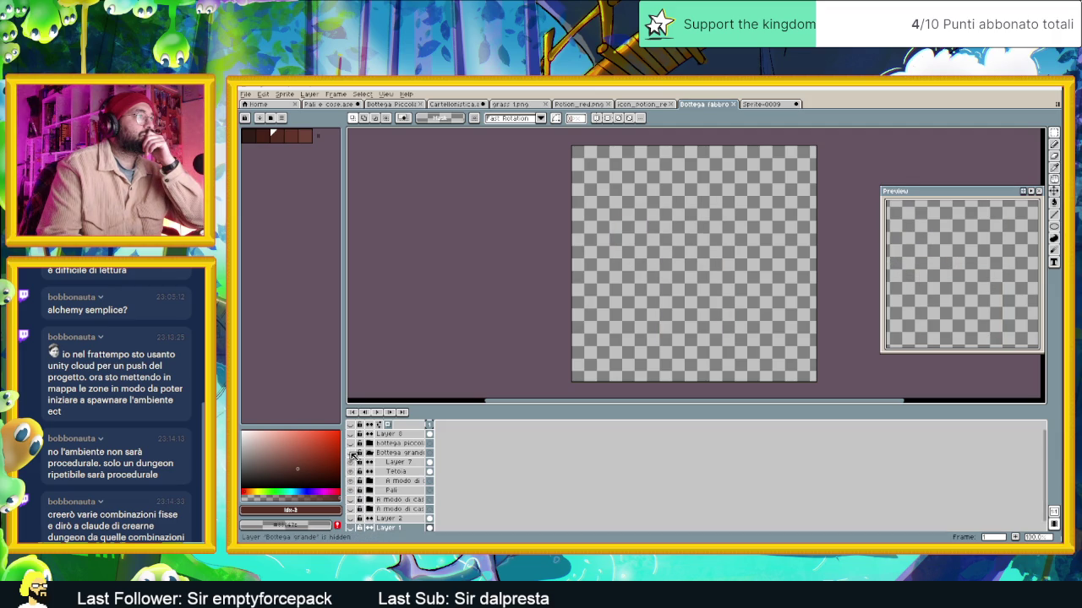
{"action": "left_click", "coordinate": [370, 463]}
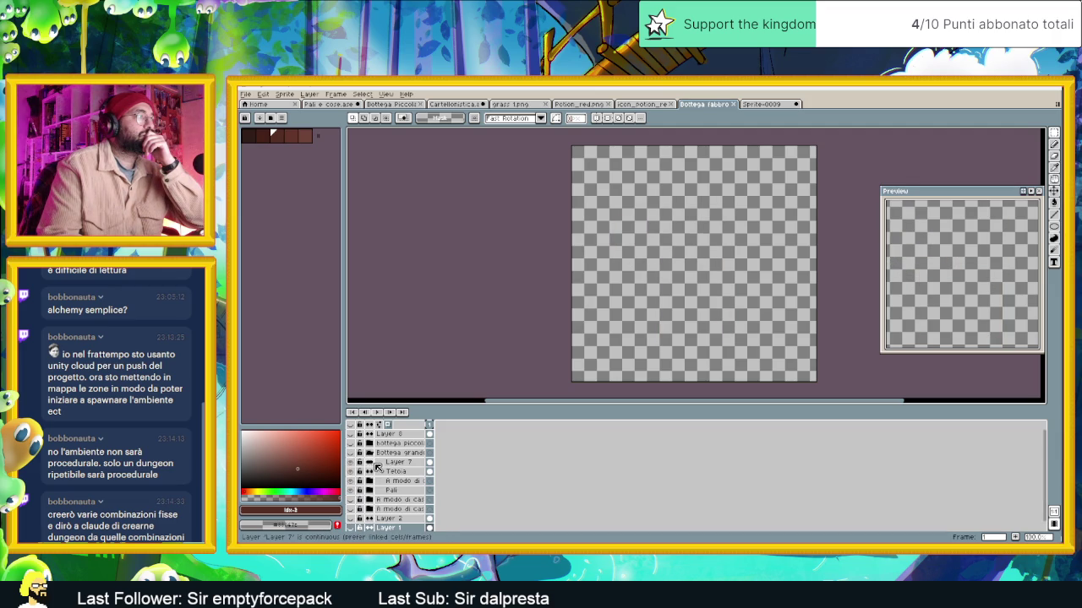
{"action": "left_click", "coordinate": [370, 454]}
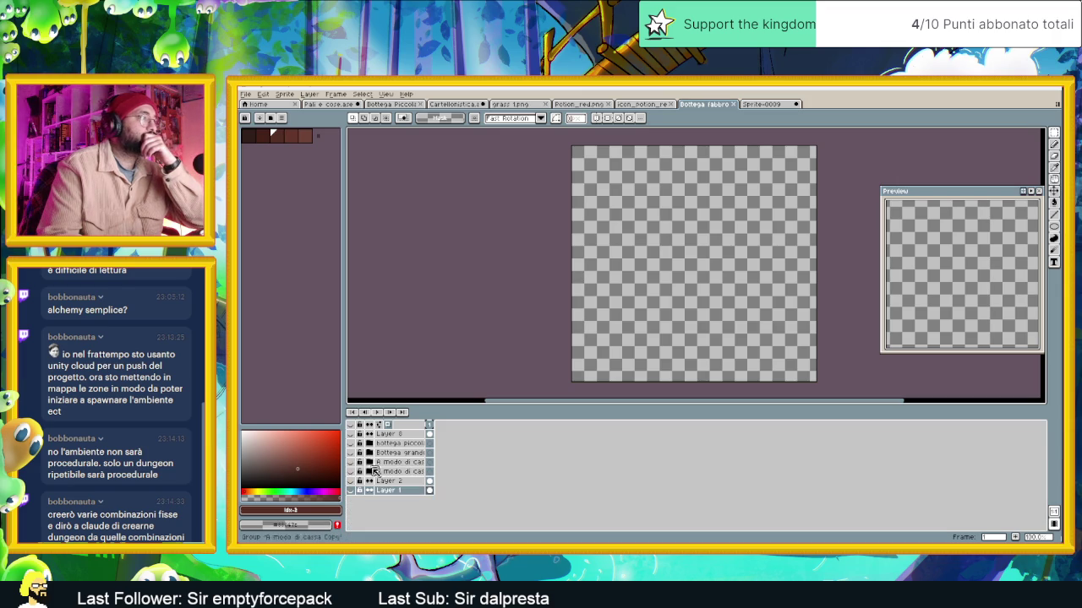
{"action": "left_click", "coordinate": [391, 463]}
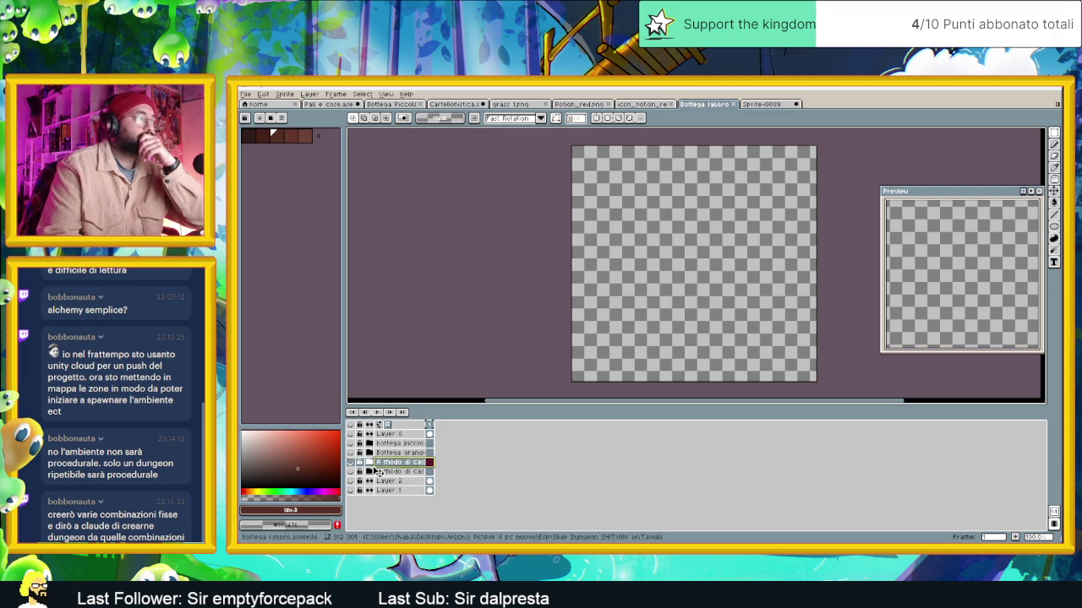
{"action": "left_click", "coordinate": [351, 463]}
{"action": "left_click", "coordinate": [352, 463]}
{"action": "left_click", "coordinate": [351, 463]}
{"action": "left_click", "coordinate": [350, 463]}
Expand the A modo di cassa groups to reveal the crate layers, then hide the box artwork
{"action": "left_click", "coordinate": [371, 464]}
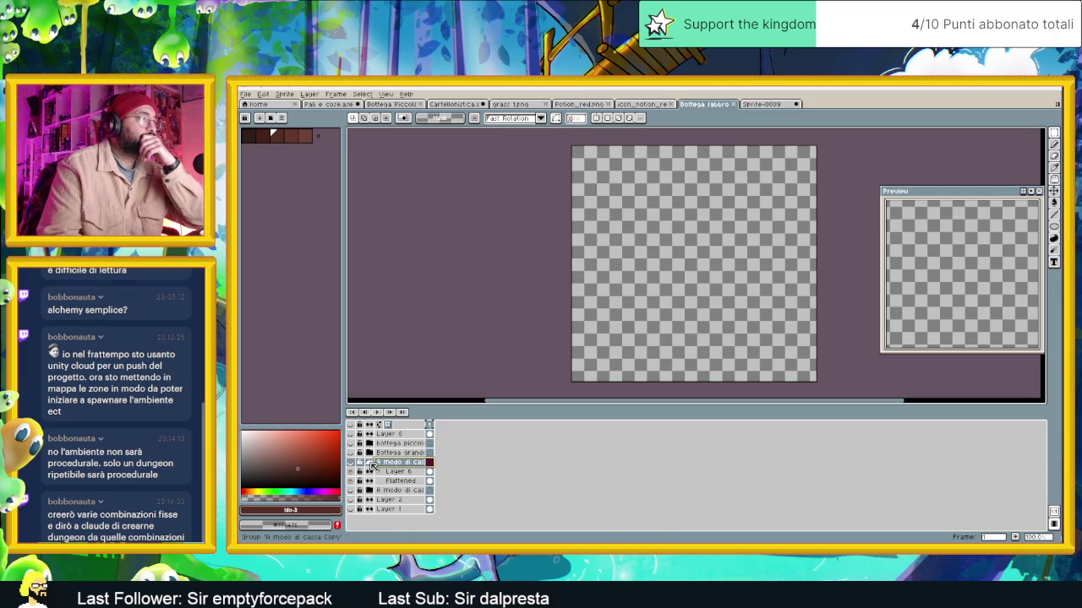
{"action": "left_click", "coordinate": [371, 463]}
{"action": "left_click", "coordinate": [371, 464]}
{"action": "left_click", "coordinate": [350, 463]}
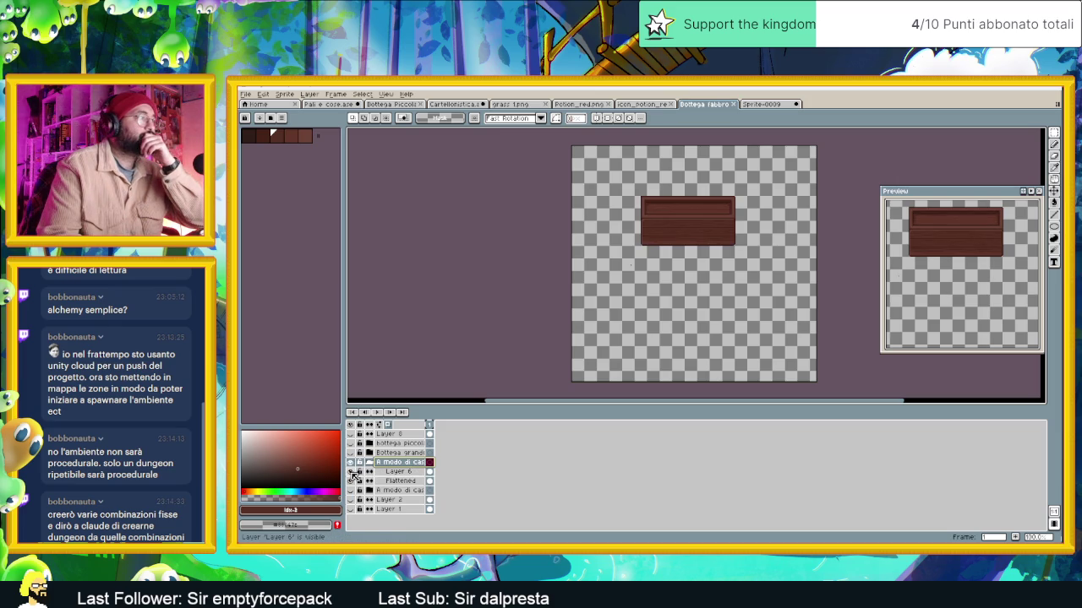
{"action": "left_click", "coordinate": [371, 463]}
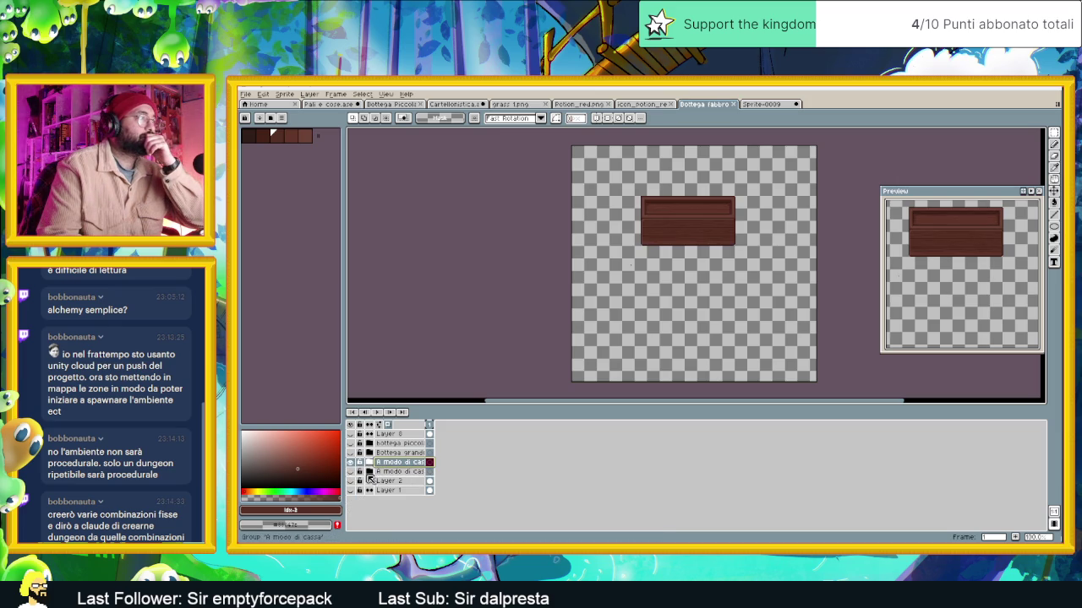
{"action": "left_click", "coordinate": [373, 473]}
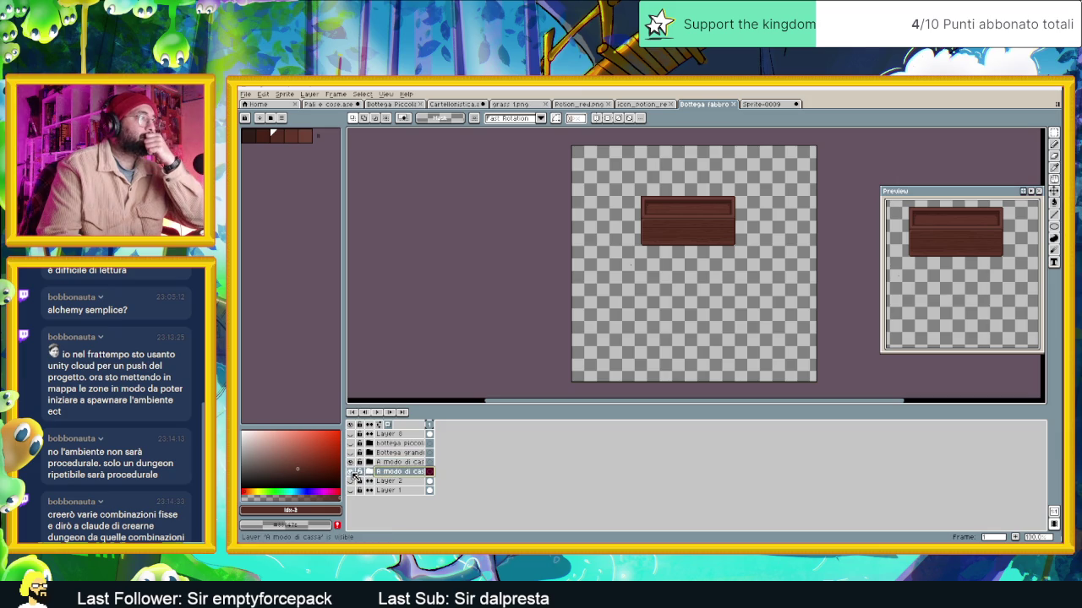
{"action": "left_click", "coordinate": [372, 473]}
{"action": "left_click", "coordinate": [351, 471]}
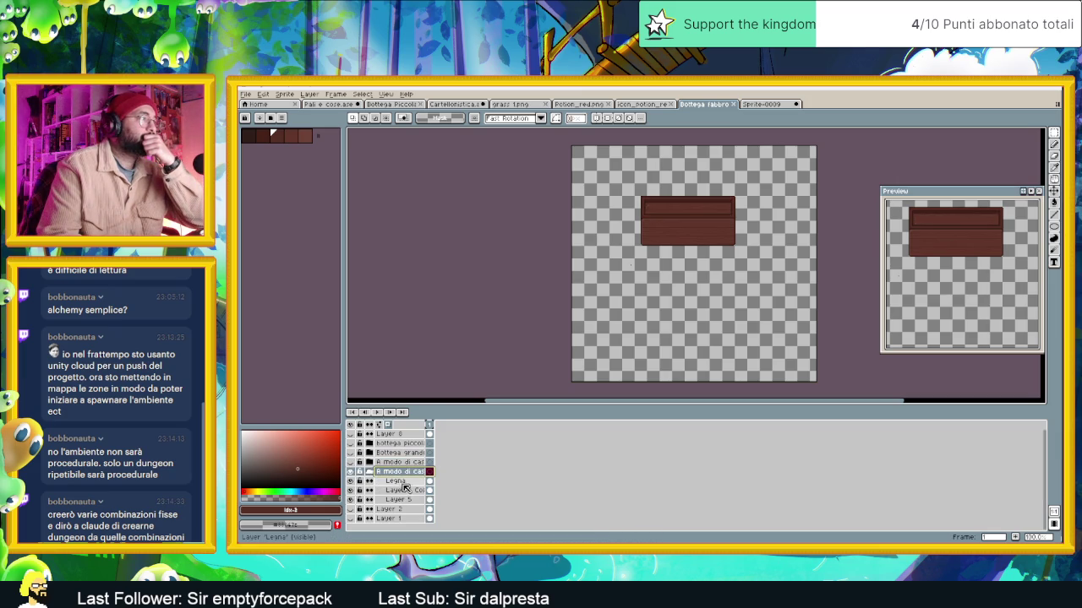
{"action": "left_click", "coordinate": [393, 481]}
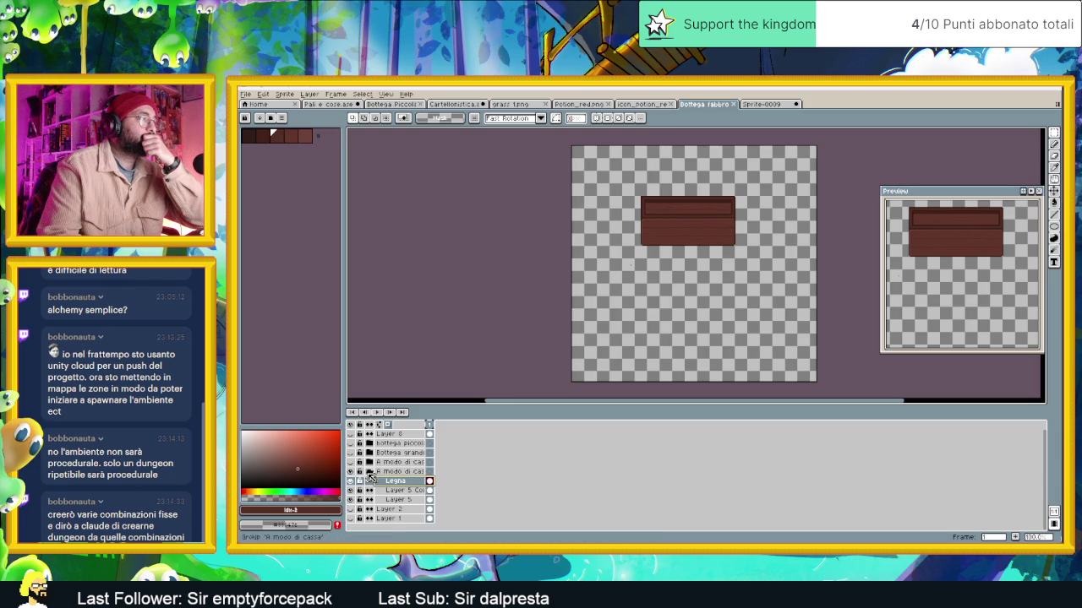
{"action": "left_click", "coordinate": [352, 471]}
{"action": "left_click", "coordinate": [369, 472]}
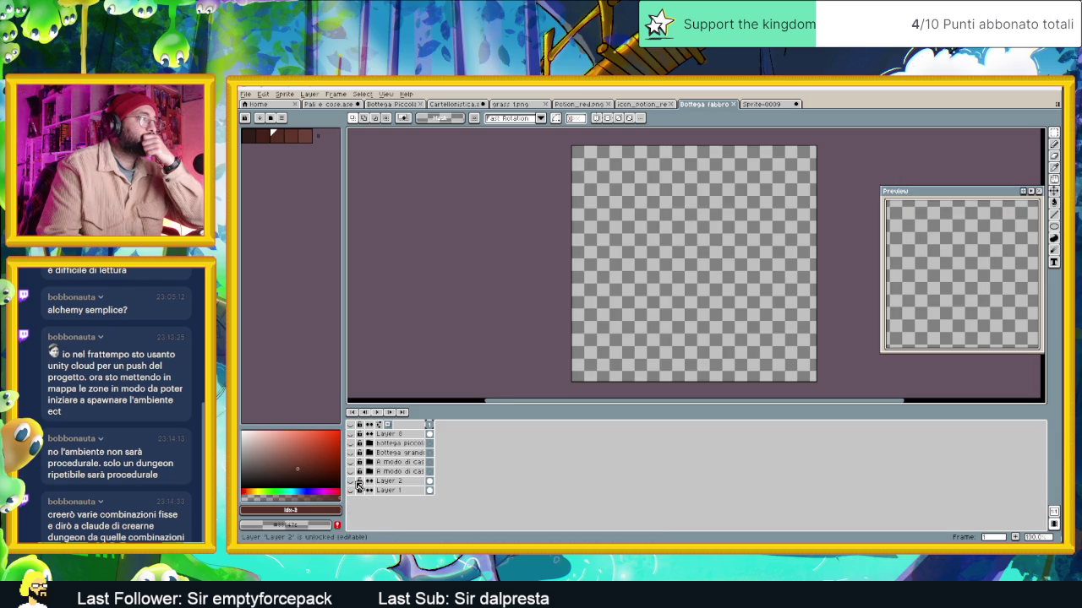
Compare stall parts by toggling layers, then show the full Bottega grande stall and expand its group
{"action": "left_click", "coordinate": [354, 482]}
{"action": "left_click", "coordinate": [354, 482]}
{"action": "left_click", "coordinate": [352, 490]}
{"action": "left_click", "coordinate": [352, 490]}
{"action": "left_click", "coordinate": [351, 471]}
{"action": "left_click", "coordinate": [352, 471]}
{"action": "left_click", "coordinate": [352, 462]}
{"action": "left_click", "coordinate": [352, 462]}
{"action": "left_click", "coordinate": [352, 453]}
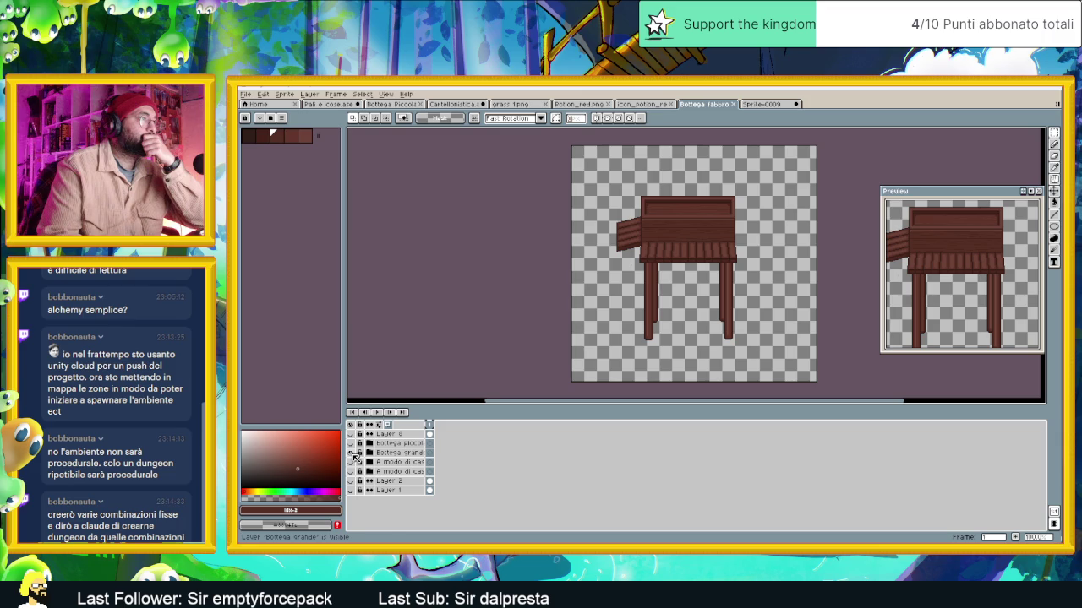
{"action": "left_click", "coordinate": [369, 454]}
{"action": "left_click", "coordinate": [370, 454]}
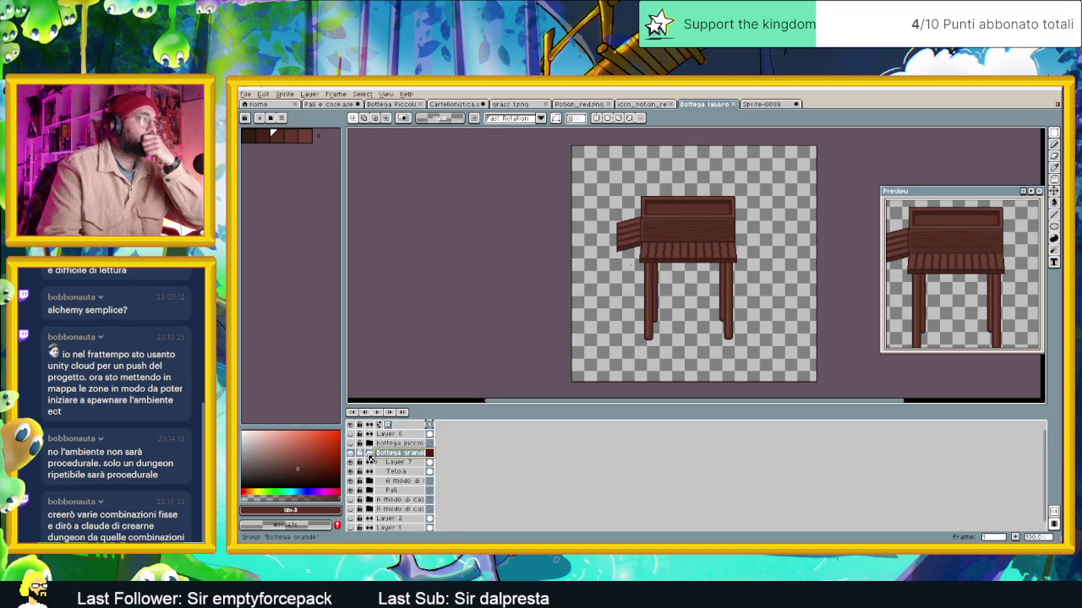
Expand the Pali subgroup to list its post layers, then switch to the Sprite-0009 scene
{"action": "left_click", "coordinate": [388, 491]}
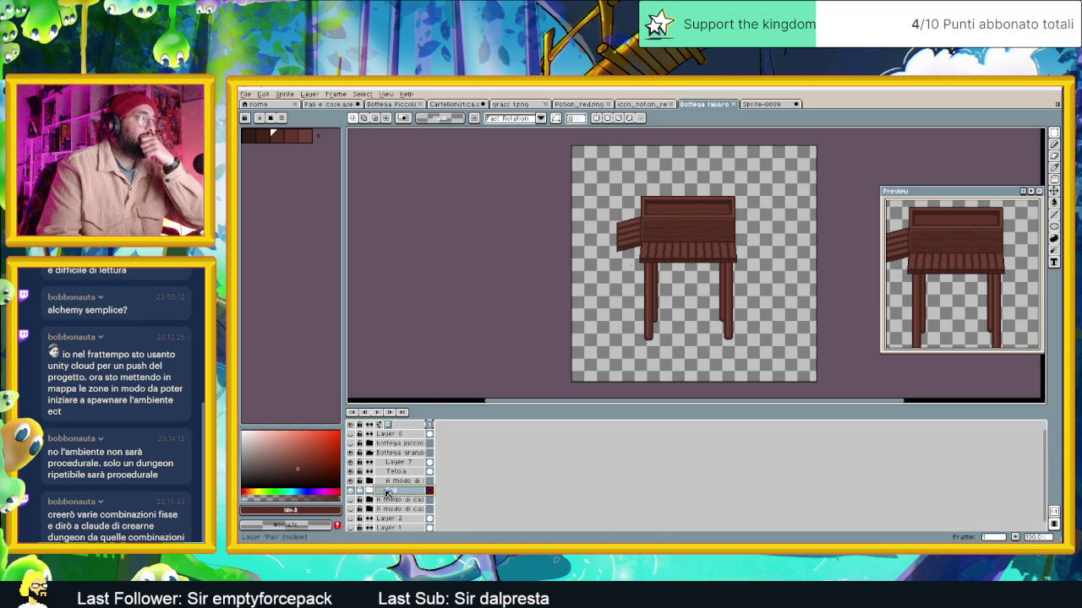
{"action": "left_click", "coordinate": [369, 491]}
{"action": "left_click", "coordinate": [403, 500]}
{"action": "left_click", "coordinate": [408, 511]}
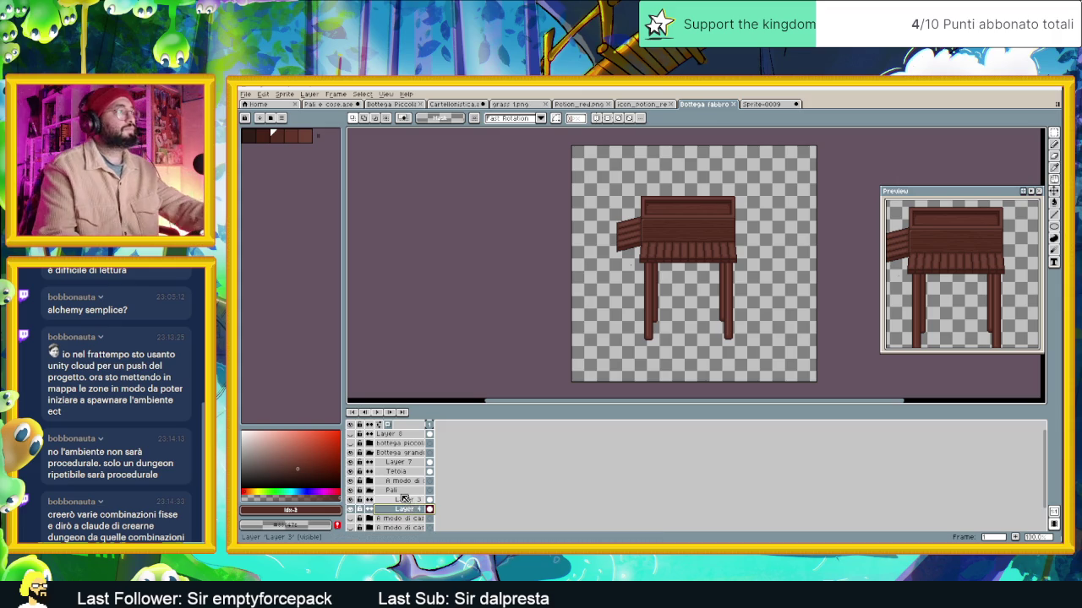
{"action": "left_click", "coordinate": [387, 491]}
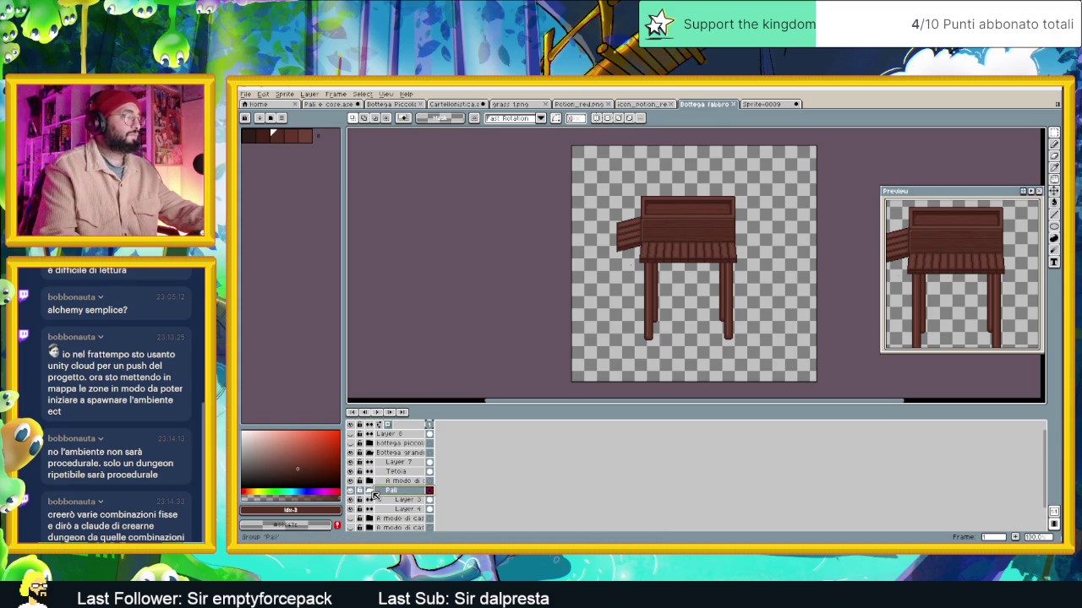
{"action": "right_click", "coordinate": [390, 493]}
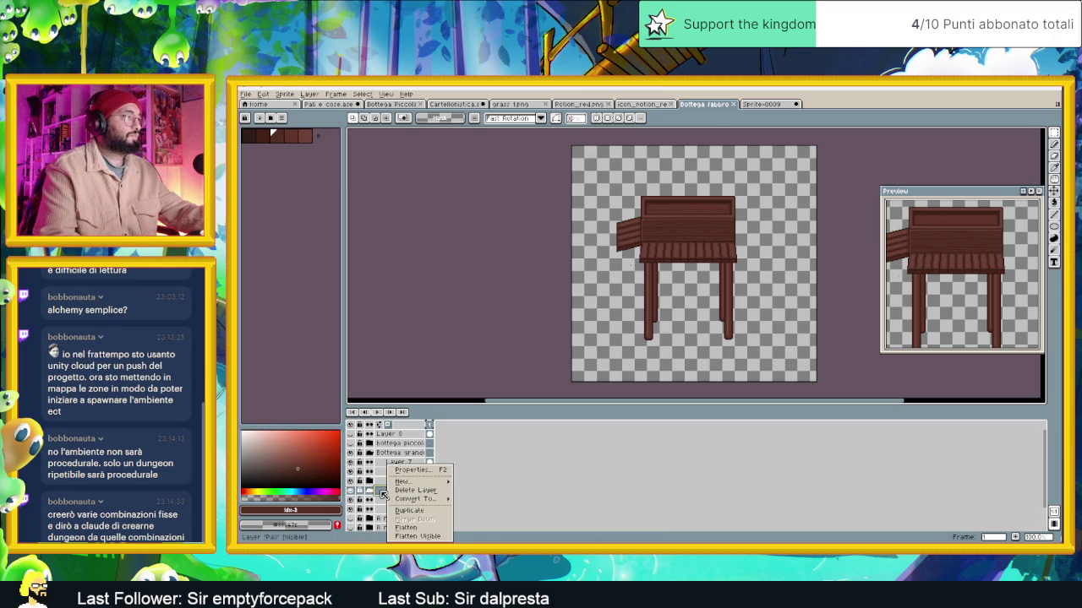
{"action": "left_click", "coordinate": [382, 494]}
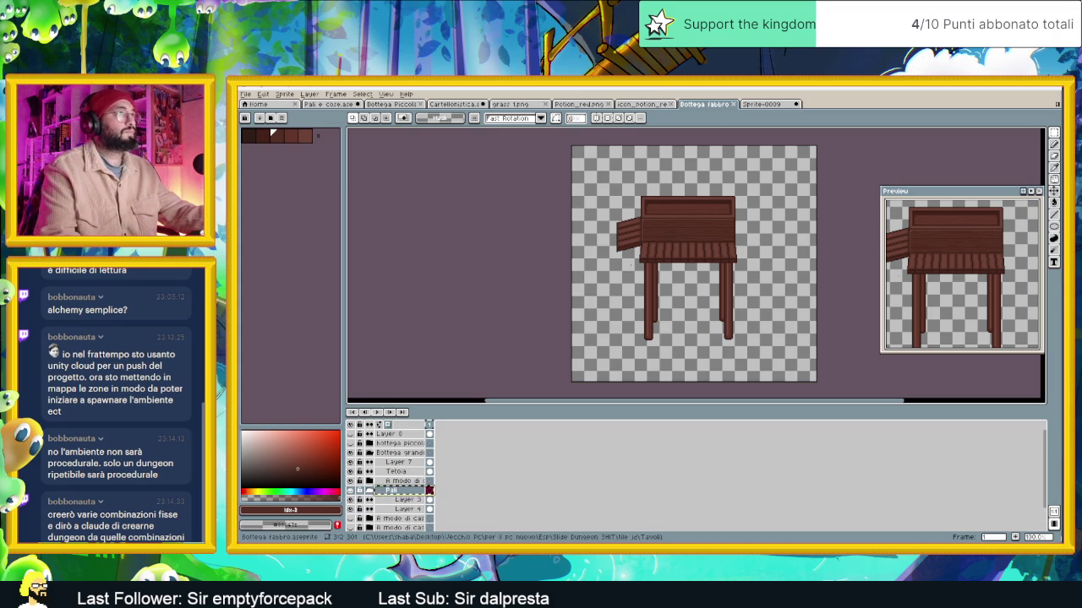
{"action": "key", "text": "ctrl+Tab"}
Paste the Pali post group into Sprite-0009 and place it beneath Layer 2
{"action": "left_click", "coordinate": [404, 436]}
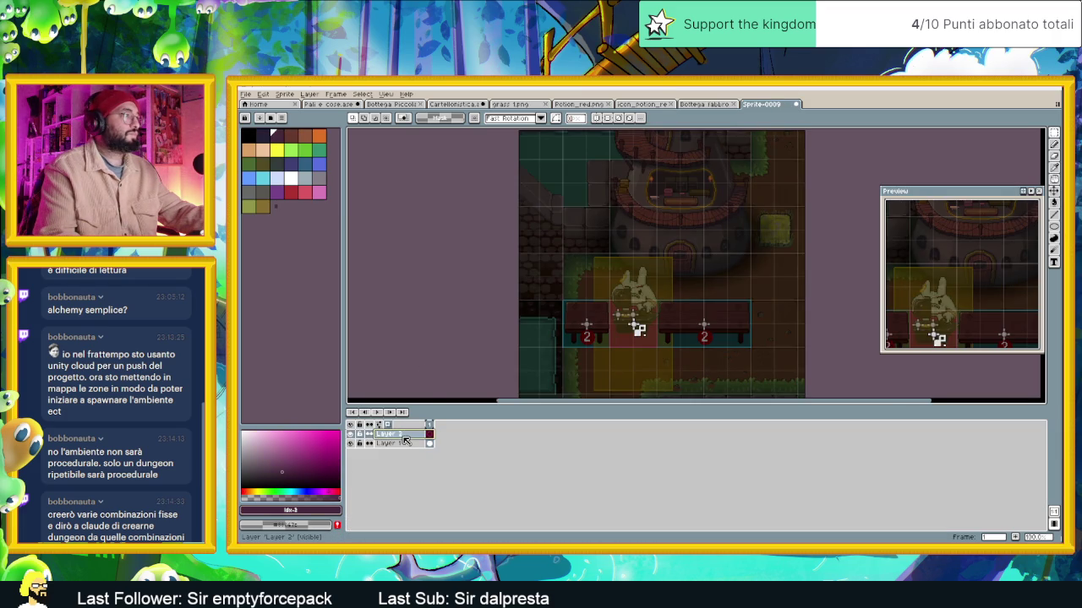
{"action": "key", "text": "ctrl+v"}
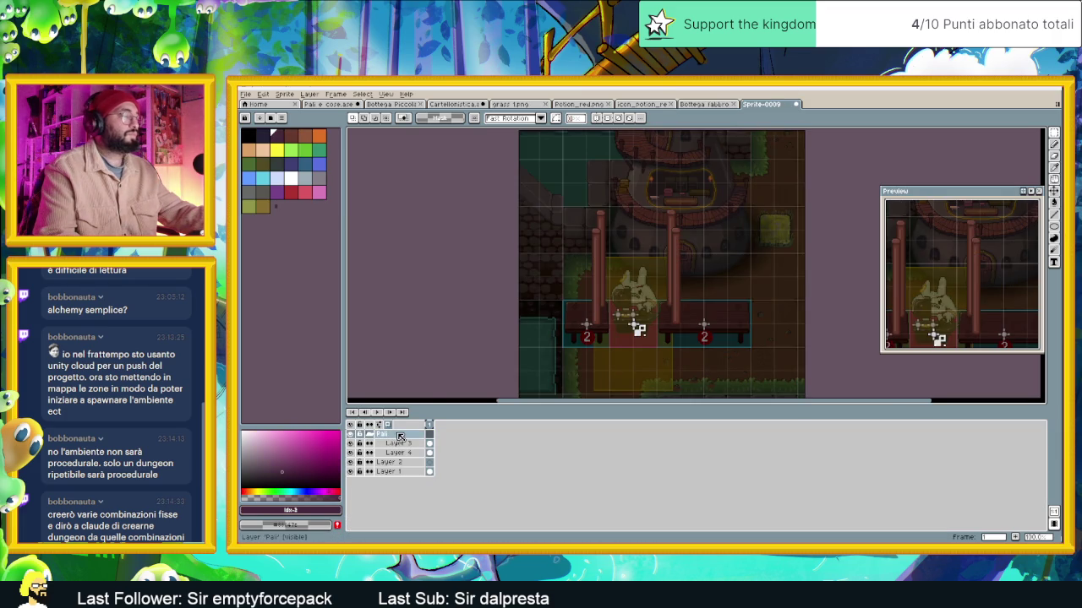
{"action": "left_click", "coordinate": [401, 436]}
{"action": "left_click_drag", "start_coordinate": [397, 440], "coordinate": [407, 461]}
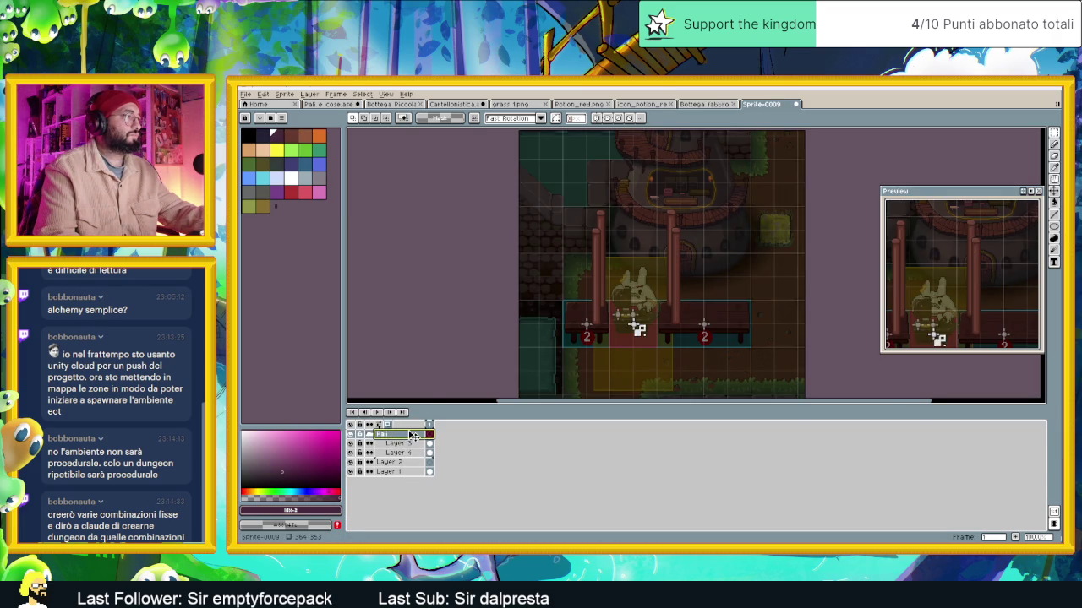
{"action": "left_click_drag", "start_coordinate": [410, 456], "coordinate": [412, 466]}
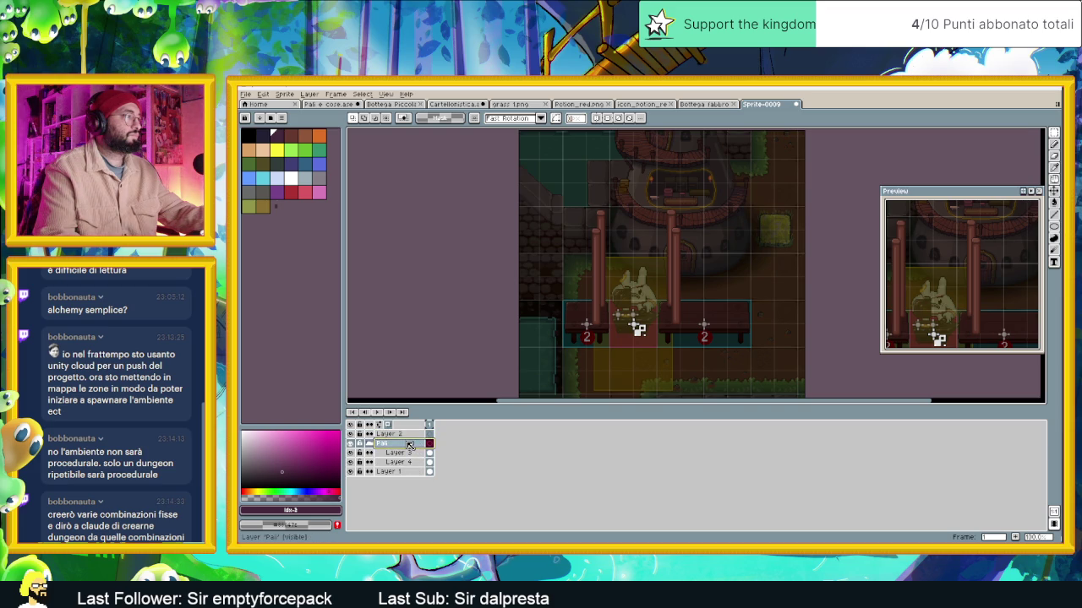
Shift Layer 3's posts left and down so they sit over the benches
{"action": "left_click", "coordinate": [411, 454]}
{"action": "scroll", "coordinate": [713, 311], "scroll_direction": "up", "scroll_amount": 2}
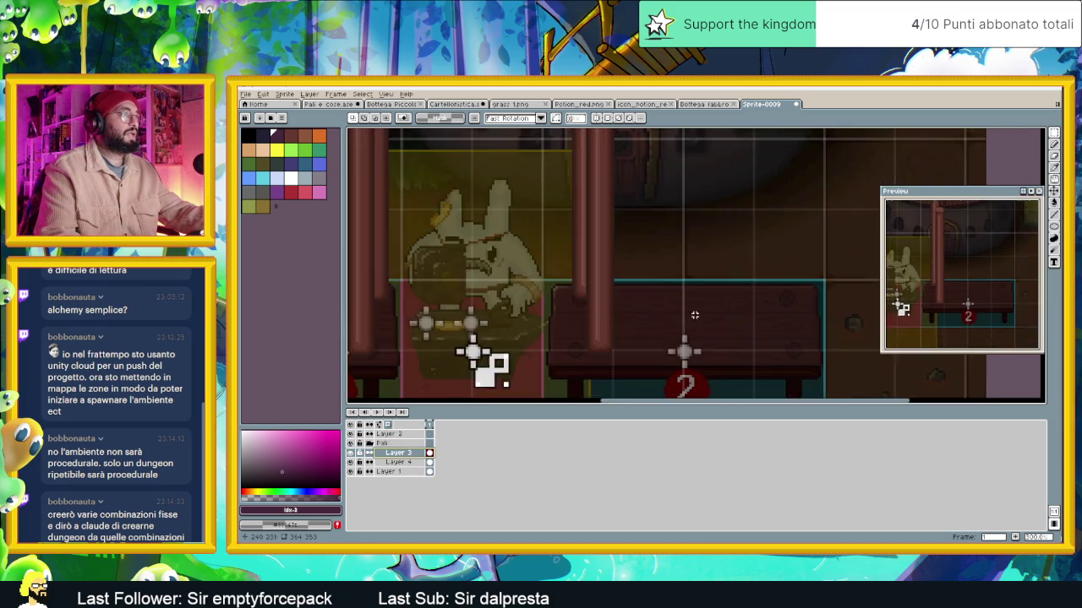
{"action": "scroll", "coordinate": [713, 311], "scroll_direction": "down", "scroll_amount": 1}
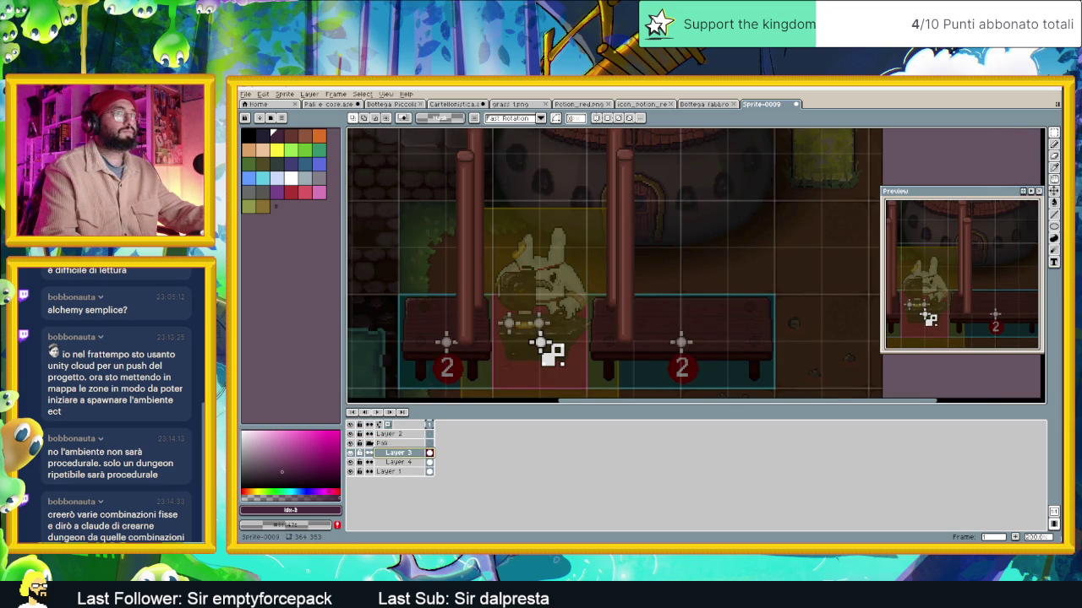
{"action": "scroll", "coordinate": [693, 224], "scroll_direction": "down", "scroll_amount": 1}
{"action": "left_click", "coordinate": [1053, 191]}
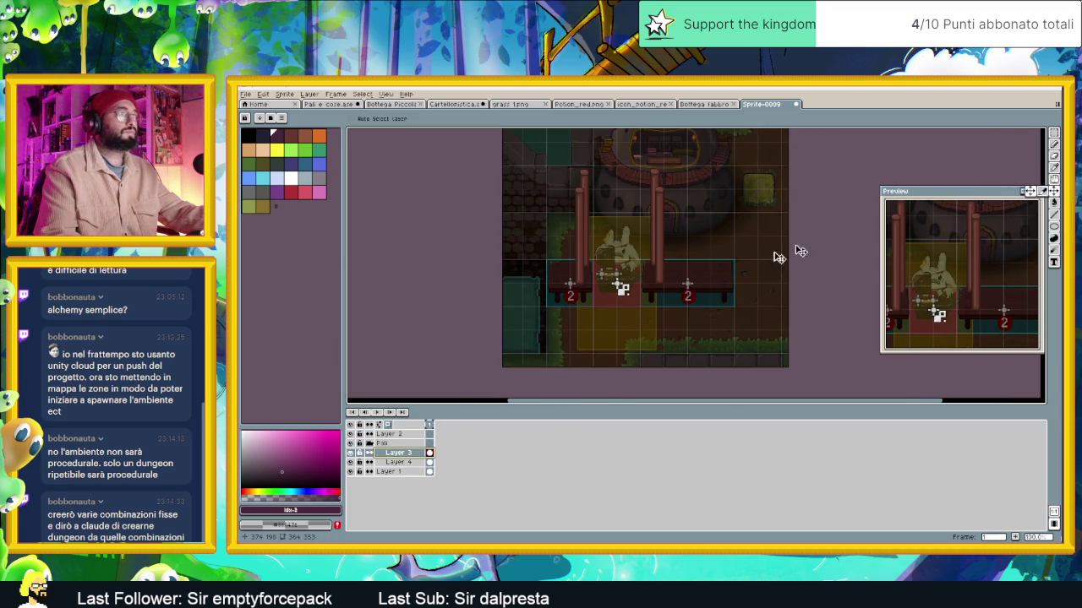
{"action": "left_click_drag", "start_coordinate": [691, 267], "coordinate": [668, 281]}
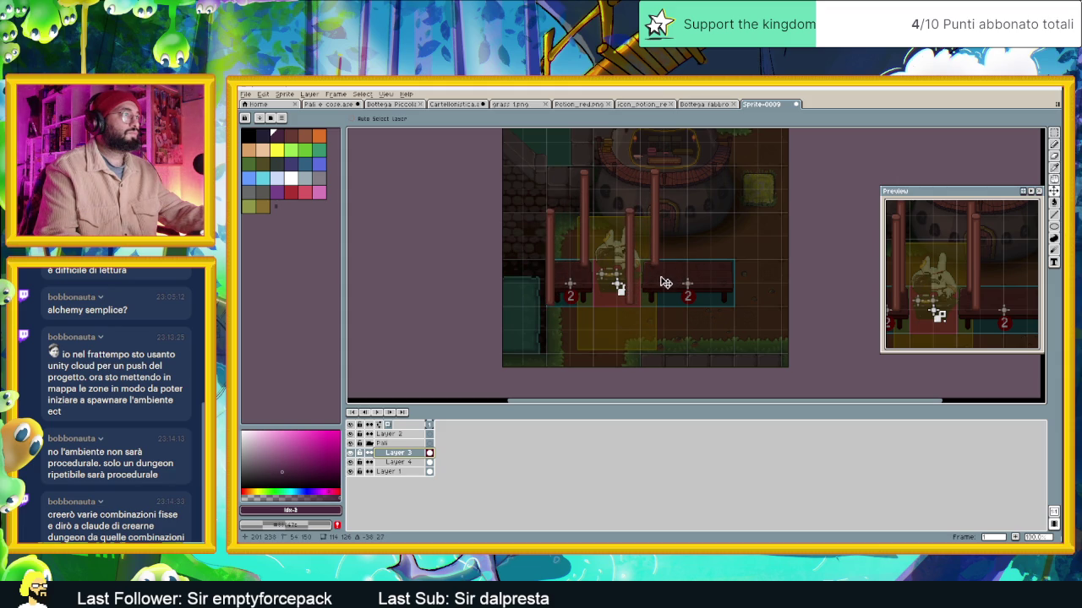
{"action": "left_click_drag", "start_coordinate": [668, 282], "coordinate": [665, 283]}
{"action": "scroll", "coordinate": [566, 297], "scroll_direction": "up", "scroll_amount": 4}
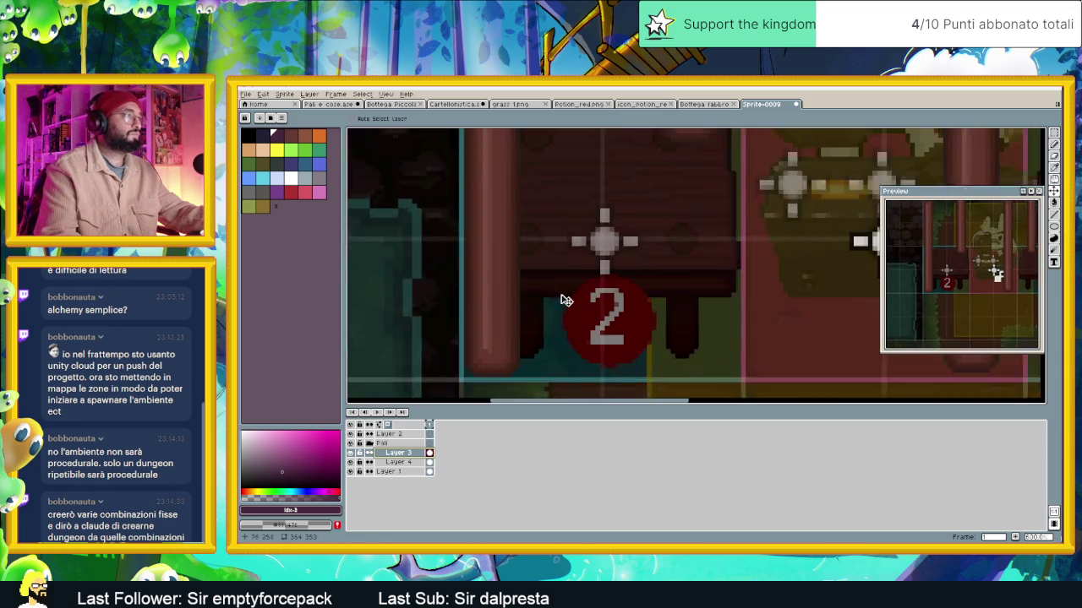
{"action": "scroll", "coordinate": [540, 313], "scroll_direction": "up", "scroll_amount": 1}
{"action": "scroll", "coordinate": [544, 314], "scroll_direction": "down", "scroll_amount": 1}
{"action": "scroll", "coordinate": [690, 296], "scroll_direction": "down", "scroll_amount": 1}
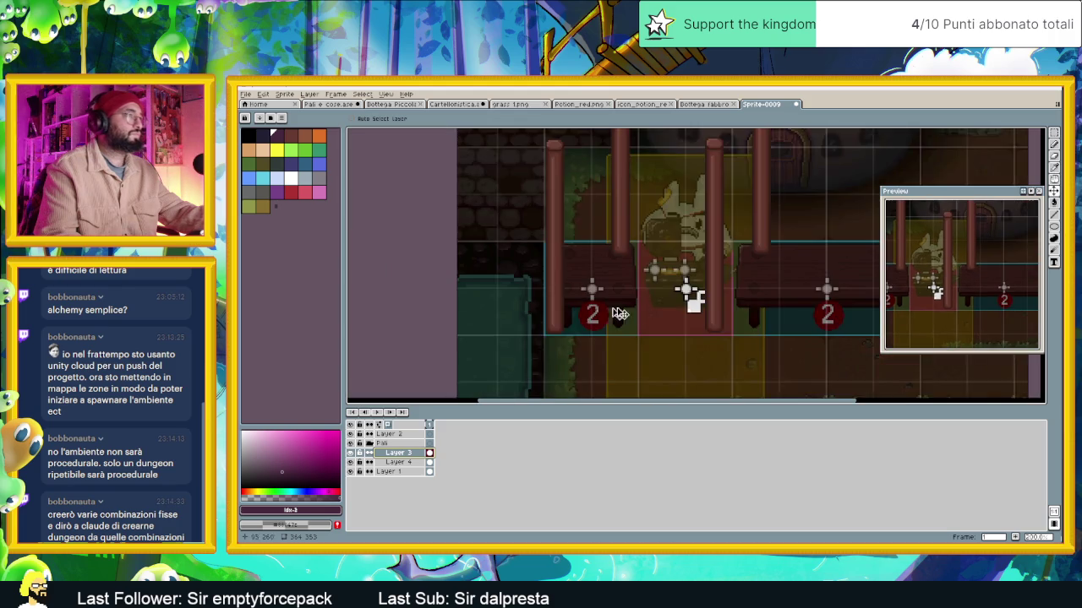
{"action": "scroll", "coordinate": [647, 331], "scroll_direction": "down", "scroll_amount": 1}
{"action": "scroll", "coordinate": [659, 321], "scroll_direction": "down", "scroll_amount": 1}
{"action": "left_click", "coordinate": [1053, 133]}
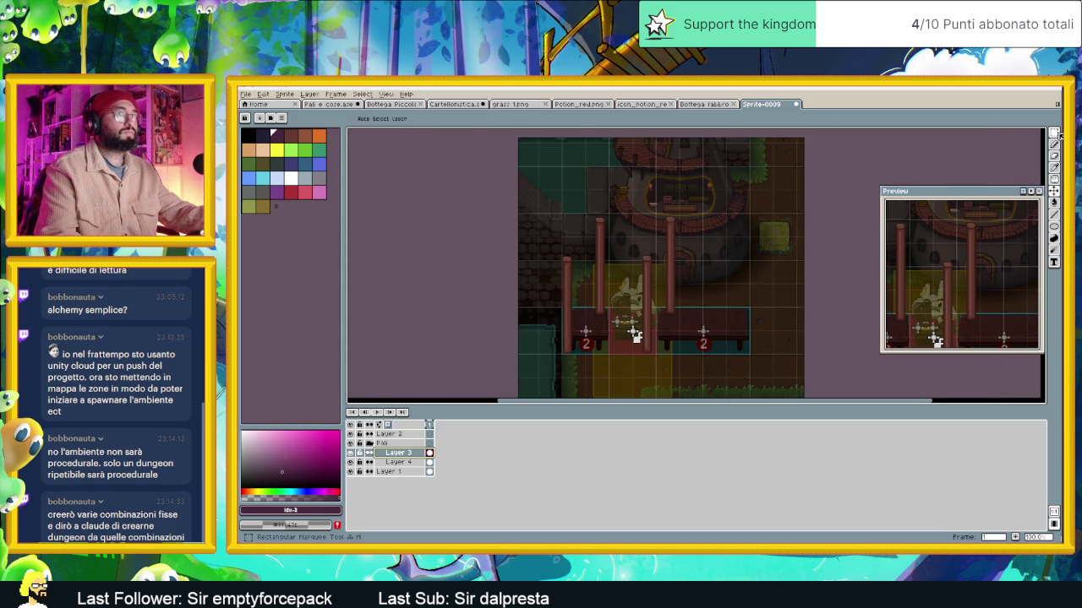
Marquee the middle post and try moving it right, then partway back left
{"action": "left_click_drag", "start_coordinate": [630, 245], "coordinate": [694, 356]}
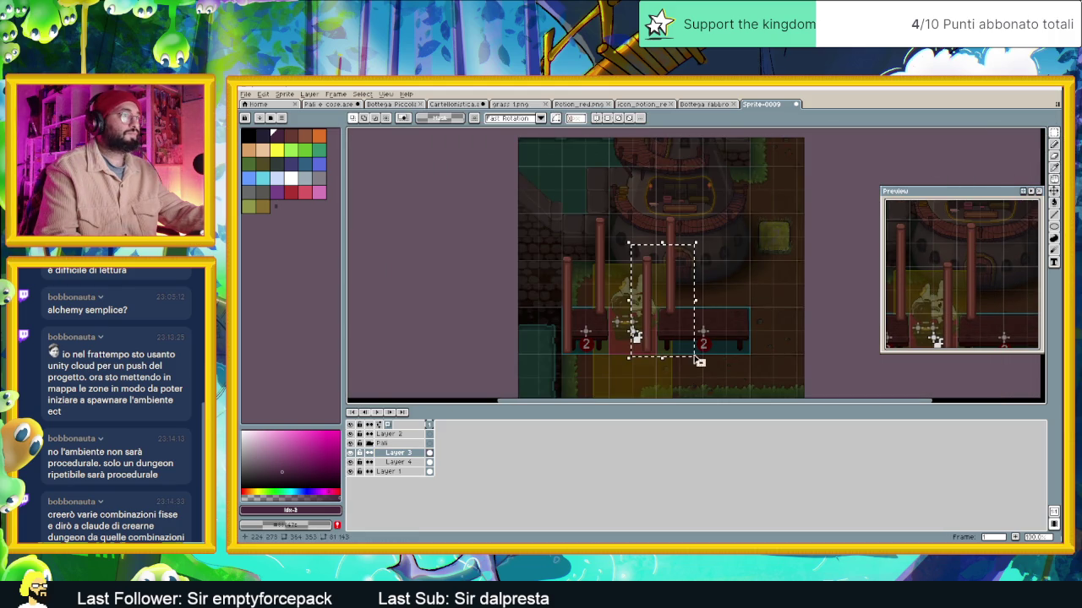
{"action": "key", "text": "v"}
{"action": "scroll", "coordinate": [727, 346], "scroll_direction": "up", "scroll_amount": 3}
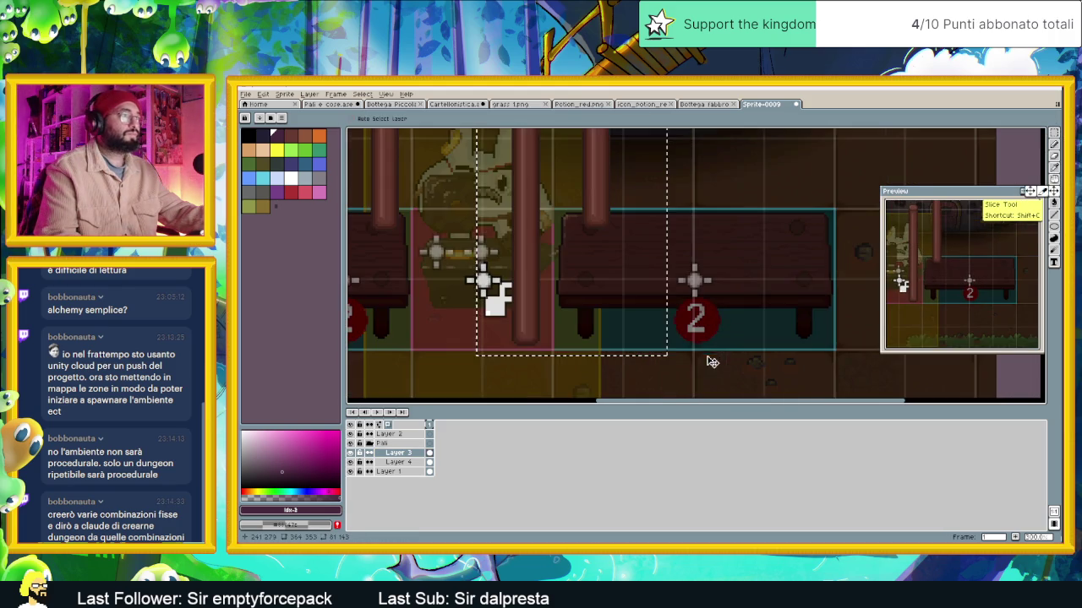
{"action": "left_click_drag", "start_coordinate": [634, 310], "coordinate": [856, 311]}
{"action": "mouse_move", "coordinate": [761, 313]}
{"action": "left_mouse_down"}
{"action": "mouse_move", "coordinate": [537, 292]}
{"action": "mouse_move", "coordinate": [814, 300]}
{"action": "left_mouse_up"}
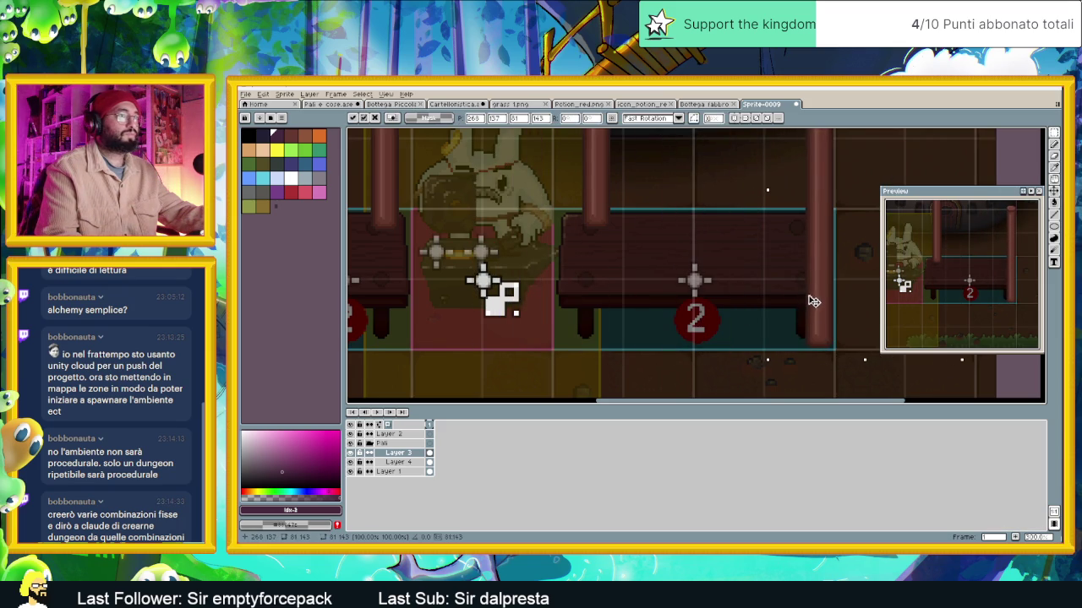
{"action": "scroll", "coordinate": [642, 355], "scroll_direction": "down", "scroll_amount": 3}
{"action": "scroll", "coordinate": [642, 355], "scroll_direction": "down", "scroll_amount": 2}
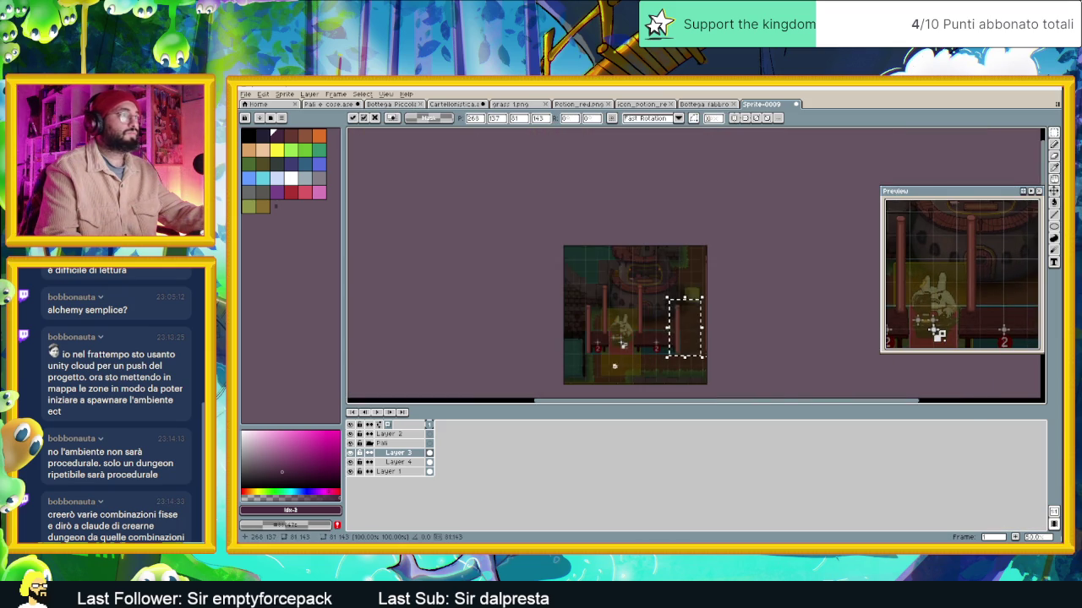
{"action": "scroll", "coordinate": [612, 369], "scroll_direction": "up", "scroll_amount": 2}
{"action": "scroll", "coordinate": [609, 337], "scroll_direction": "up", "scroll_amount": 2}
Select the left post area and move Layer 4's post left and up about 20 px
{"action": "left_click_drag", "start_coordinate": [569, 232], "coordinate": [626, 311]}
{"action": "left_click_drag", "start_coordinate": [601, 153], "coordinate": [694, 359]}
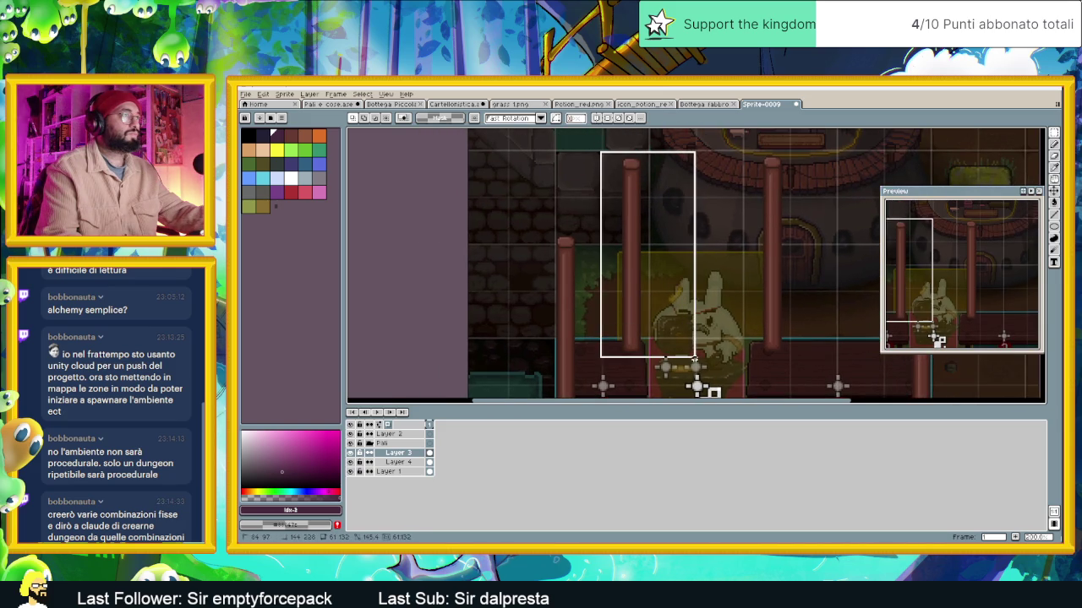
{"action": "key", "text": "alt+Down"}
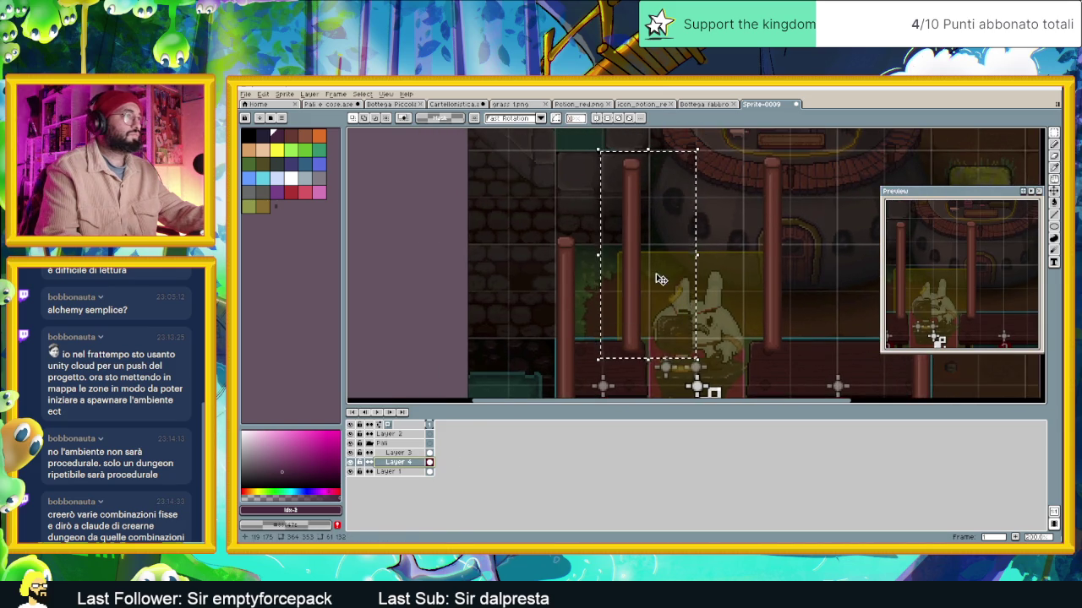
{"action": "left_click_drag", "start_coordinate": [660, 279], "coordinate": [594, 276]}
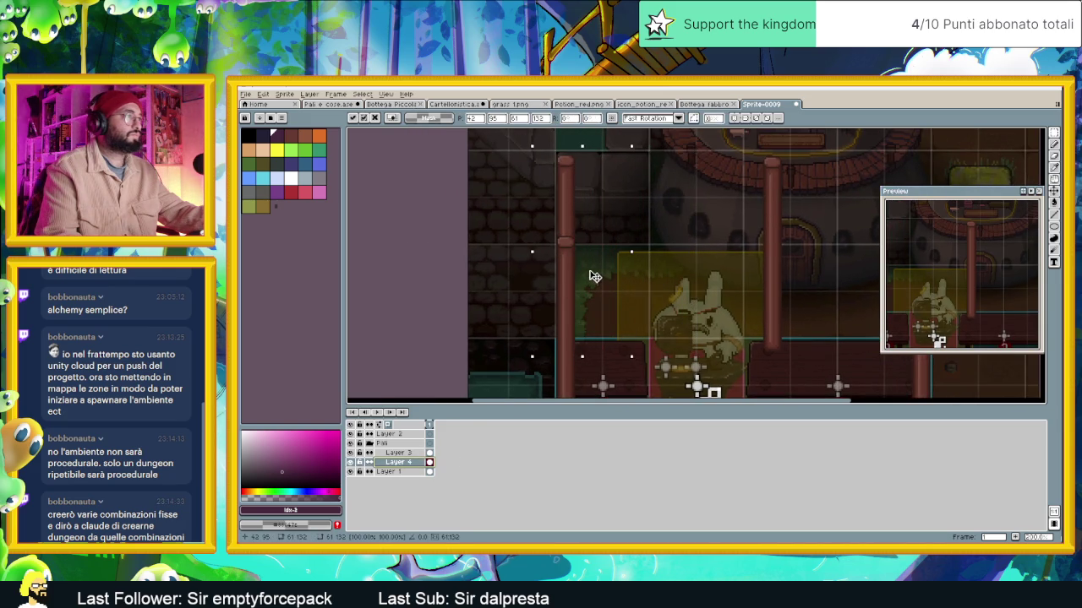
{"action": "left_click_drag", "start_coordinate": [594, 276], "coordinate": [600, 222]}
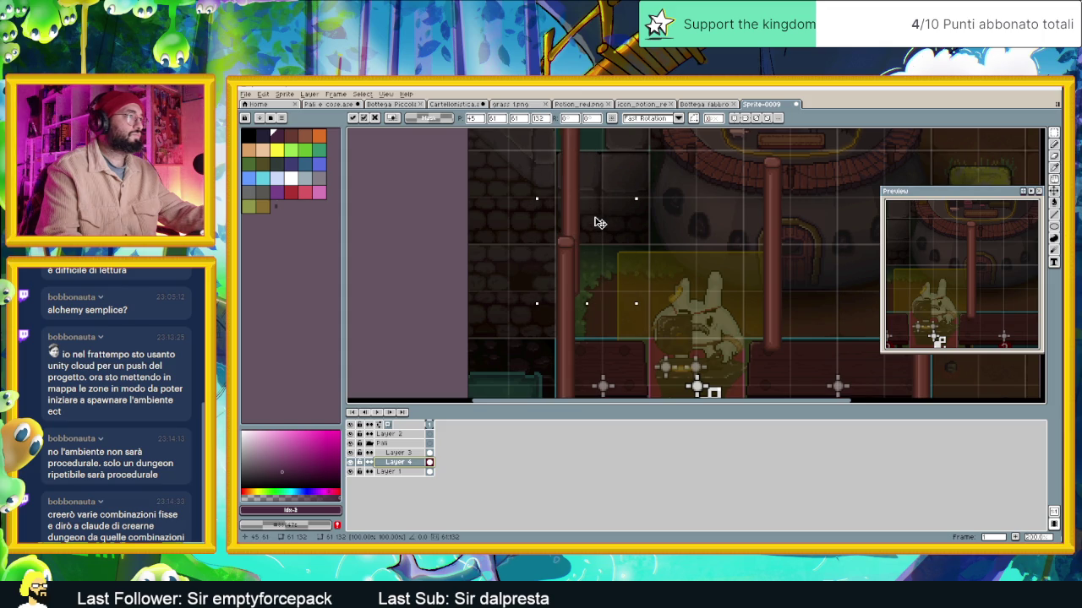
{"action": "mouse_move", "coordinate": [611, 229]}
{"action": "left_mouse_down"}
{"action": "mouse_move", "coordinate": [726, 254]}
{"action": "mouse_move", "coordinate": [707, 276]}
{"action": "left_mouse_up"}
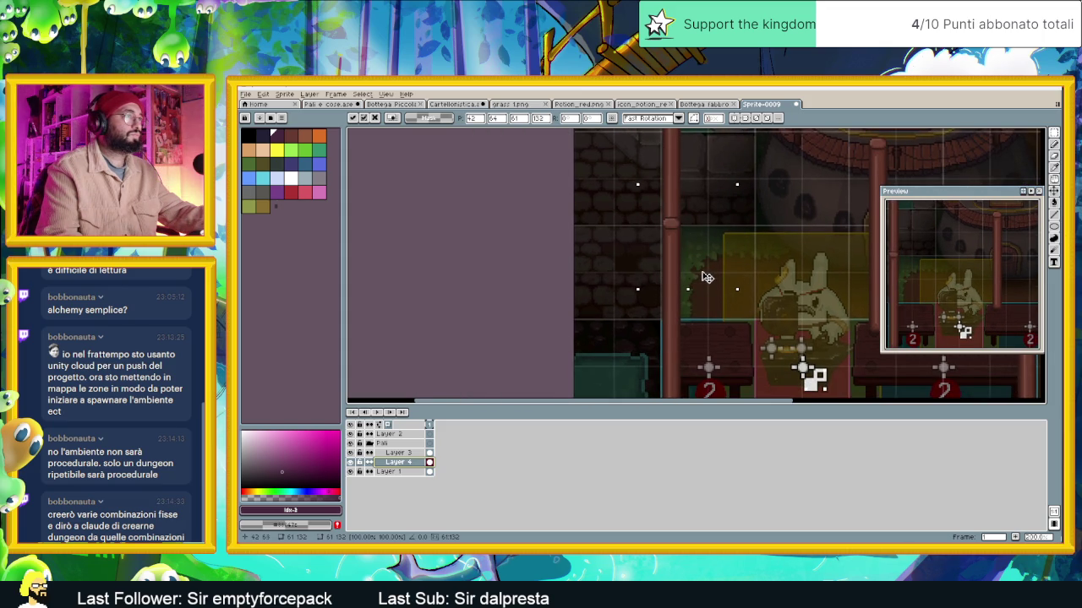
{"action": "scroll", "coordinate": [708, 276], "scroll_direction": "down", "scroll_amount": 3}
{"action": "scroll", "coordinate": [673, 258], "scroll_direction": "up", "scroll_amount": 2}
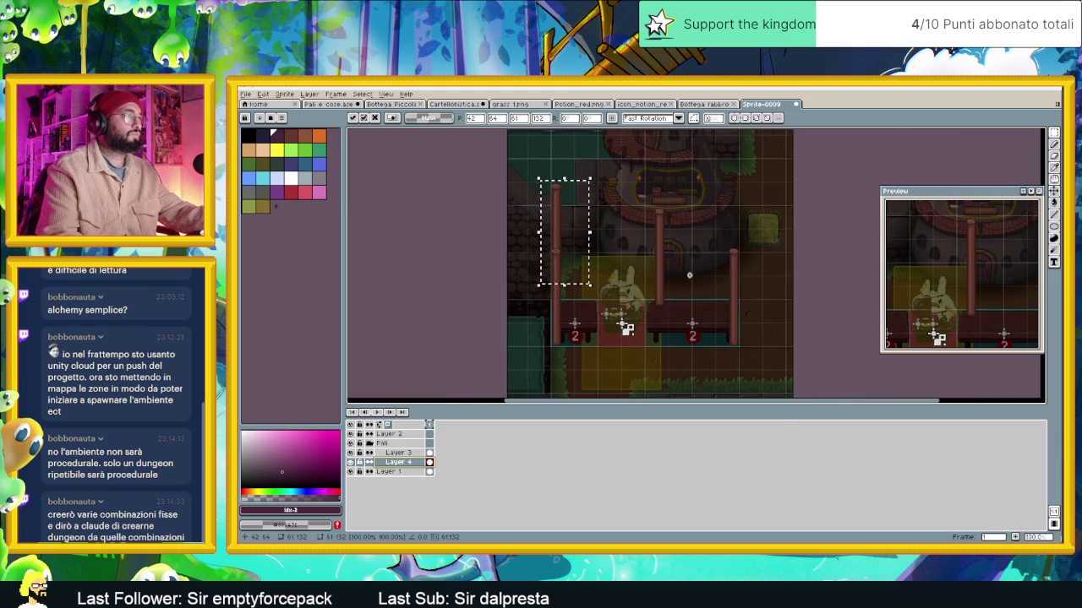
{"action": "scroll", "coordinate": [674, 258], "scroll_direction": "up", "scroll_amount": 1}
{"action": "scroll", "coordinate": [609, 245], "scroll_direction": "down", "scroll_amount": 1}
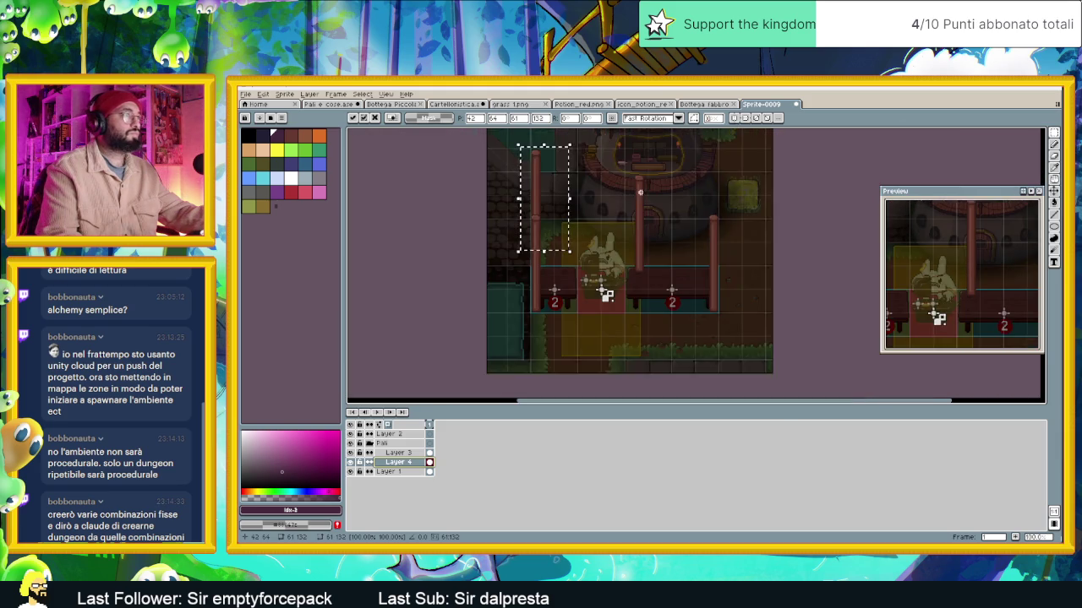
Reselect the middle post, move it right to frame the counter, and commit it
{"action": "key", "text": "ctrl+d"}
{"action": "key", "text": "u"}
{"action": "left_click_drag", "start_coordinate": [589, 204], "coordinate": [645, 341]}
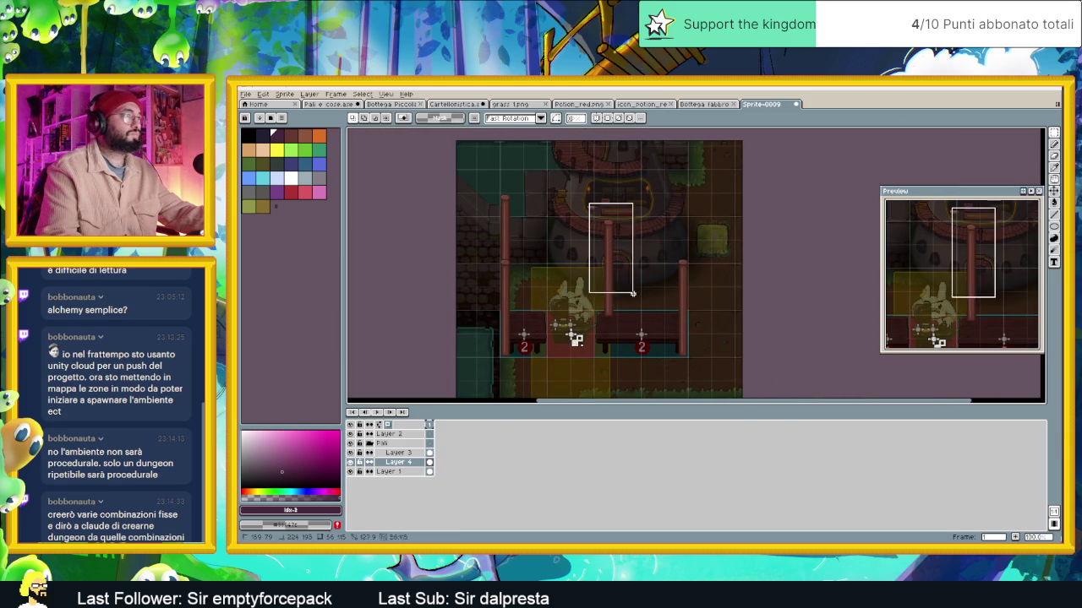
{"action": "left_click_drag", "start_coordinate": [626, 302], "coordinate": [697, 273]}
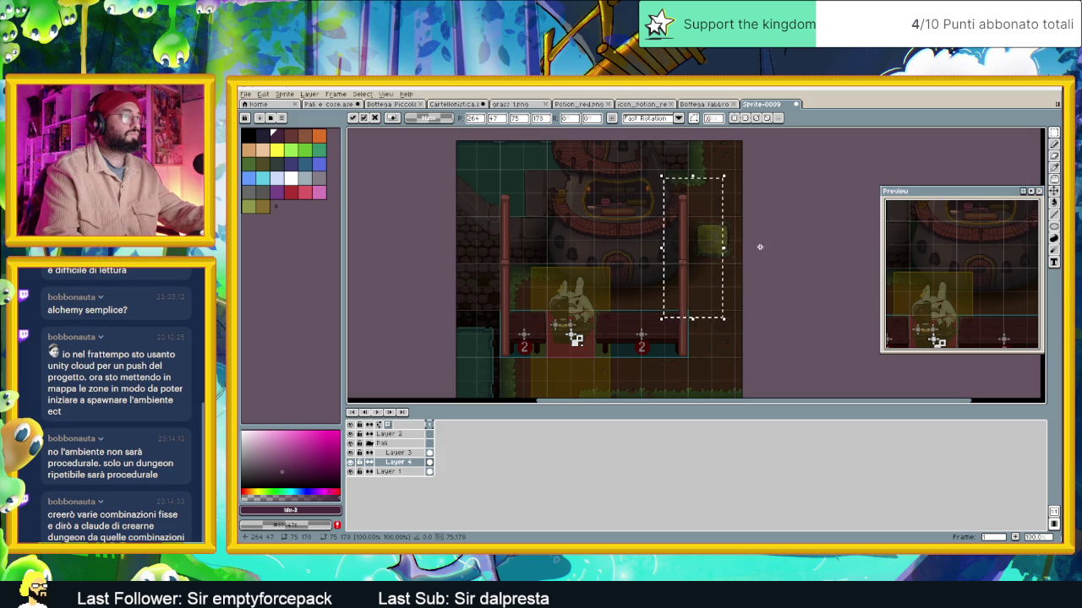
{"action": "key", "text": "ctrl+d"}
{"action": "left_click_drag", "start_coordinate": [660, 281], "coordinate": [651, 303]}
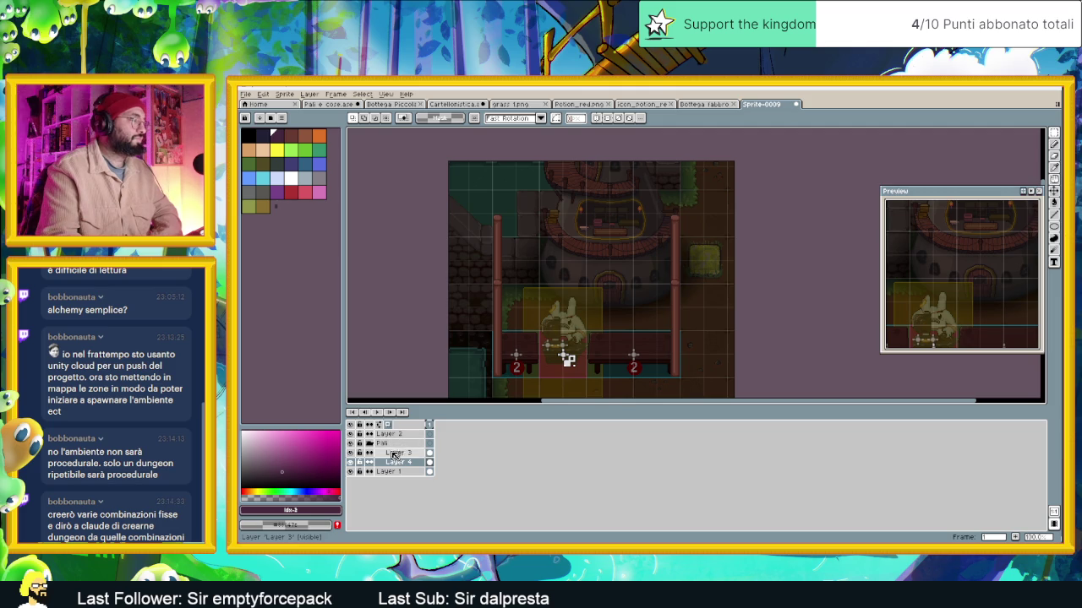
Collapse the Pali layer group and switch to the Bottega fabbro sprite
{"action": "left_click", "coordinate": [403, 444]}
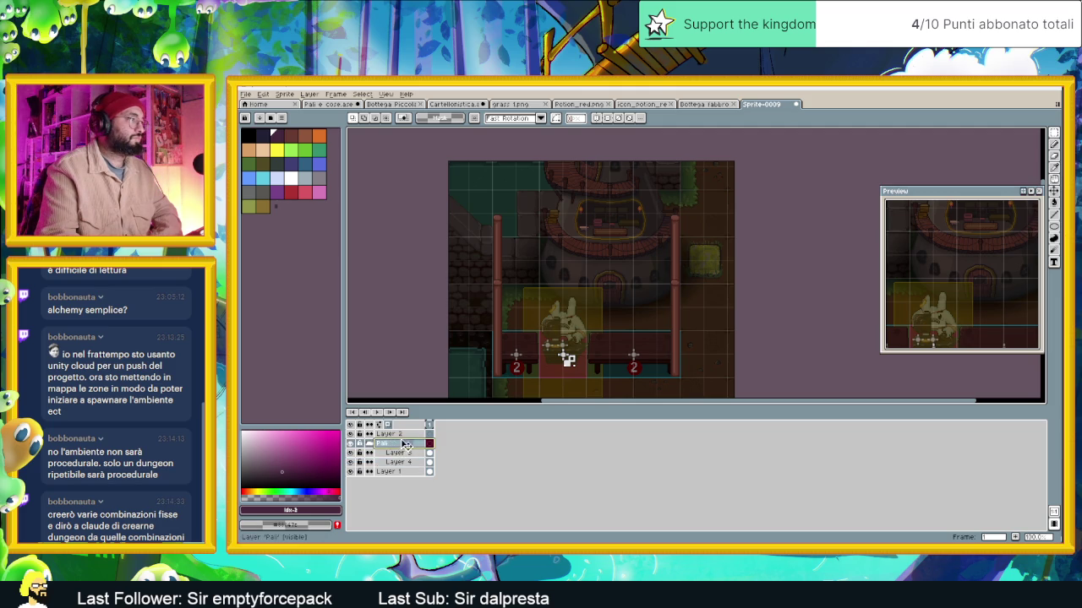
{"action": "left_click", "coordinate": [369, 444]}
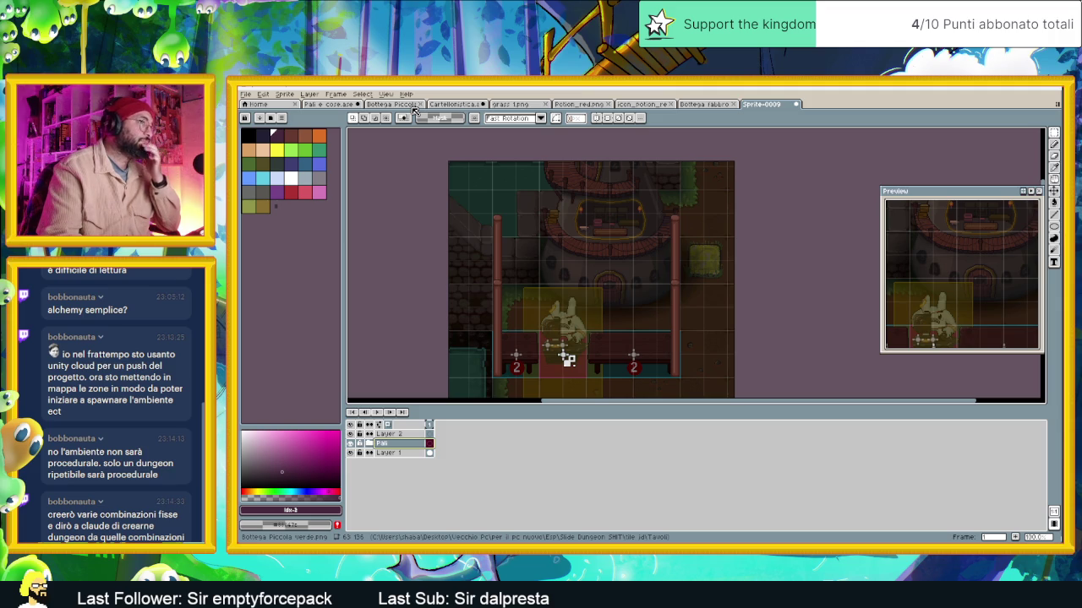
{"action": "left_click", "coordinate": [708, 105]}
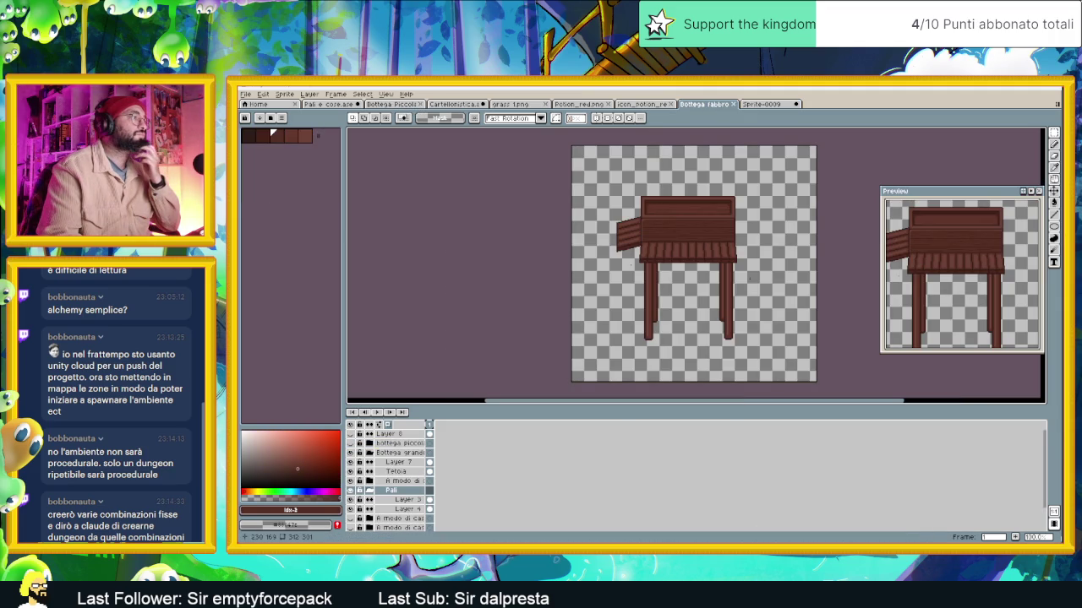
Collapse Pali and flatten the table-top group into a single Flattened layer
{"action": "left_click", "coordinate": [371, 490]}
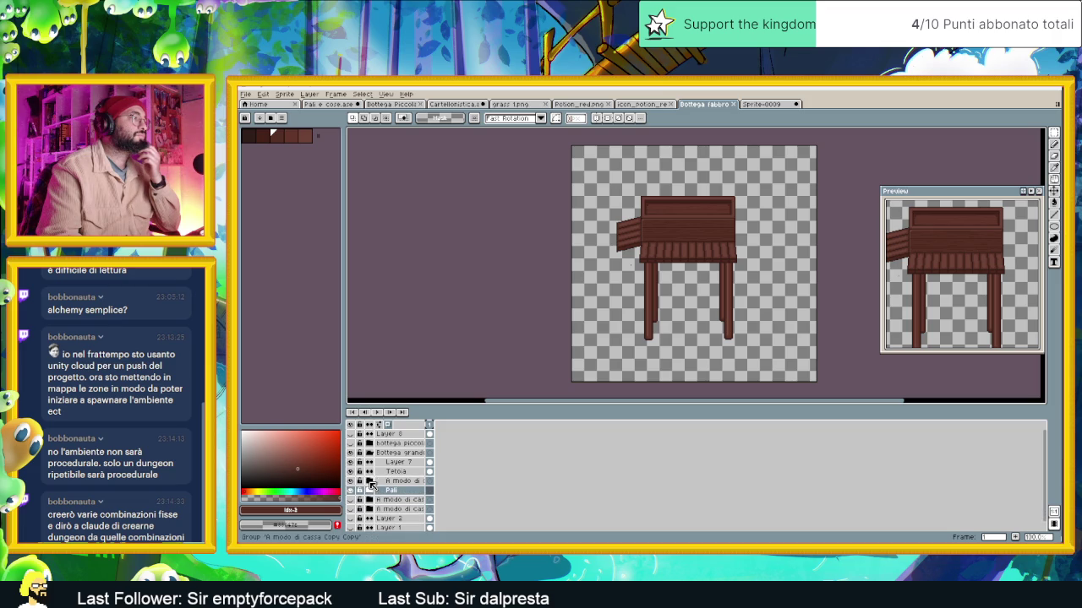
{"action": "left_click", "coordinate": [352, 482]}
{"action": "left_click", "coordinate": [351, 482]}
{"action": "key", "text": "ctrl+e"}
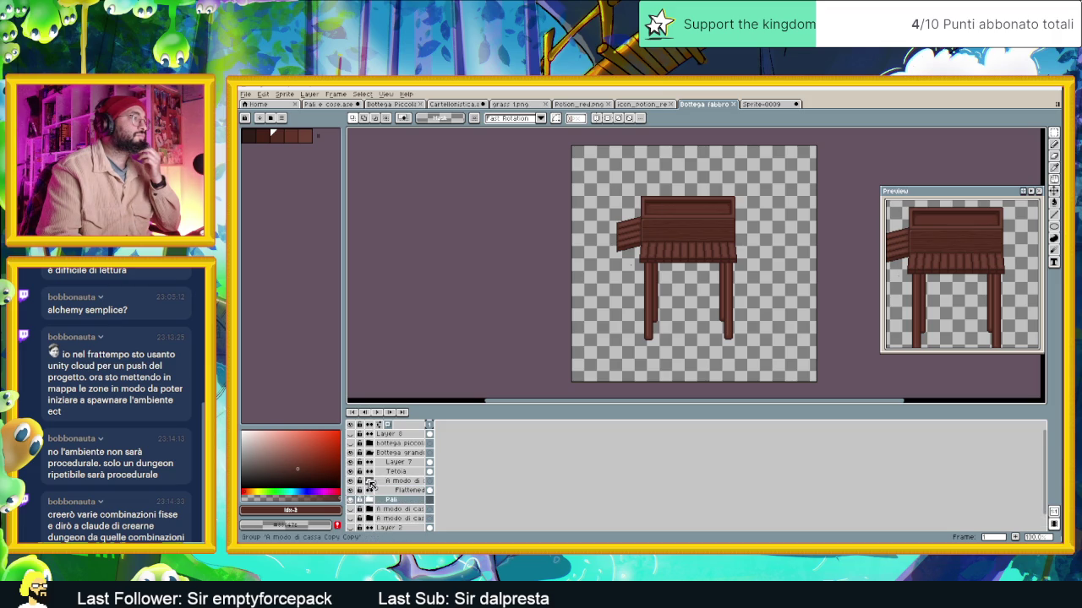
{"action": "left_click", "coordinate": [351, 490]}
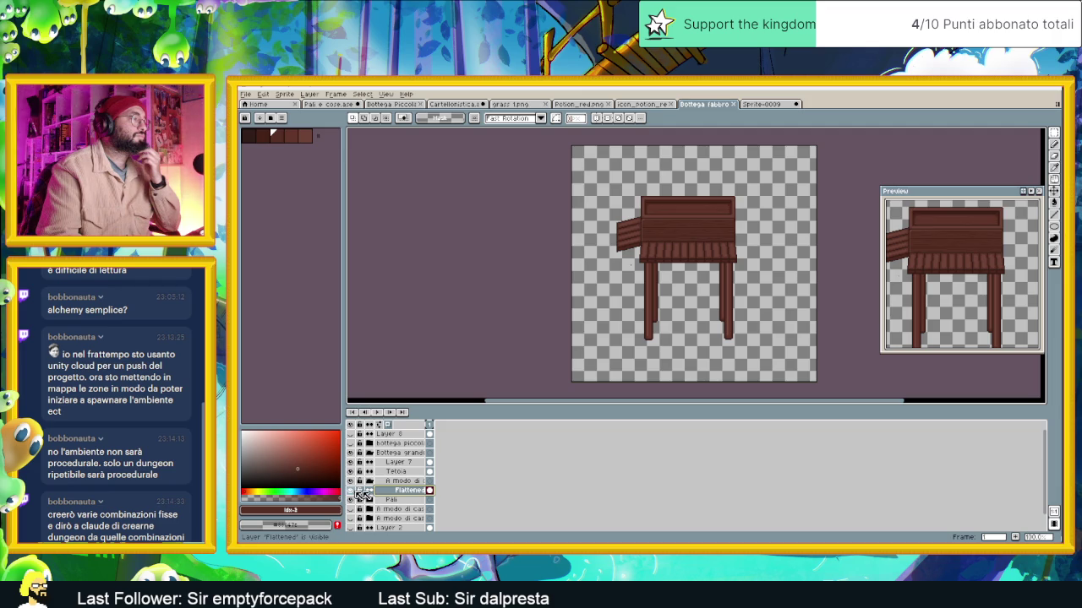
{"action": "right_click", "coordinate": [421, 494]}
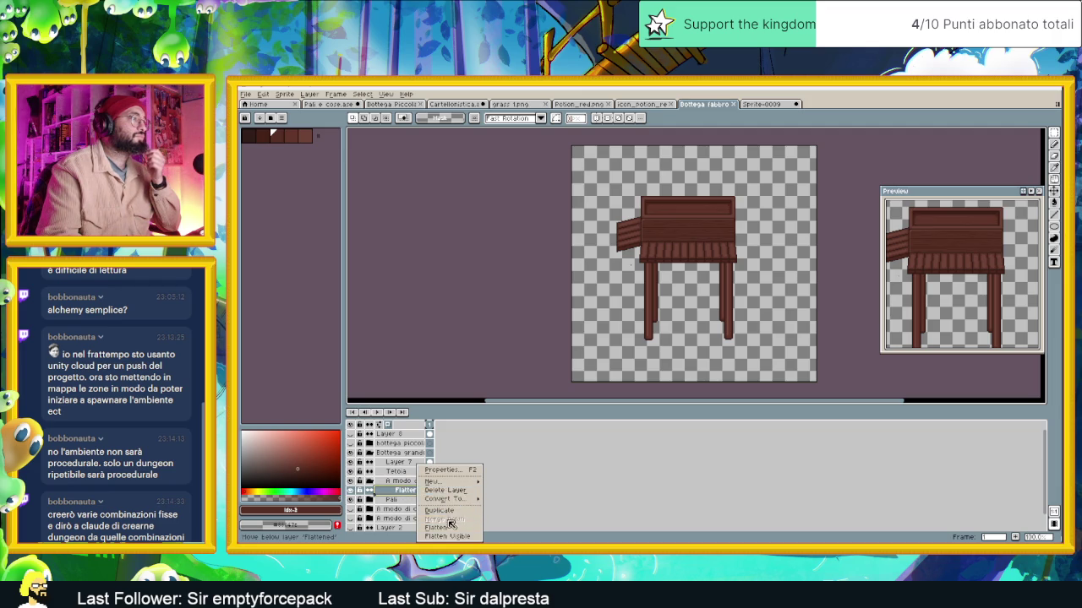
{"action": "right_click", "coordinate": [412, 493]}
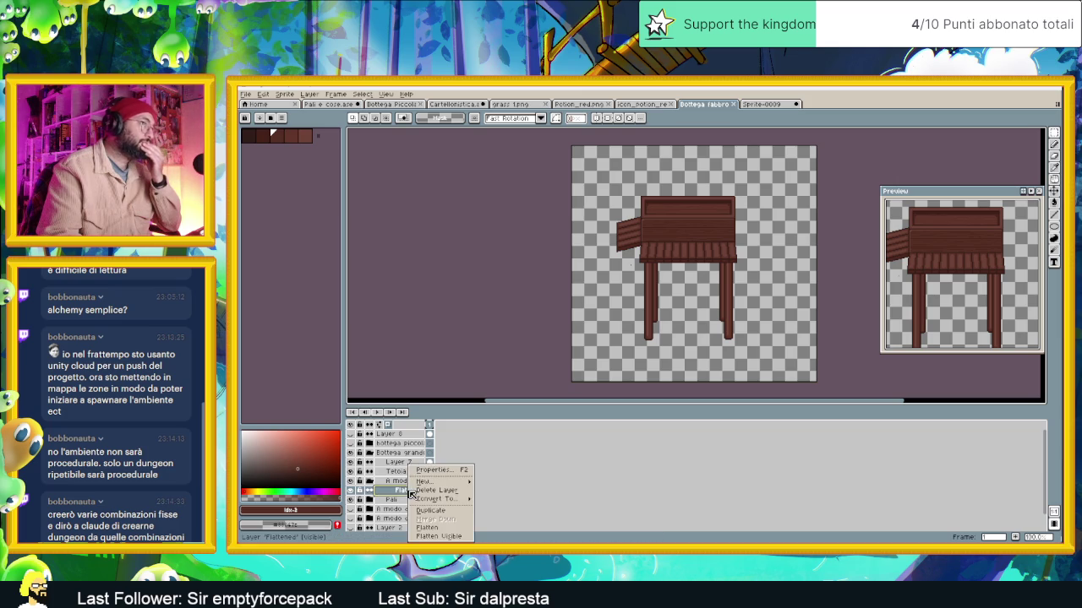
{"action": "left_click", "coordinate": [402, 494]}
{"action": "left_click", "coordinate": [351, 492]}
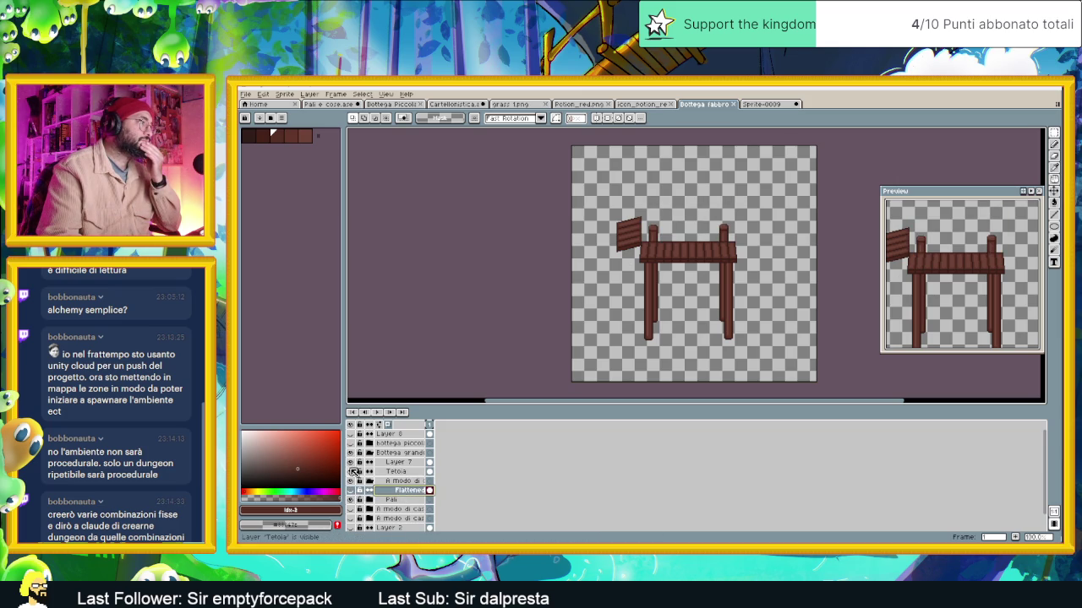
Check the Flattened layer's content by toggling Bottega grande and the table-top group
{"action": "left_click", "coordinate": [352, 454]}
{"action": "left_click", "coordinate": [352, 454]}
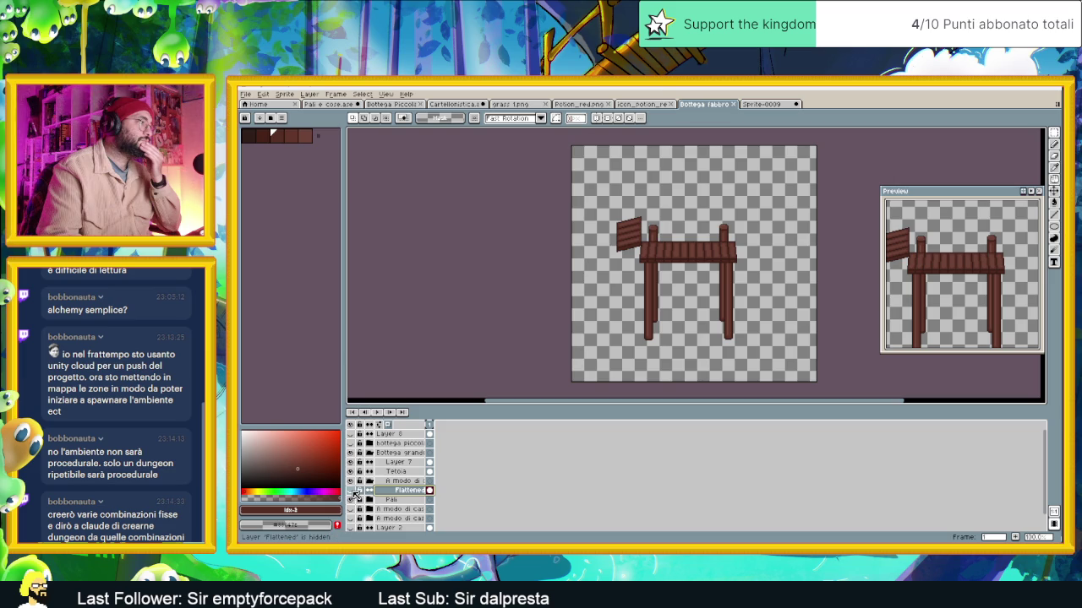
{"action": "left_click", "coordinate": [352, 492]}
{"action": "left_click", "coordinate": [370, 482]}
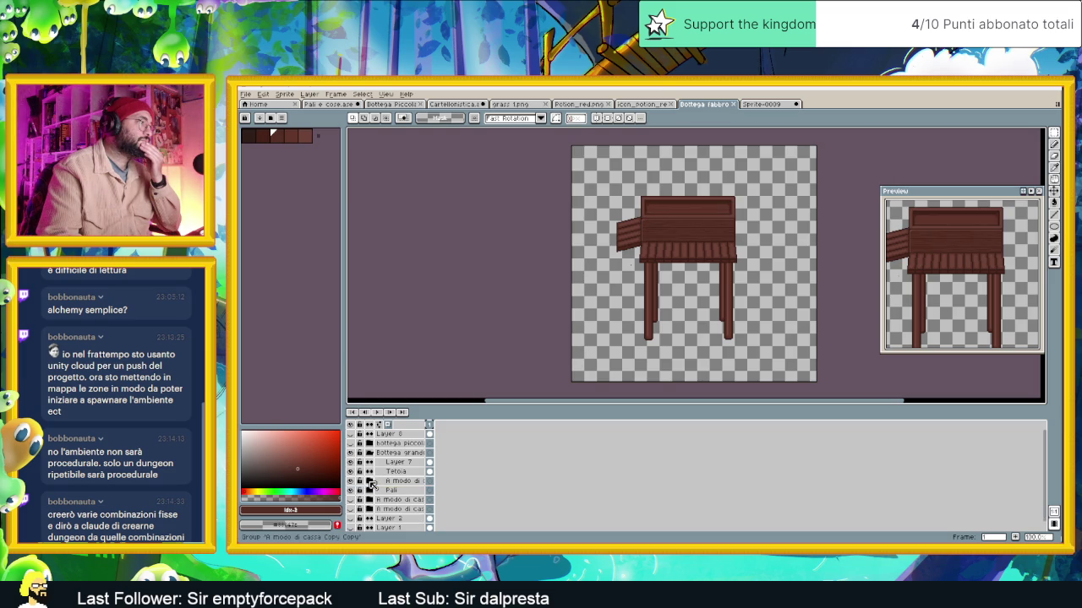
{"action": "left_click", "coordinate": [371, 482]}
{"action": "left_click", "coordinate": [370, 482]}
{"action": "left_click", "coordinate": [370, 482]}
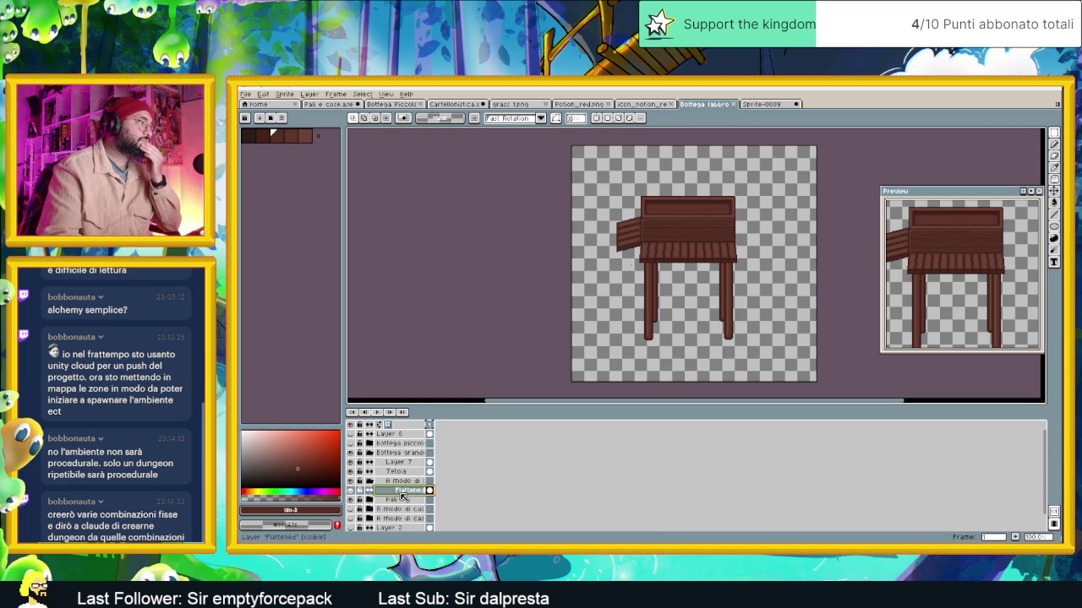
Duplicate the table-top group and paste it into Sprite-0009
{"action": "right_click", "coordinate": [398, 491]}
{"action": "left_click", "coordinate": [390, 486]}
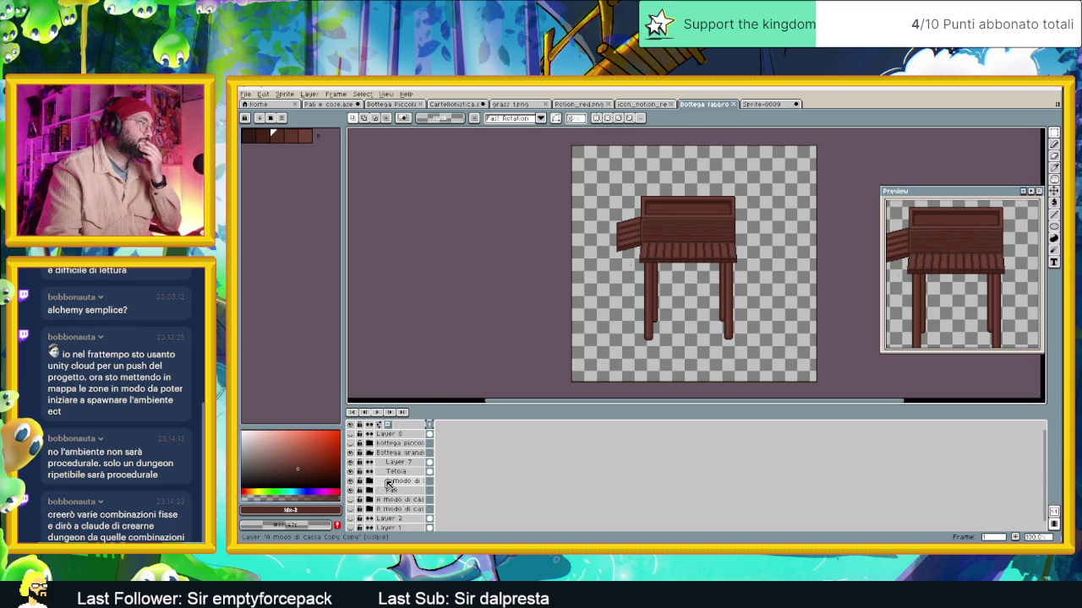
{"action": "right_click", "coordinate": [387, 483]}
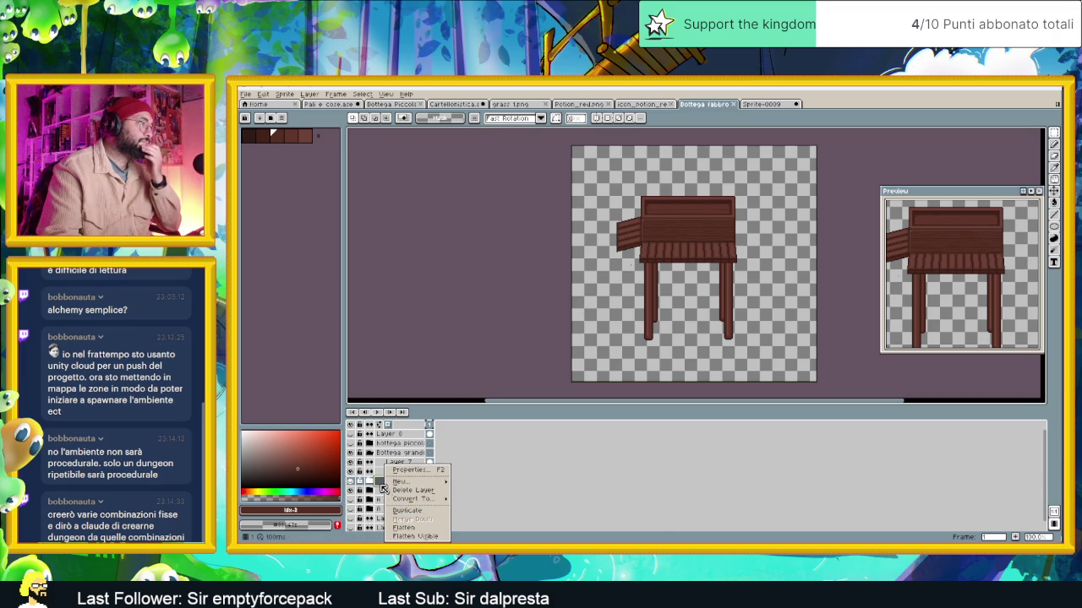
{"action": "left_click", "coordinate": [410, 510]}
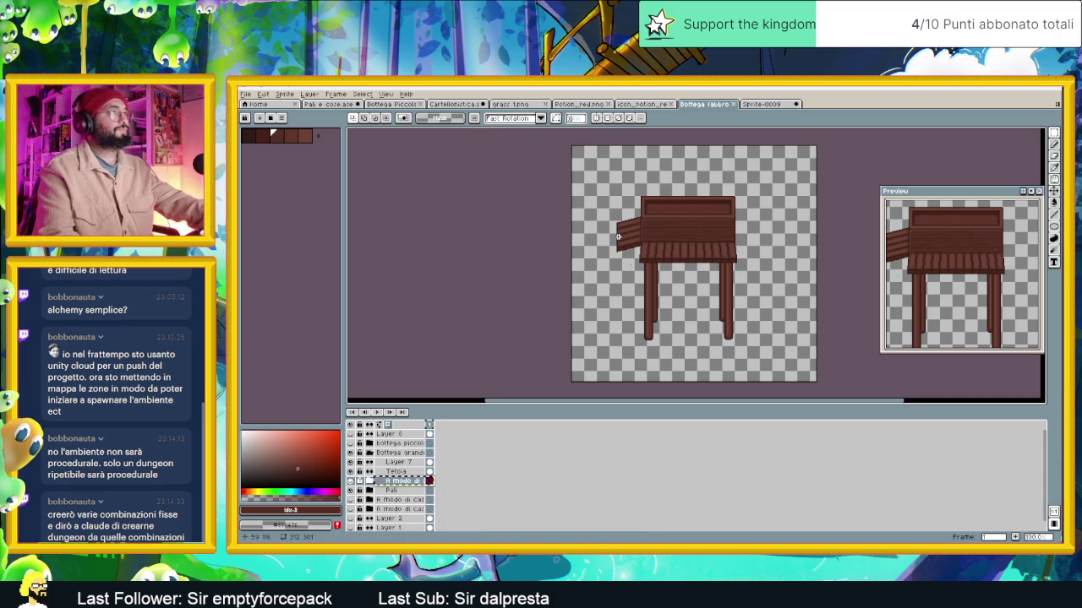
{"action": "left_click", "coordinate": [765, 104]}
{"action": "key", "text": "ctrl+v"}
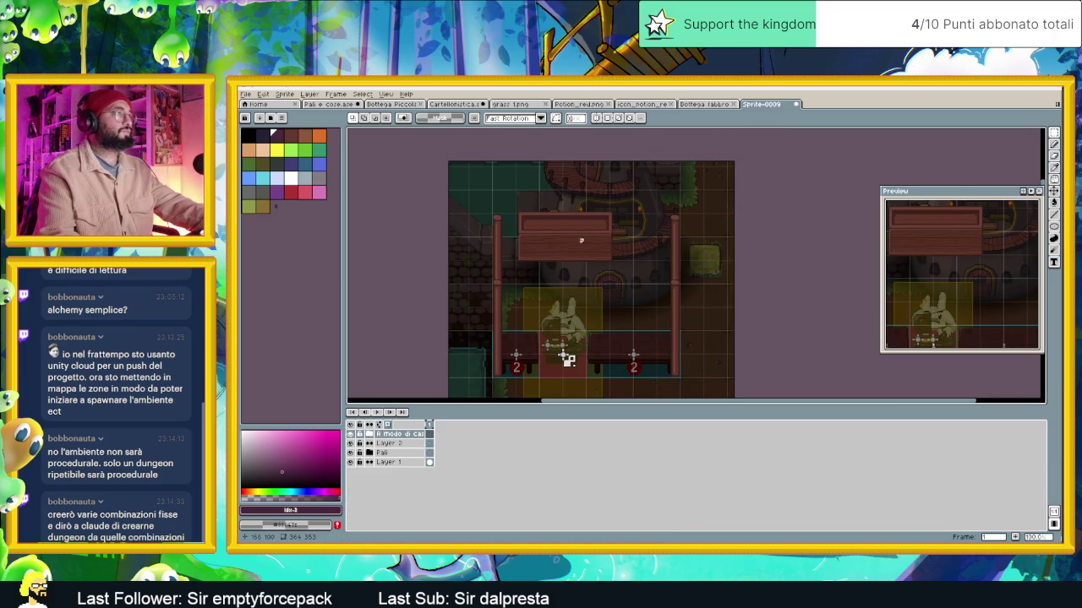
Move the pasted Flattened top panel down-left onto the posts, nudging it one pixel left
{"action": "left_click", "coordinate": [1053, 132]}
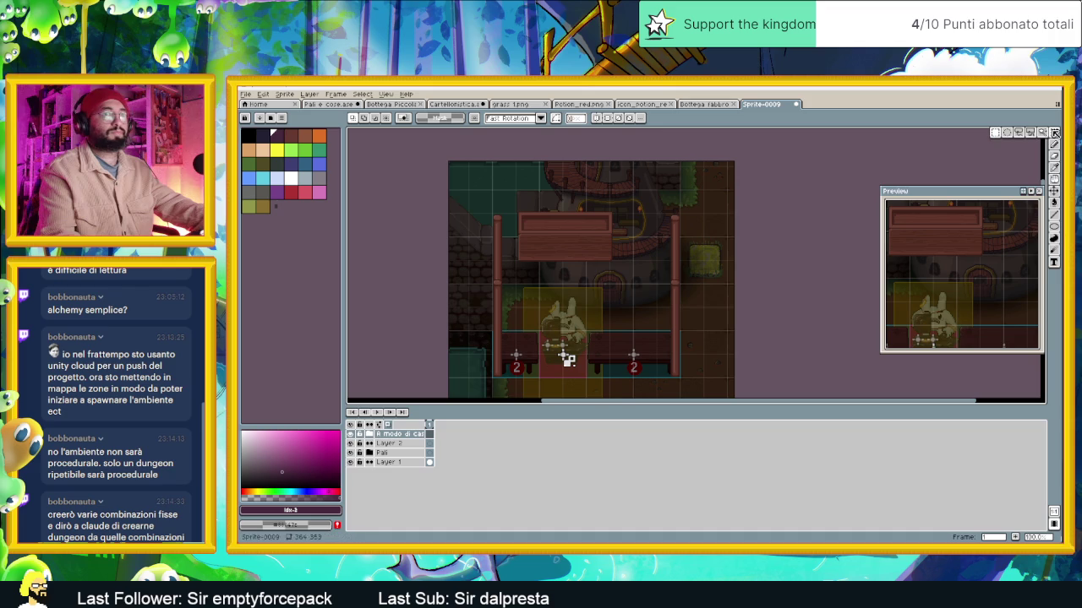
{"action": "scroll", "coordinate": [568, 360], "scroll_direction": "up", "scroll_amount": 2}
{"action": "scroll", "coordinate": [538, 343], "scroll_direction": "down", "scroll_amount": 2}
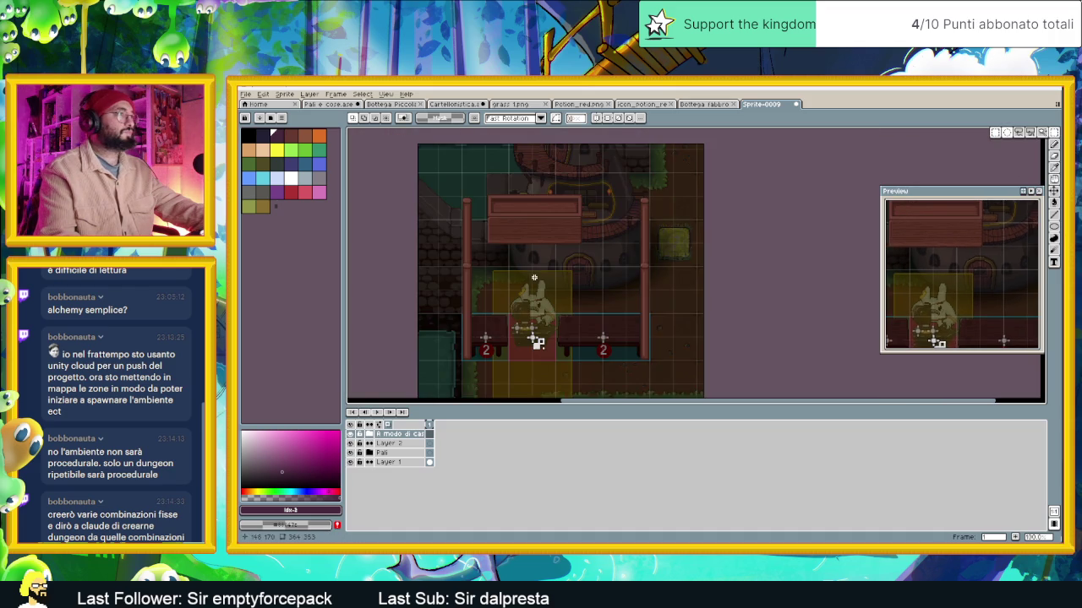
{"action": "left_click", "coordinate": [370, 434]}
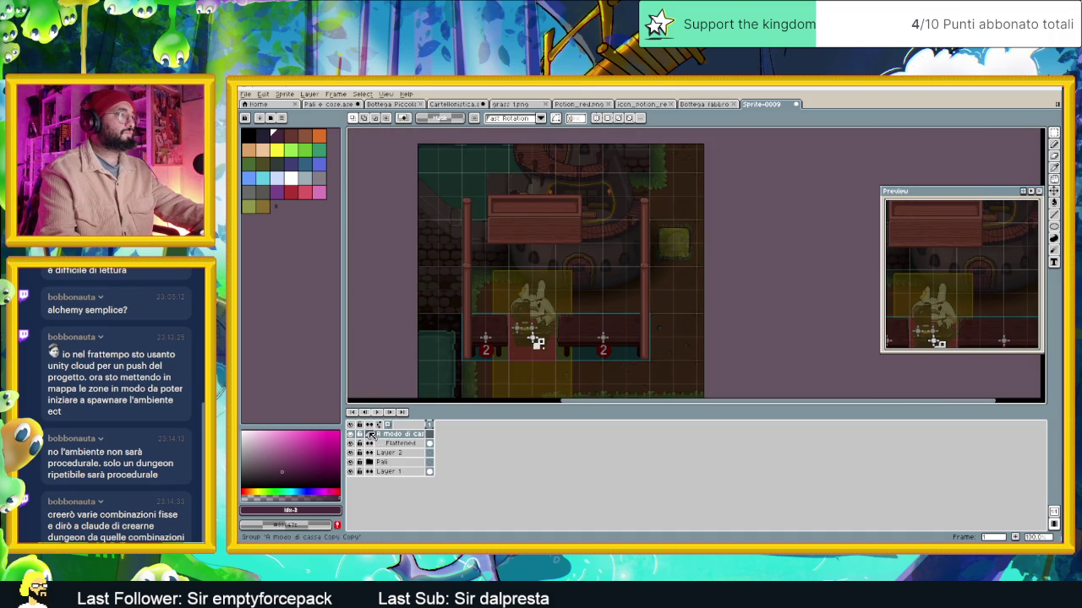
{"action": "left_click", "coordinate": [412, 441]}
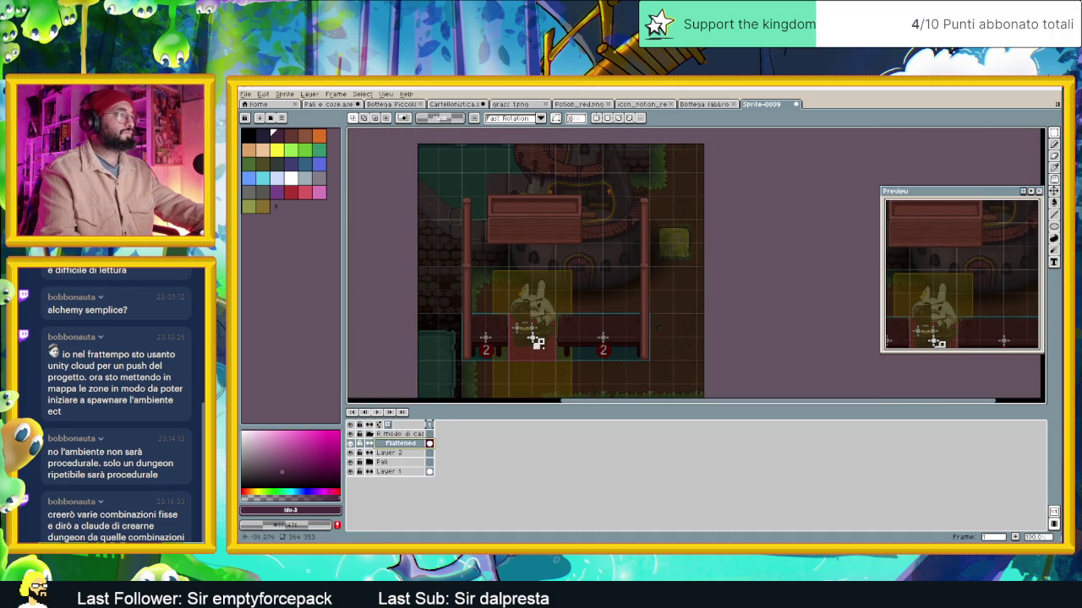
{"action": "left_click", "coordinate": [1053, 193]}
{"action": "left_click_drag", "start_coordinate": [572, 230], "coordinate": [548, 255]}
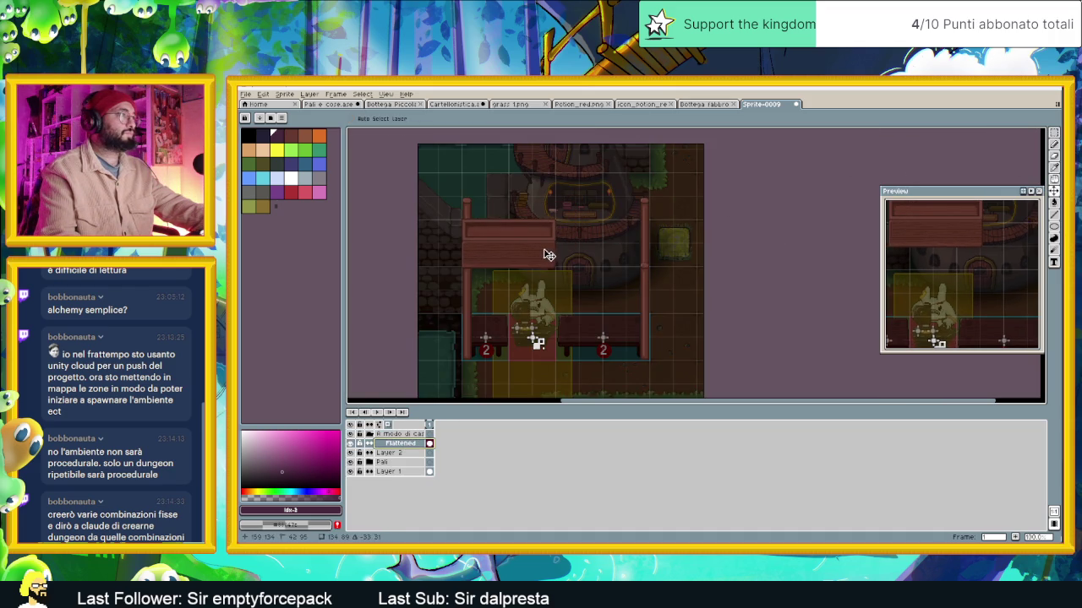
{"action": "scroll", "coordinate": [495, 259], "scroll_direction": "up", "scroll_amount": 2}
{"action": "scroll", "coordinate": [667, 222], "scroll_direction": "up", "scroll_amount": 1}
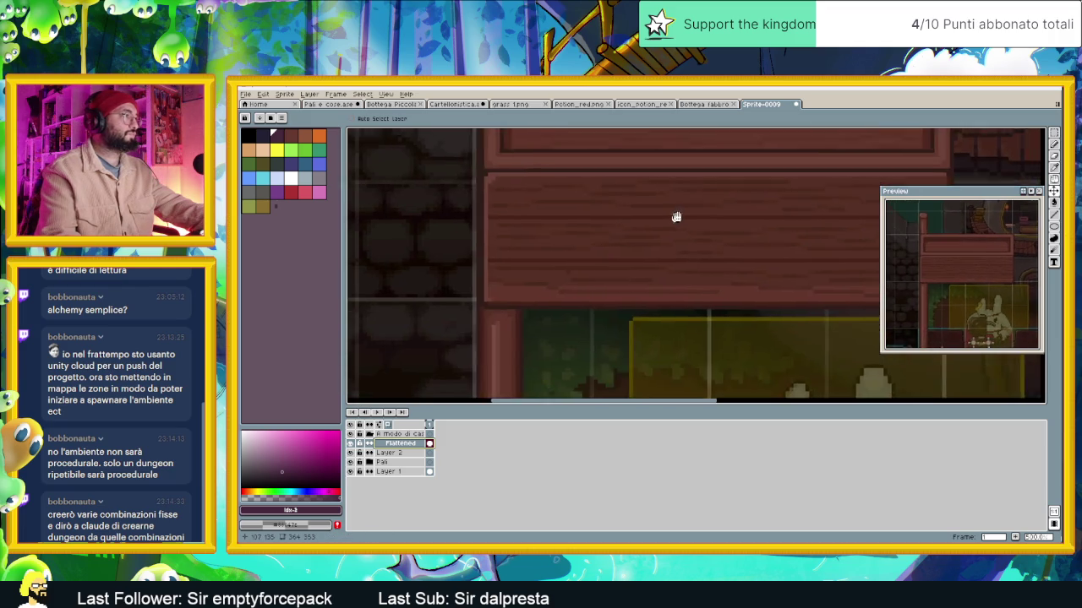
{"action": "scroll", "coordinate": [619, 234], "scroll_direction": "up", "scroll_amount": 1}
{"action": "left_click_drag", "start_coordinate": [618, 235], "coordinate": [615, 235]}
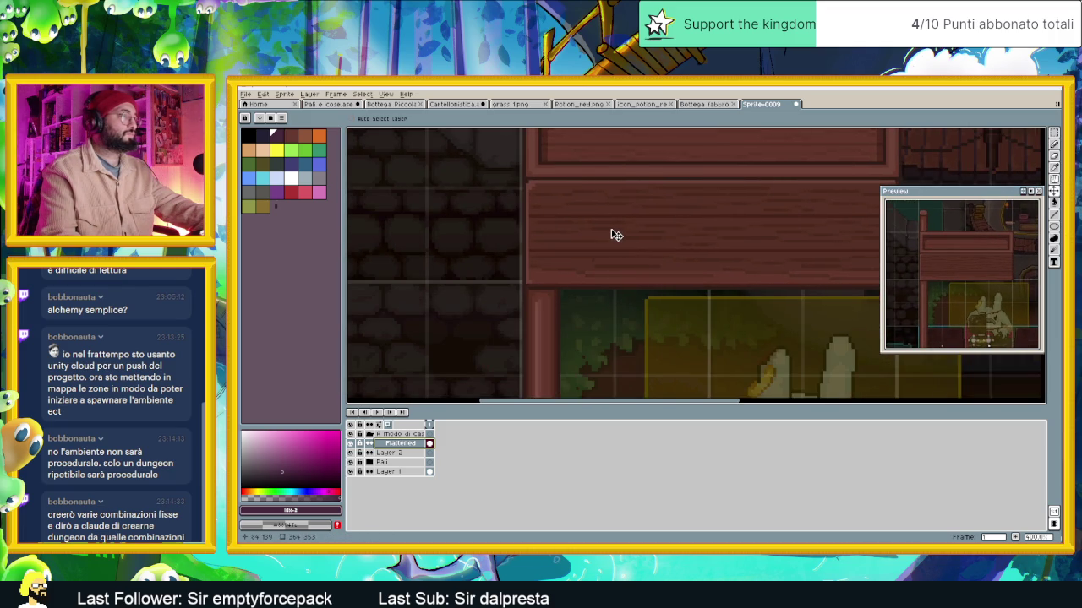
{"action": "scroll", "coordinate": [660, 236], "scroll_direction": "down", "scroll_amount": 3}
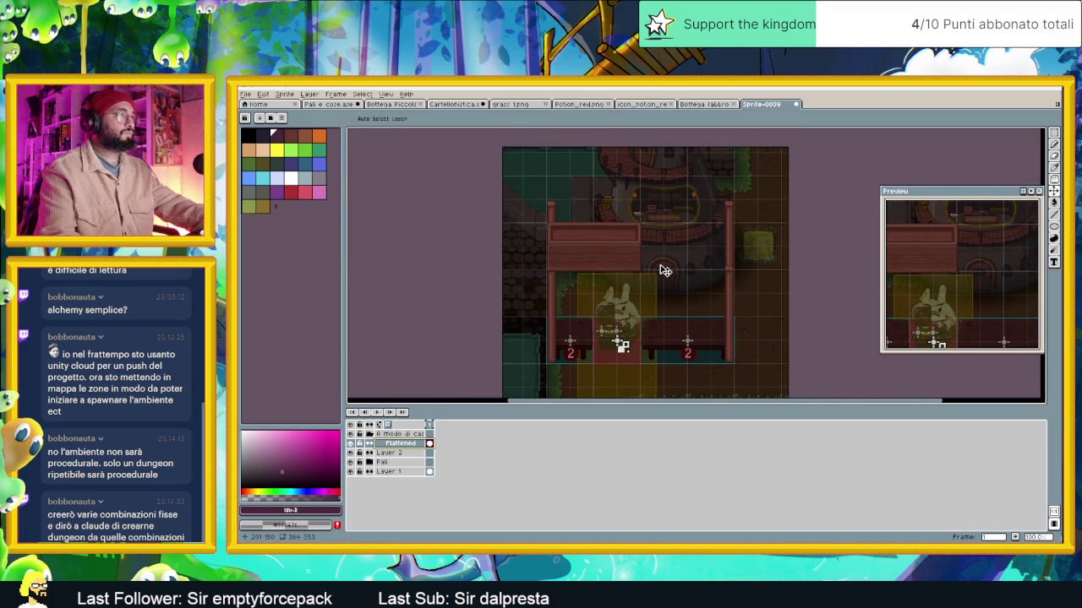
{"action": "scroll", "coordinate": [665, 271], "scroll_direction": "up", "scroll_amount": 1}
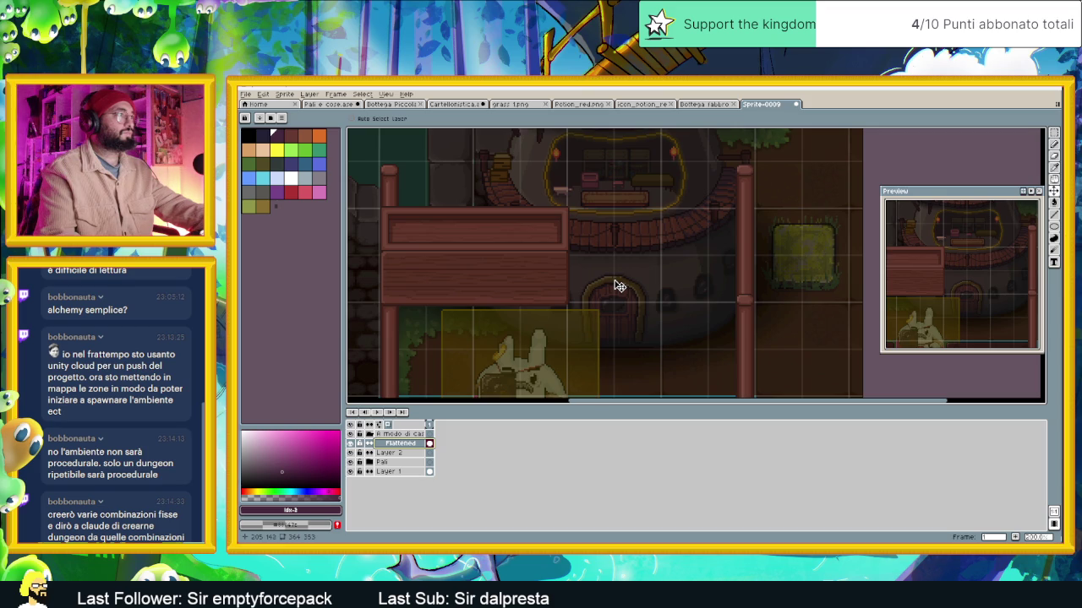
Marquee the section beside the right post and drag it further right
{"action": "left_click", "coordinate": [1054, 133]}
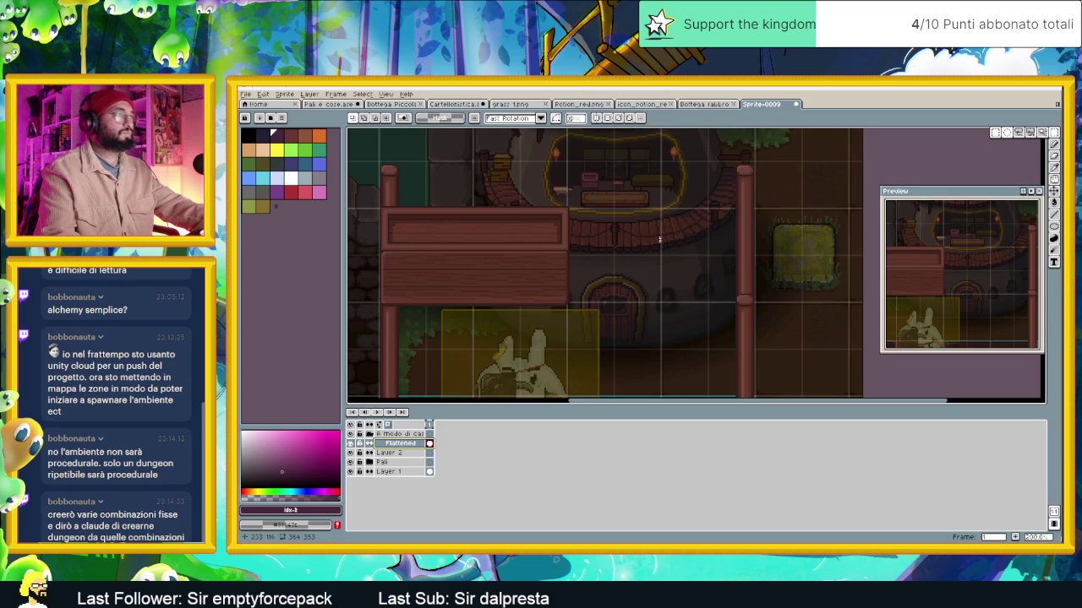
{"action": "left_click_drag", "start_coordinate": [600, 191], "coordinate": [551, 321]}
{"action": "left_click_drag", "start_coordinate": [571, 283], "coordinate": [758, 283]}
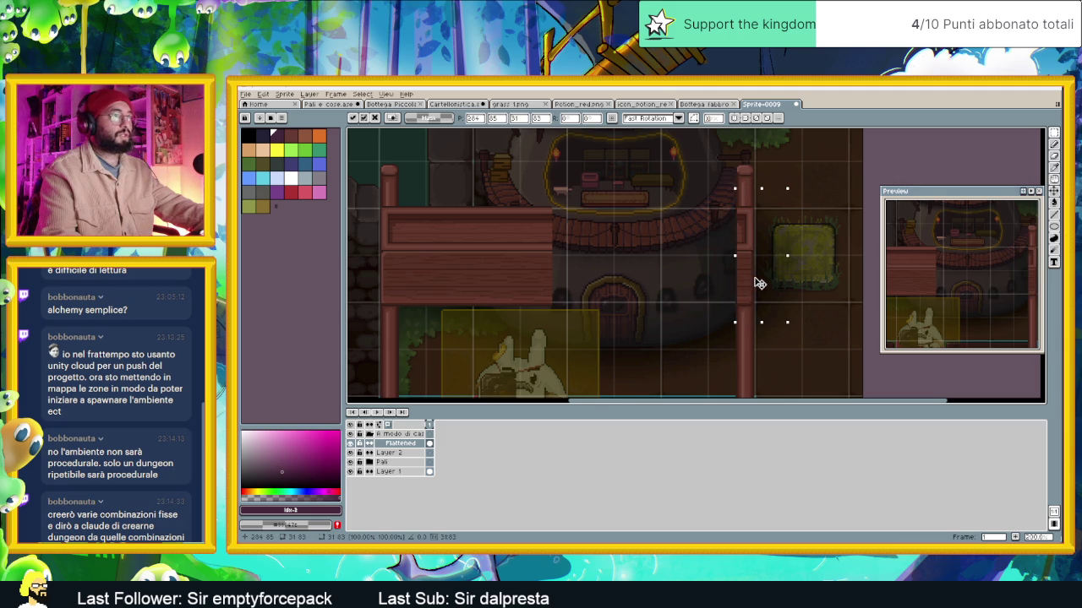
Stretch a thin vertical strip of the counter rightward to span between the posts
{"action": "key", "text": "ctrl+d"}
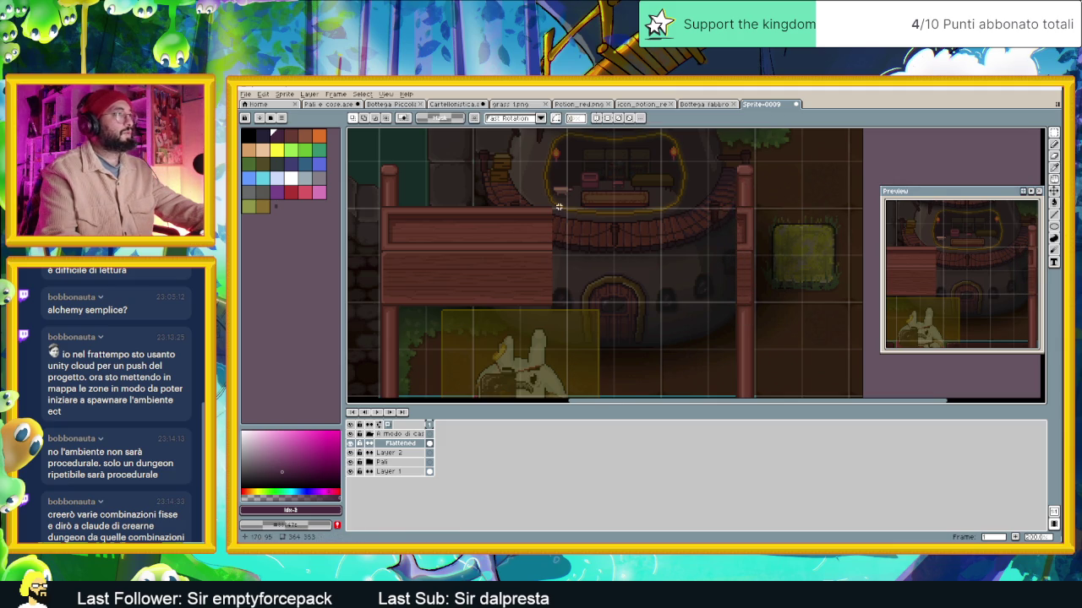
{"action": "left_click_drag", "start_coordinate": [555, 206], "coordinate": [560, 290]}
{"action": "scroll", "coordinate": [613, 244], "scroll_direction": "up", "scroll_amount": 1}
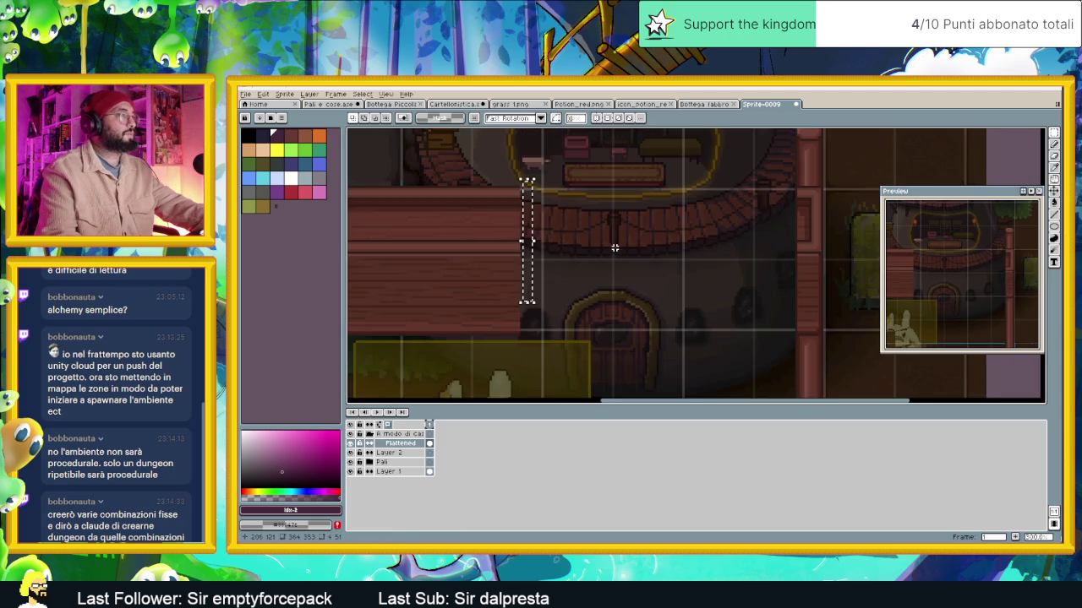
{"action": "left_click_drag", "start_coordinate": [518, 185], "coordinate": [518, 329]}
{"action": "left_click_drag", "start_coordinate": [519, 259], "coordinate": [805, 285]}
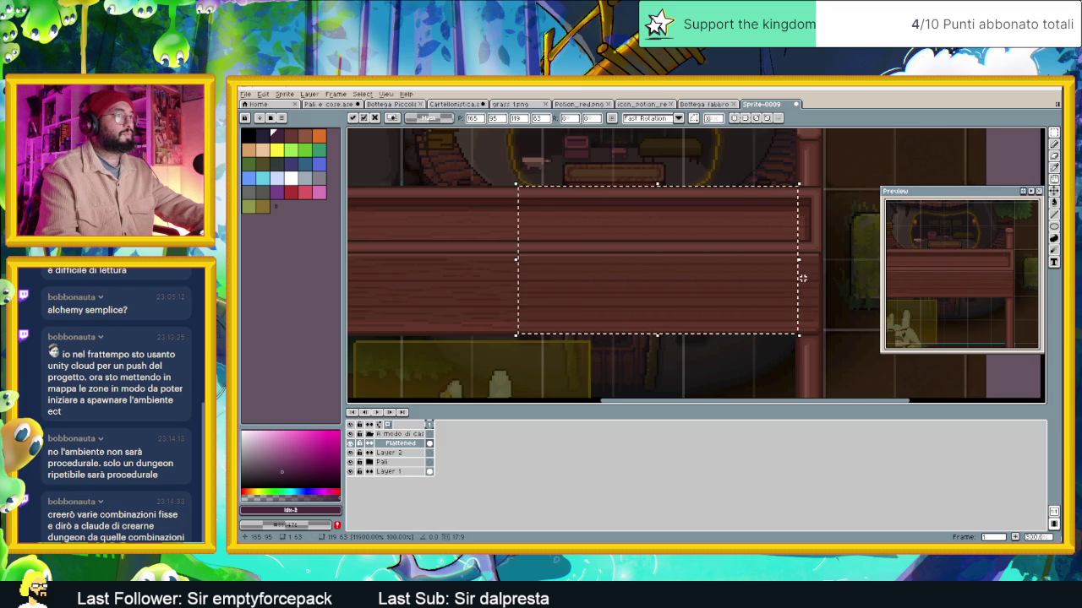
{"action": "key", "text": "Return"}
Select the counter's top board and lift it upward as a separate crossbar
{"action": "scroll", "coordinate": [760, 271], "scroll_direction": "down", "scroll_amount": 2}
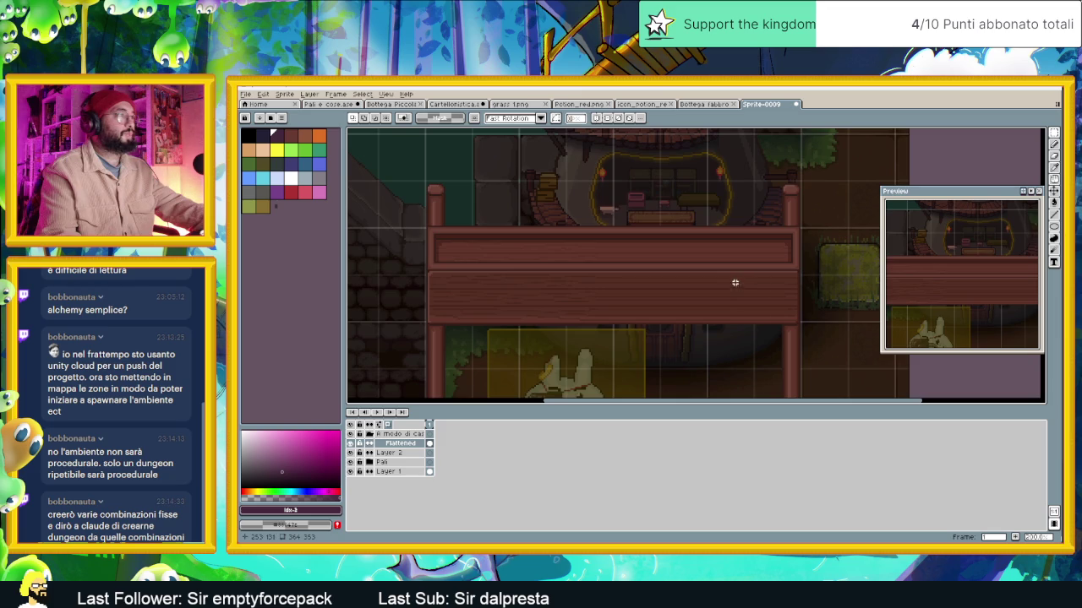
{"action": "scroll", "coordinate": [718, 251], "scroll_direction": "down", "scroll_amount": 2}
{"action": "scroll", "coordinate": [647, 243], "scroll_direction": "up", "scroll_amount": 1}
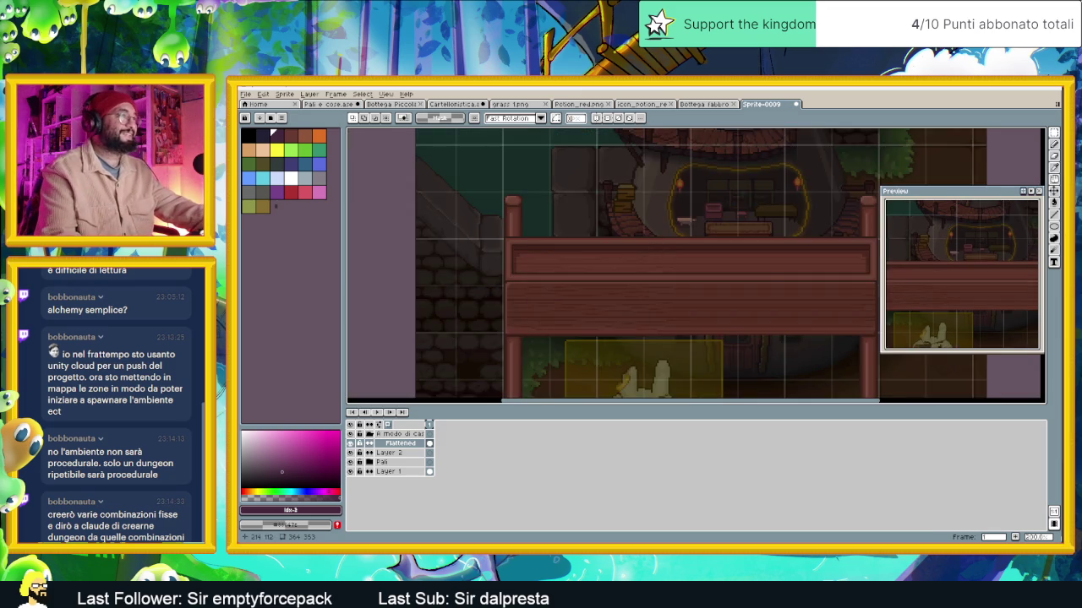
{"action": "mouse_move", "coordinate": [389, 218]}
{"action": "left_mouse_down"}
{"action": "mouse_move", "coordinate": [795, 284]}
{"action": "mouse_move", "coordinate": [758, 241]}
{"action": "mouse_move", "coordinate": [758, 208]}
{"action": "left_mouse_up"}
{"action": "key", "text": "Return"}
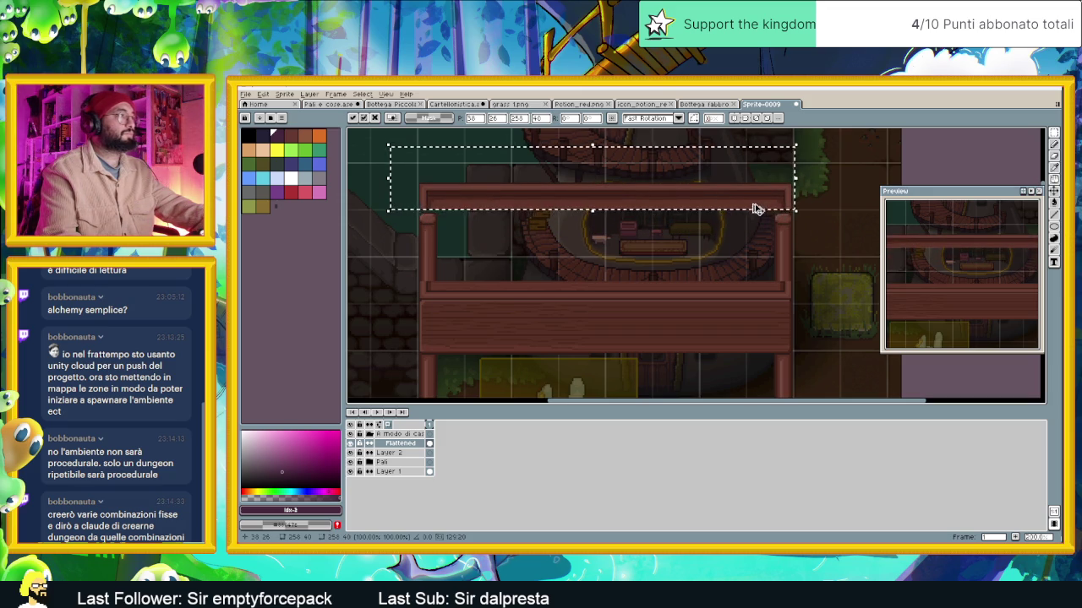
Undo the counter-top move, clear the selection and cancel a stray rectangle
{"action": "key", "text": "ctrl+z"}
{"action": "key", "text": "ctrl+d"}
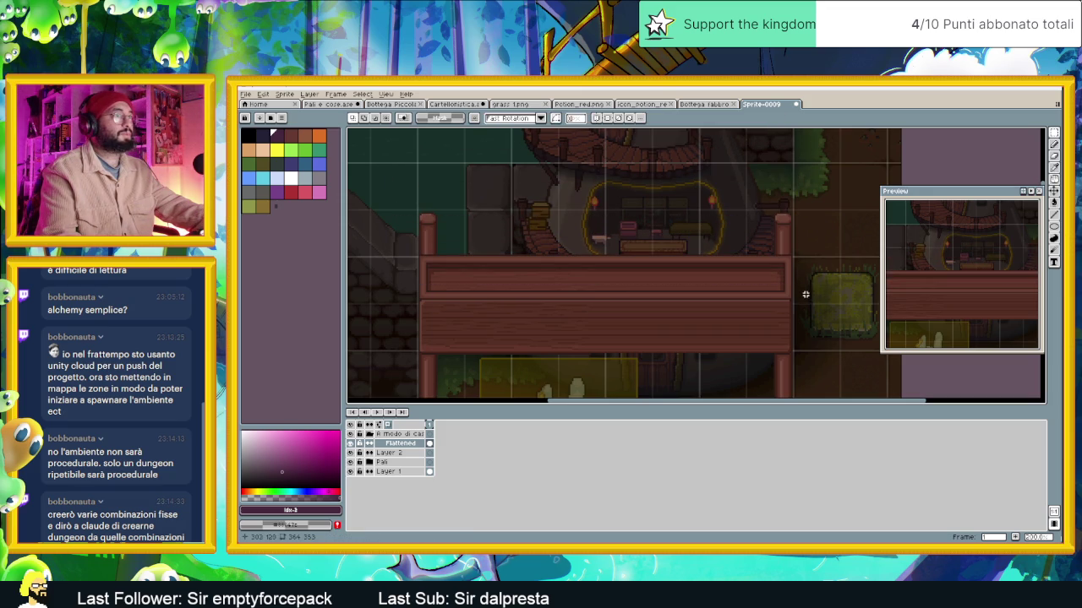
{"action": "left_click_drag", "start_coordinate": [743, 338], "coordinate": [770, 331]}
{"action": "key", "text": "Escape"}
Duplicate the whole plank counter and fix the copy directly above the original
{"action": "mouse_move", "coordinate": [801, 273]}
{"action": "left_mouse_down"}
{"action": "mouse_move", "coordinate": [808, 296]}
{"action": "mouse_move", "coordinate": [777, 357]}
{"action": "mouse_move", "coordinate": [356, 372]}
{"action": "left_mouse_up"}
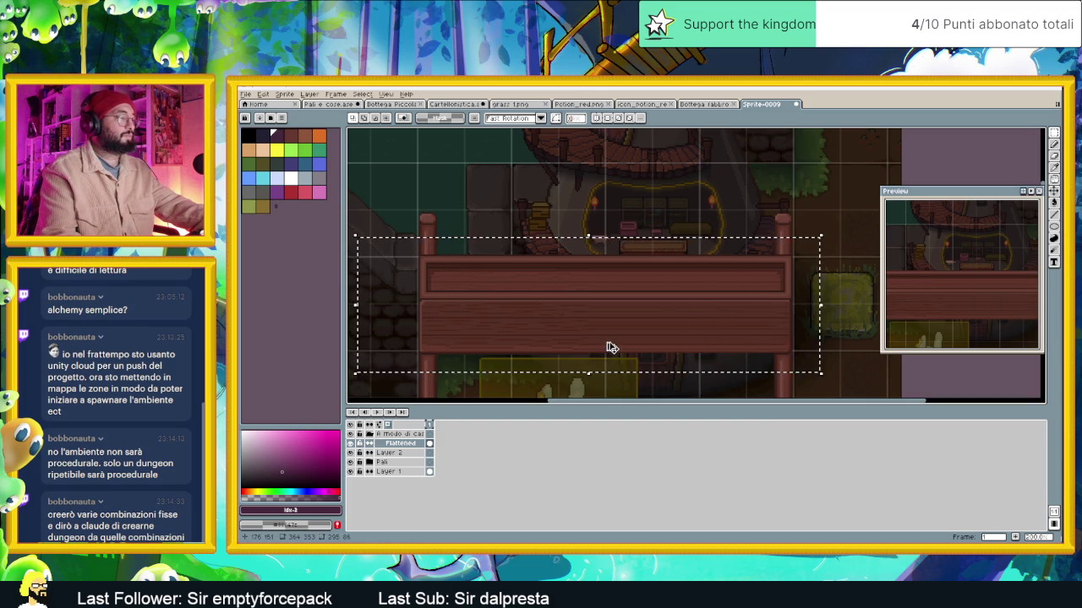
{"action": "left_click_drag", "start_coordinate": [610, 345], "coordinate": [572, 241]}
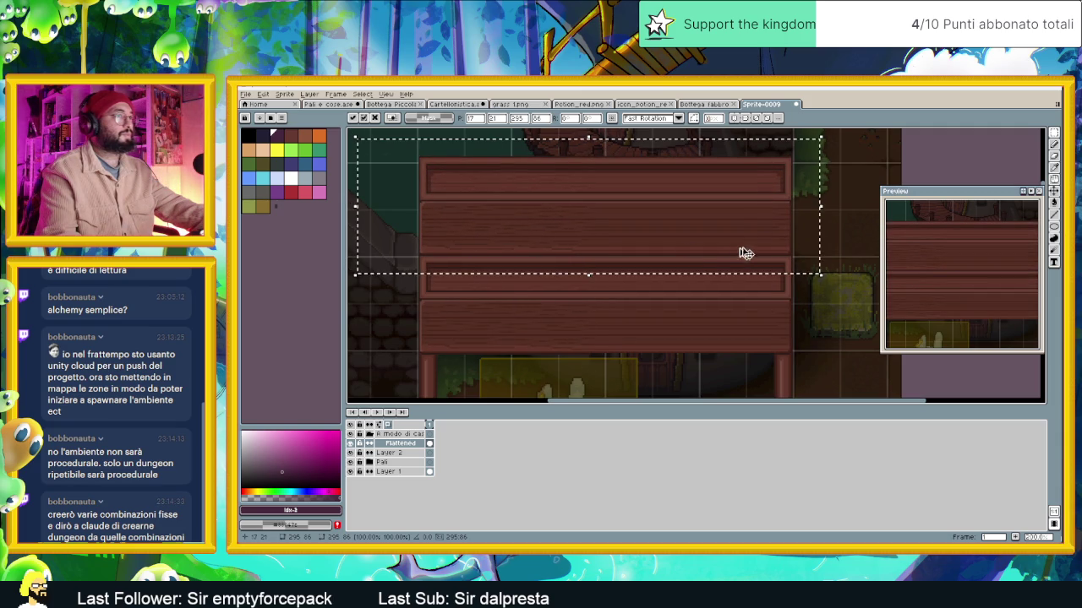
{"action": "left_click", "coordinate": [834, 225]}
{"action": "scroll", "coordinate": [834, 225], "scroll_direction": "down", "scroll_amount": 2}
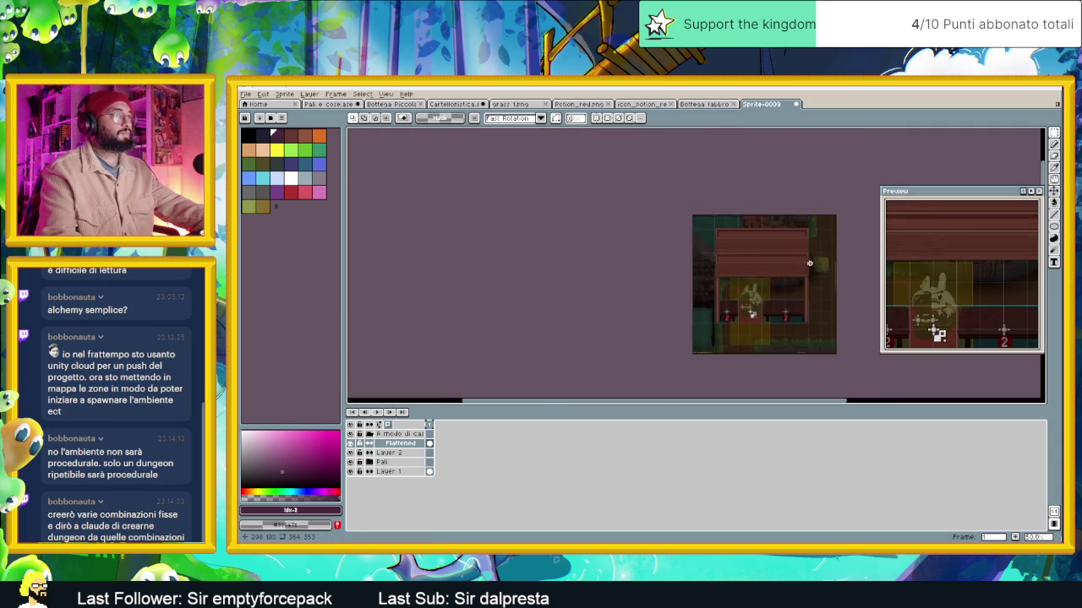
{"action": "scroll", "coordinate": [682, 253], "scroll_direction": "up", "scroll_amount": 1}
{"action": "scroll", "coordinate": [612, 234], "scroll_direction": "up", "scroll_amount": 1}
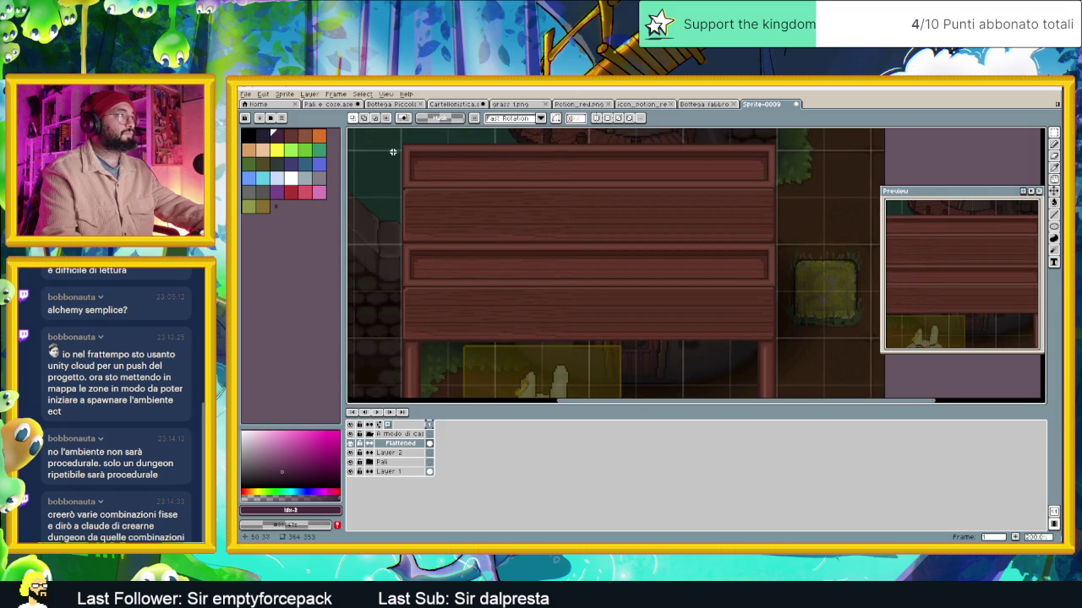
Marquee-select the top panel's upper boards, then a thin strip at its left edge
{"action": "mouse_move", "coordinate": [390, 137]}
{"action": "left_mouse_down"}
{"action": "mouse_move", "coordinate": [792, 225]}
{"action": "mouse_move", "coordinate": [751, 219]}
{"action": "left_mouse_up"}
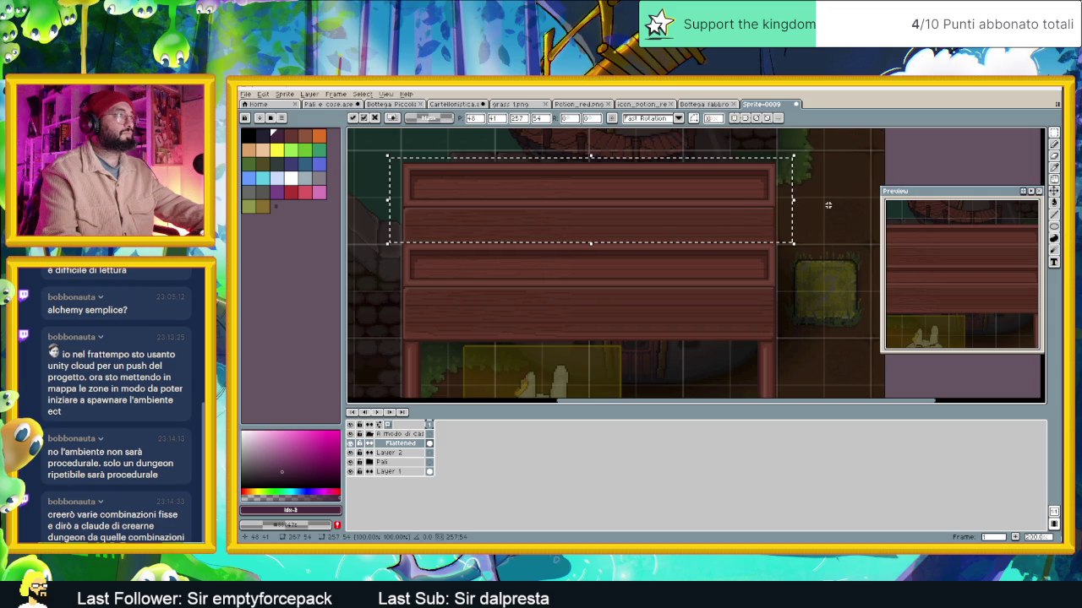
{"action": "key", "text": "ctrl+d"}
{"action": "scroll", "coordinate": [427, 219], "scroll_direction": "up", "scroll_amount": 1}
{"action": "scroll", "coordinate": [427, 194], "scroll_direction": "up", "scroll_amount": 1}
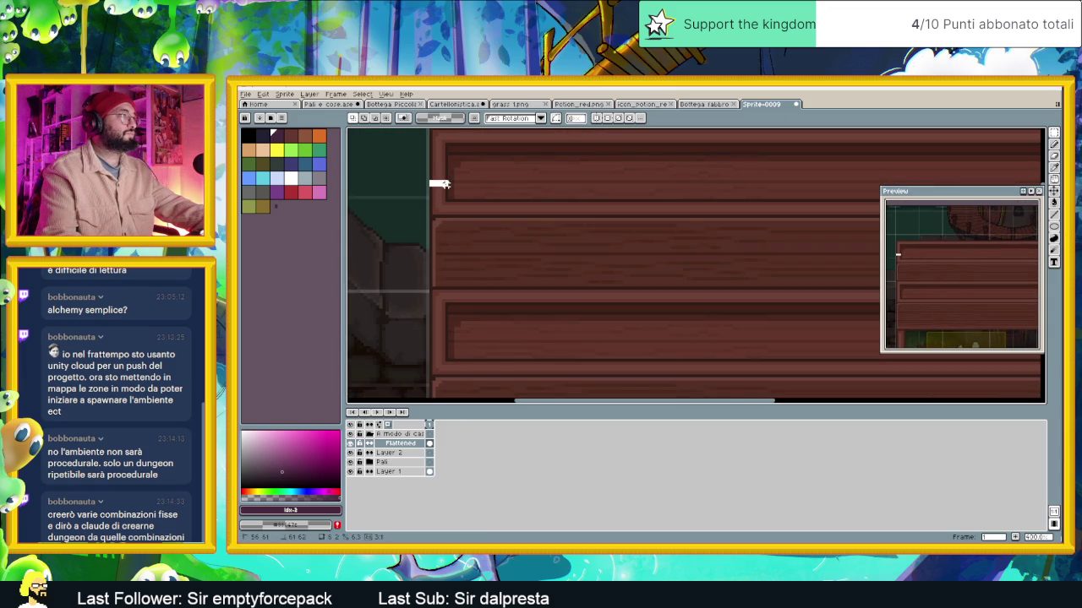
{"action": "left_click_drag", "start_coordinate": [441, 186], "coordinate": [442, 346]}
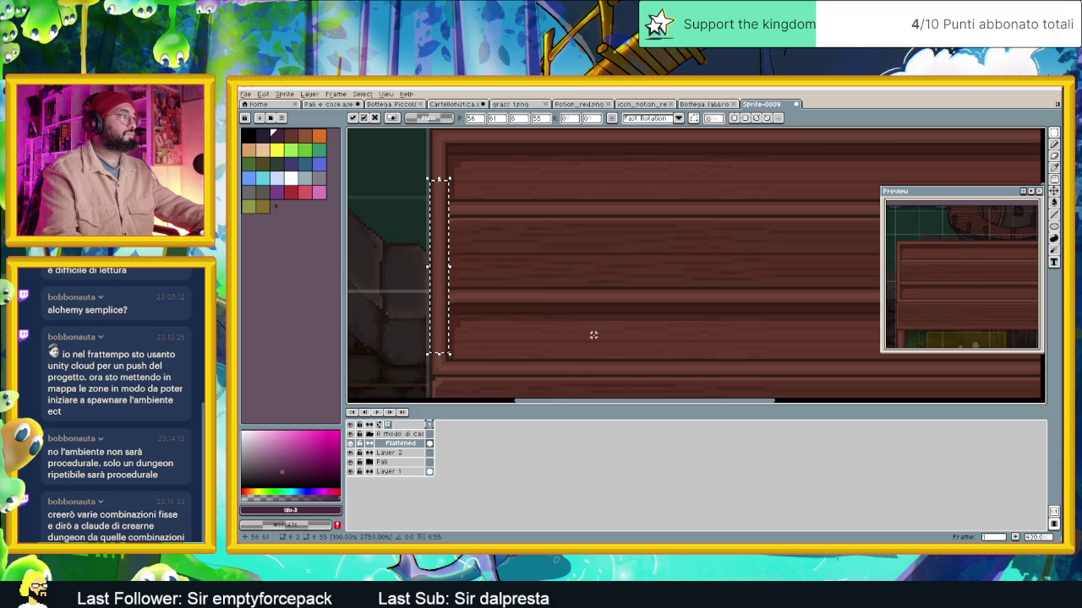
{"action": "scroll", "coordinate": [591, 336], "scroll_direction": "down", "scroll_amount": 2}
{"action": "key", "text": "ctrl+d"}
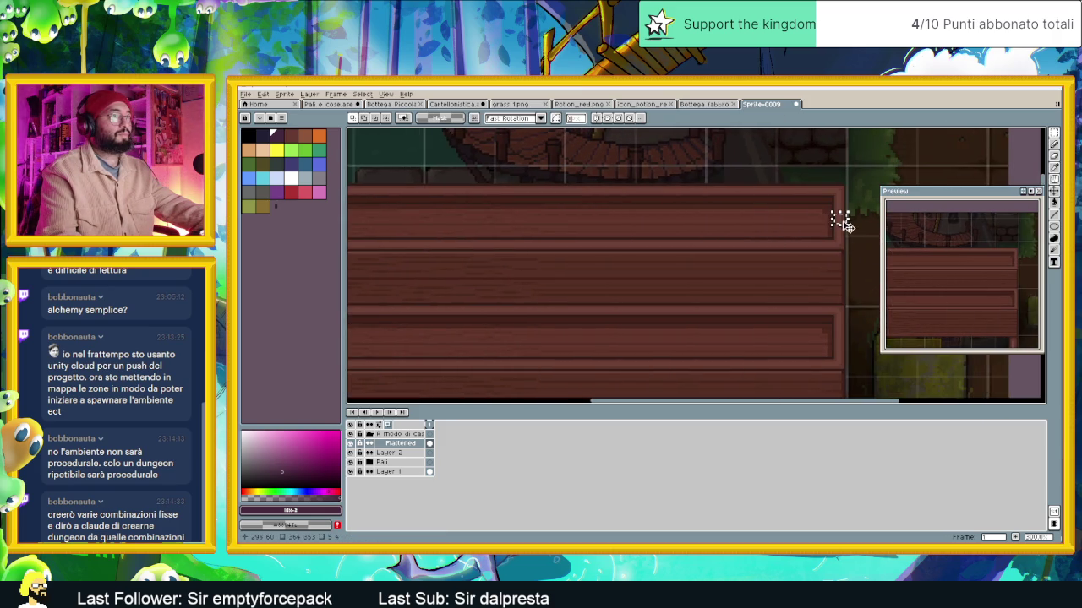
Adjust thin strips along the panel's right edge so it reaches the right stall post
{"action": "left_click_drag", "start_coordinate": [841, 221], "coordinate": [845, 229]}
{"action": "left_click_drag", "start_coordinate": [839, 356], "coordinate": [839, 344]}
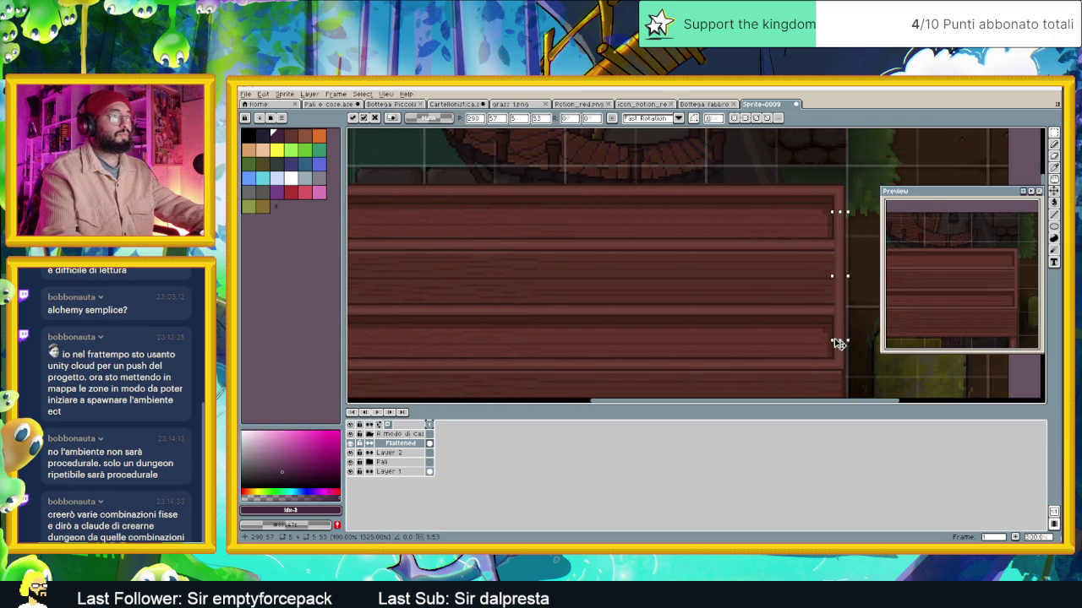
{"action": "left_click", "coordinate": [867, 267]}
{"action": "left_click_drag", "start_coordinate": [835, 229], "coordinate": [833, 381]}
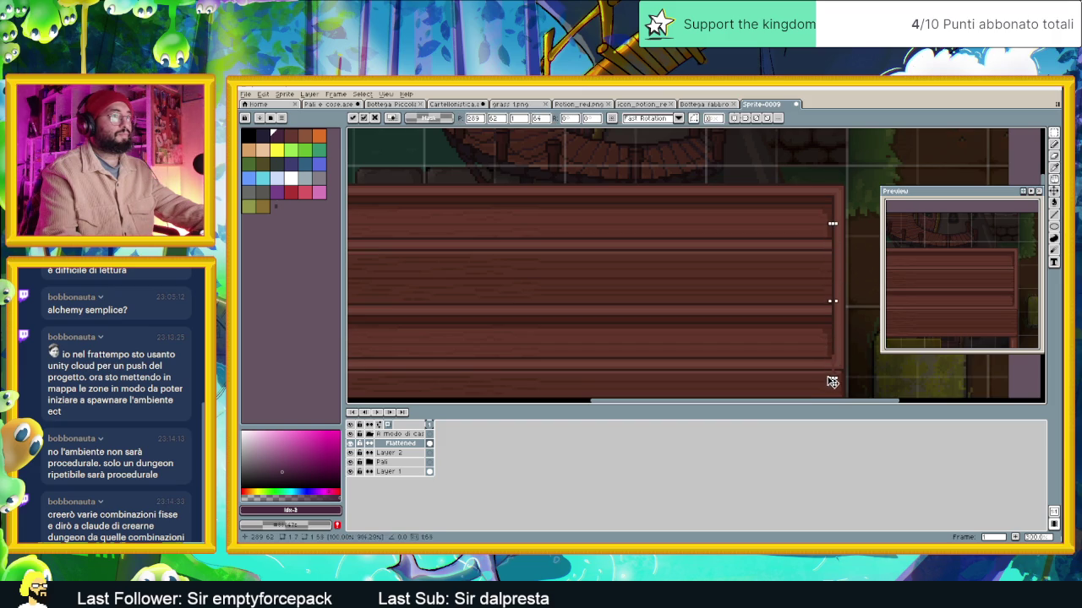
{"action": "left_click", "coordinate": [833, 235]}
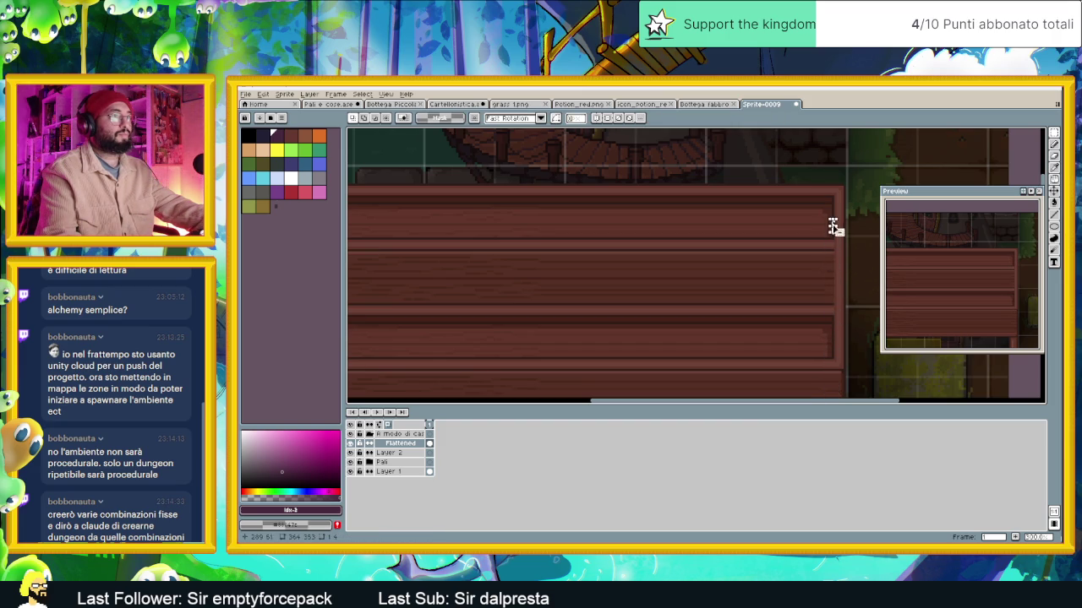
{"action": "left_click_drag", "start_coordinate": [832, 227], "coordinate": [837, 305]}
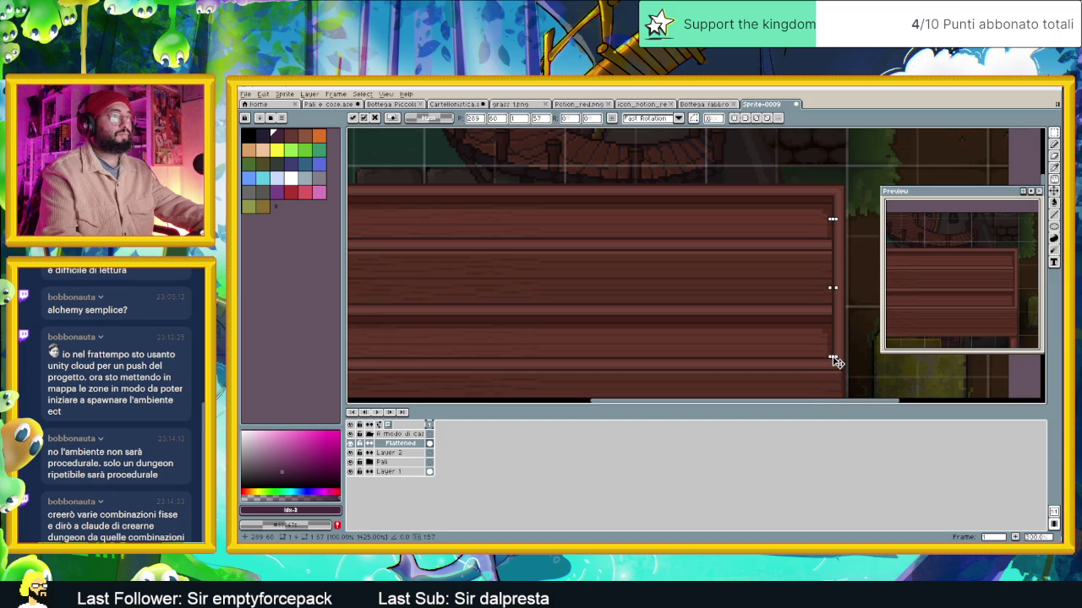
{"action": "left_click", "coordinate": [872, 298]}
{"action": "scroll", "coordinate": [870, 302], "scroll_direction": "down", "scroll_amount": 3}
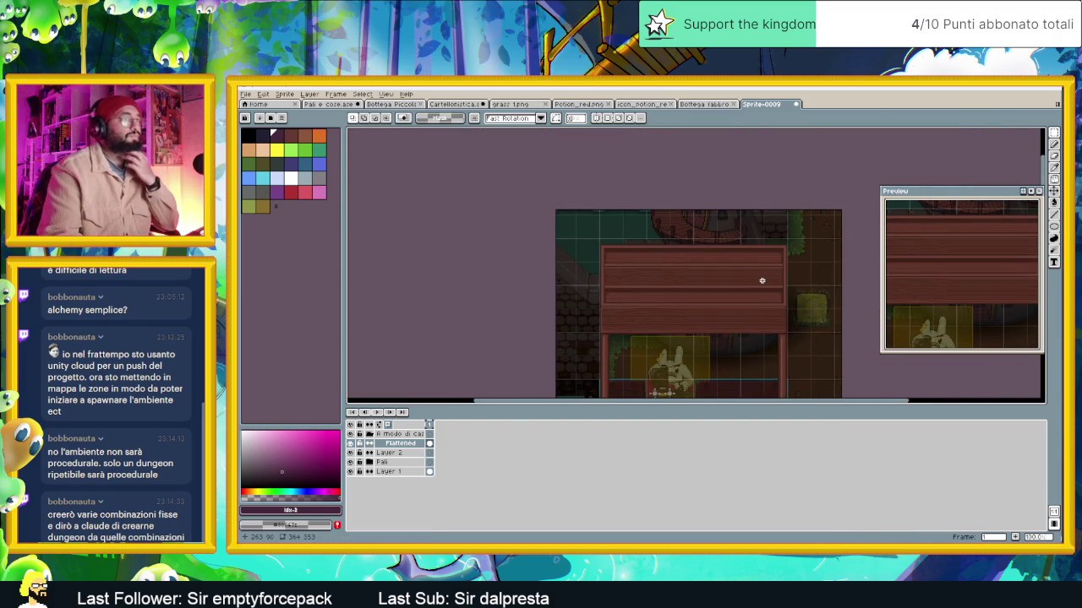
{"action": "scroll", "coordinate": [757, 282], "scroll_direction": "up", "scroll_amount": 1}
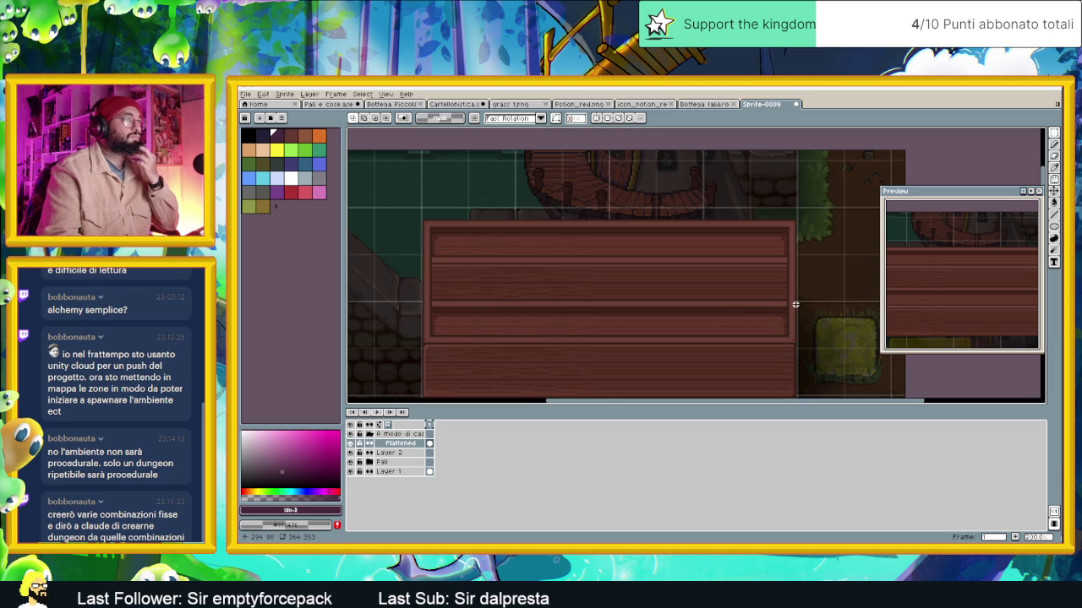
{"action": "scroll", "coordinate": [795, 305], "scroll_direction": "down", "scroll_amount": 2}
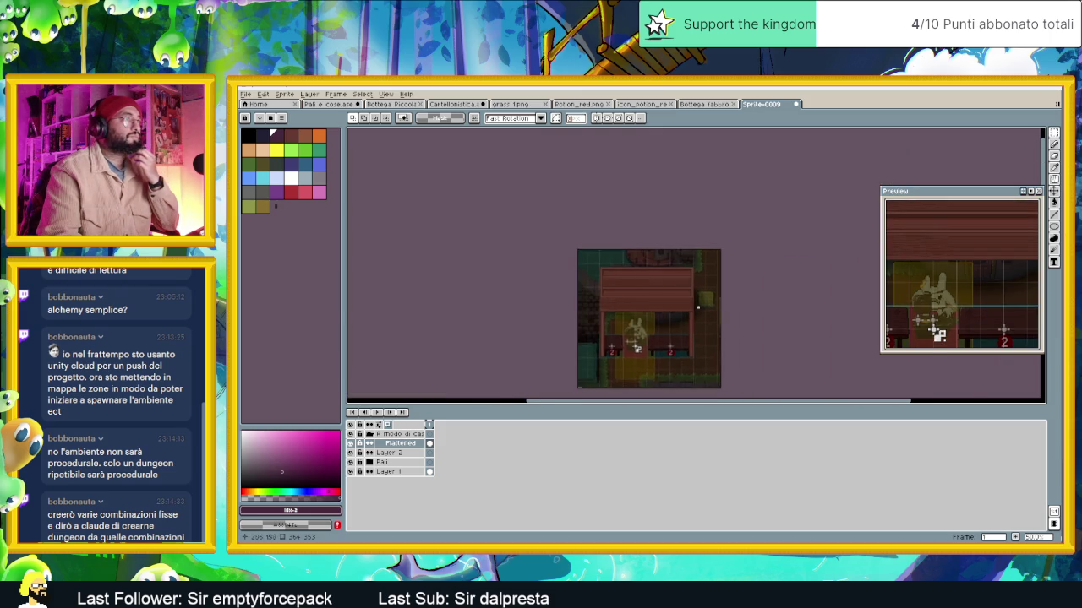
{"action": "scroll", "coordinate": [710, 330], "scroll_direction": "up", "scroll_amount": 1}
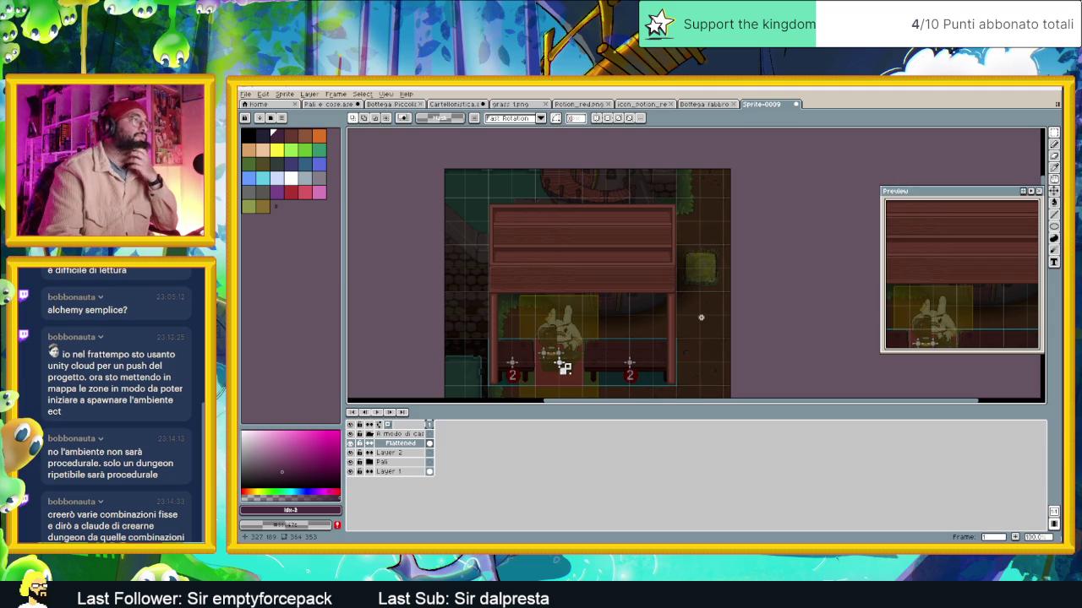
In the Bottega fabbro sprite, select the inset band on the stall's top panel
{"action": "left_click", "coordinate": [712, 103]}
{"action": "scroll", "coordinate": [733, 222], "scroll_direction": "up", "scroll_amount": 1}
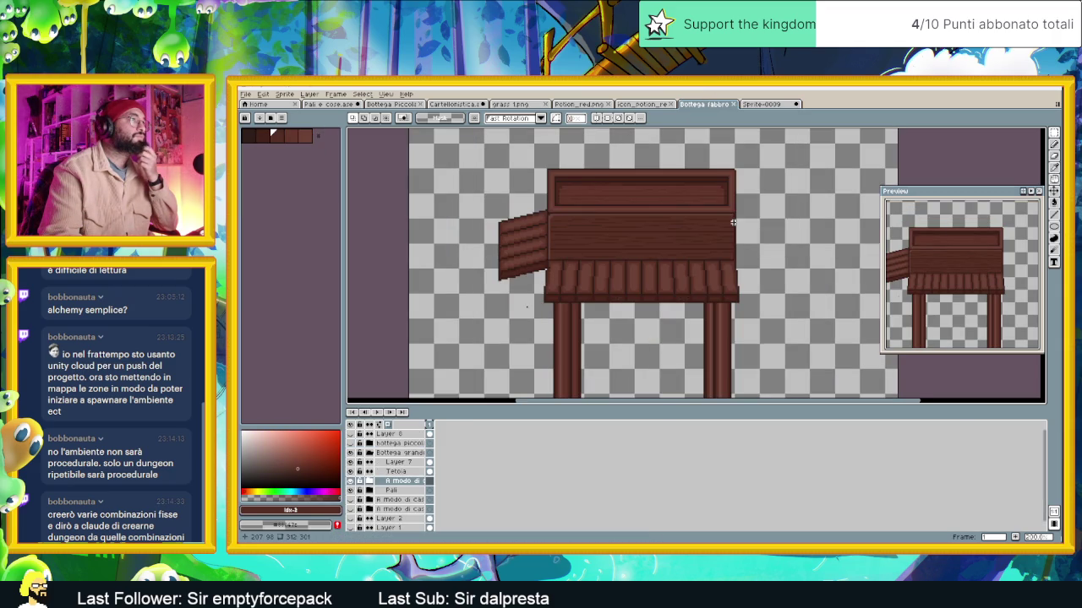
{"action": "scroll", "coordinate": [708, 213], "scroll_direction": "up", "scroll_amount": 1}
{"action": "scroll", "coordinate": [630, 248], "scroll_direction": "up", "scroll_amount": 1}
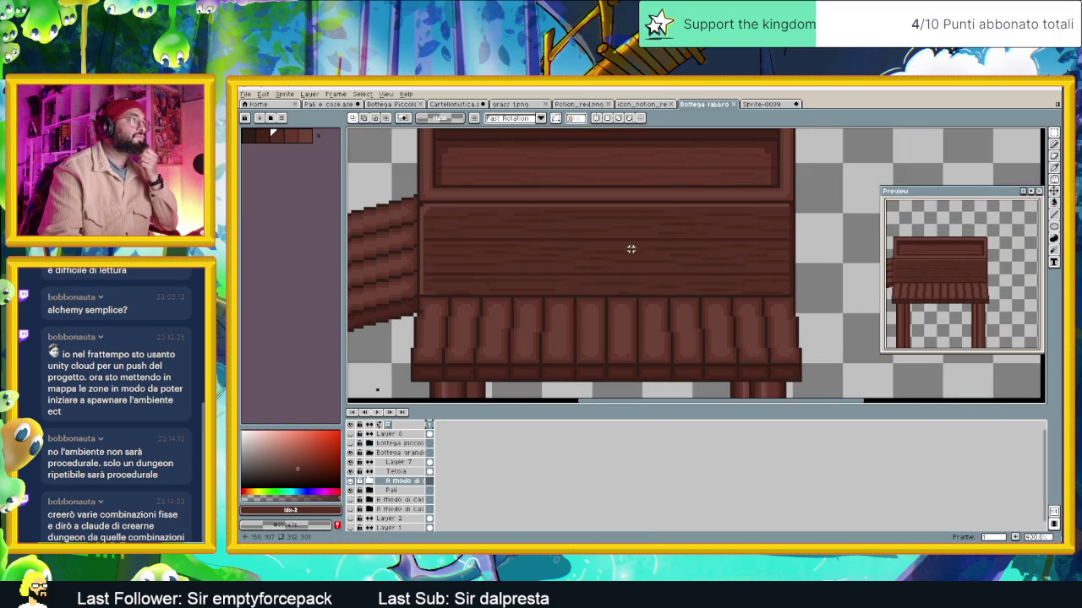
{"action": "left_click_drag", "start_coordinate": [773, 169], "coordinate": [439, 183]}
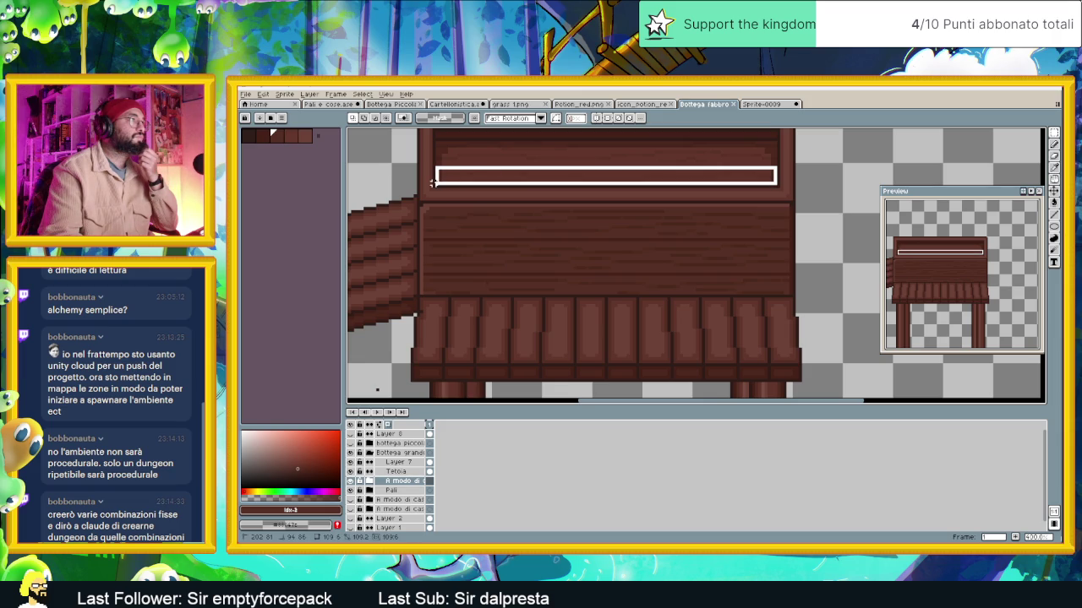
{"action": "left_click_drag", "start_coordinate": [432, 183], "coordinate": [433, 183]}
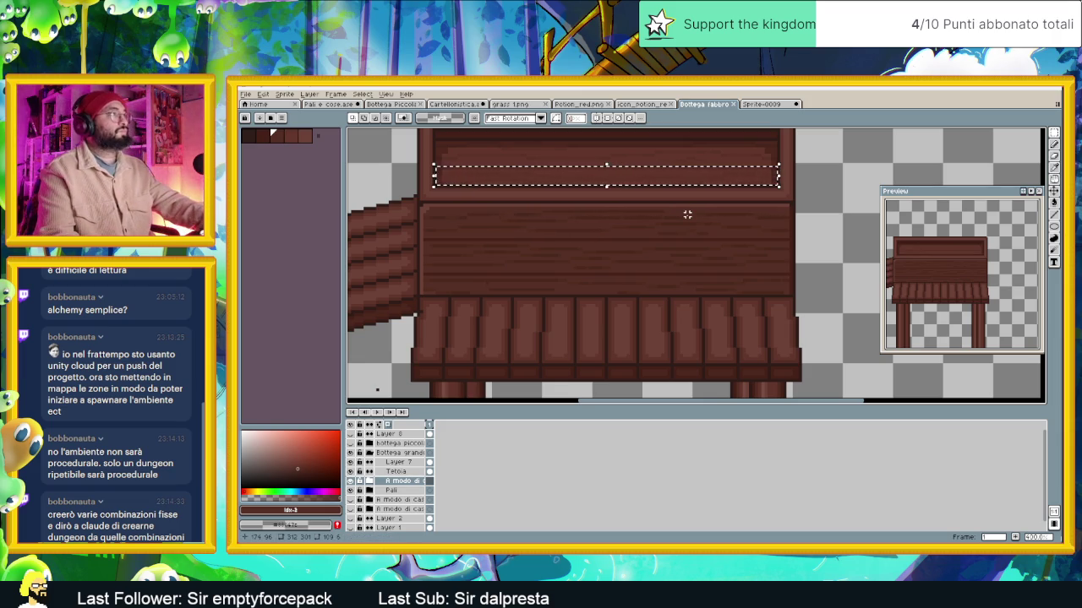
Paste the band into Sprite-0009, move it up about 17 px, and drop it
{"action": "left_click", "coordinate": [757, 105]}
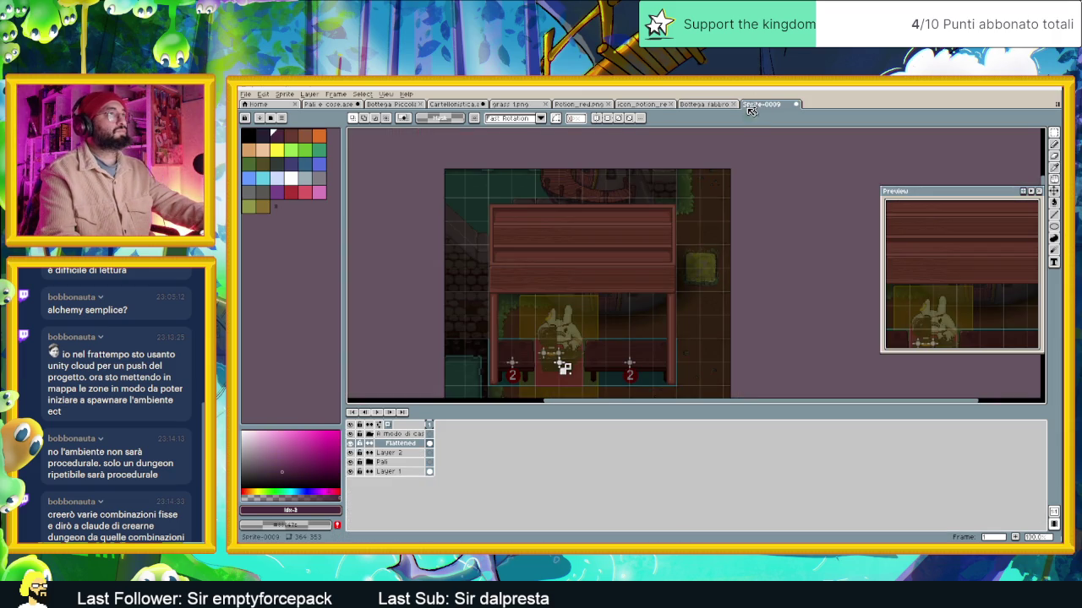
{"action": "key", "text": "ctrl+v"}
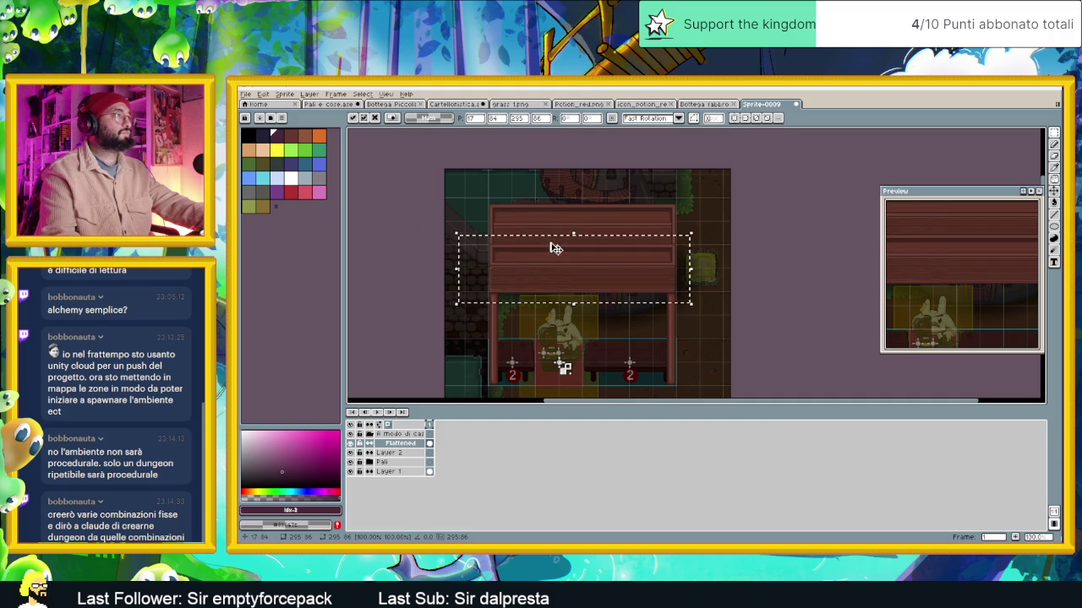
{"action": "scroll", "coordinate": [547, 258], "scroll_direction": "up", "scroll_amount": 3}
{"action": "left_click_drag", "start_coordinate": [548, 258], "coordinate": [547, 241]}
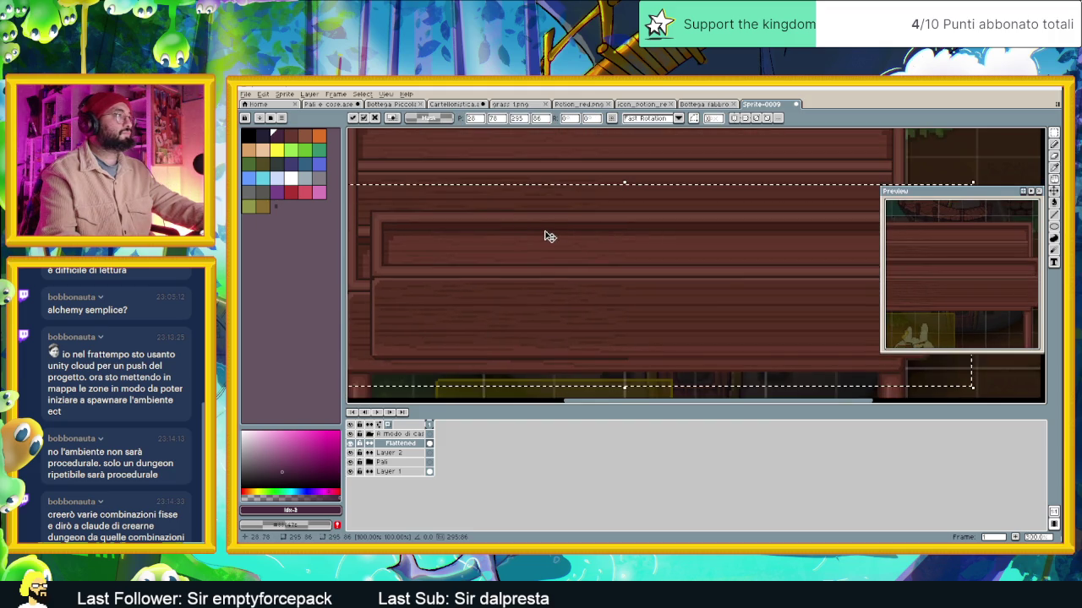
{"action": "key", "text": "Return"}
Lift the selected band in Bottega fabbro and reposition the floating strip in Sprite-0009
{"action": "key", "text": "ctrl+shift+Tab"}
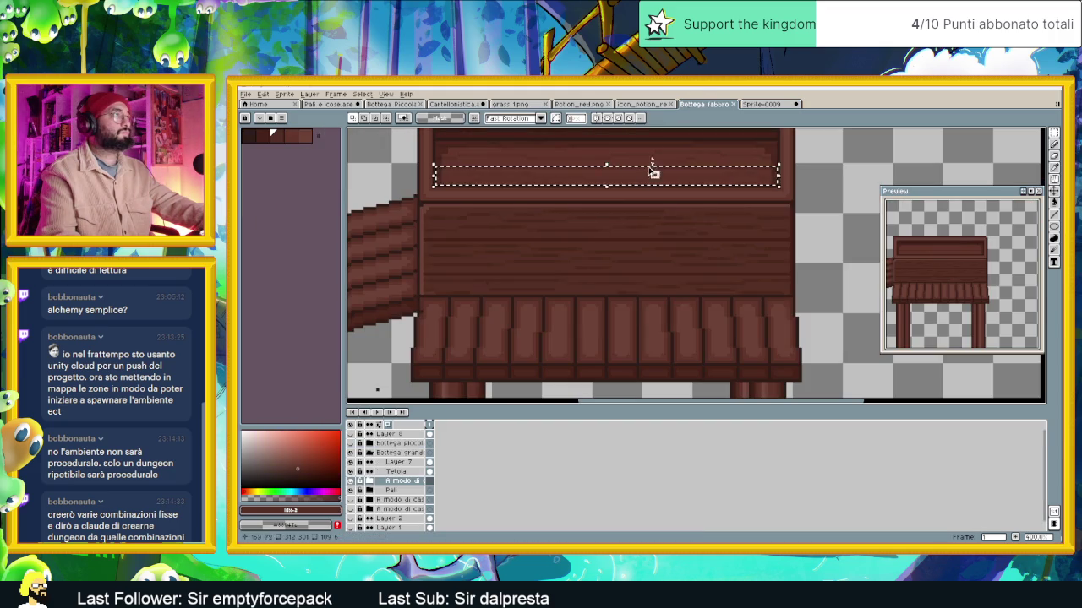
{"action": "left_click", "coordinate": [596, 185]}
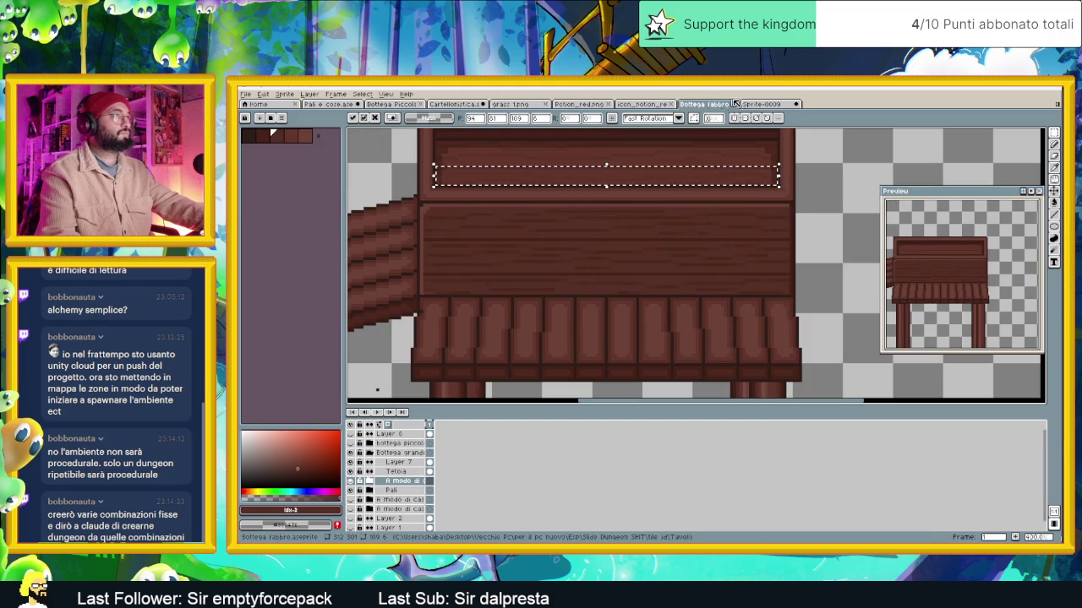
{"action": "key", "text": "ctrl+Tab"}
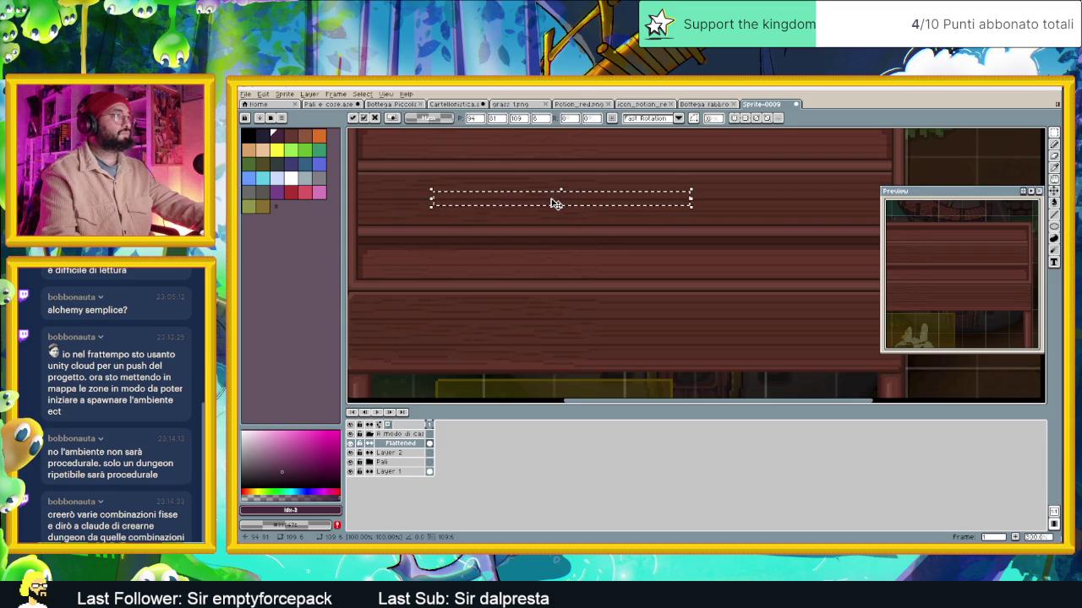
{"action": "left_click_drag", "start_coordinate": [558, 201], "coordinate": [603, 278]}
{"action": "left_click_drag", "start_coordinate": [577, 317], "coordinate": [567, 389]}
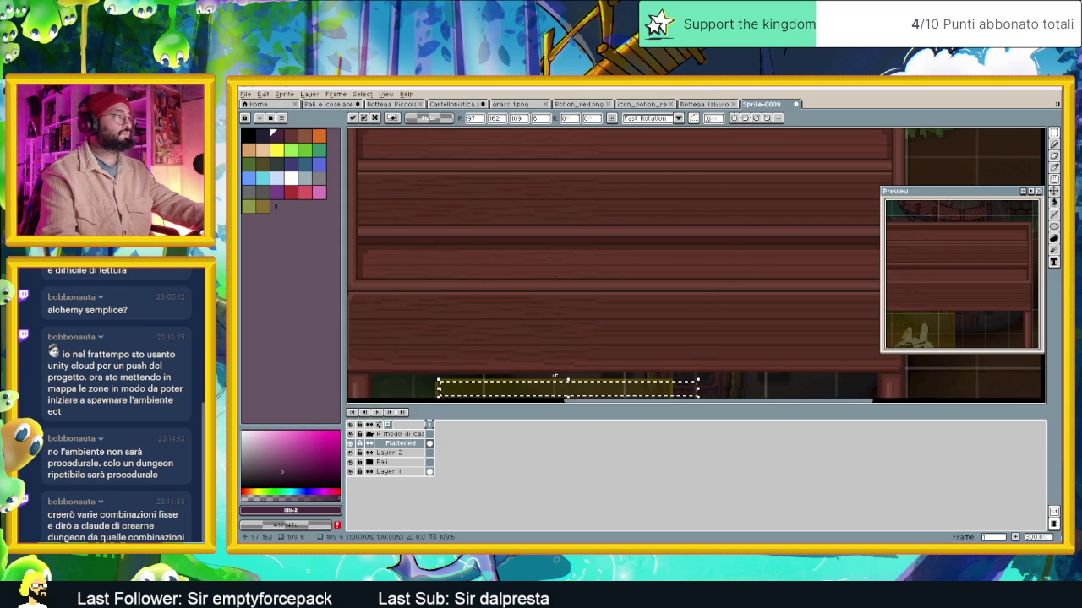
Flatten the Bottega fabbro stall, pick up its thin plank strip, and paste it into Sprite-0009
{"action": "left_click", "coordinate": [709, 102]}
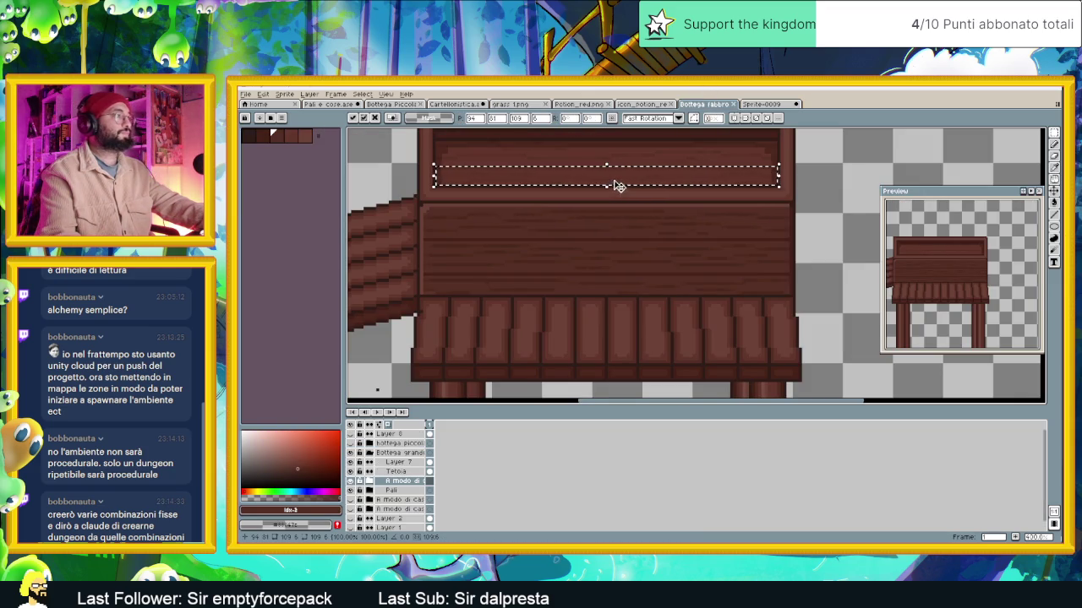
{"action": "key", "text": "Return"}
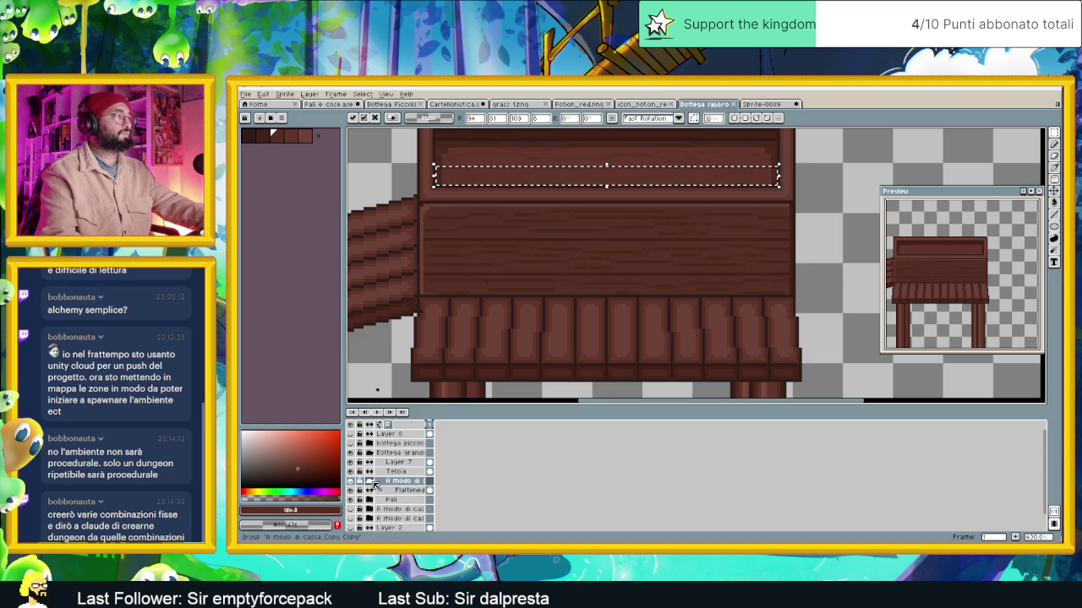
{"action": "left_click", "coordinate": [555, 181]}
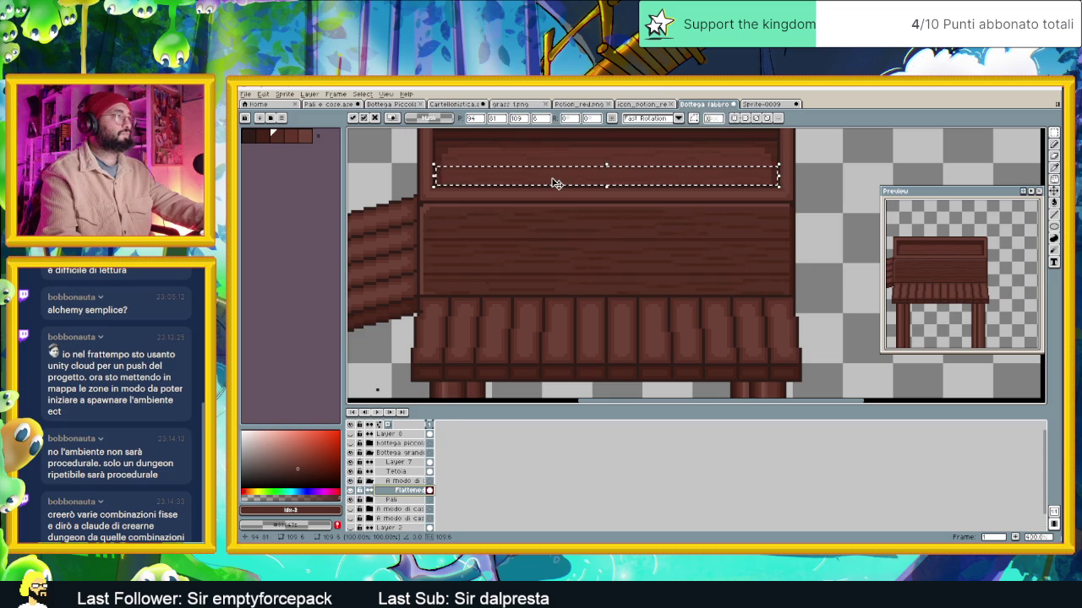
{"action": "left_click", "coordinate": [761, 103]}
{"action": "key", "text": "ctrl+v"}
Move the pasted plank strip onto the top panel's lower planks, undoing an accidental move
{"action": "mouse_move", "coordinate": [592, 397]}
{"action": "left_mouse_down"}
{"action": "mouse_move", "coordinate": [590, 220]}
{"action": "mouse_move", "coordinate": [532, 273]}
{"action": "left_mouse_up"}
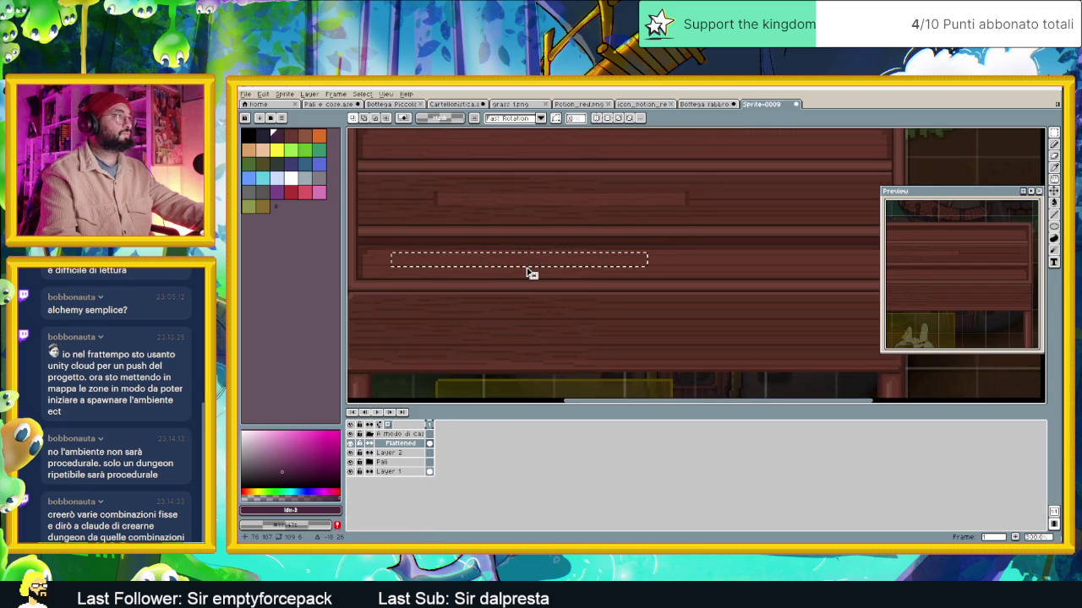
{"action": "key", "text": "ctrl+z"}
{"action": "mouse_move", "coordinate": [589, 212]}
{"action": "left_mouse_down"}
{"action": "mouse_move", "coordinate": [578, 267]}
{"action": "mouse_move", "coordinate": [529, 259]}
{"action": "left_mouse_up"}
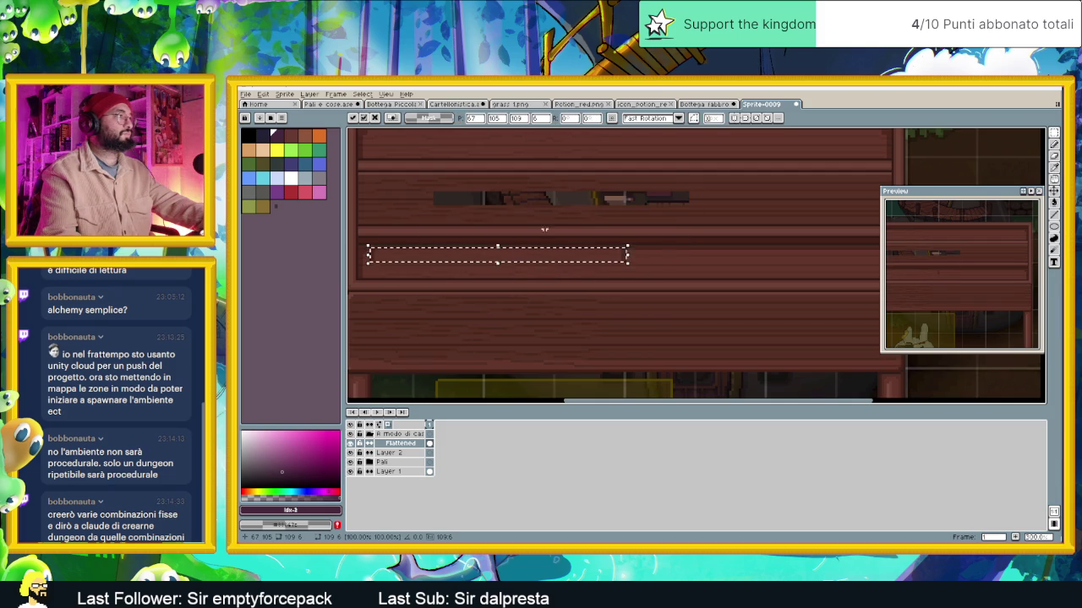
{"action": "scroll", "coordinate": [529, 258], "scroll_direction": "left", "scroll_amount": 3}
{"action": "mouse_move", "coordinate": [652, 256]}
{"action": "left_mouse_down"}
{"action": "mouse_move", "coordinate": [640, 217]}
{"action": "mouse_move", "coordinate": [643, 235]}
{"action": "left_mouse_up"}
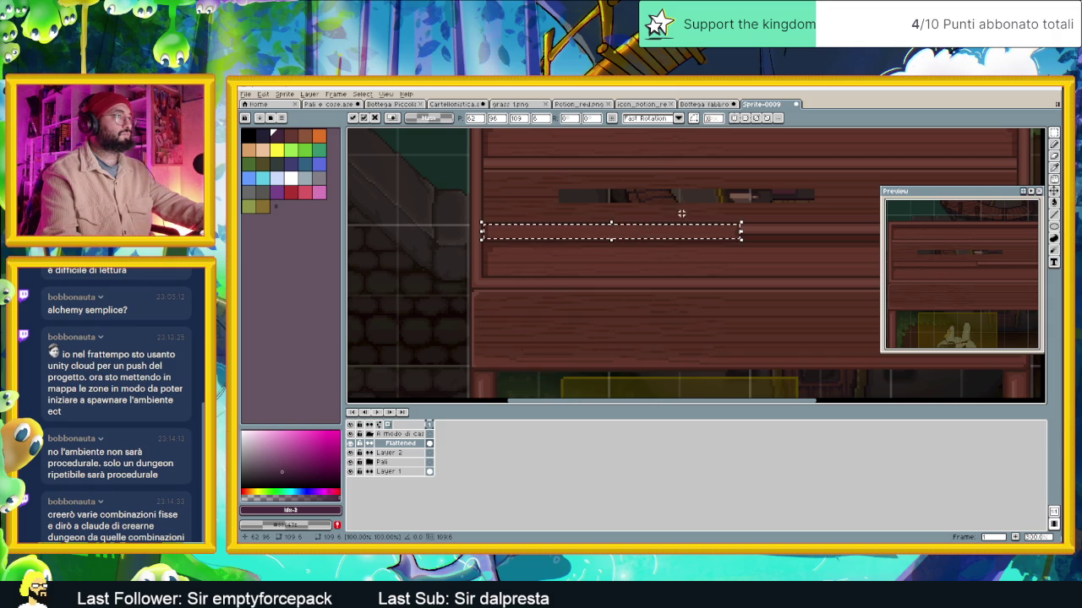
Fine-tune the strip pixel by pixel onto the next plank row and commit it
{"action": "scroll", "coordinate": [681, 213], "scroll_direction": "up", "scroll_amount": 1}
{"action": "scroll", "coordinate": [667, 242], "scroll_direction": "up", "scroll_amount": 1}
{"action": "scroll", "coordinate": [659, 242], "scroll_direction": "down", "scroll_amount": 1}
{"action": "left_click_drag", "start_coordinate": [647, 244], "coordinate": [644, 208]}
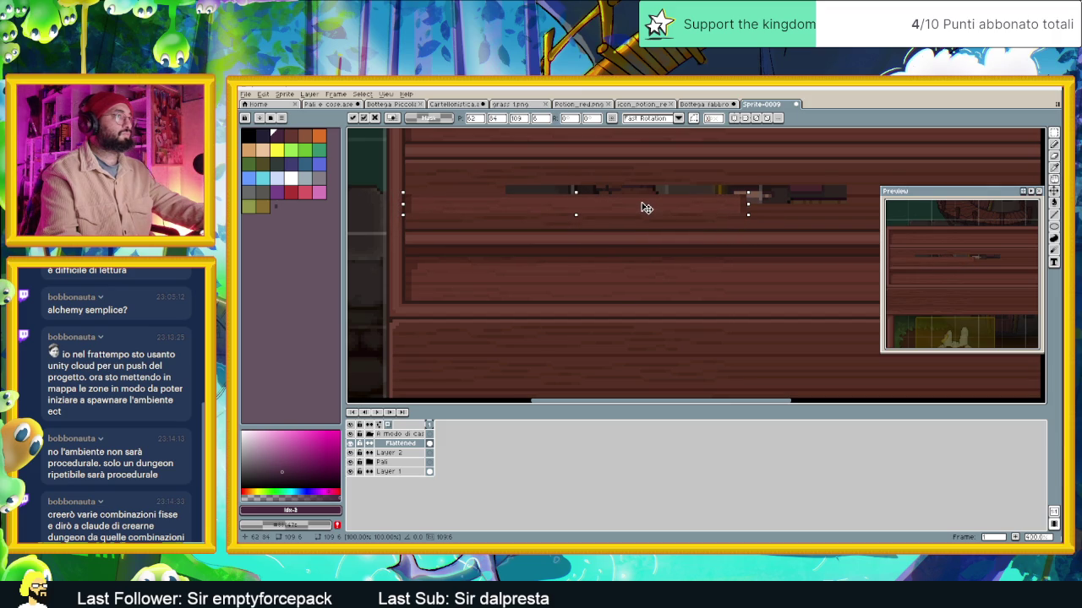
{"action": "left_click_drag", "start_coordinate": [646, 208], "coordinate": [647, 248]}
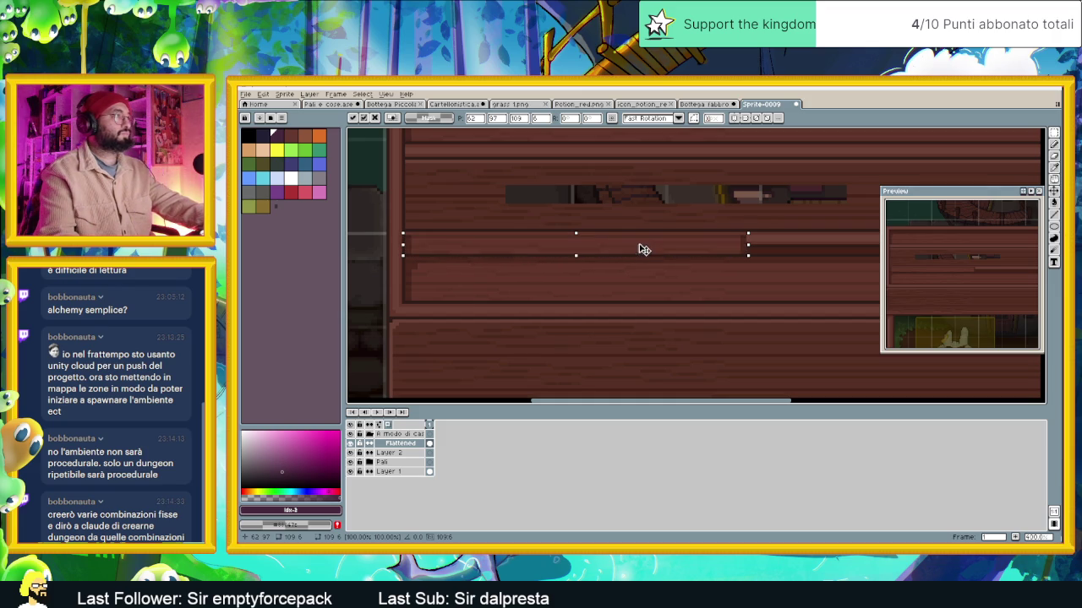
{"action": "left_click_drag", "start_coordinate": [642, 250], "coordinate": [642, 243]}
{"action": "left_click_drag", "start_coordinate": [649, 245], "coordinate": [647, 251]}
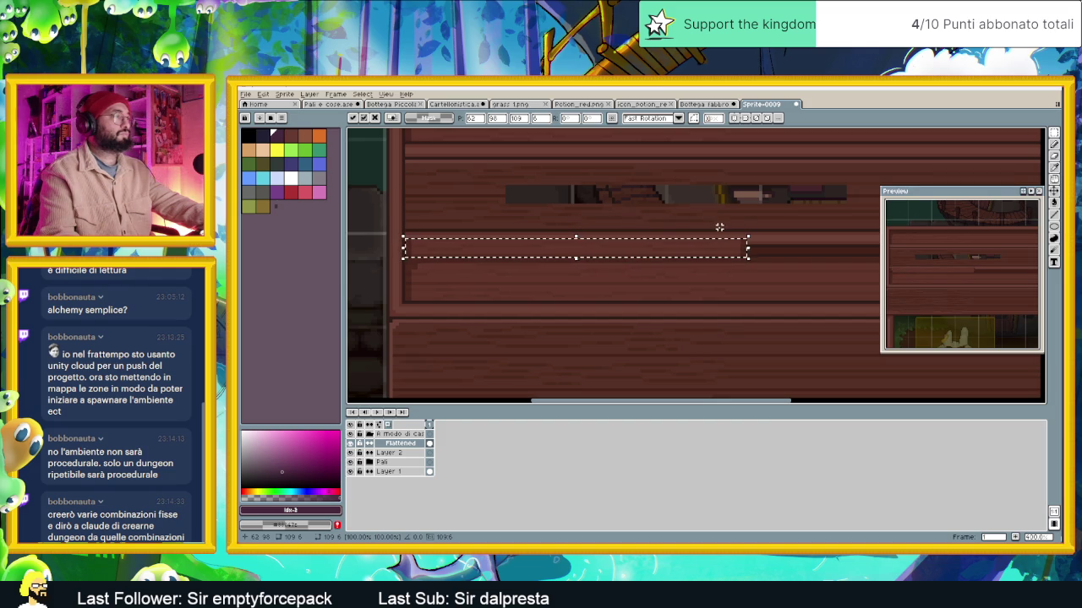
{"action": "scroll", "coordinate": [719, 226], "scroll_direction": "down", "scroll_amount": 1}
{"action": "scroll", "coordinate": [724, 242], "scroll_direction": "up", "scroll_amount": 1}
{"action": "scroll", "coordinate": [676, 245], "scroll_direction": "right", "scroll_amount": 2}
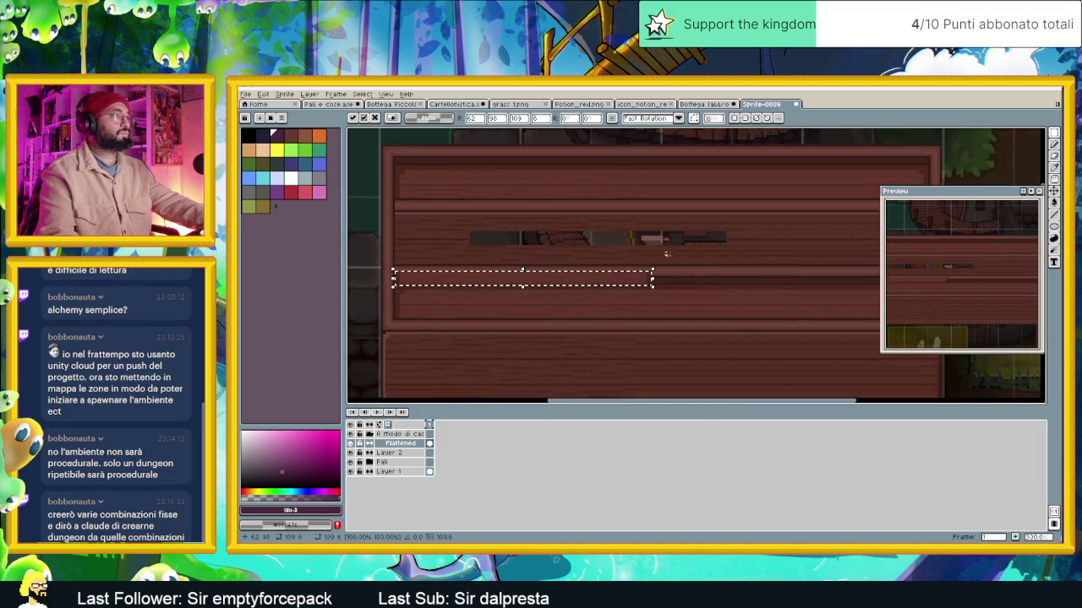
{"action": "key", "text": "Return"}
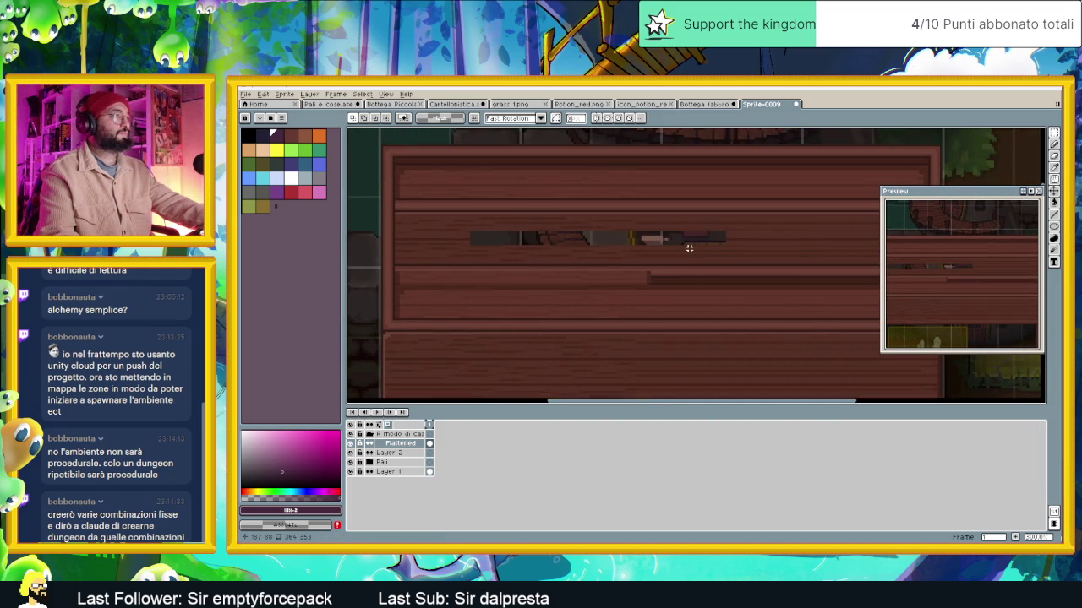
Frame the board and marquee-select the top panel's planks inside its border
{"action": "scroll", "coordinate": [690, 252], "scroll_direction": "down", "scroll_amount": 3}
{"action": "scroll", "coordinate": [660, 273], "scroll_direction": "right", "scroll_amount": 1}
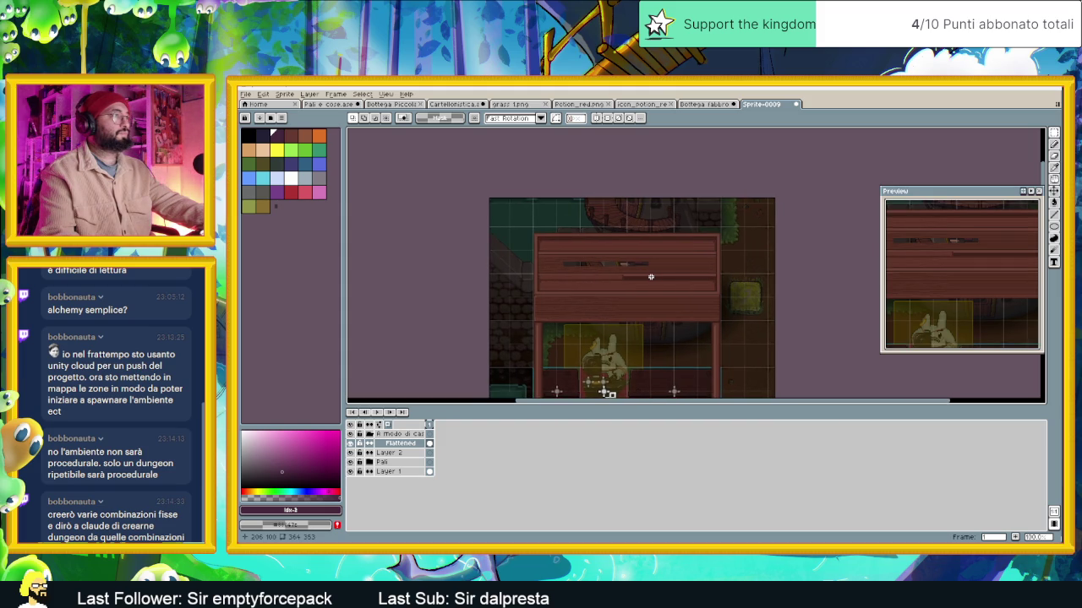
{"action": "scroll", "coordinate": [654, 265], "scroll_direction": "up", "scroll_amount": 3}
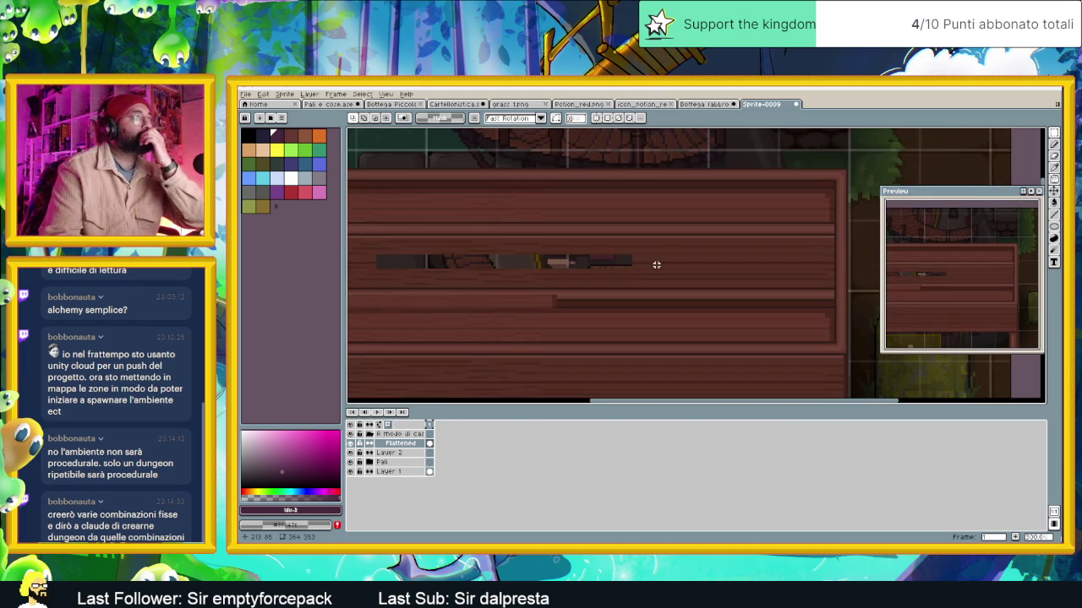
{"action": "scroll", "coordinate": [688, 258], "scroll_direction": "down", "scroll_amount": 1}
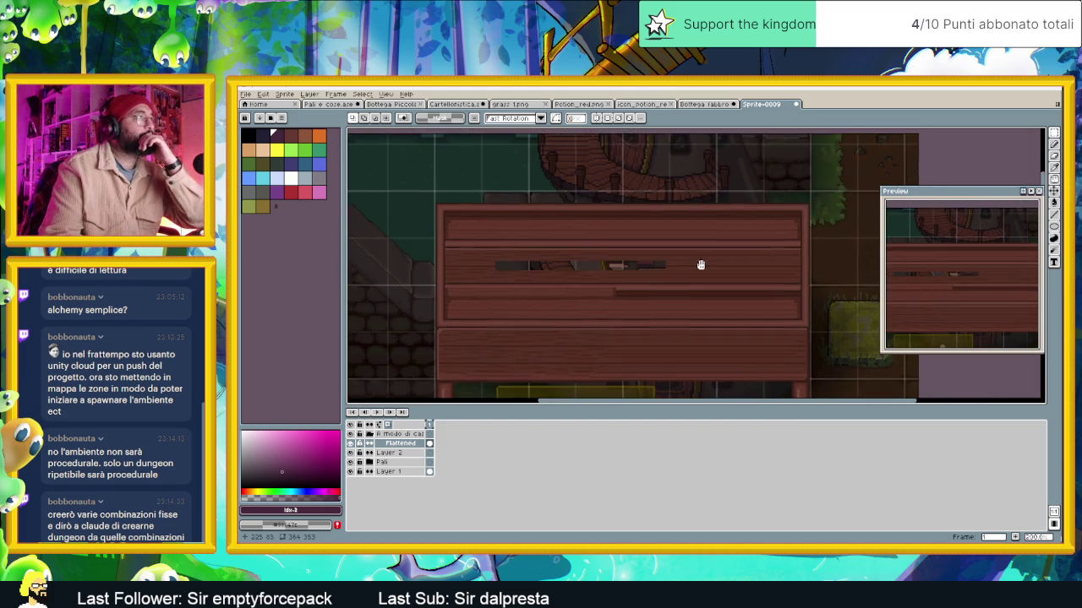
{"action": "scroll", "coordinate": [540, 225], "scroll_direction": "up", "scroll_amount": 1}
{"action": "scroll", "coordinate": [553, 211], "scroll_direction": "up", "scroll_amount": 1}
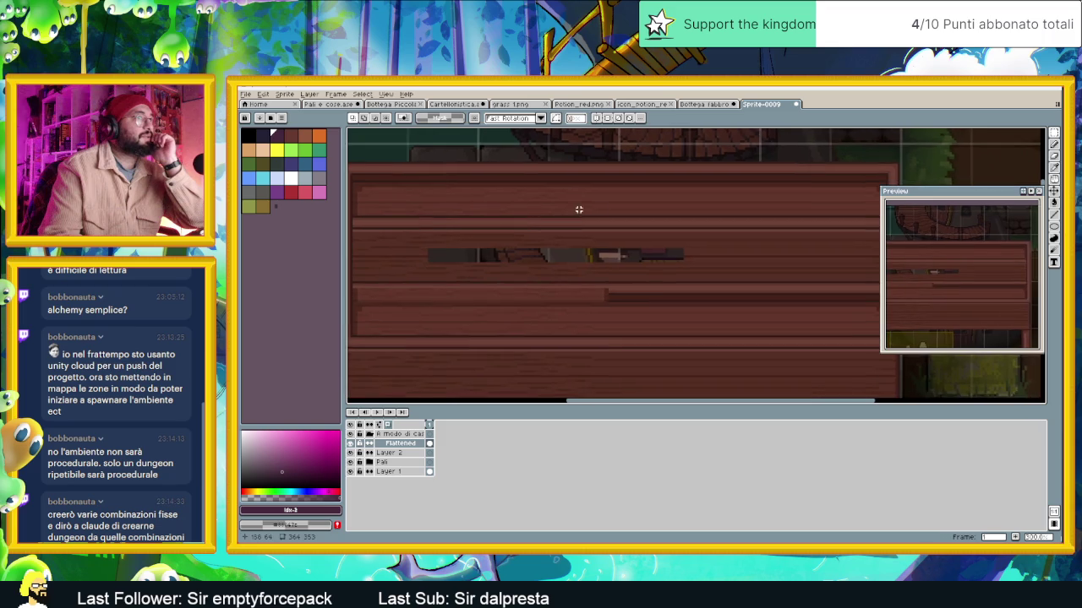
{"action": "scroll", "coordinate": [553, 211], "scroll_direction": "down", "scroll_amount": 2}
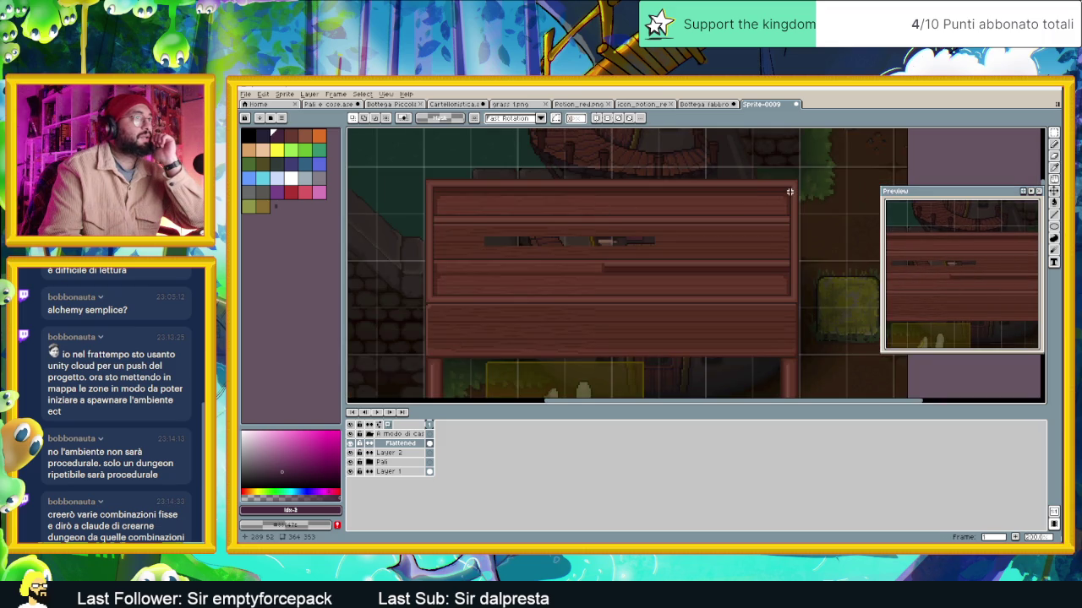
{"action": "left_click_drag", "start_coordinate": [789, 194], "coordinate": [439, 297]}
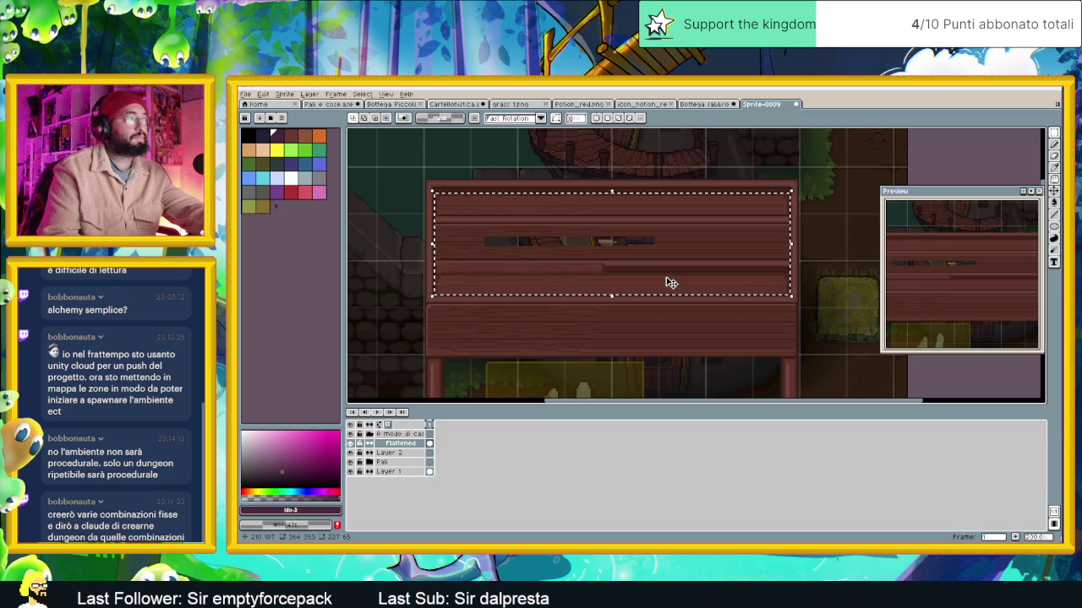
Delete the panel's plank pixels and, with the Paint Bucket, sample the stall's brown for filling
{"action": "key", "text": "Delete"}
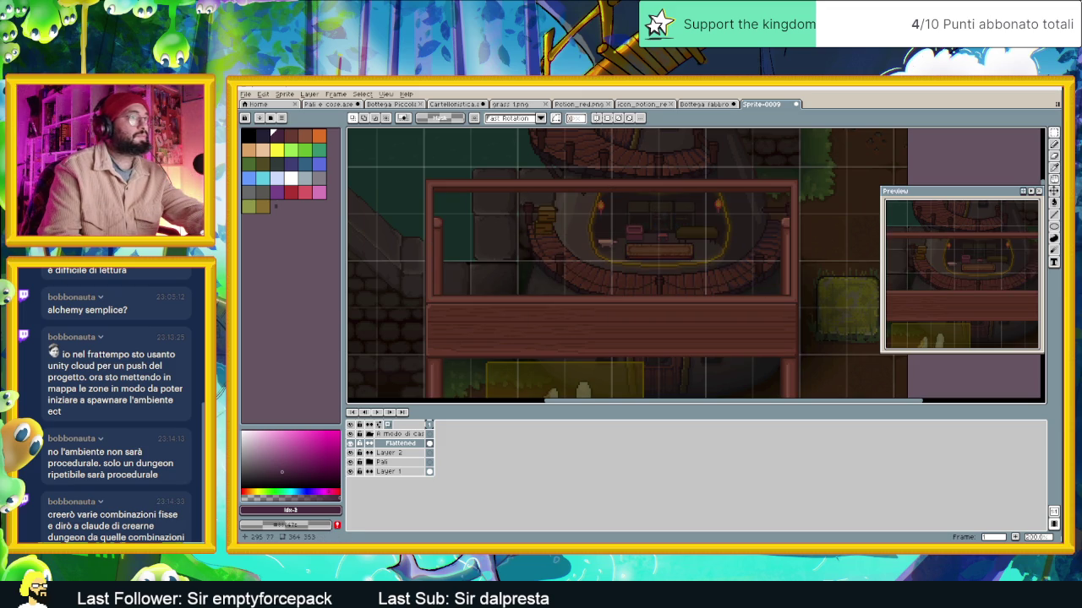
{"action": "left_click", "coordinate": [1054, 203]}
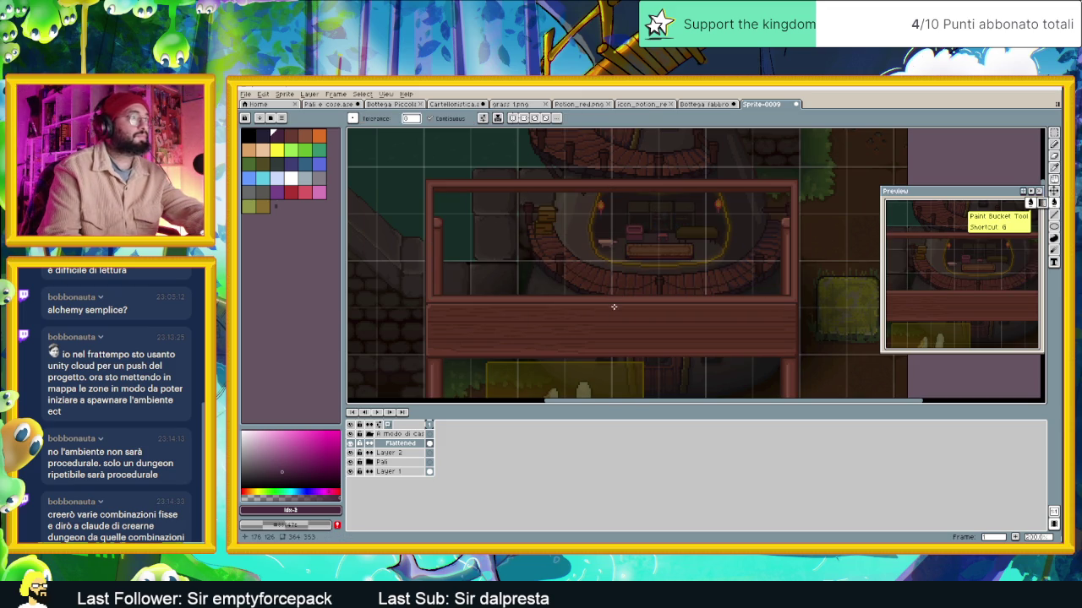
{"action": "scroll", "coordinate": [591, 317], "scroll_direction": "up", "scroll_amount": 1}
{"action": "scroll", "coordinate": [558, 330], "scroll_direction": "up", "scroll_amount": 1}
{"action": "key", "text": "alt"}
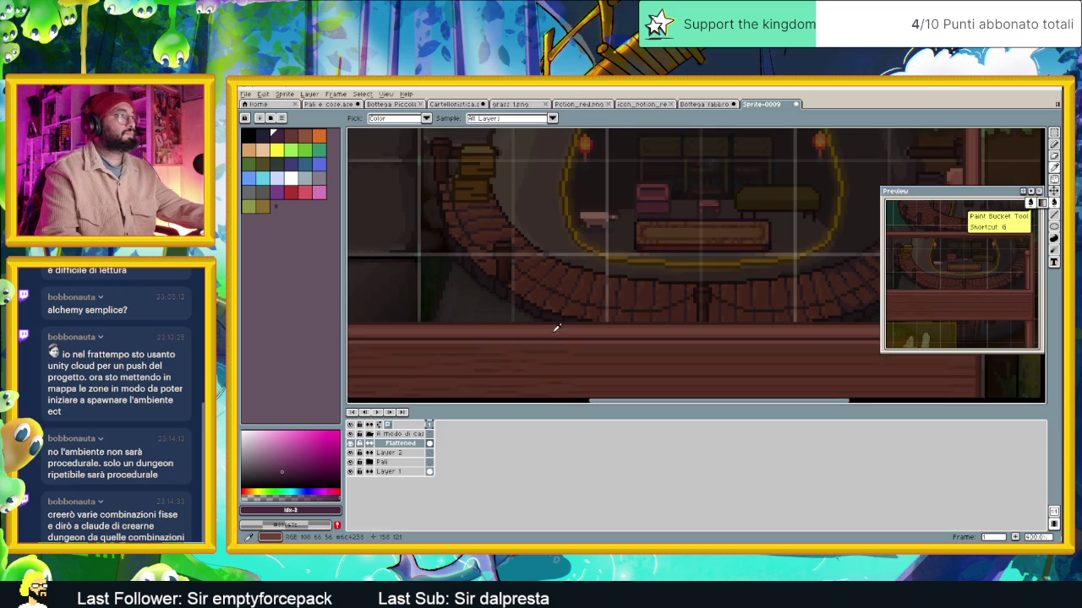
{"action": "left_click", "coordinate": [556, 328]}
{"action": "scroll", "coordinate": [589, 254], "scroll_direction": "up", "scroll_amount": 2}
{"action": "scroll", "coordinate": [590, 257], "scroll_direction": "down", "scroll_amount": 1}
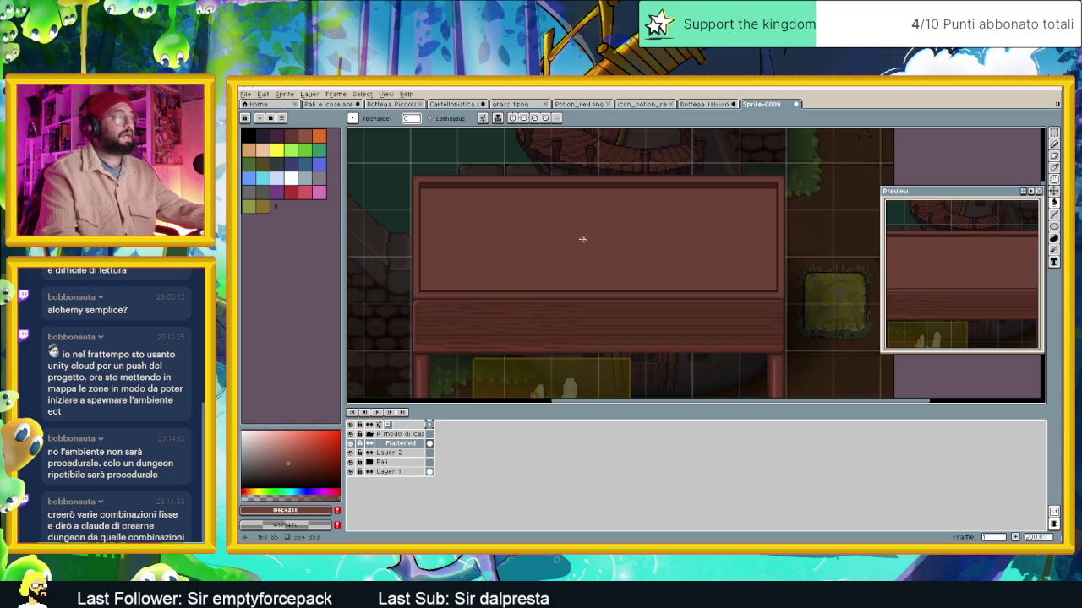
{"action": "scroll", "coordinate": [533, 243], "scroll_direction": "up", "scroll_amount": 1}
{"action": "scroll", "coordinate": [533, 243], "scroll_direction": "down", "scroll_amount": 2}
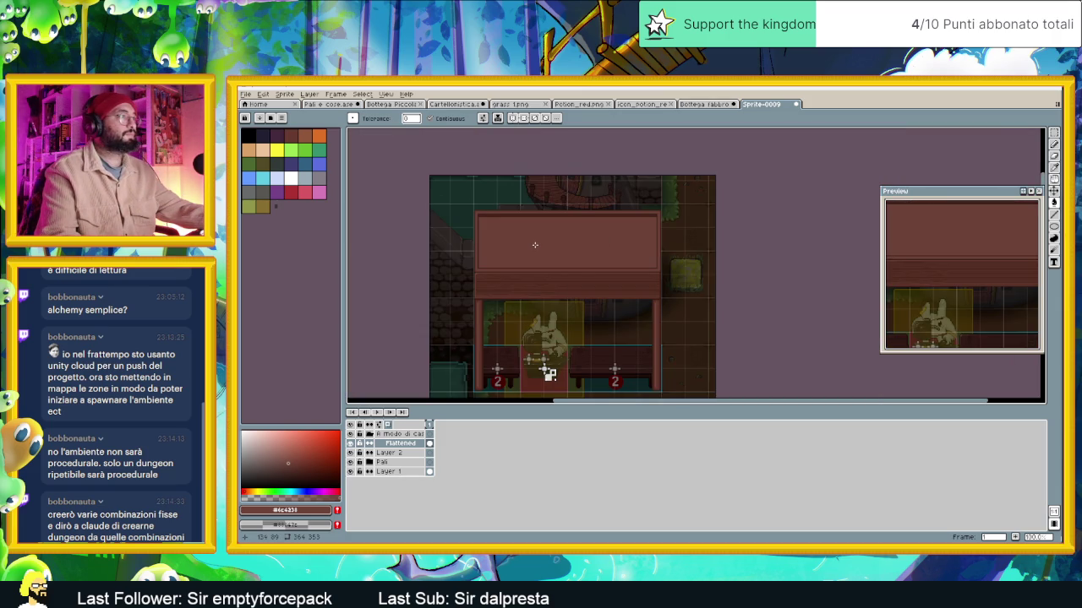
{"action": "left_click_drag", "start_coordinate": [575, 276], "coordinate": [554, 211]}
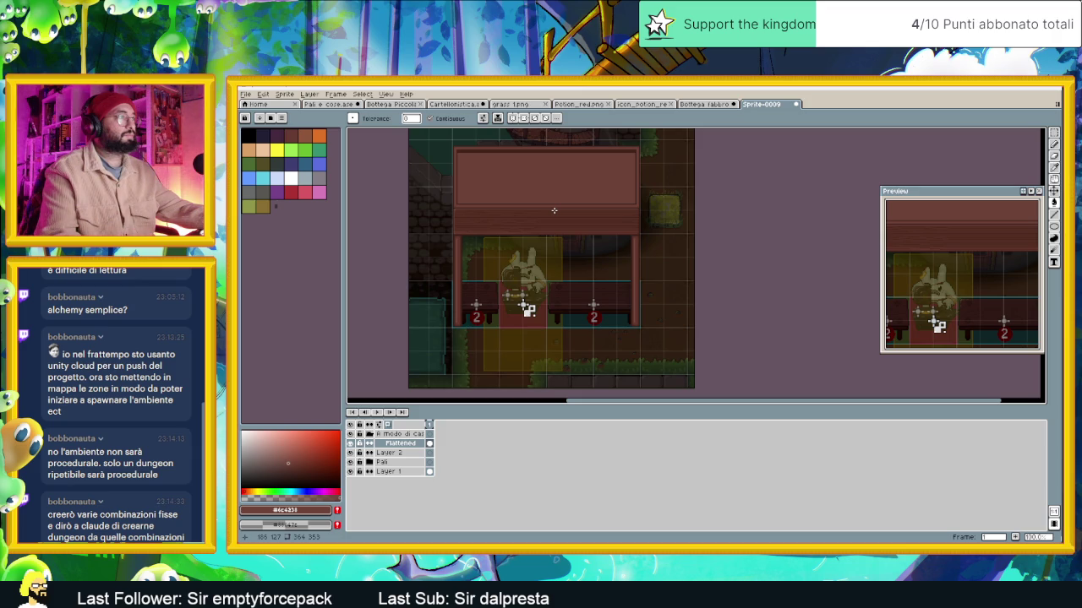
{"action": "scroll", "coordinate": [553, 210], "scroll_direction": "up", "scroll_amount": 1}
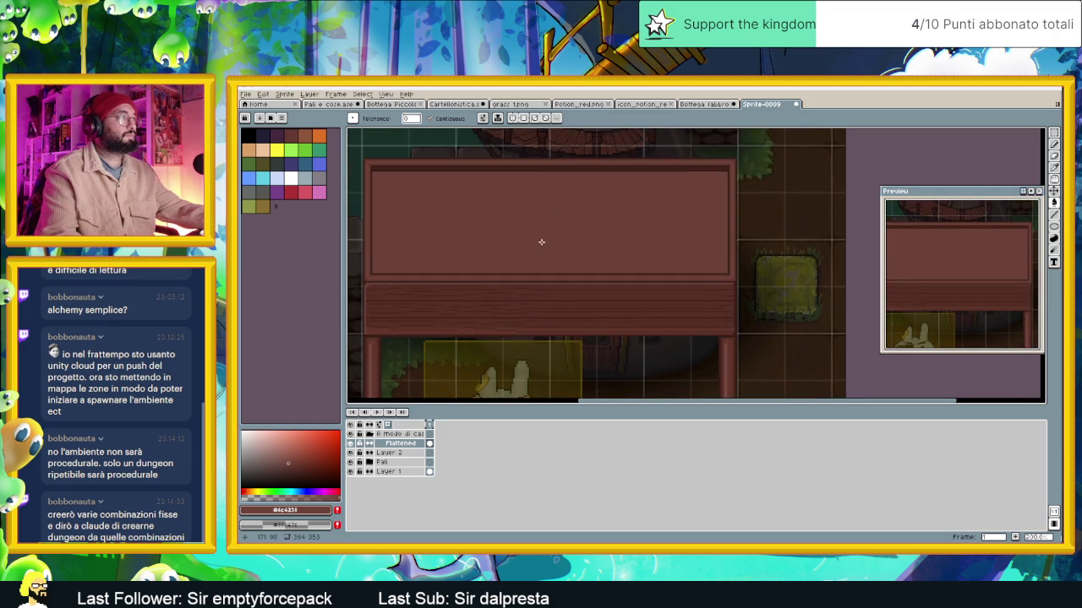
{"action": "left_click_drag", "start_coordinate": [531, 240], "coordinate": [558, 268]}
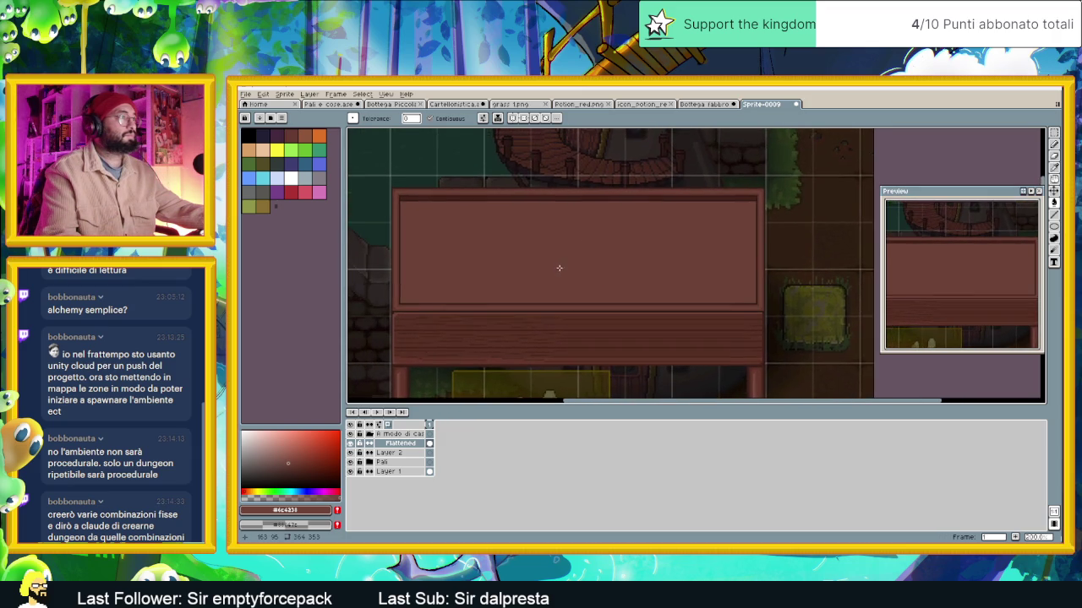
{"action": "scroll", "coordinate": [452, 248], "scroll_direction": "up", "scroll_amount": 1}
{"action": "scroll", "coordinate": [452, 248], "scroll_direction": "down", "scroll_amount": 1}
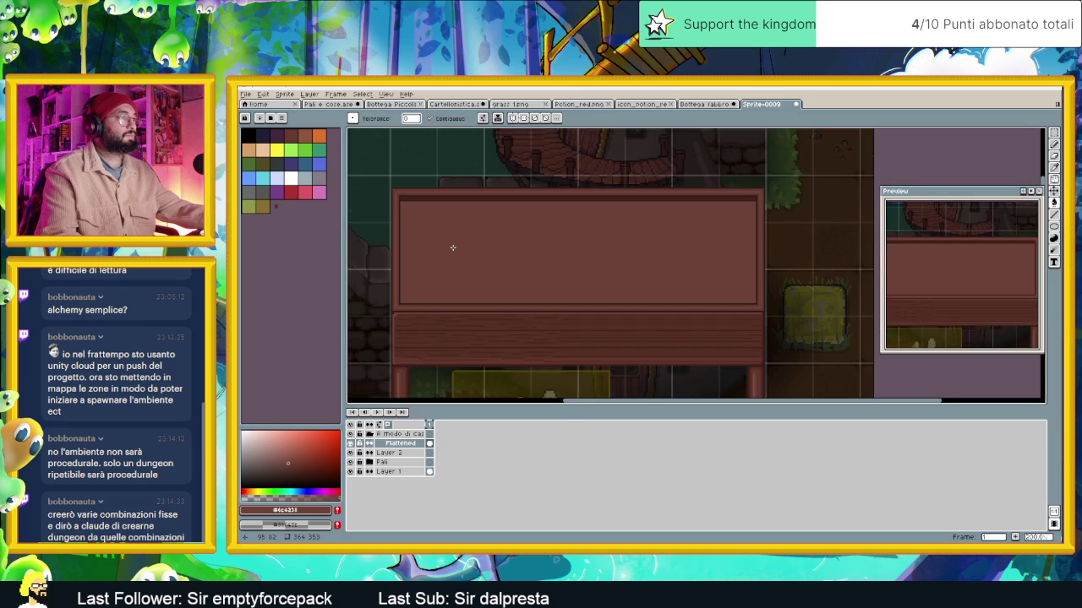
{"action": "scroll", "coordinate": [452, 248], "scroll_direction": "up", "scroll_amount": 1}
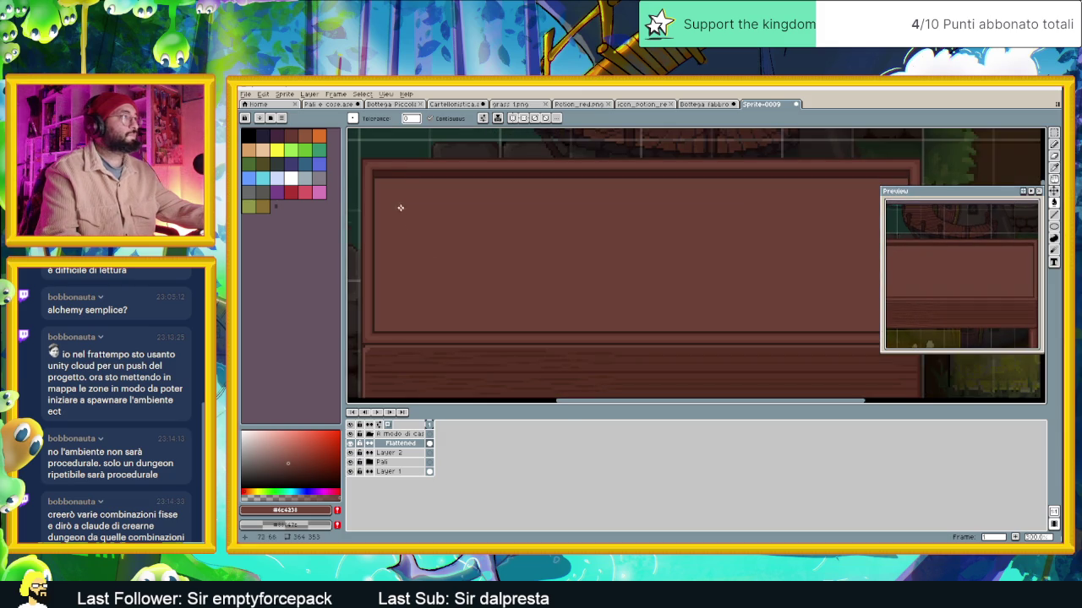
{"action": "scroll", "coordinate": [392, 174], "scroll_direction": "down", "scroll_amount": 2}
{"action": "scroll", "coordinate": [502, 223], "scroll_direction": "up", "scroll_amount": 3}
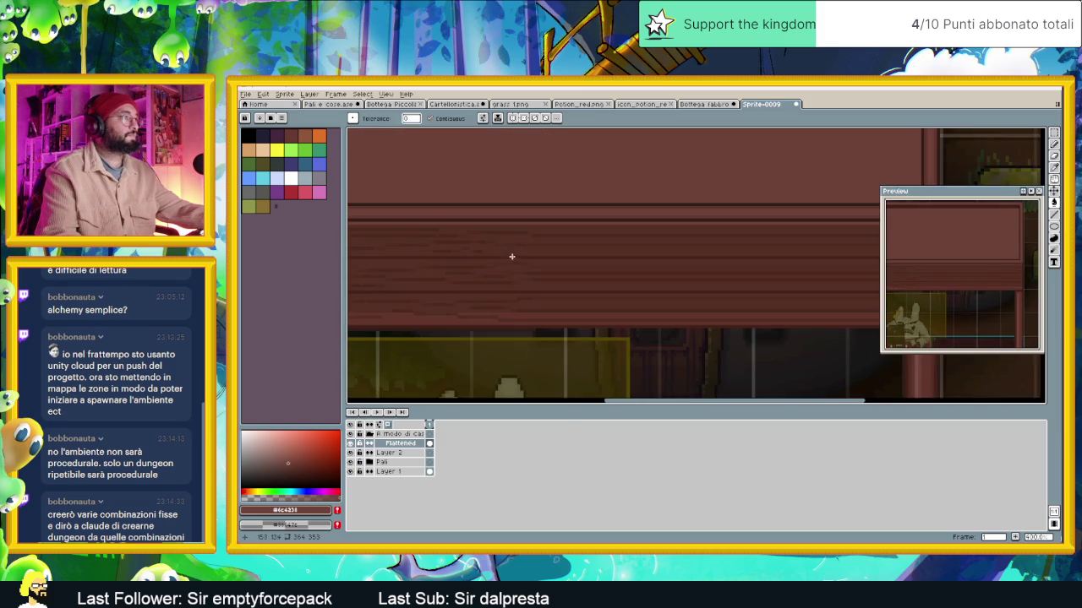
{"action": "scroll", "coordinate": [642, 268], "scroll_direction": "down", "scroll_amount": 1}
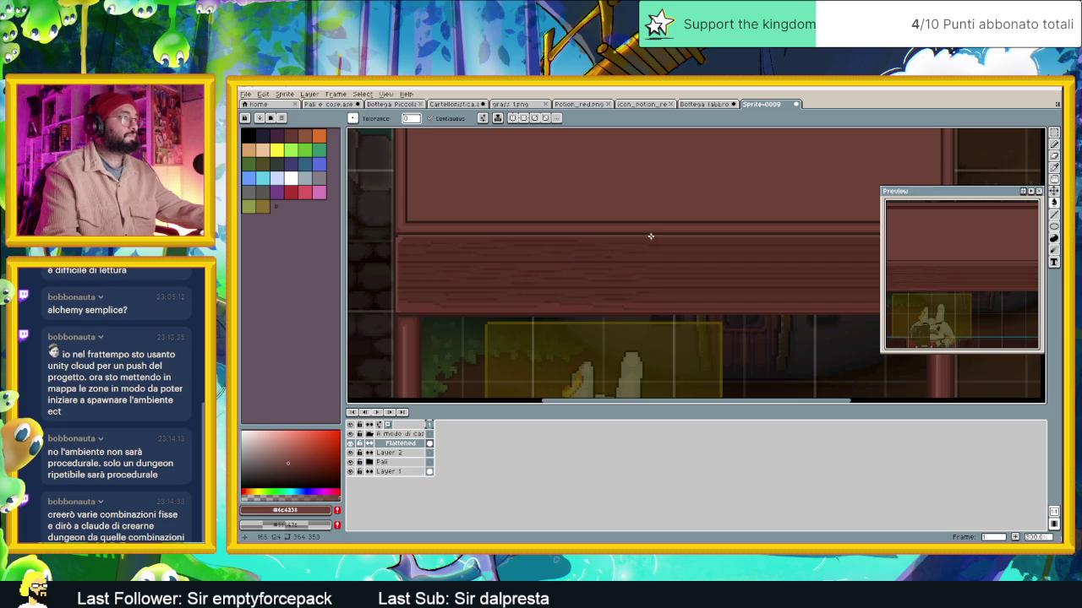
{"action": "left_click", "coordinate": [646, 235]}
{"action": "key", "text": "ctrl+z"}
{"action": "key", "text": "w"}
{"action": "key", "text": "m"}
{"action": "left_click_drag", "start_coordinate": [650, 236], "coordinate": [408, 308]}
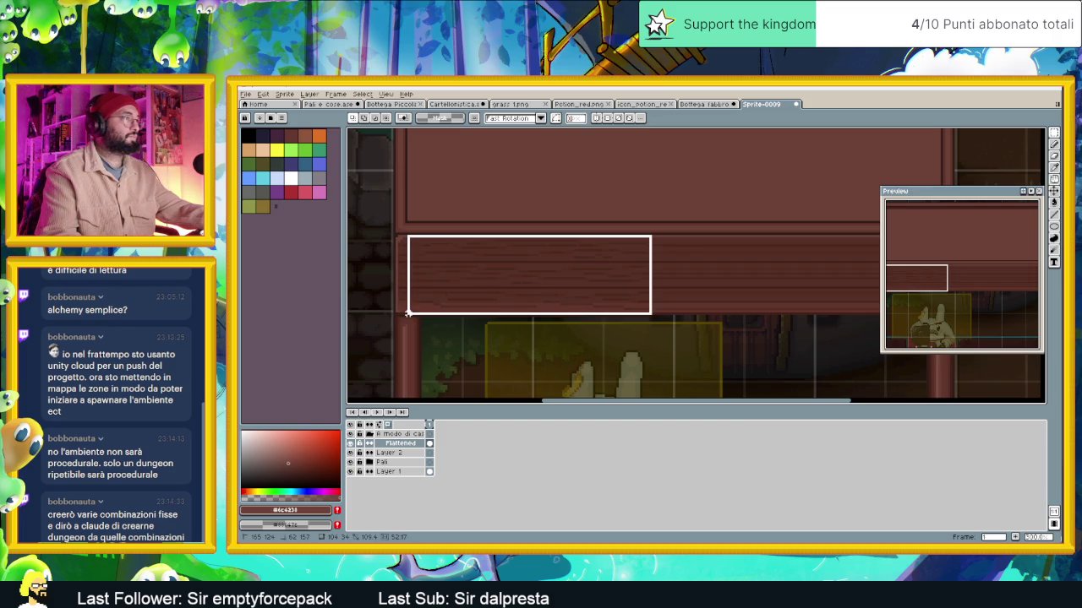
Extend the counter plank-strip selection, shift it right to span both posts, and commit
{"action": "left_click_drag", "start_coordinate": [408, 309], "coordinate": [405, 317]}
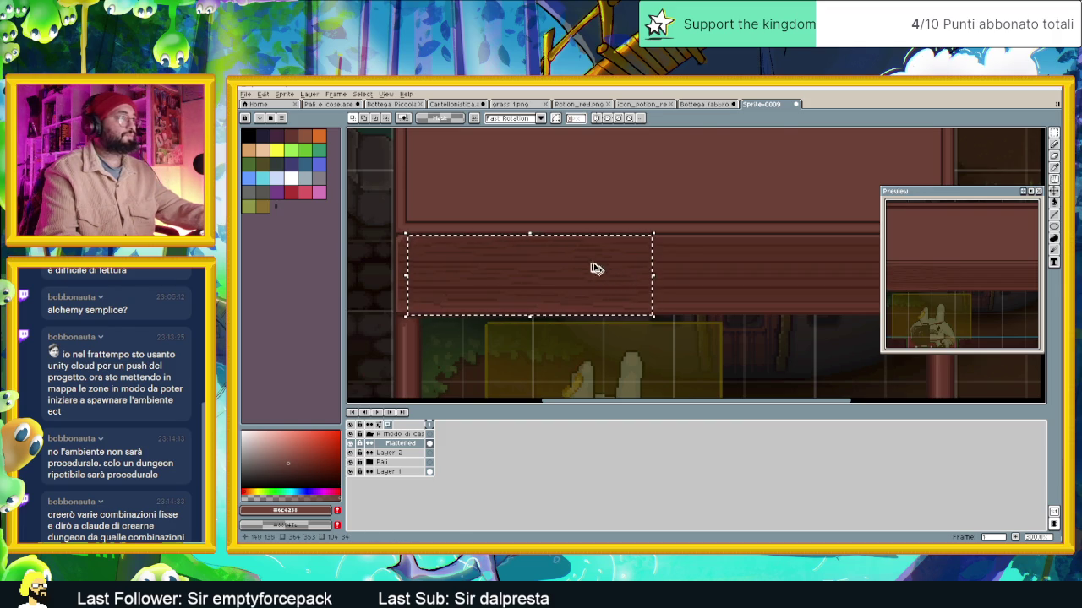
{"action": "left_click_drag", "start_coordinate": [548, 262], "coordinate": [784, 263]}
{"action": "scroll", "coordinate": [714, 262], "scroll_direction": "right", "scroll_amount": 5}
{"action": "key", "text": "ctrl+z"}
{"action": "key", "text": "Return"}
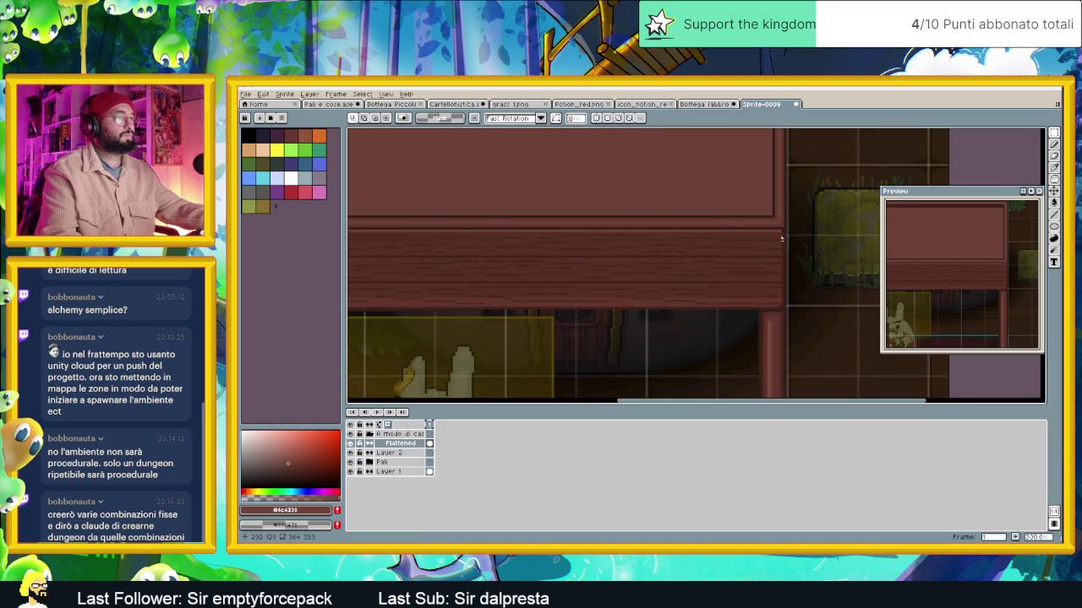
{"action": "scroll", "coordinate": [677, 272], "scroll_direction": "down", "scroll_amount": 3}
{"action": "scroll", "coordinate": [676, 273], "scroll_direction": "up", "scroll_amount": 2}
{"action": "scroll", "coordinate": [677, 273], "scroll_direction": "up", "scroll_amount": 1}
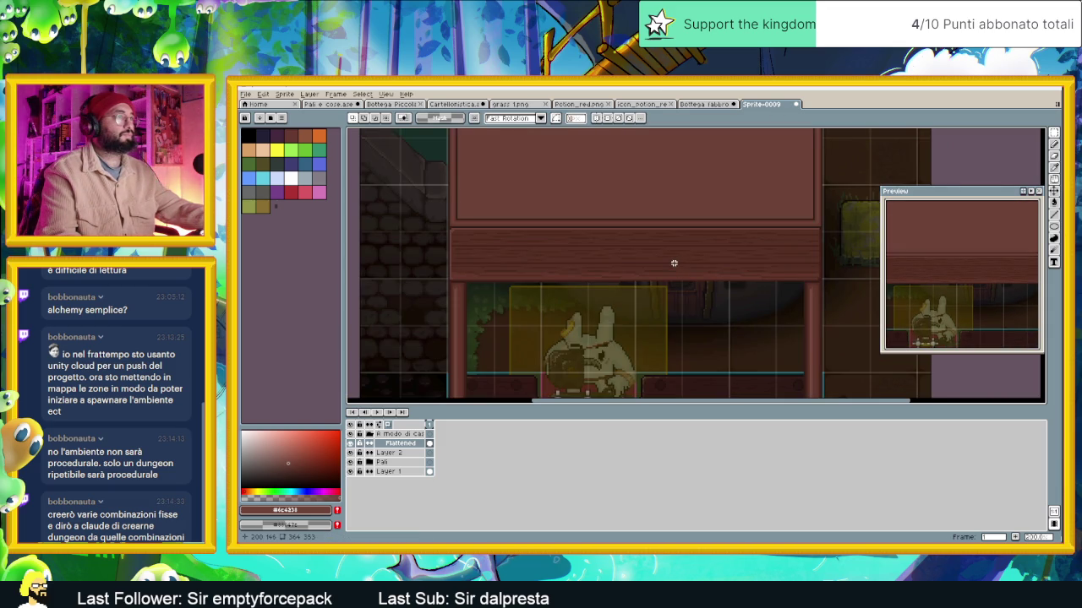
Eyedrop the counter's dark brown #542F25, try a Paint Bucket fill, then undo it
{"action": "left_click", "coordinate": [702, 268], "text": "alt"}
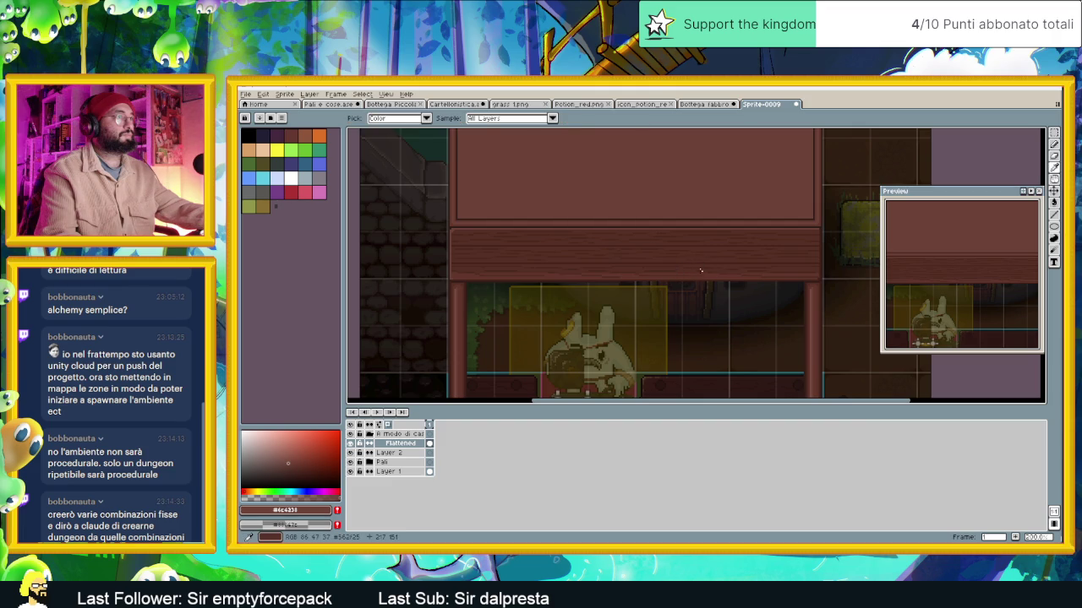
{"action": "left_click", "coordinate": [1057, 204]}
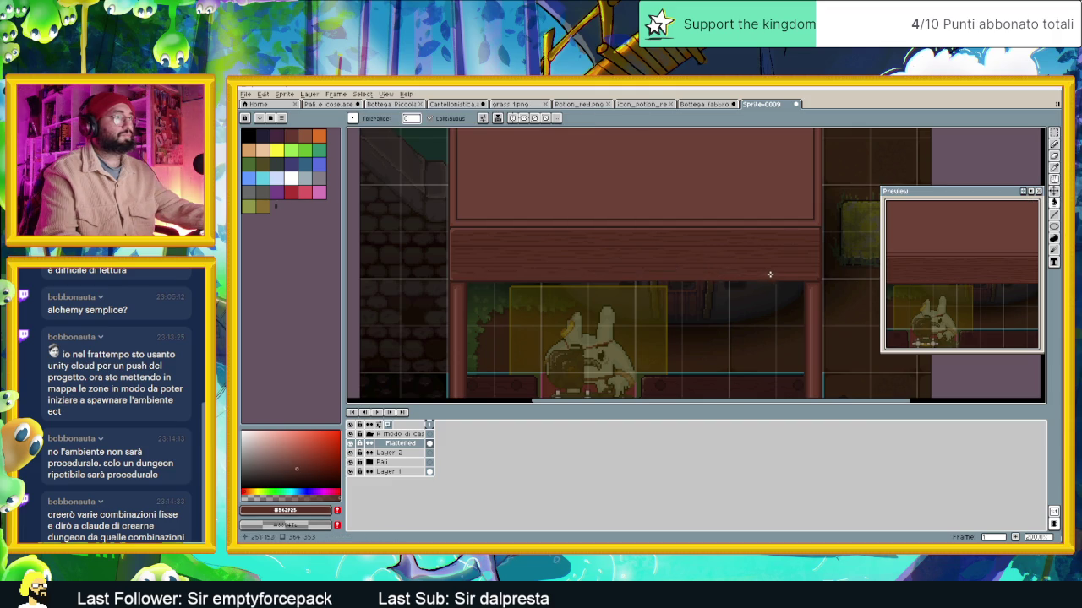
{"action": "scroll", "coordinate": [702, 271], "scroll_direction": "up", "scroll_amount": 1}
{"action": "scroll", "coordinate": [702, 269], "scroll_direction": "up", "scroll_amount": 1}
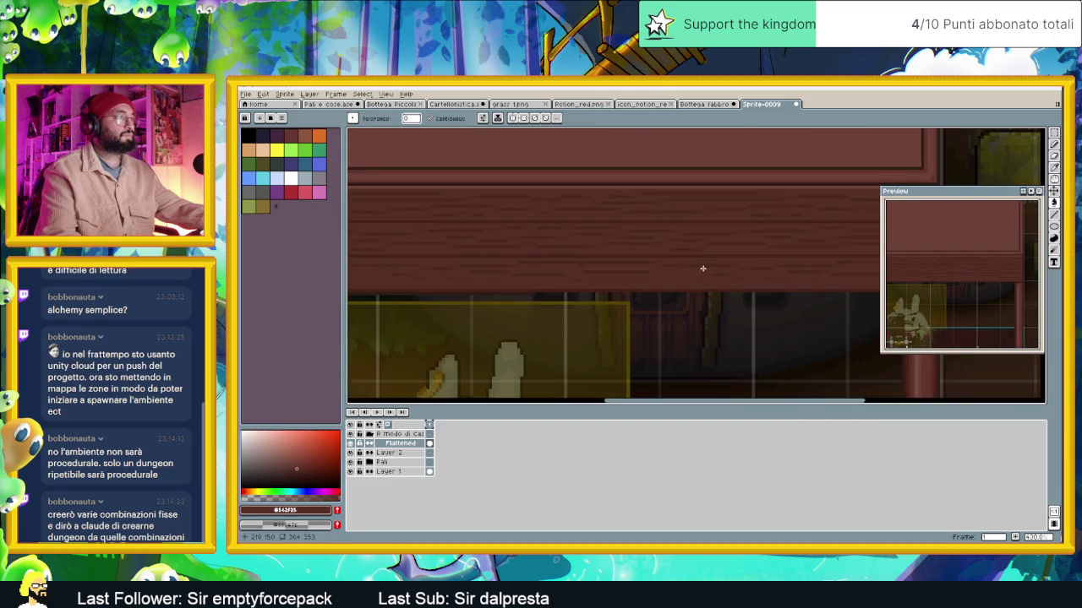
{"action": "key", "text": "ctrl+z"}
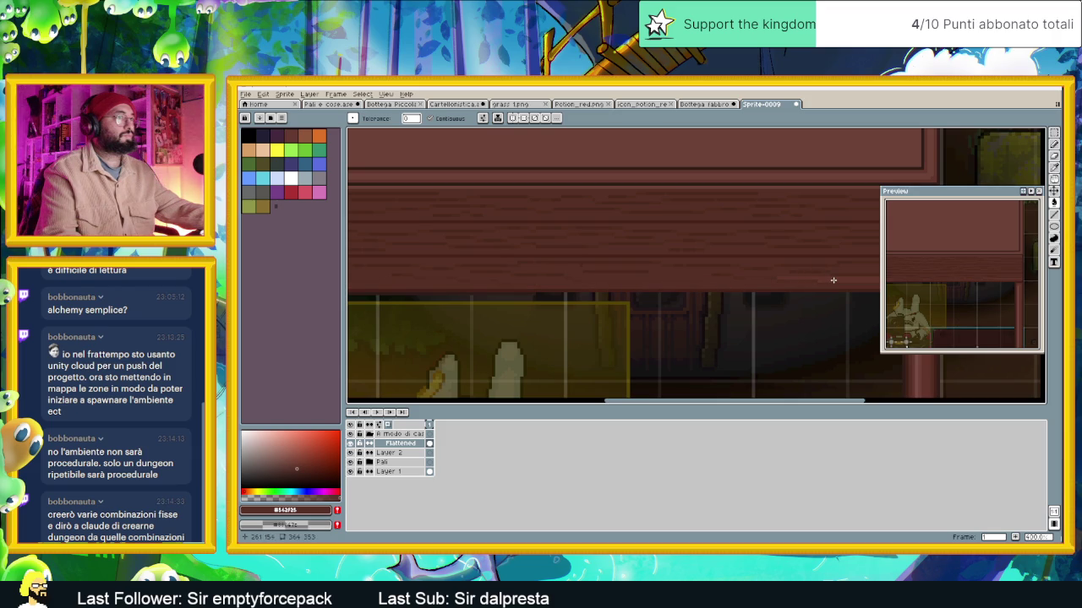
Look over the scene and return to the Bottega fabbro sprite
{"action": "scroll", "coordinate": [739, 281], "scroll_direction": "down", "scroll_amount": 1}
{"action": "scroll", "coordinate": [718, 279], "scroll_direction": "down", "scroll_amount": 1}
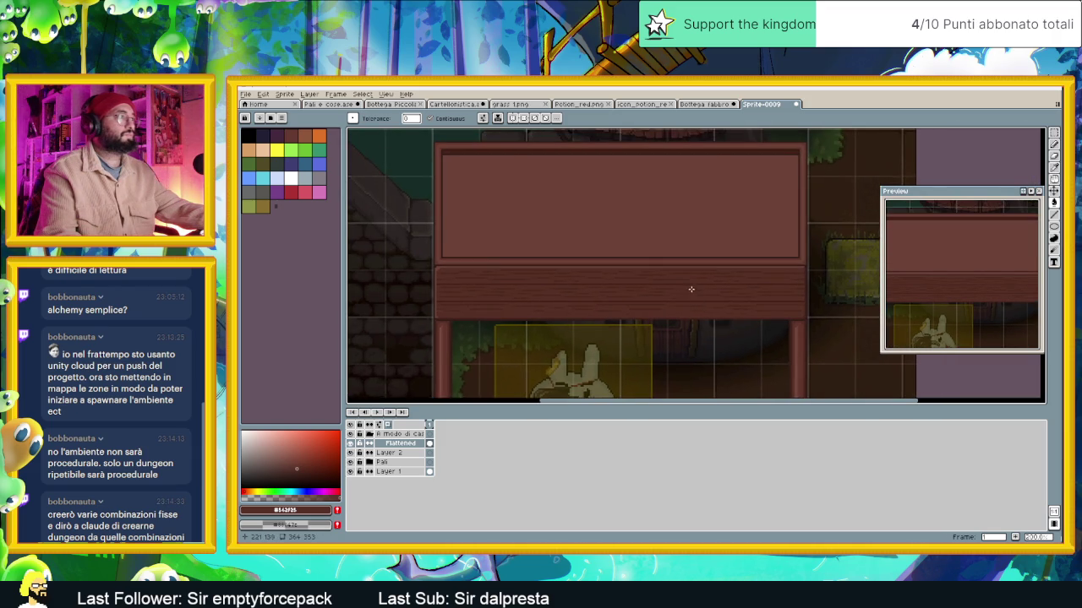
{"action": "scroll", "coordinate": [690, 286], "scroll_direction": "up", "scroll_amount": 1}
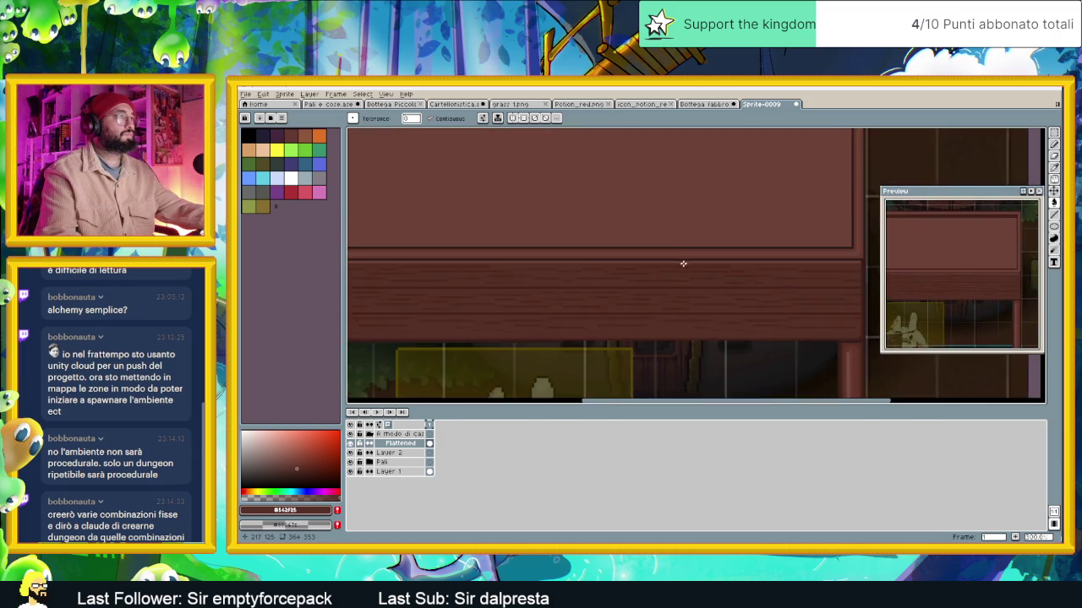
{"action": "scroll", "coordinate": [699, 316], "scroll_direction": "up", "scroll_amount": 1}
{"action": "scroll", "coordinate": [688, 287], "scroll_direction": "down", "scroll_amount": 2}
{"action": "scroll", "coordinate": [688, 287], "scroll_direction": "up", "scroll_amount": 1}
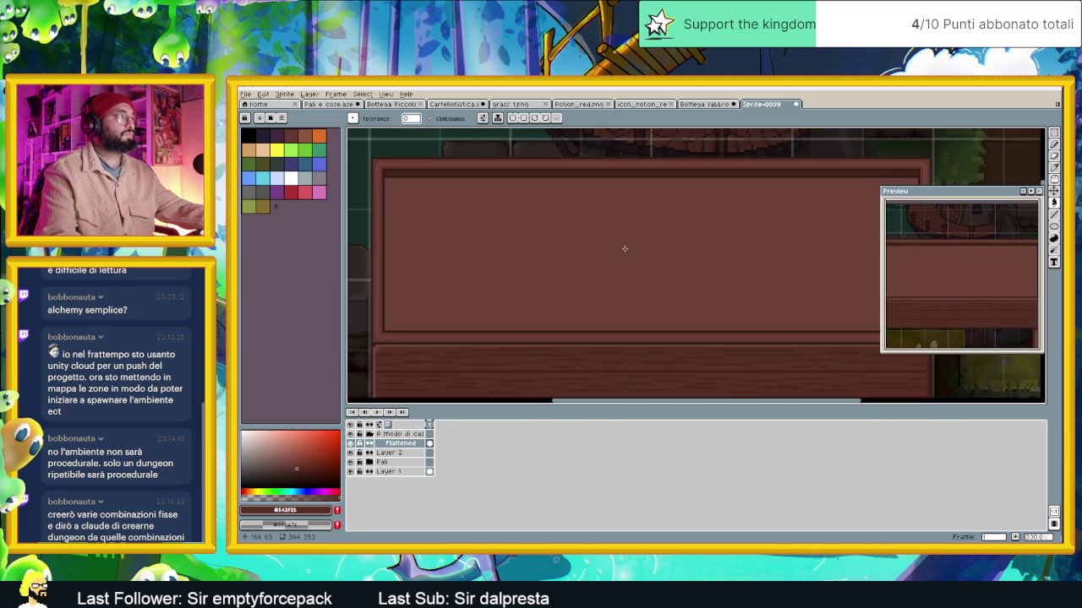
{"action": "left_click", "coordinate": [705, 103]}
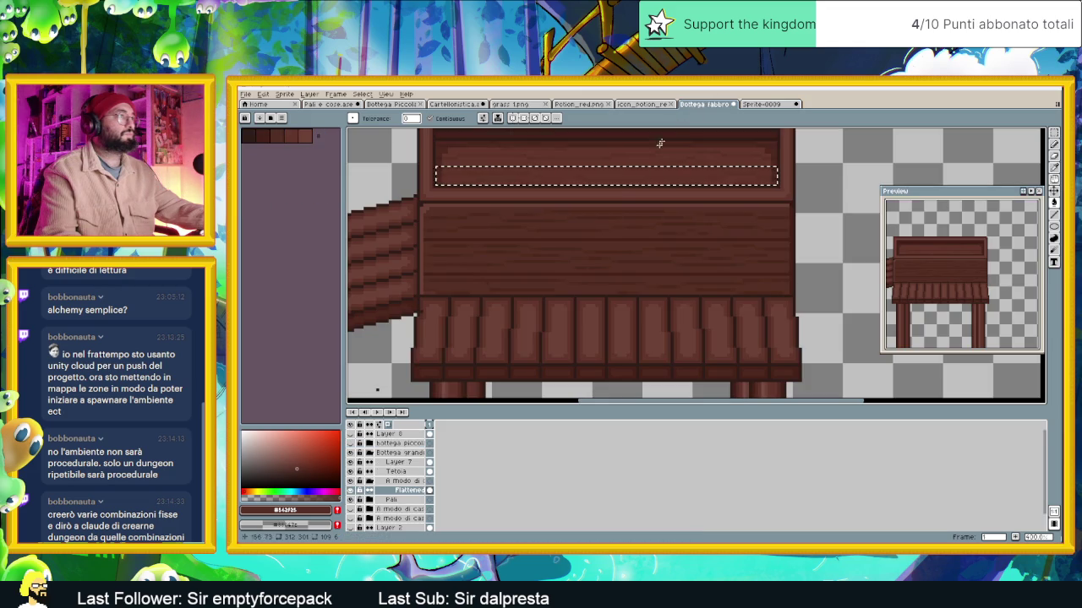
Eyedrop the dark border brown #4d281f from Bottega fabbro's bench top for drawing lines in Sprite-0009
{"action": "key", "text": "i"}
{"action": "left_click", "coordinate": [463, 137]}
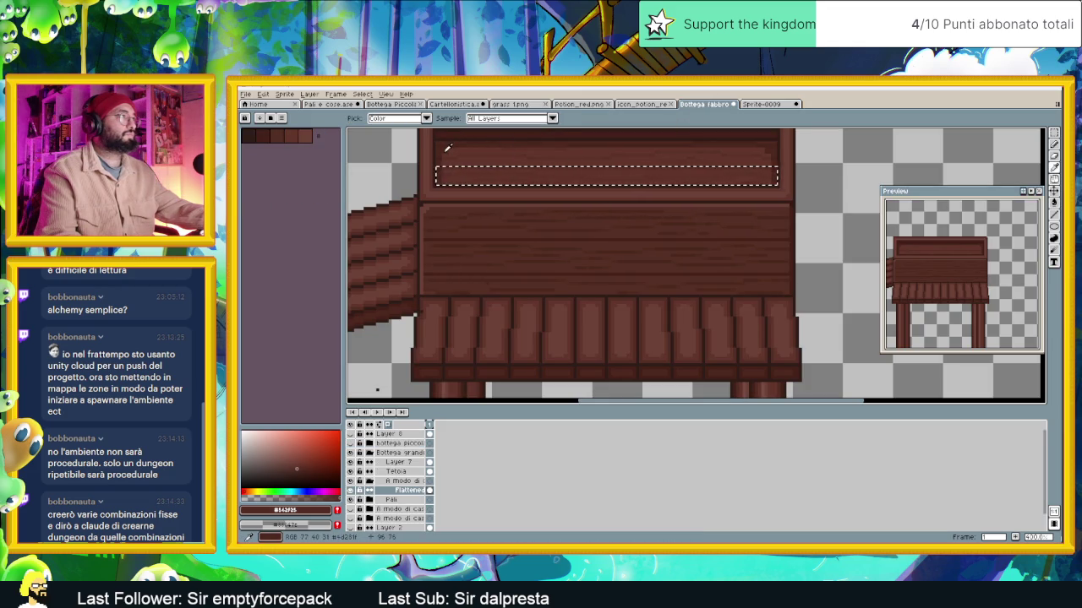
{"action": "key", "text": "w"}
{"action": "left_click", "coordinate": [761, 106]}
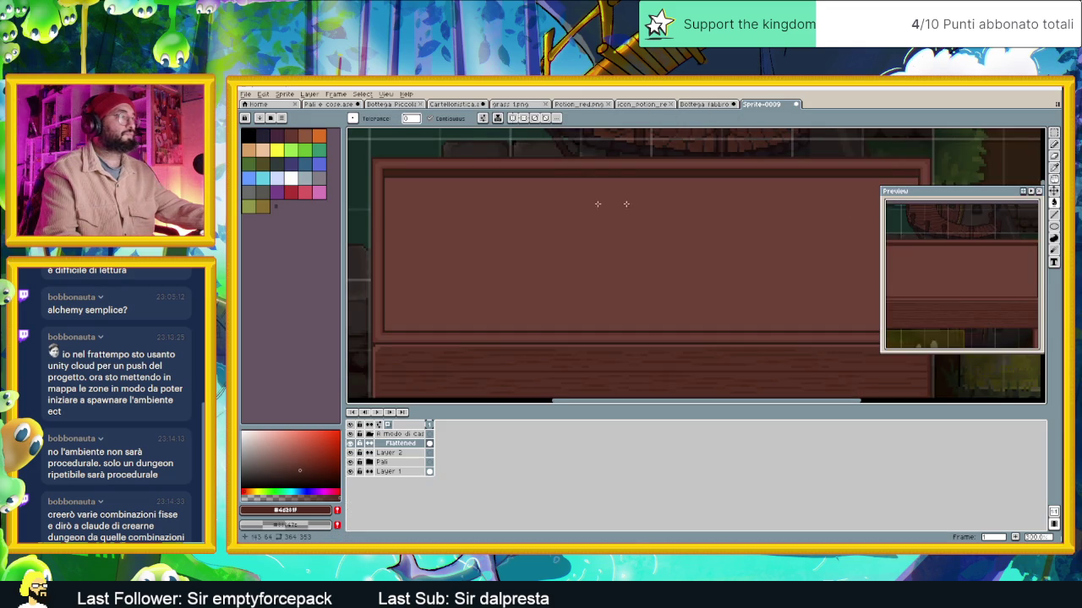
{"action": "left_click", "coordinate": [1054, 214]}
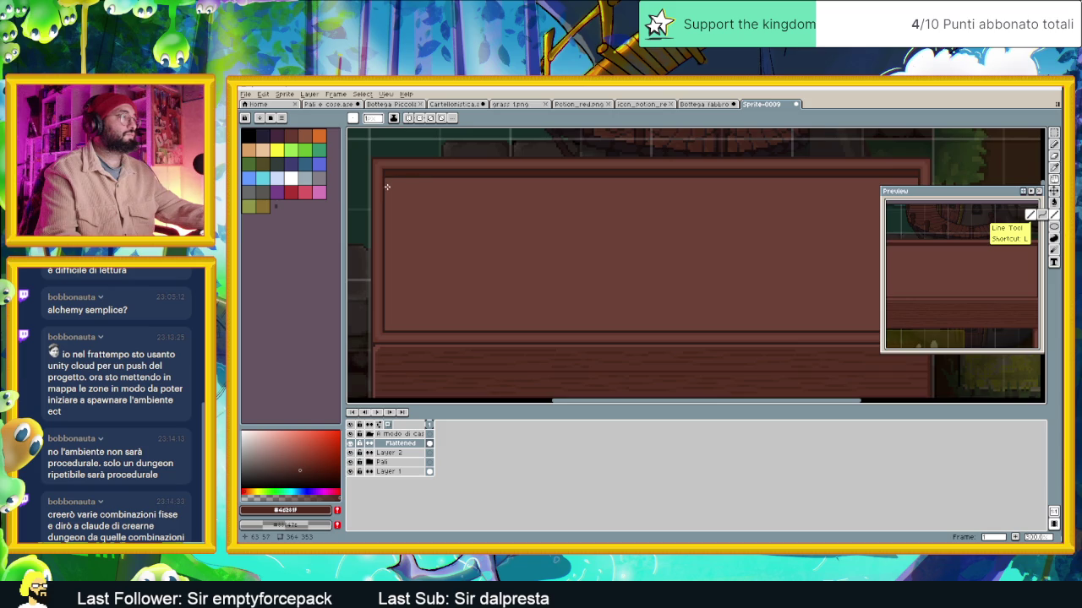
Place a short dark line and a single pixel at the top panel's top-left corner
{"action": "scroll", "coordinate": [390, 187], "scroll_direction": "up", "scroll_amount": 1}
{"action": "left_click_drag", "start_coordinate": [385, 169], "coordinate": [392, 169]}
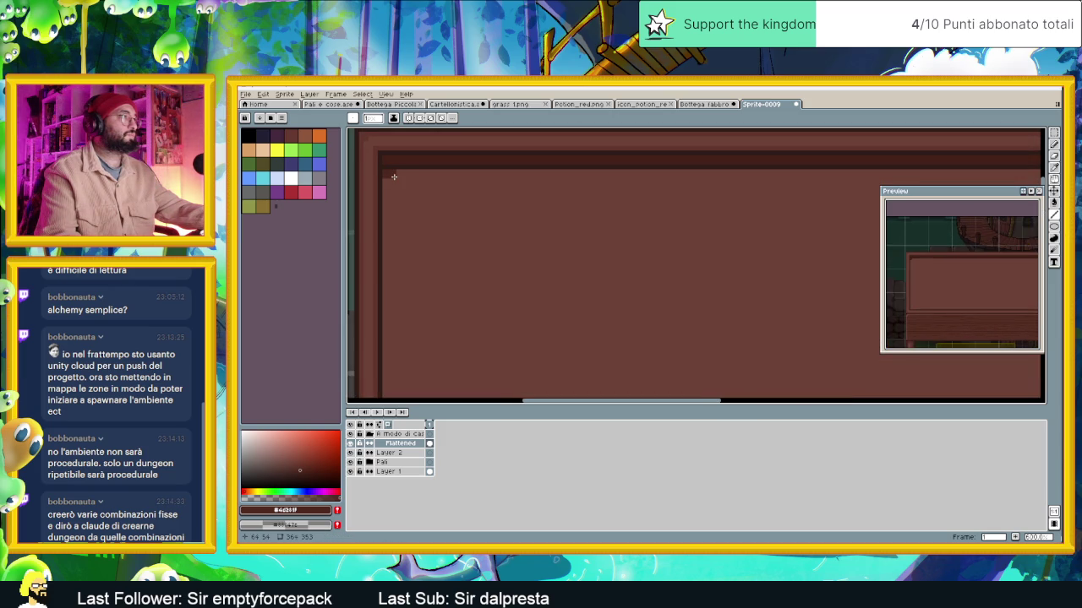
{"action": "left_click", "coordinate": [386, 182]}
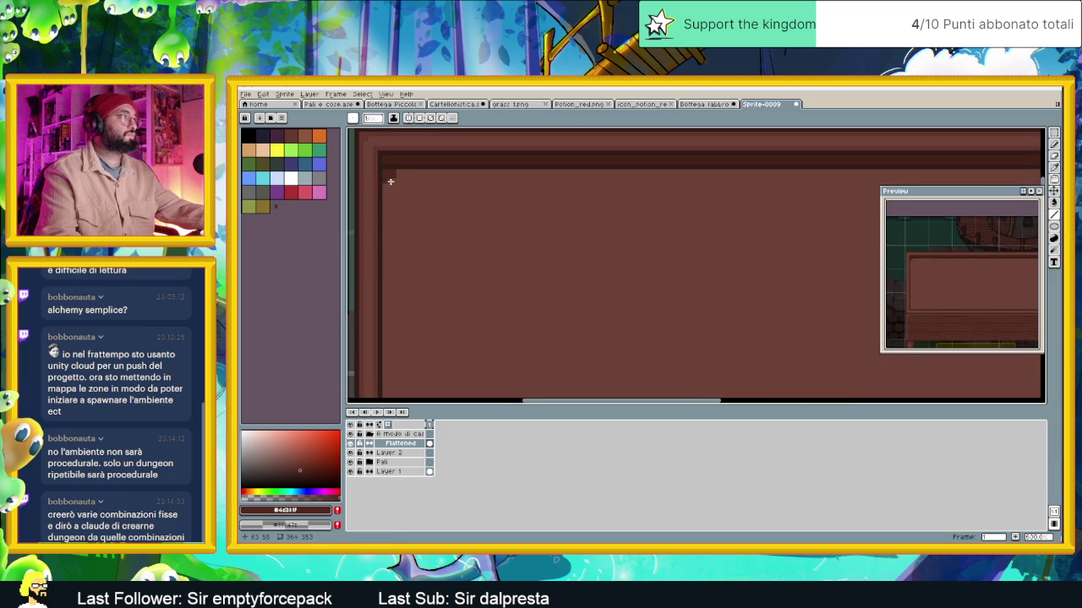
{"action": "scroll", "coordinate": [411, 176], "scroll_direction": "down", "scroll_amount": 1}
{"action": "scroll", "coordinate": [471, 188], "scroll_direction": "down", "scroll_amount": 1}
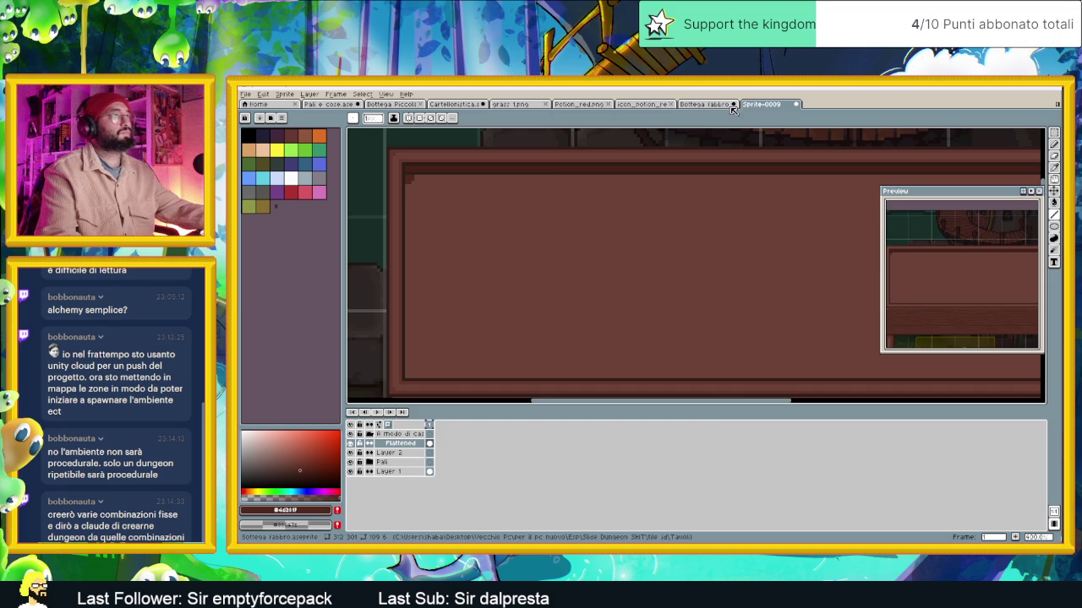
{"action": "left_click", "coordinate": [733, 104]}
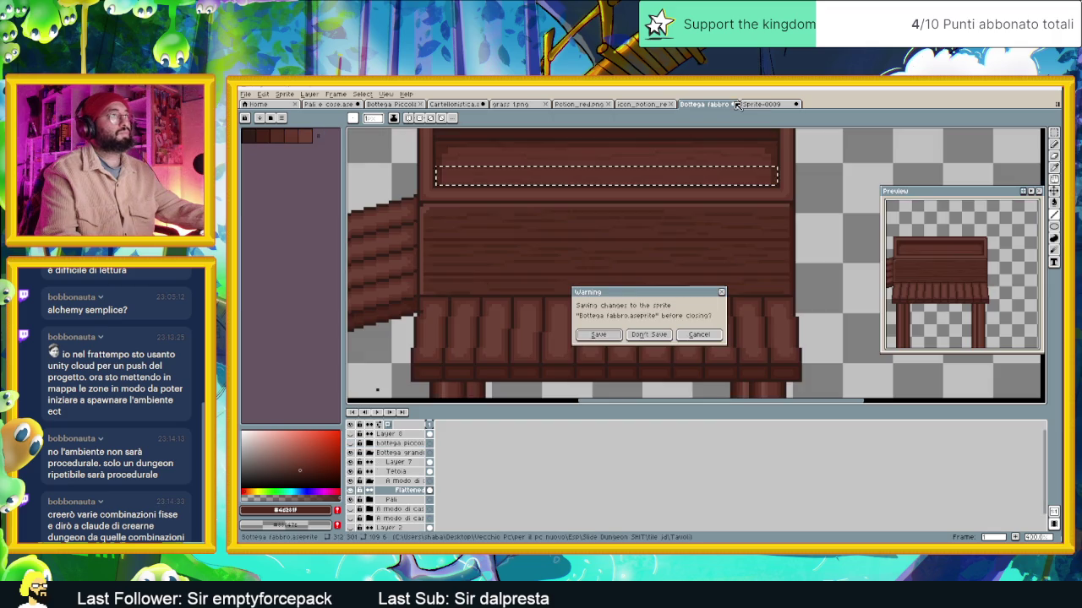
{"action": "left_click", "coordinate": [681, 333]}
{"action": "left_click", "coordinate": [717, 104]}
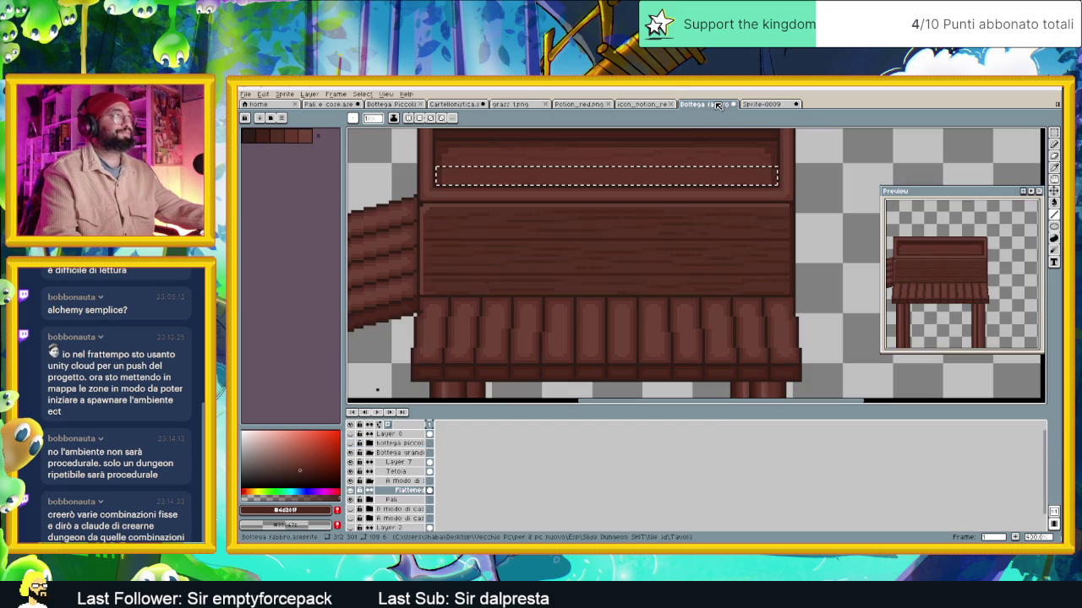
{"action": "left_click", "coordinate": [758, 104]}
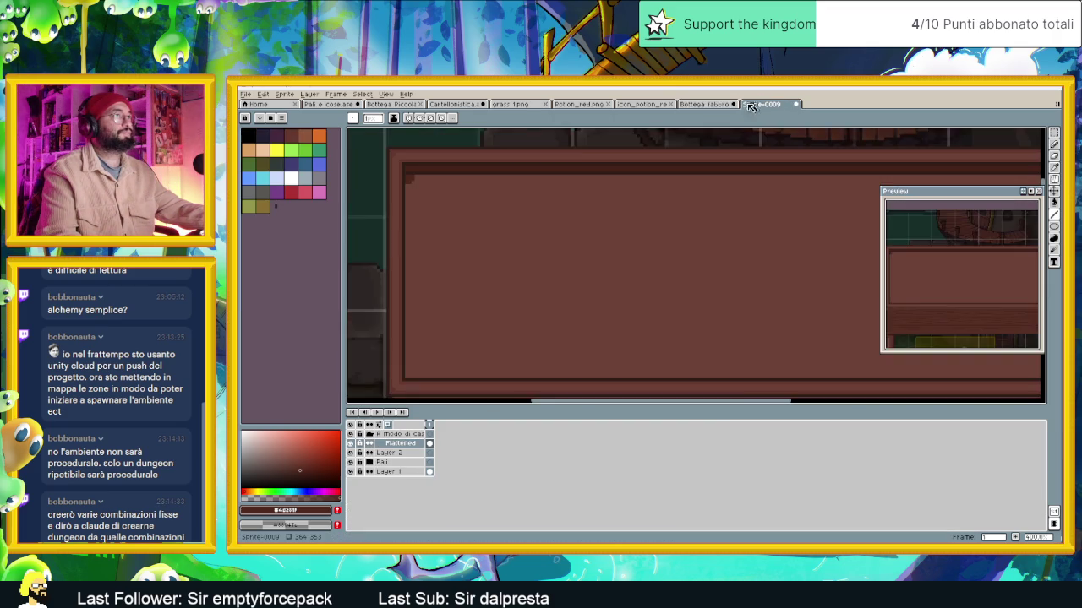
{"action": "scroll", "coordinate": [413, 177], "scroll_direction": "up", "scroll_amount": 2}
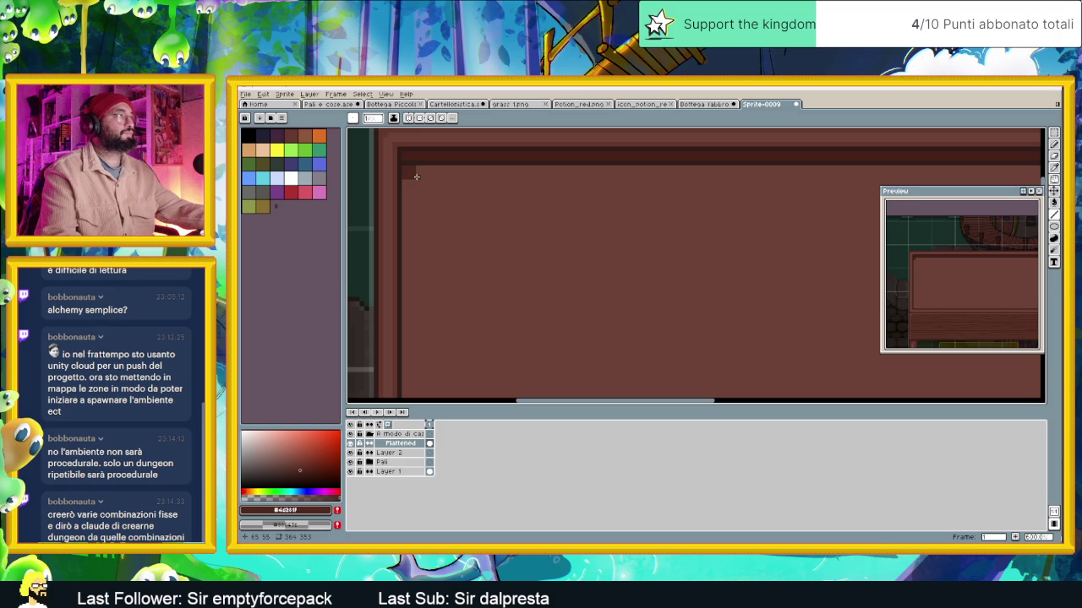
Draw dark border lines from the panel corner along its top edge and down its left edge
{"action": "left_click_drag", "start_coordinate": [416, 177], "coordinate": [415, 180]}
{"action": "scroll", "coordinate": [486, 188], "scroll_direction": "down", "scroll_amount": 1}
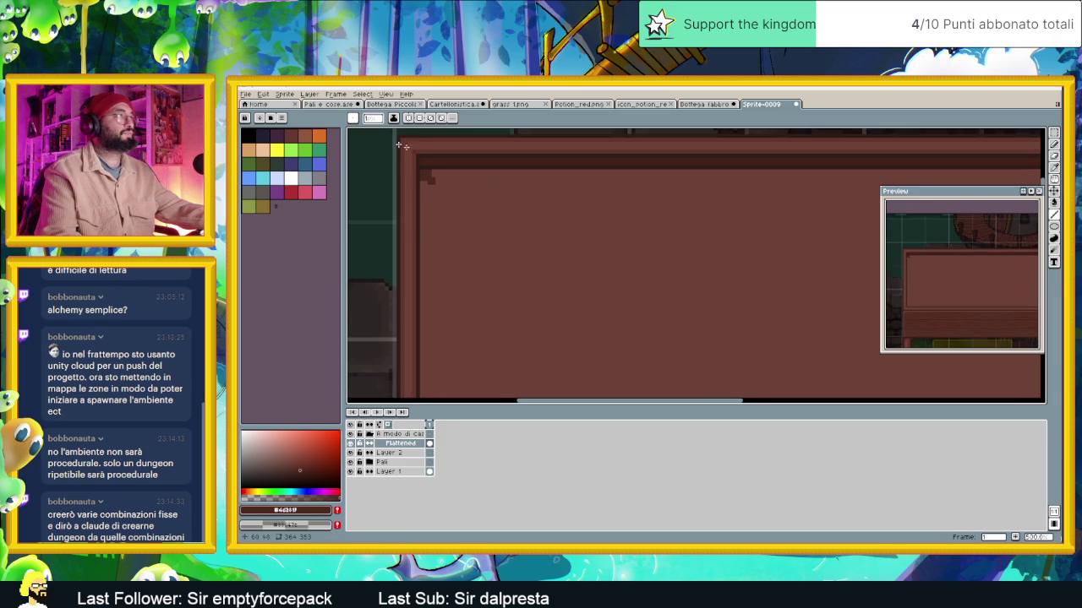
{"action": "scroll", "coordinate": [448, 205], "scroll_direction": "down", "scroll_amount": 2}
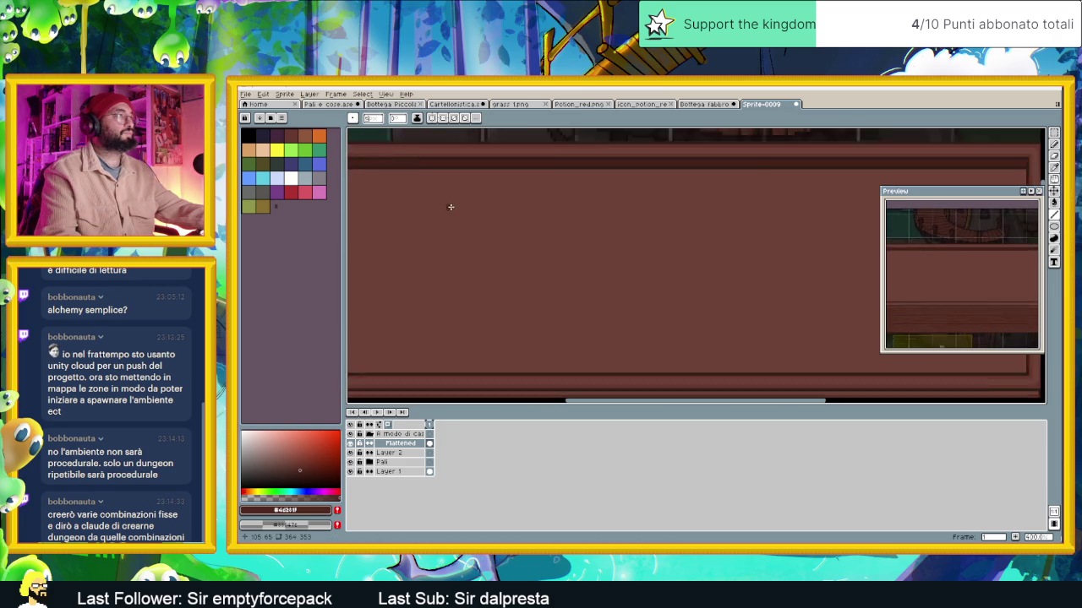
{"action": "mouse_move", "coordinate": [363, 182]}
{"action": "left_mouse_down"}
{"action": "mouse_move", "coordinate": [879, 183]}
{"action": "mouse_move", "coordinate": [628, 140]}
{"action": "mouse_move", "coordinate": [655, 170]}
{"action": "mouse_move", "coordinate": [656, 312]}
{"action": "left_mouse_up"}
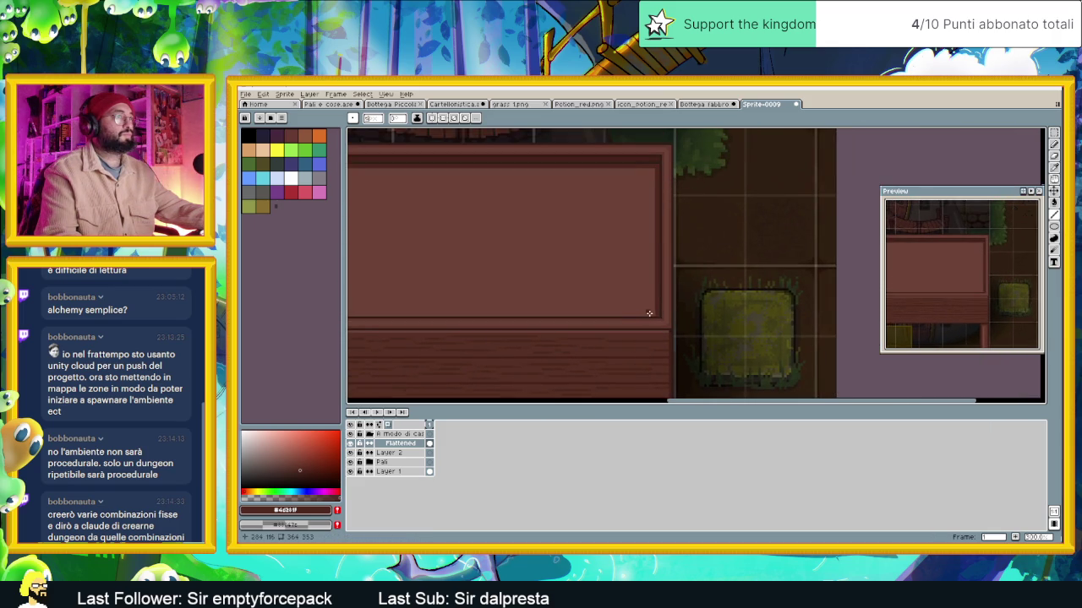
{"action": "left_click_drag", "start_coordinate": [541, 291], "coordinate": [803, 279]}
{"action": "left_click_drag", "start_coordinate": [397, 171], "coordinate": [395, 317]}
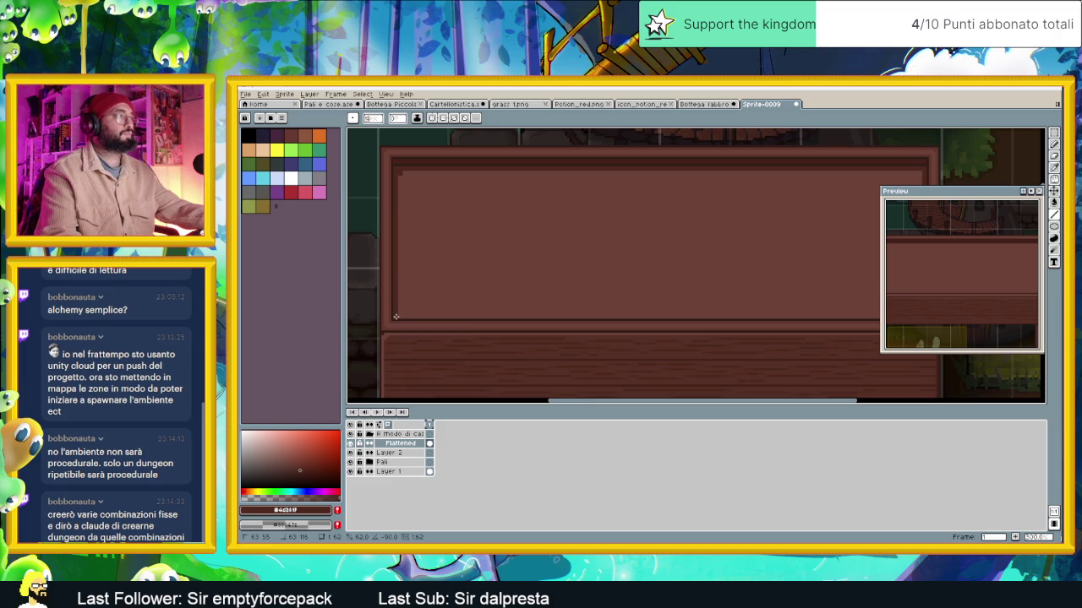
{"action": "left_click_drag", "start_coordinate": [664, 210], "coordinate": [572, 234]}
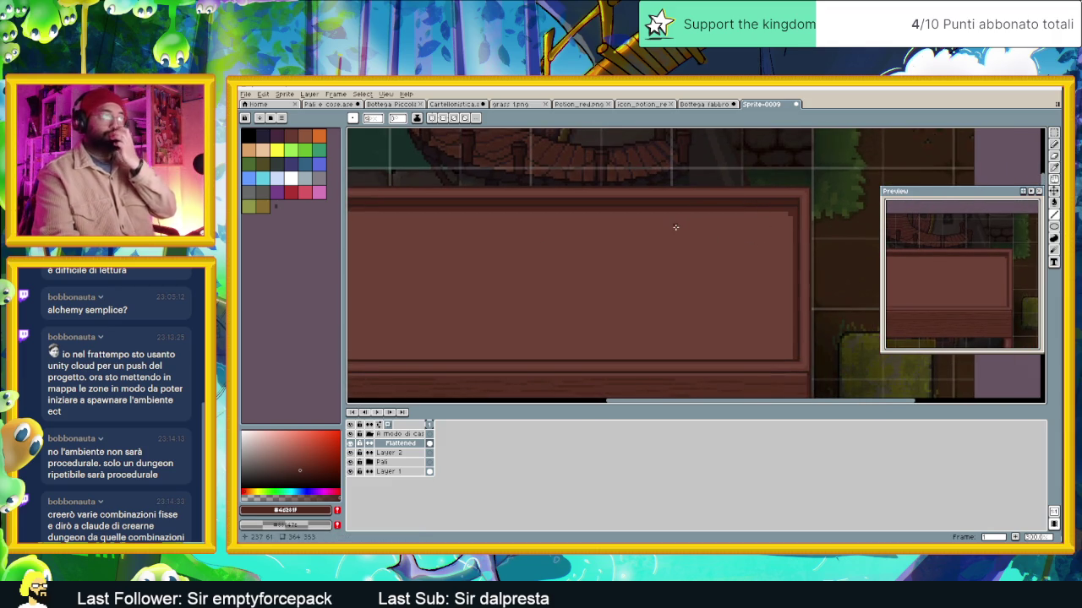
{"action": "scroll", "coordinate": [675, 227], "scroll_direction": "down", "scroll_amount": 3}
{"action": "scroll", "coordinate": [633, 211], "scroll_direction": "down", "scroll_amount": 1}
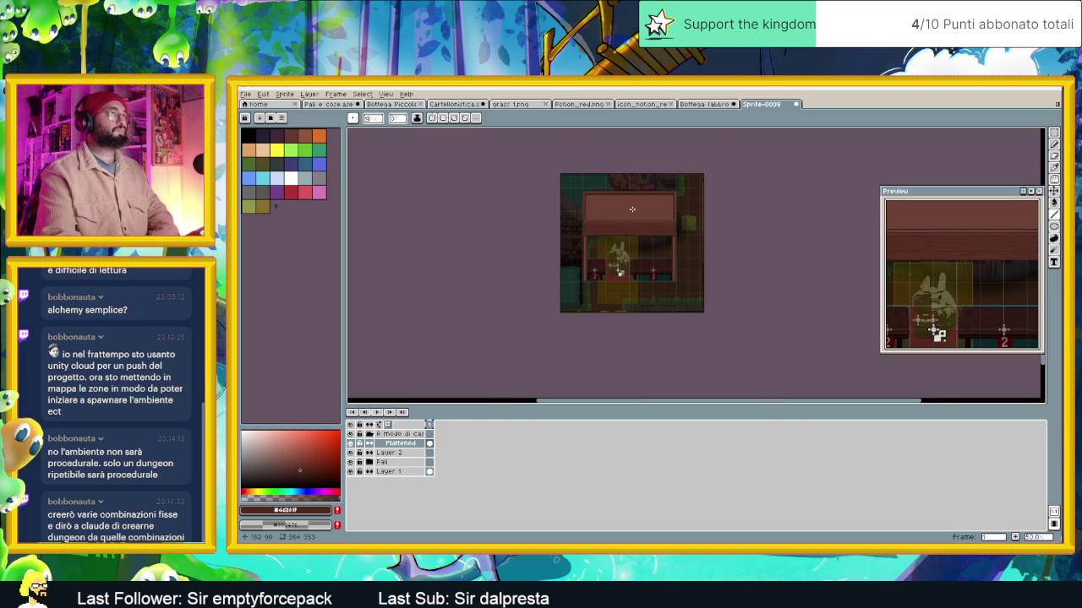
{"action": "scroll", "coordinate": [632, 210], "scroll_direction": "up", "scroll_amount": 1}
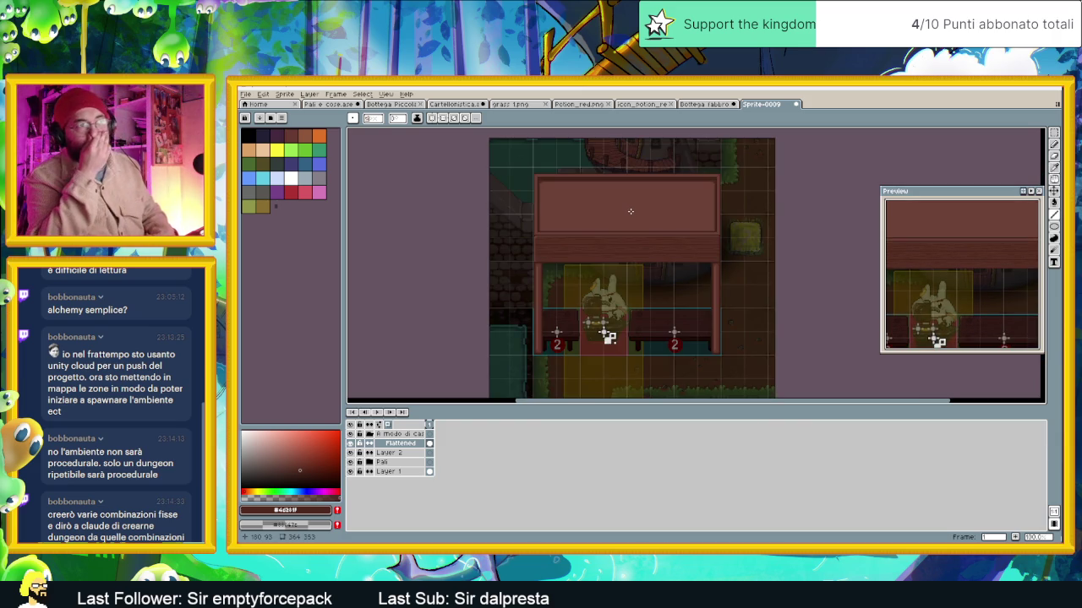
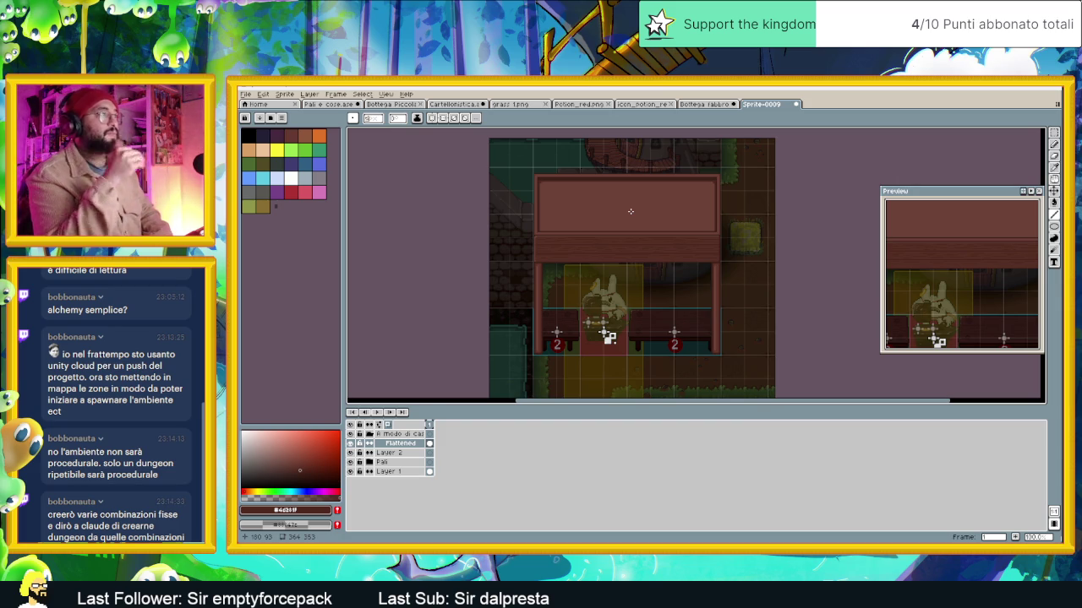
Raise the horizontal beam strip below the sign board by about 35 px
{"action": "scroll", "coordinate": [630, 211], "scroll_direction": "up", "scroll_amount": 1}
{"action": "scroll", "coordinate": [630, 221], "scroll_direction": "up", "scroll_amount": 1}
{"action": "scroll", "coordinate": [676, 245], "scroll_direction": "down", "scroll_amount": 1}
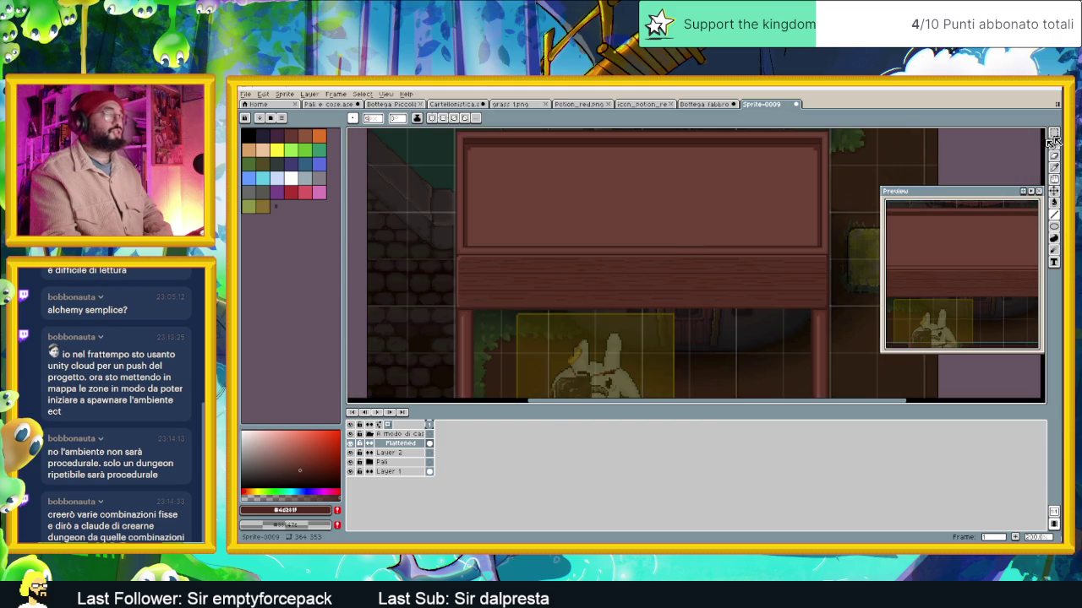
{"action": "key", "text": "m"}
{"action": "left_click_drag", "start_coordinate": [637, 302], "coordinate": [607, 295]}
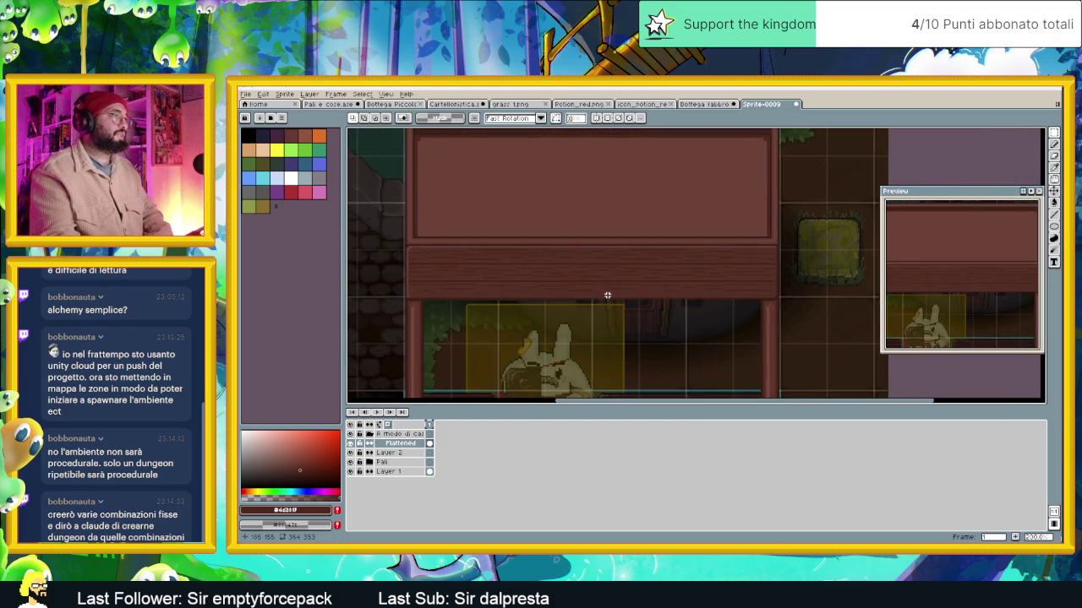
{"action": "scroll", "coordinate": [607, 295], "scroll_direction": "up", "scroll_amount": 1}
{"action": "mouse_move", "coordinate": [858, 311]}
{"action": "left_mouse_down"}
{"action": "mouse_move", "coordinate": [353, 280]}
{"action": "mouse_move", "coordinate": [442, 270]}
{"action": "left_mouse_up"}
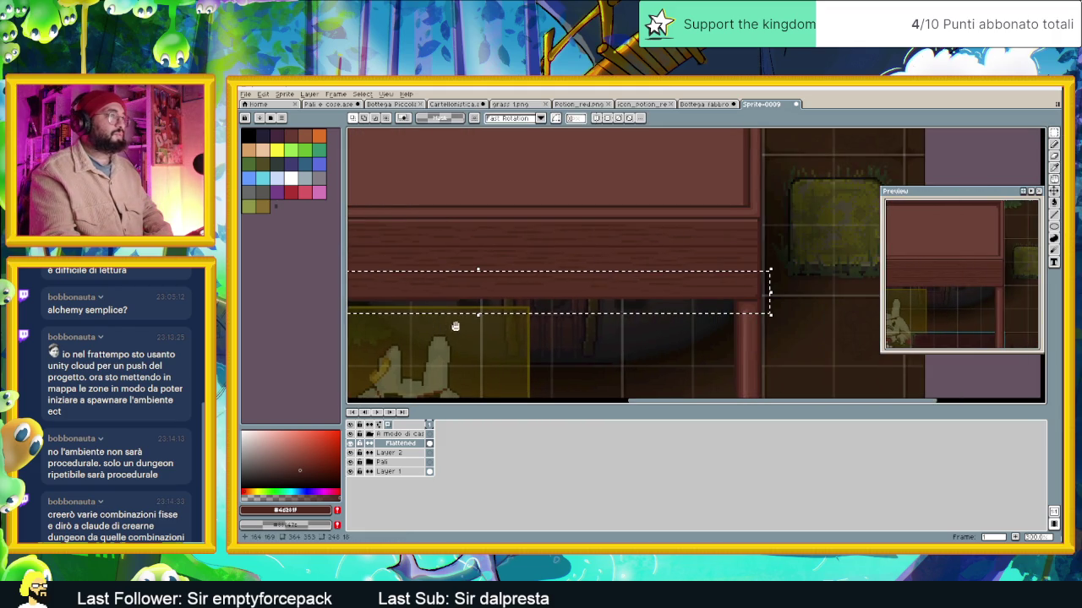
{"action": "left_click_drag", "start_coordinate": [592, 306], "coordinate": [597, 273]}
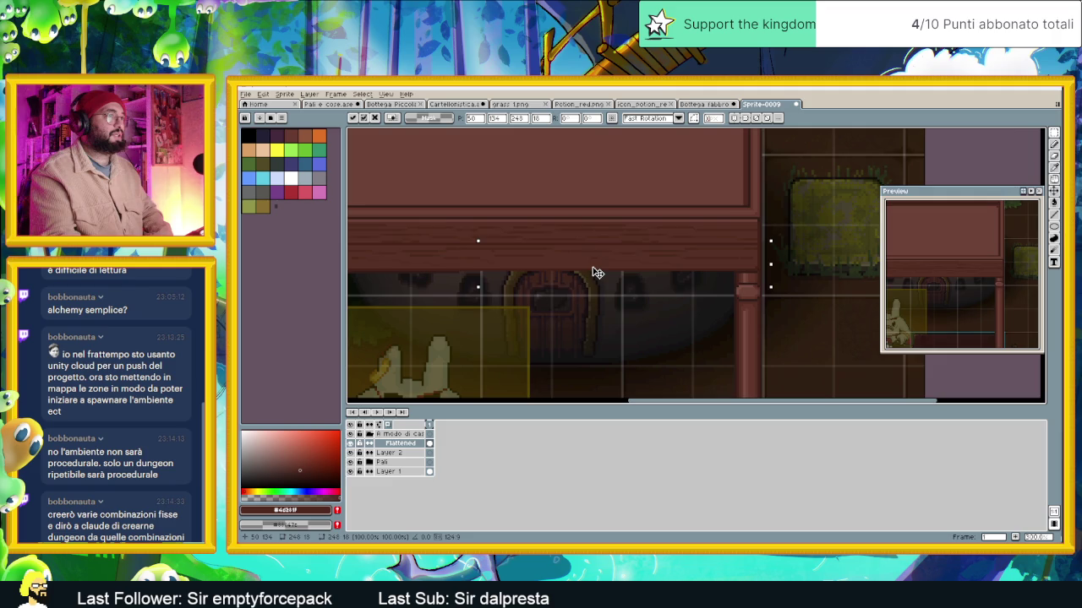
{"action": "left_click_drag", "start_coordinate": [580, 314], "coordinate": [702, 321]}
{"action": "key", "text": "Return"}
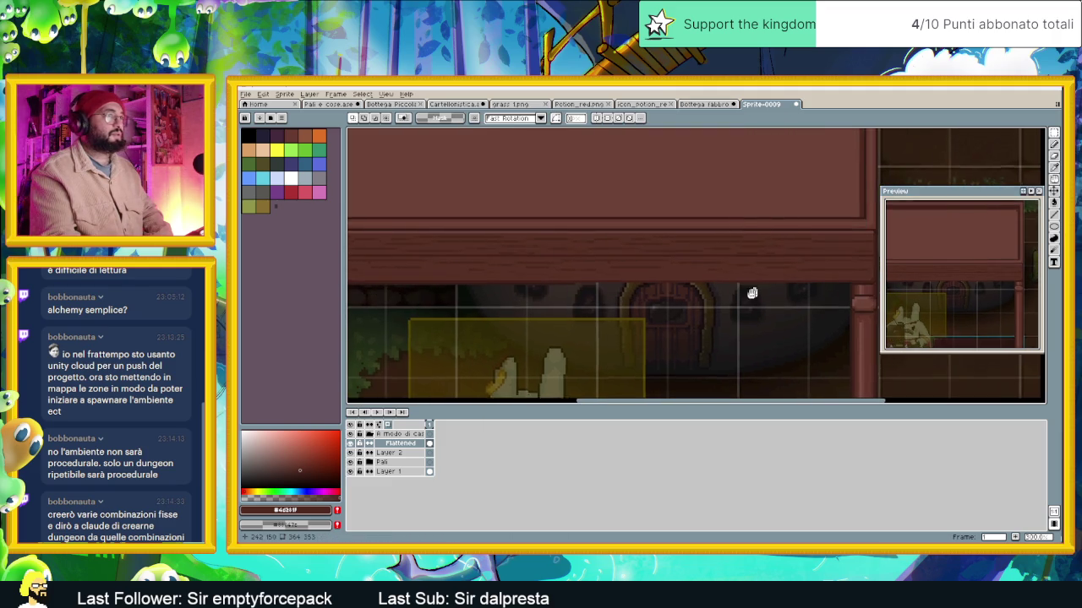
Raise the beam and wall strip further left by about 28 px
{"action": "left_click_drag", "start_coordinate": [754, 290], "coordinate": [661, 316]}
{"action": "left_click_drag", "start_coordinate": [789, 280], "coordinate": [429, 358]}
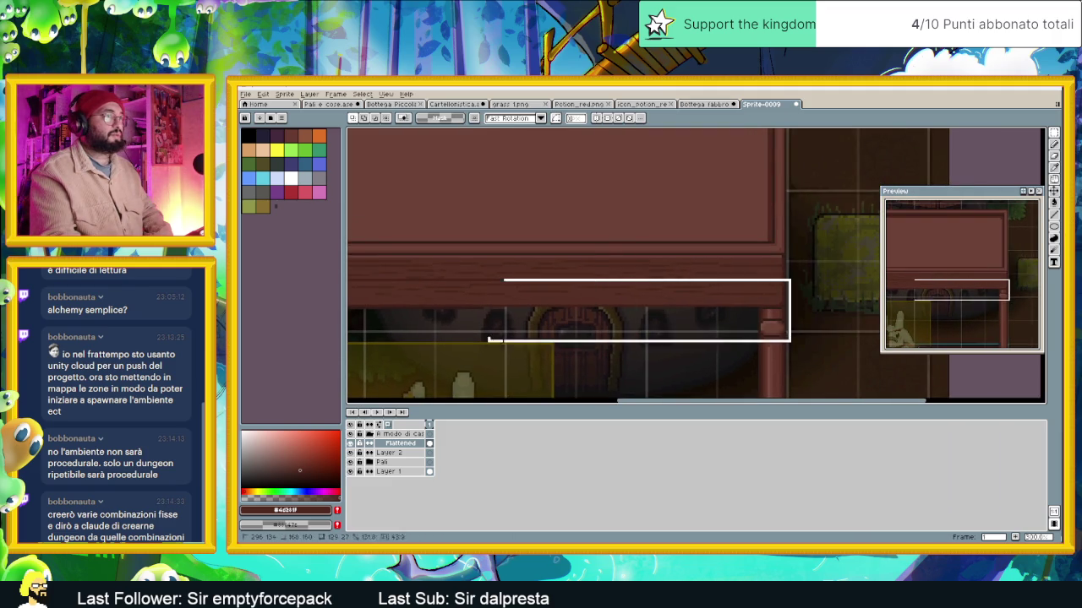
{"action": "left_click_drag", "start_coordinate": [691, 298], "coordinate": [691, 273]}
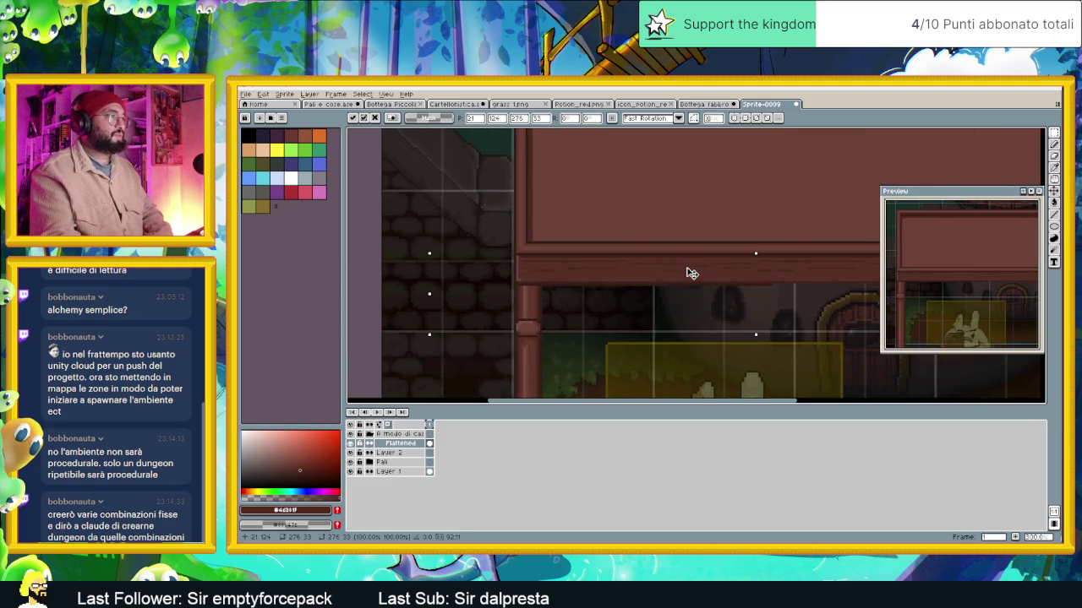
{"action": "left_click", "coordinate": [742, 340]}
{"action": "scroll", "coordinate": [740, 337], "scroll_direction": "down", "scroll_amount": 1}
{"action": "scroll", "coordinate": [741, 337], "scroll_direction": "down", "scroll_amount": 1}
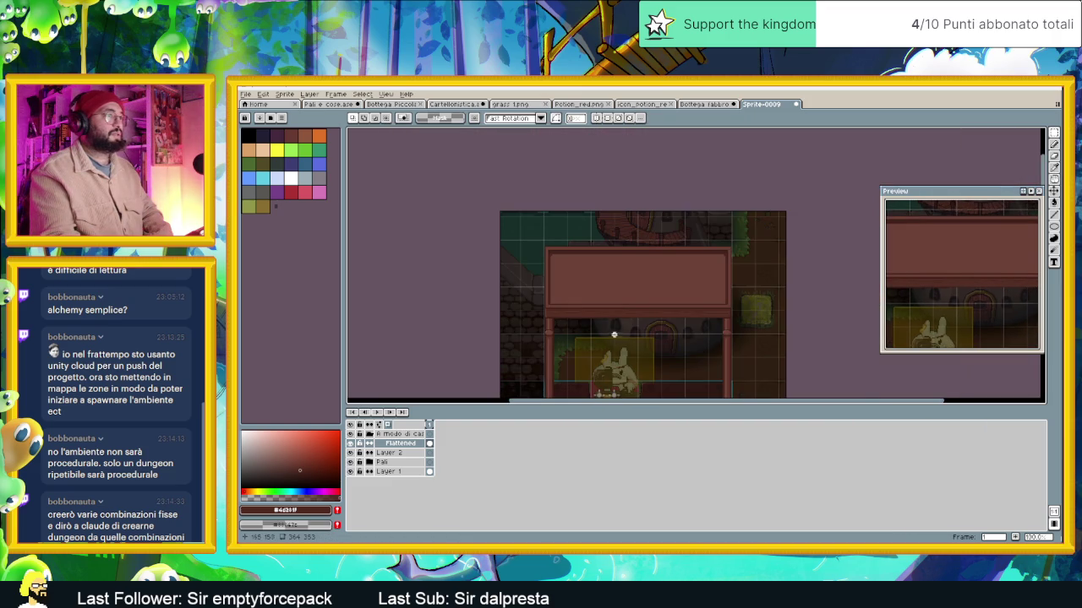
{"action": "scroll", "coordinate": [711, 301], "scroll_direction": "up", "scroll_amount": 1}
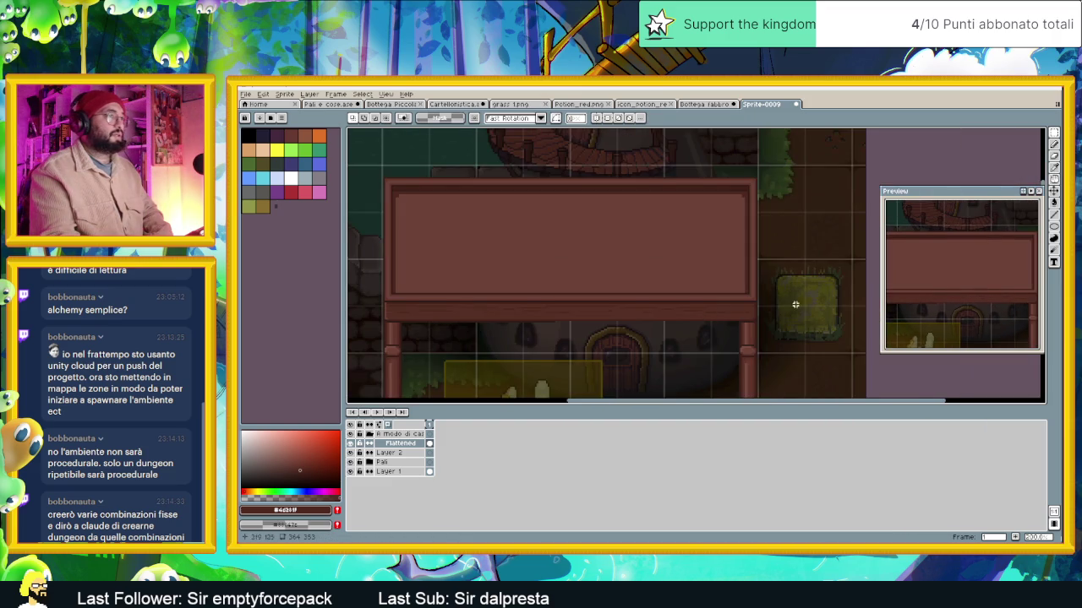
Move the sign layer slightly downward on the canvas
{"action": "left_click", "coordinate": [1054, 191]}
{"action": "mouse_move", "coordinate": [763, 229]}
{"action": "left_mouse_down"}
{"action": "mouse_move", "coordinate": [766, 252]}
{"action": "mouse_move", "coordinate": [780, 255]}
{"action": "left_mouse_up"}
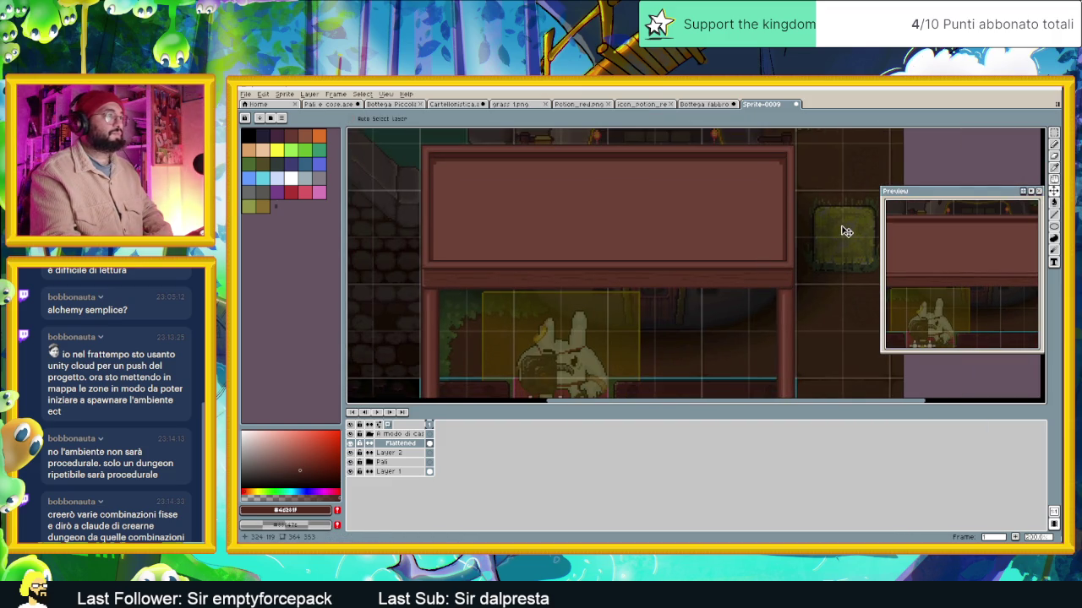
{"action": "scroll", "coordinate": [837, 245], "scroll_direction": "down", "scroll_amount": 2}
{"action": "scroll", "coordinate": [655, 256], "scroll_direction": "up", "scroll_amount": 1}
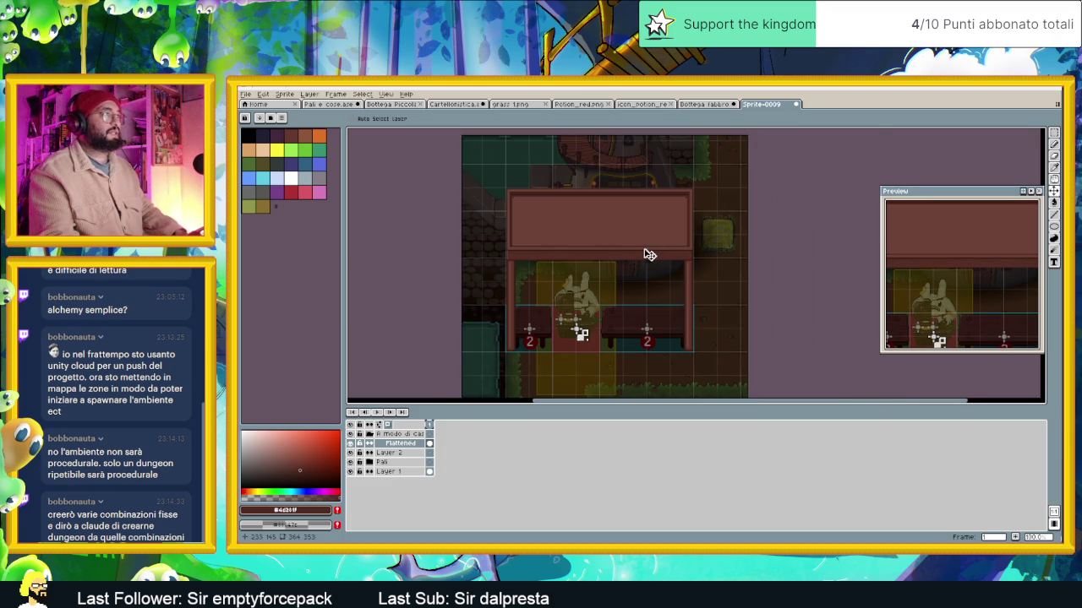
{"action": "scroll", "coordinate": [651, 255], "scroll_direction": "up", "scroll_amount": 1}
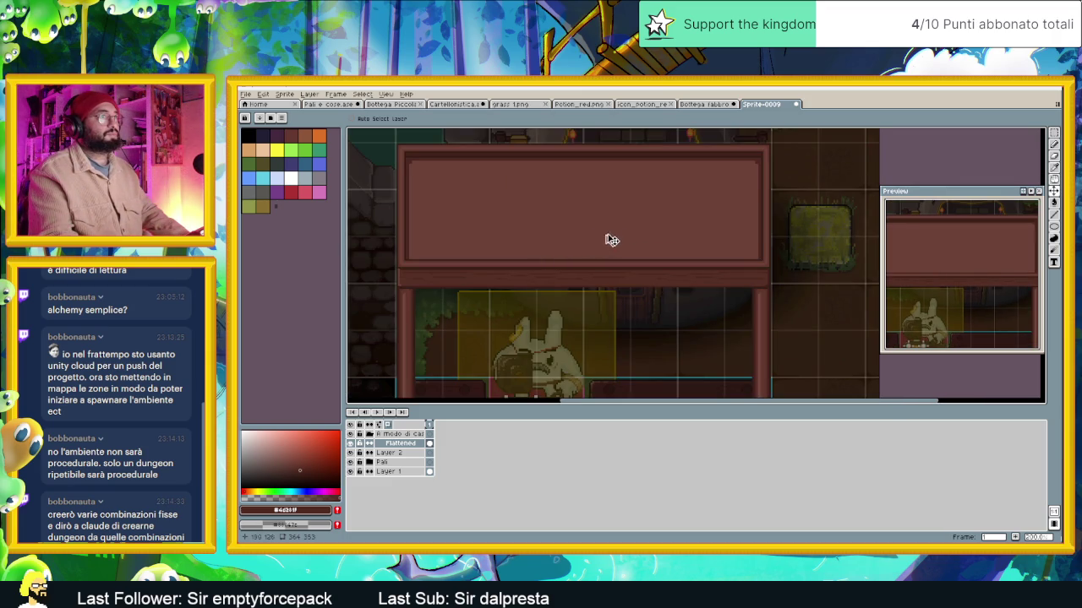
{"action": "left_click_drag", "start_coordinate": [640, 235], "coordinate": [684, 260]}
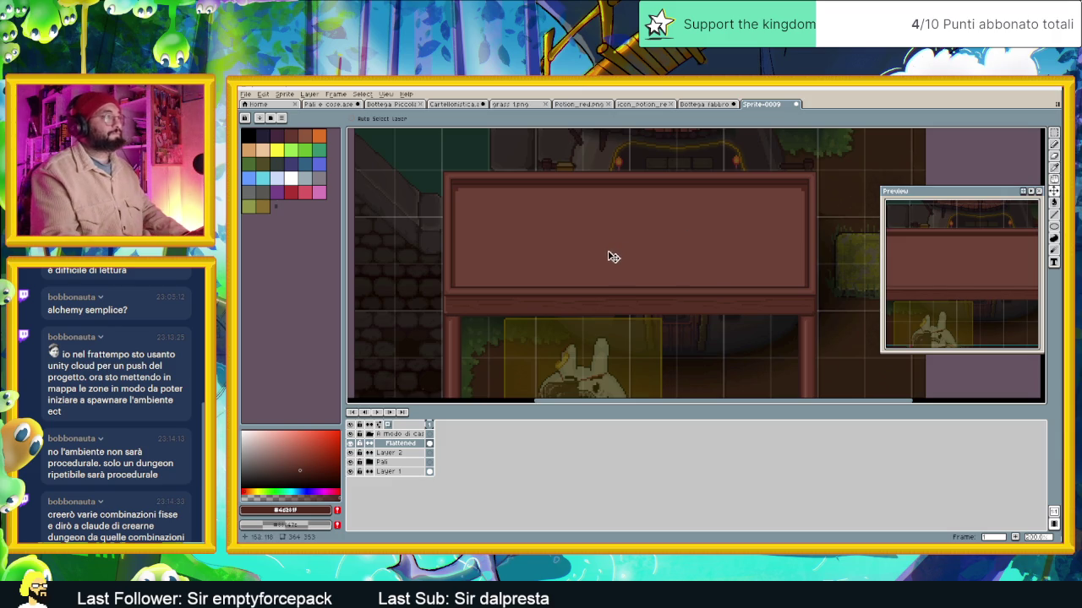
{"action": "scroll", "coordinate": [601, 256], "scroll_direction": "up", "scroll_amount": 1}
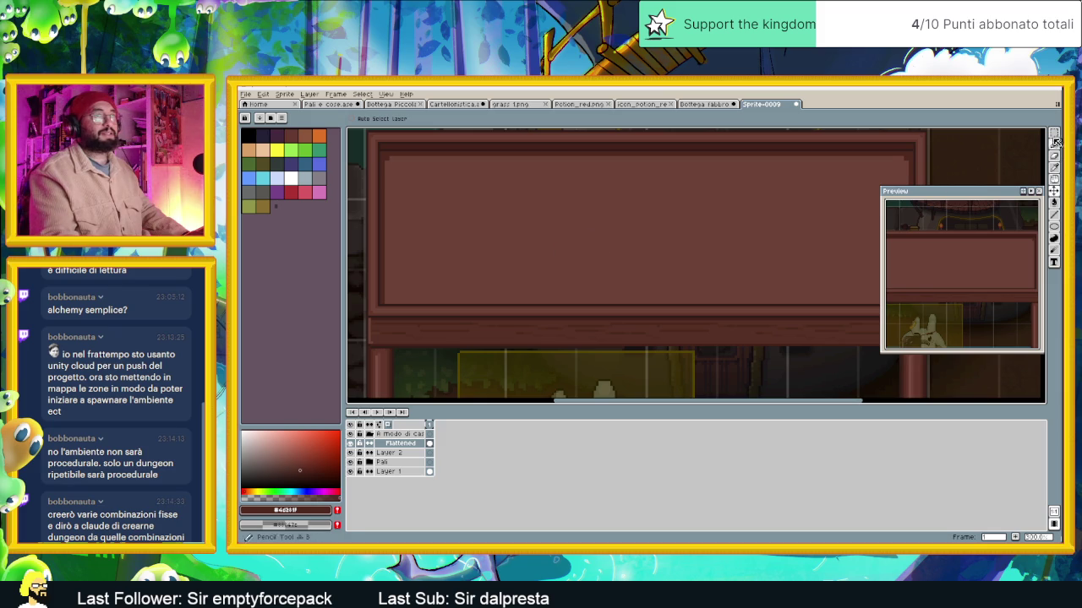
{"action": "key", "text": "m"}
{"action": "scroll", "coordinate": [676, 211], "scroll_direction": "right", "scroll_amount": 2}
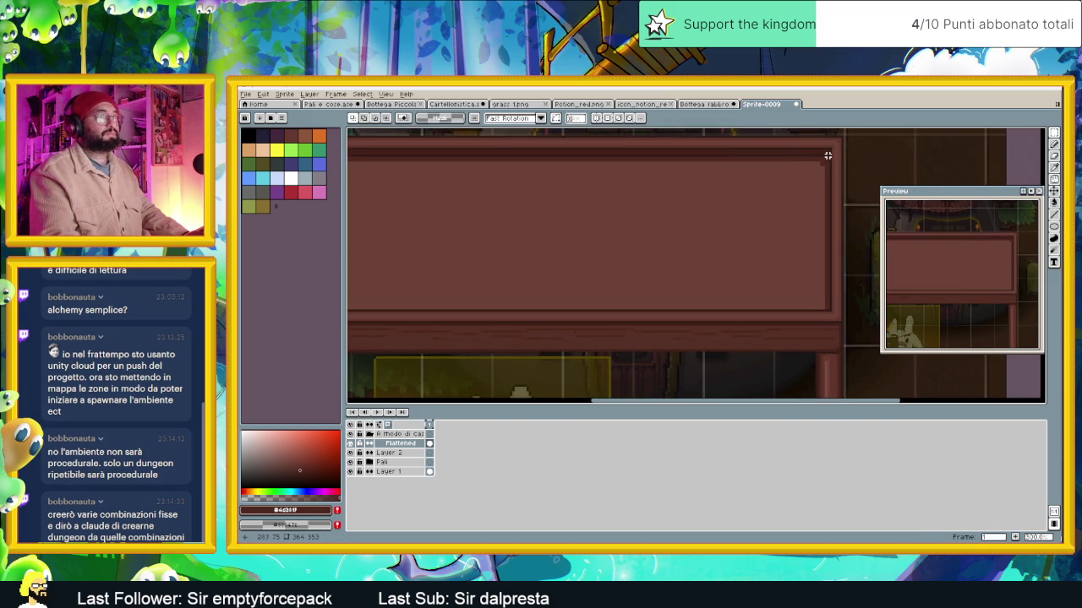
{"action": "left_click_drag", "start_coordinate": [828, 157], "coordinate": [823, 210]}
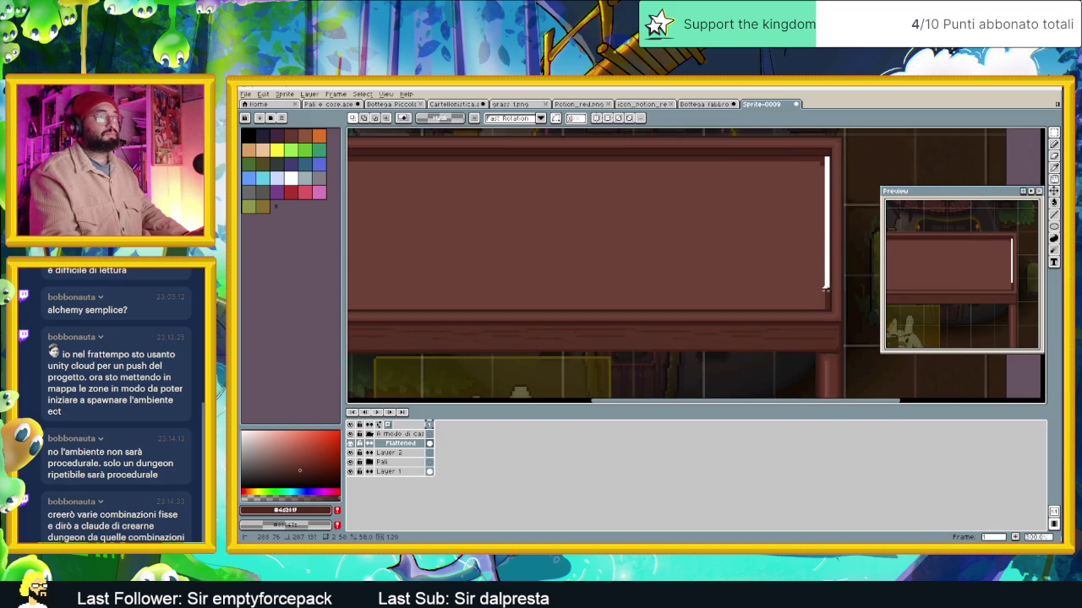
{"action": "left_click_drag", "start_coordinate": [825, 288], "coordinate": [827, 308]}
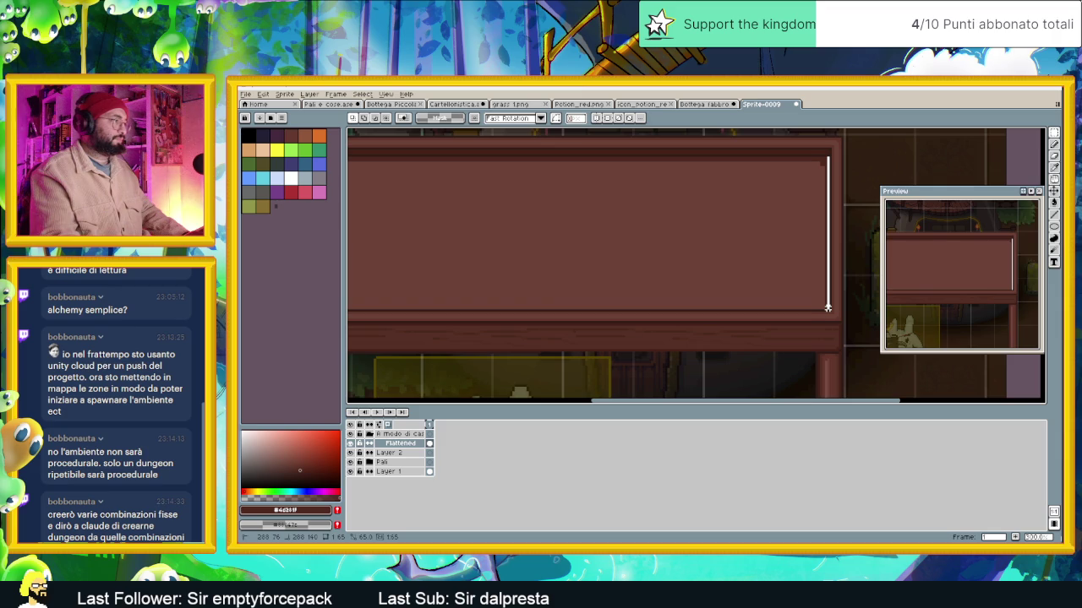
{"action": "left_click", "coordinate": [752, 276]}
{"action": "scroll", "coordinate": [718, 279], "scroll_direction": "down", "scroll_amount": 1}
{"action": "left_click_drag", "start_coordinate": [750, 291], "coordinate": [753, 294]}
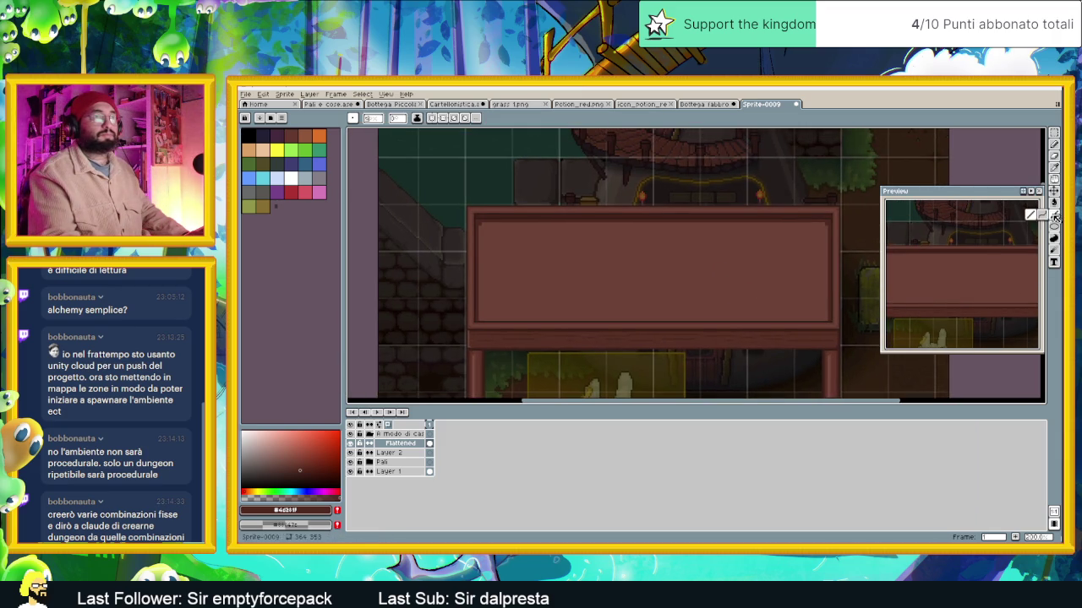
{"action": "scroll", "coordinate": [830, 242], "scroll_direction": "up", "scroll_amount": 1}
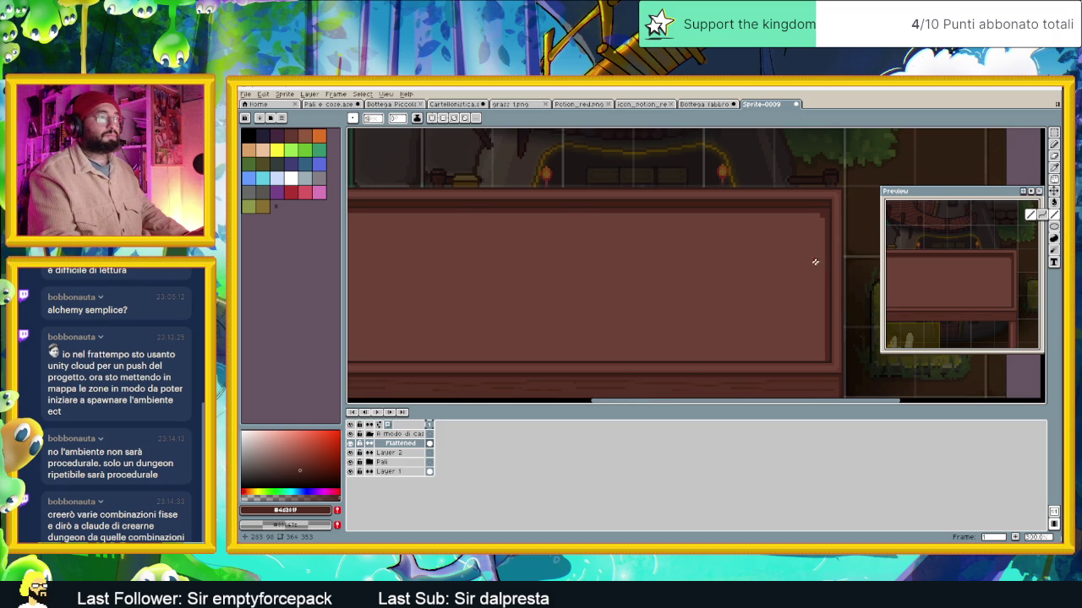
Undo the last change and sample the board's dark brown for line drawing
{"action": "key", "text": "ctrl+z"}
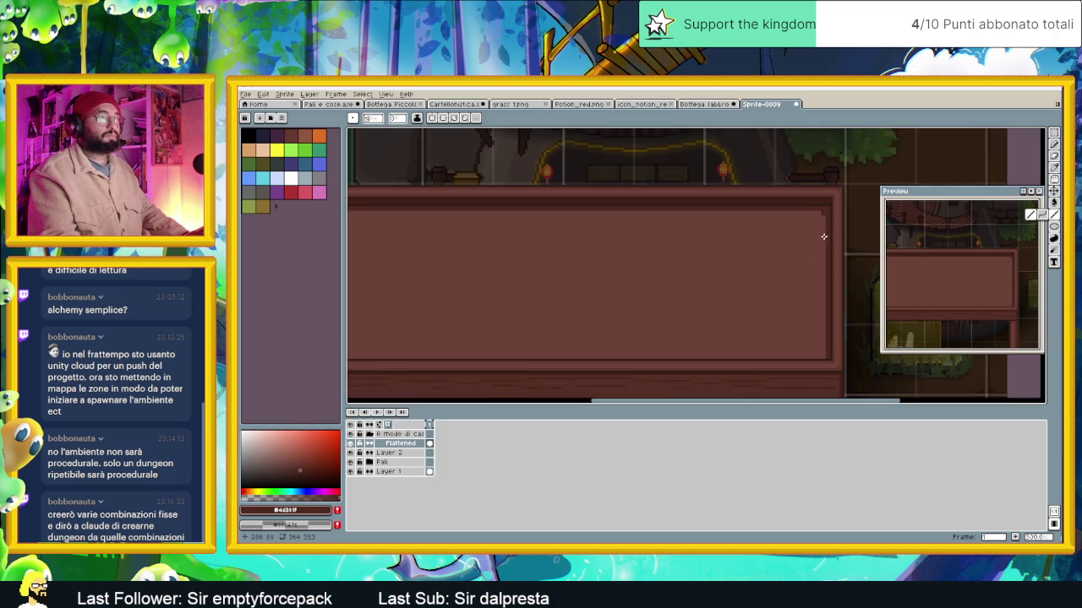
{"action": "key", "text": "i"}
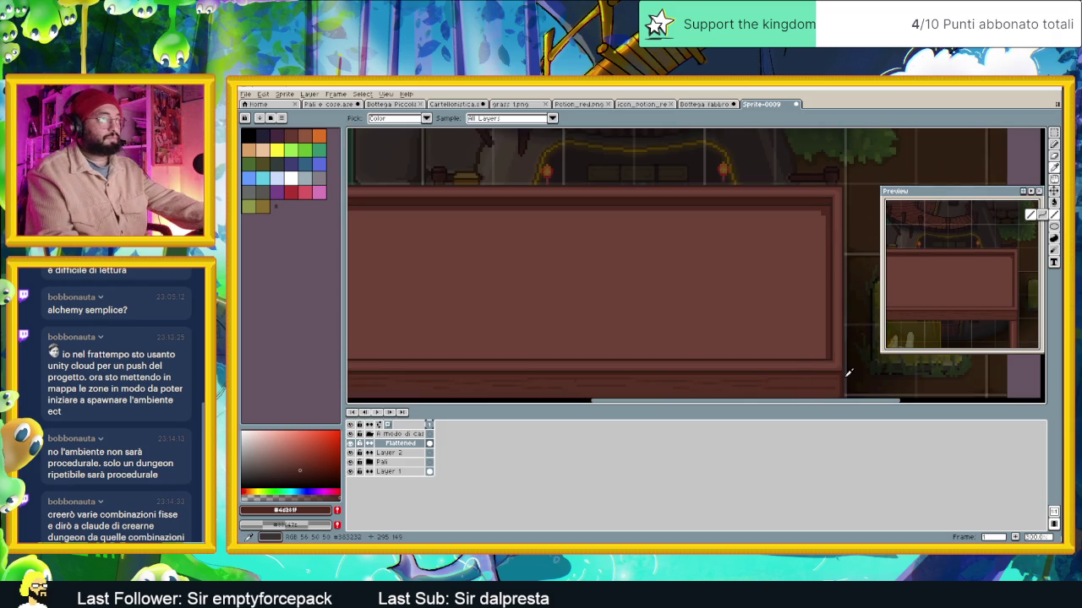
{"action": "key", "text": "m"}
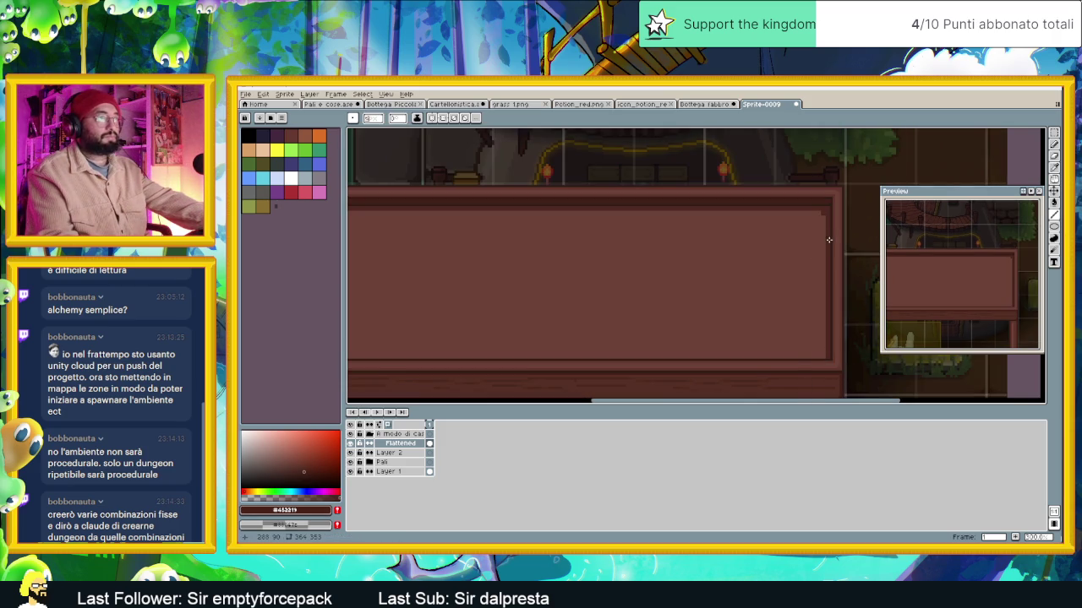
{"action": "key", "text": "v"}
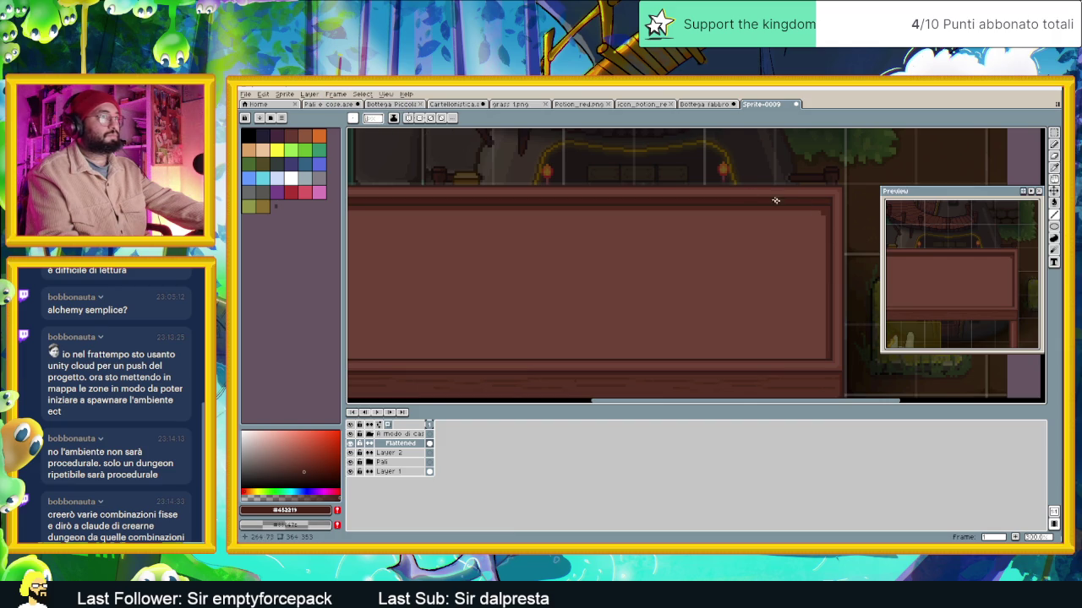
Draw a short dark line at the sign board's right side, undoing stray strokes
{"action": "scroll", "coordinate": [763, 196], "scroll_direction": "up", "scroll_amount": 1}
{"action": "scroll", "coordinate": [822, 246], "scroll_direction": "up", "scroll_amount": 1}
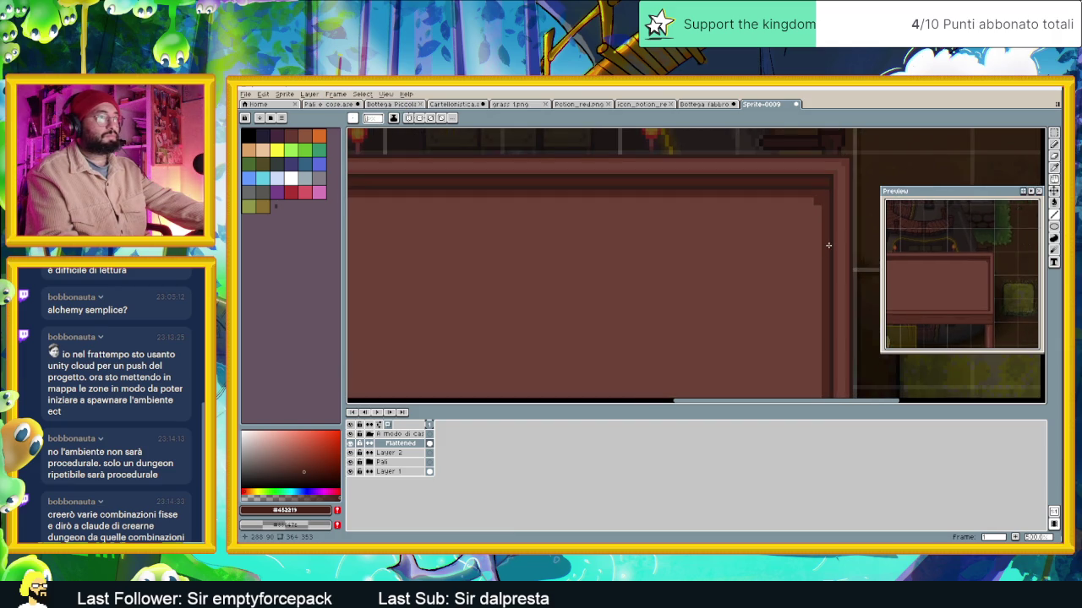
{"action": "left_click_drag", "start_coordinate": [782, 246], "coordinate": [776, 166]}
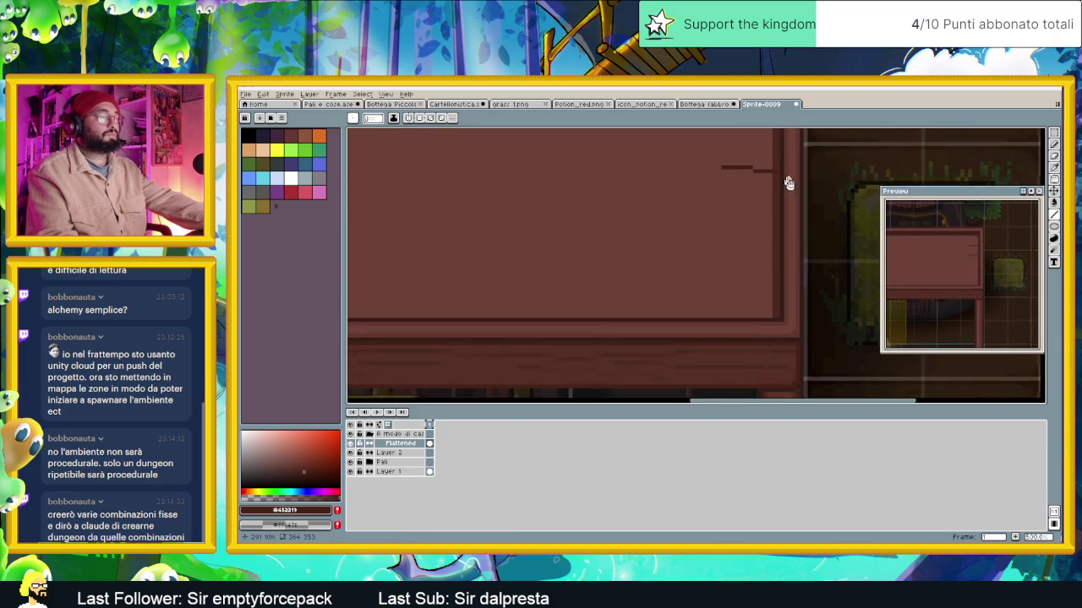
{"action": "scroll", "coordinate": [797, 203], "scroll_direction": "up", "scroll_amount": 1}
{"action": "key", "text": "ctrl+z"}
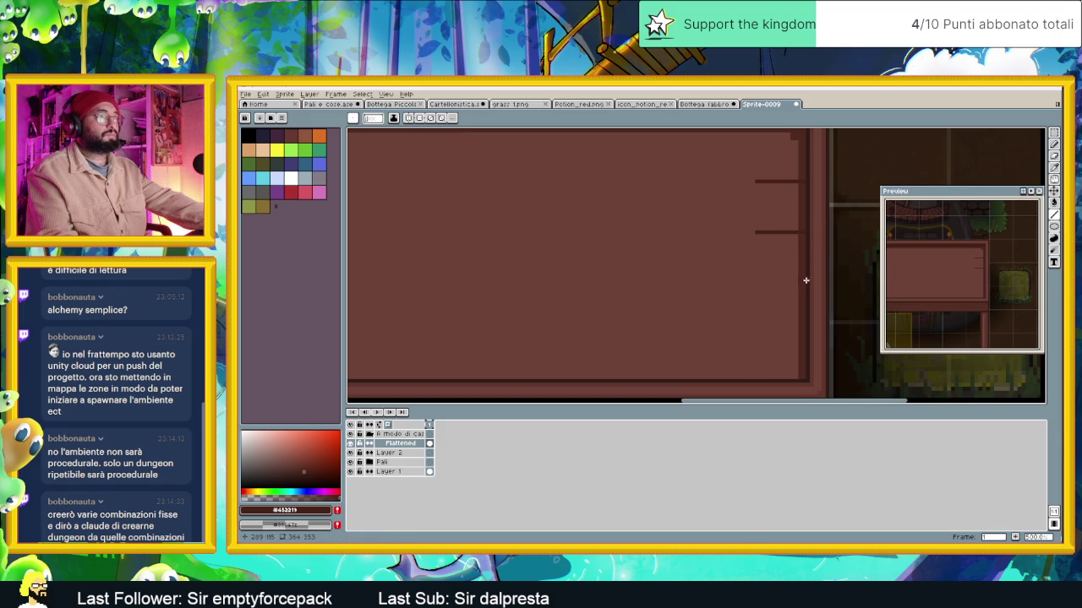
{"action": "key", "text": "ctrl+z"}
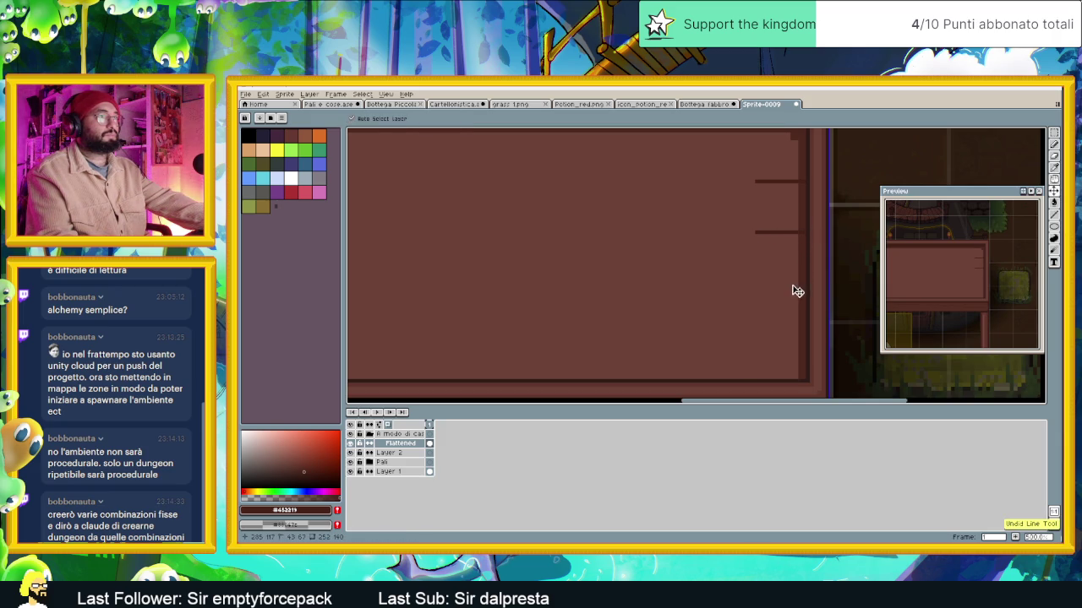
Draw two short dark shelf lines on the board's right end, one lower down
{"action": "left_click_drag", "start_coordinate": [798, 283], "coordinate": [747, 283]}
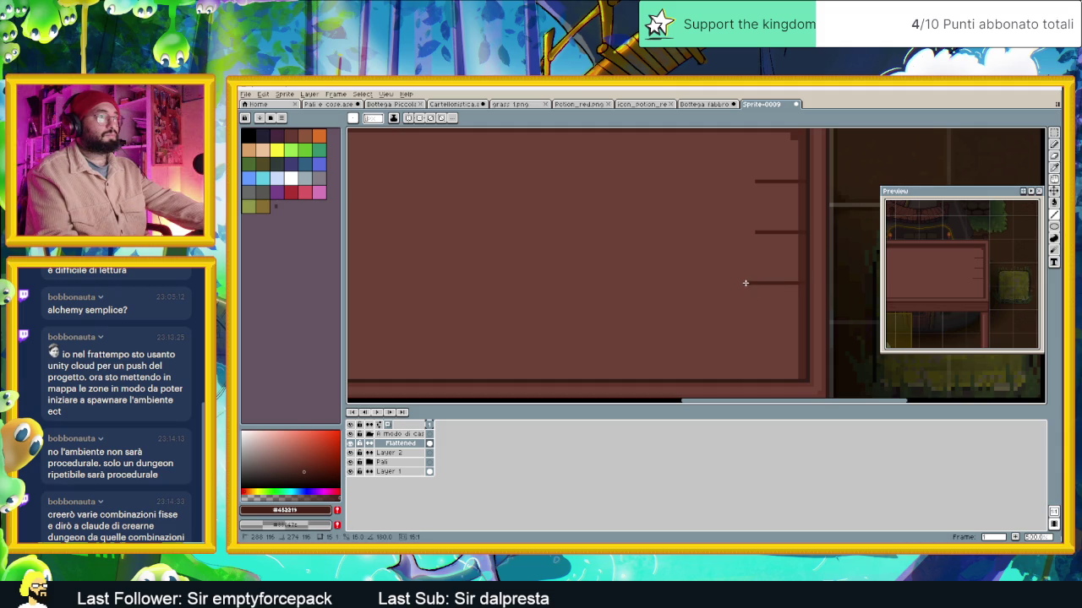
{"action": "mouse_move", "coordinate": [803, 337]}
{"action": "left_mouse_down"}
{"action": "mouse_move", "coordinate": [347, 342]}
{"action": "mouse_move", "coordinate": [778, 322]}
{"action": "left_mouse_up"}
{"action": "scroll", "coordinate": [774, 323], "scroll_direction": "down", "scroll_amount": 1}
{"action": "scroll", "coordinate": [685, 296], "scroll_direction": "down", "scroll_amount": 1}
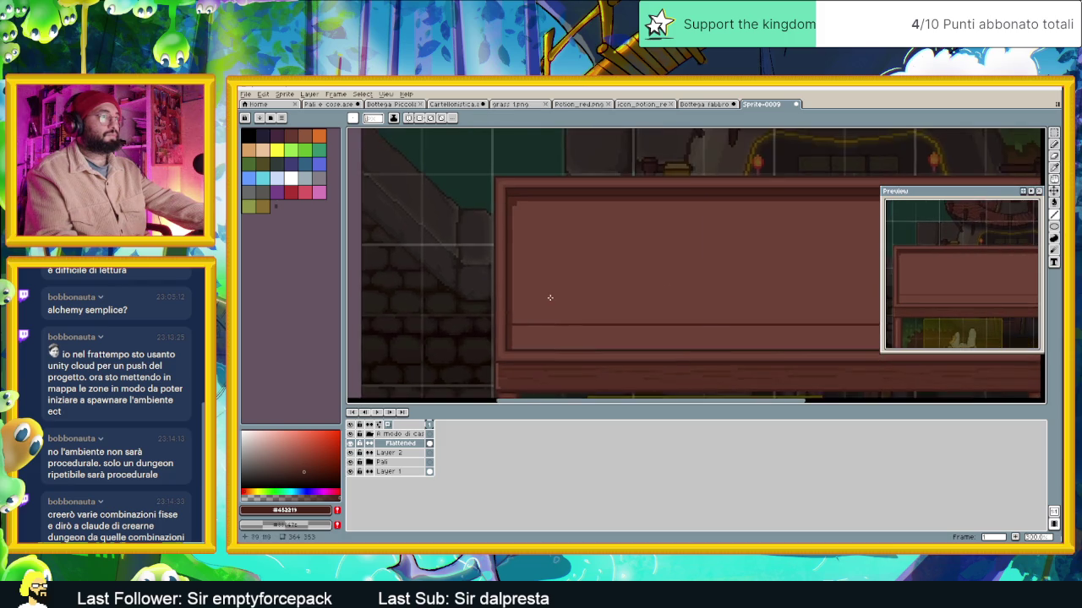
{"action": "scroll", "coordinate": [685, 296], "scroll_direction": "down", "scroll_amount": 1}
{"action": "scroll", "coordinate": [718, 300], "scroll_direction": "up", "scroll_amount": 1}
{"action": "scroll", "coordinate": [717, 300], "scroll_direction": "up", "scroll_amount": 1}
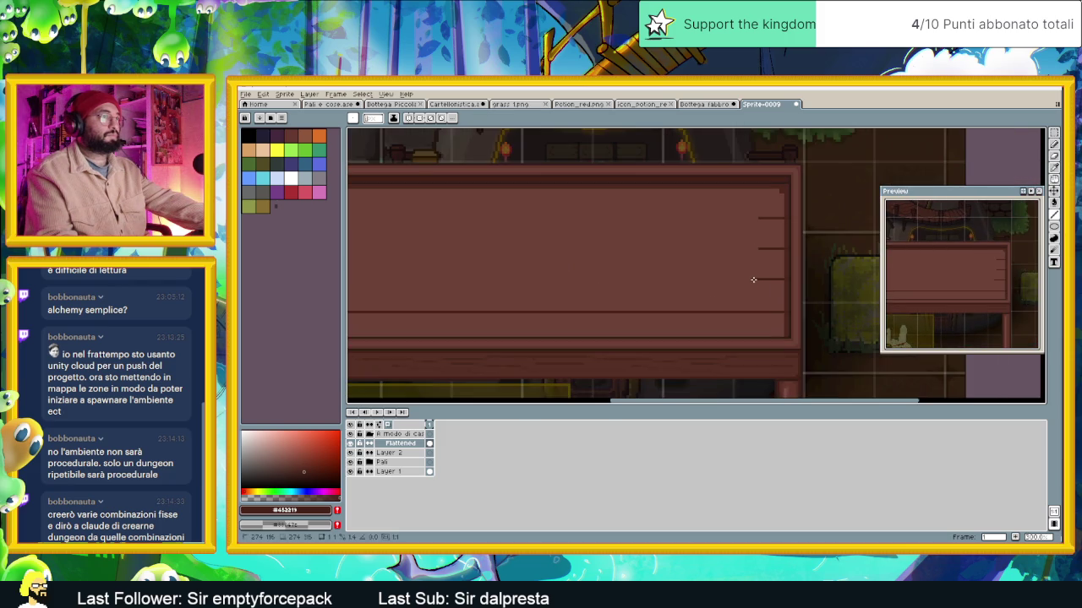
Draw a long dark plank line leftward across the shelf panel and inspect it
{"action": "left_click_drag", "start_coordinate": [579, 278], "coordinate": [413, 278]}
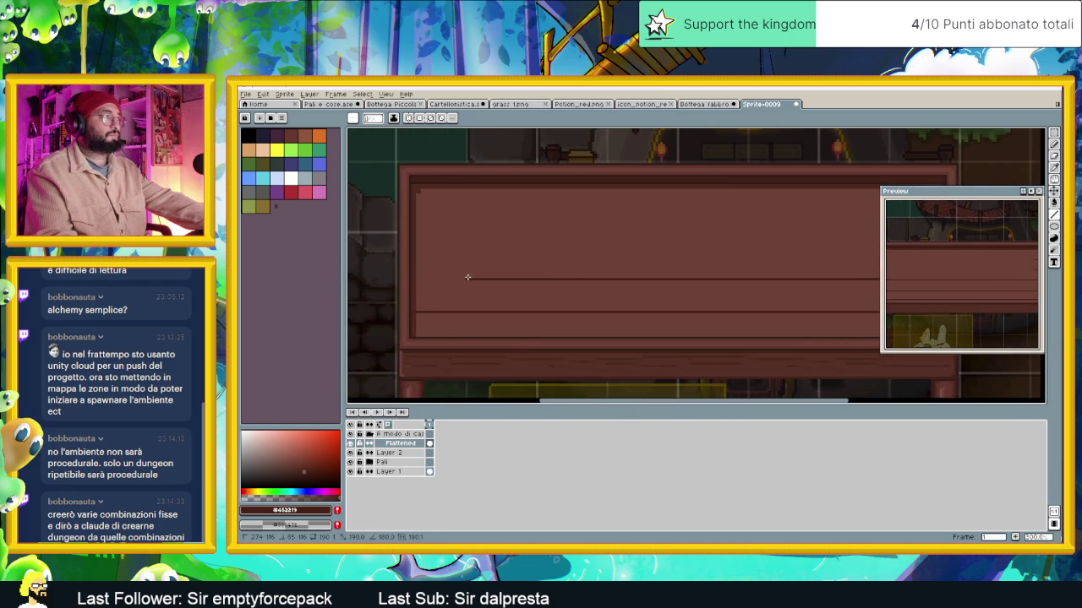
{"action": "scroll", "coordinate": [568, 298], "scroll_direction": "down", "scroll_amount": 1}
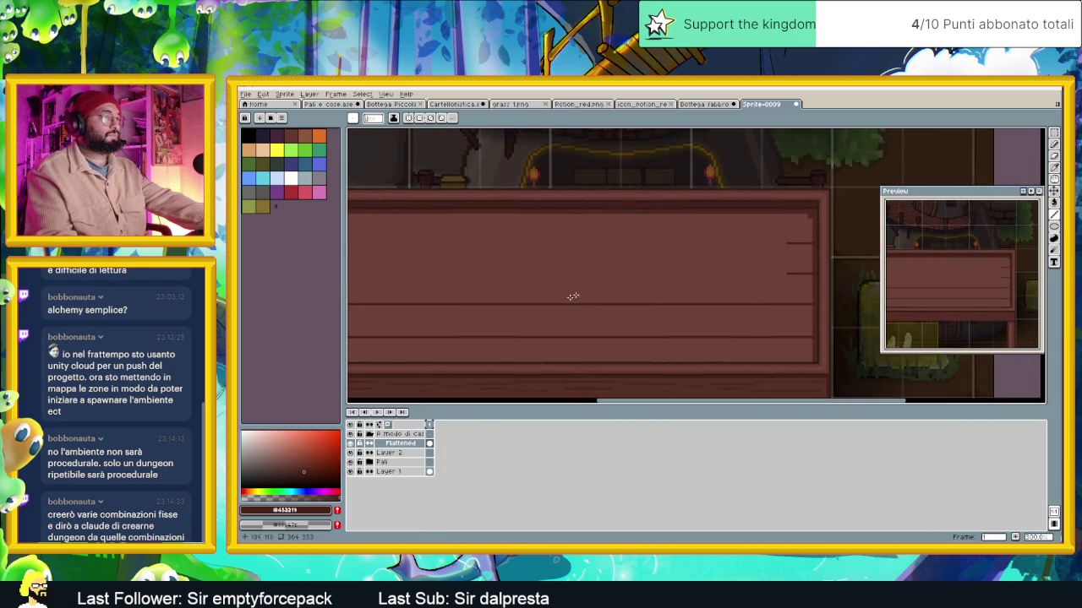
{"action": "scroll", "coordinate": [473, 263], "scroll_direction": "left", "scroll_amount": 3}
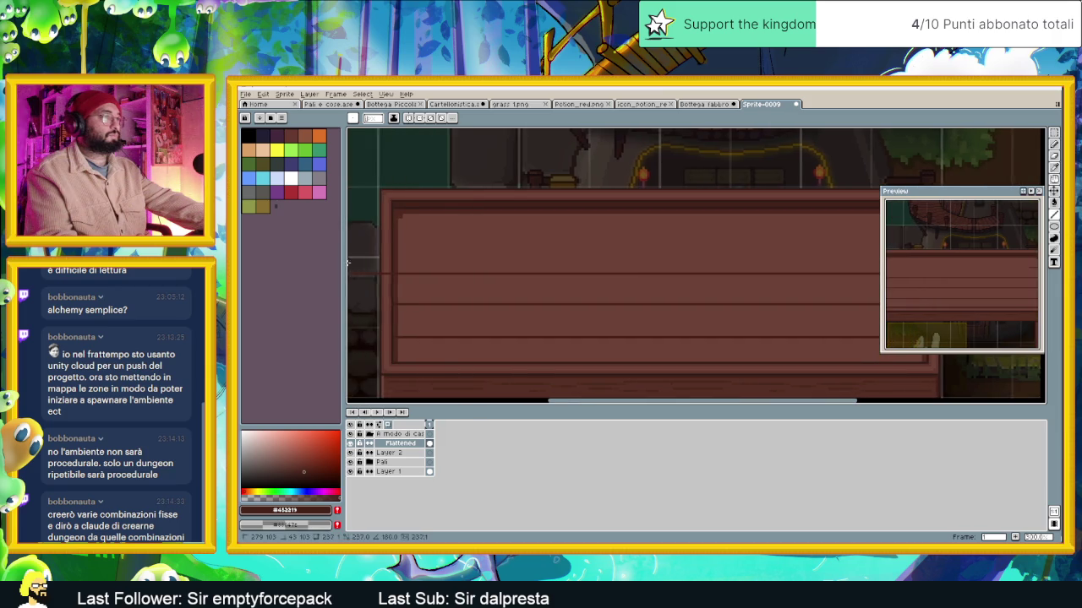
{"action": "scroll", "coordinate": [553, 293], "scroll_direction": "right", "scroll_amount": 5}
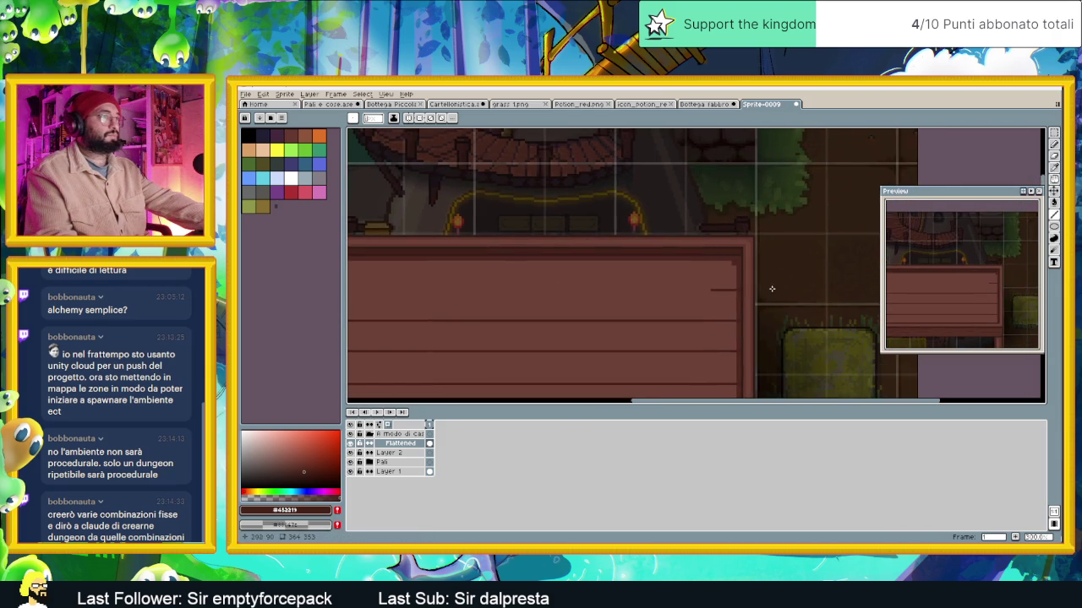
{"action": "scroll", "coordinate": [382, 291], "scroll_direction": "left", "scroll_amount": 2}
{"action": "scroll", "coordinate": [380, 291], "scroll_direction": "left", "scroll_amount": 3}
{"action": "scroll", "coordinate": [387, 301], "scroll_direction": "up", "scroll_amount": 2}
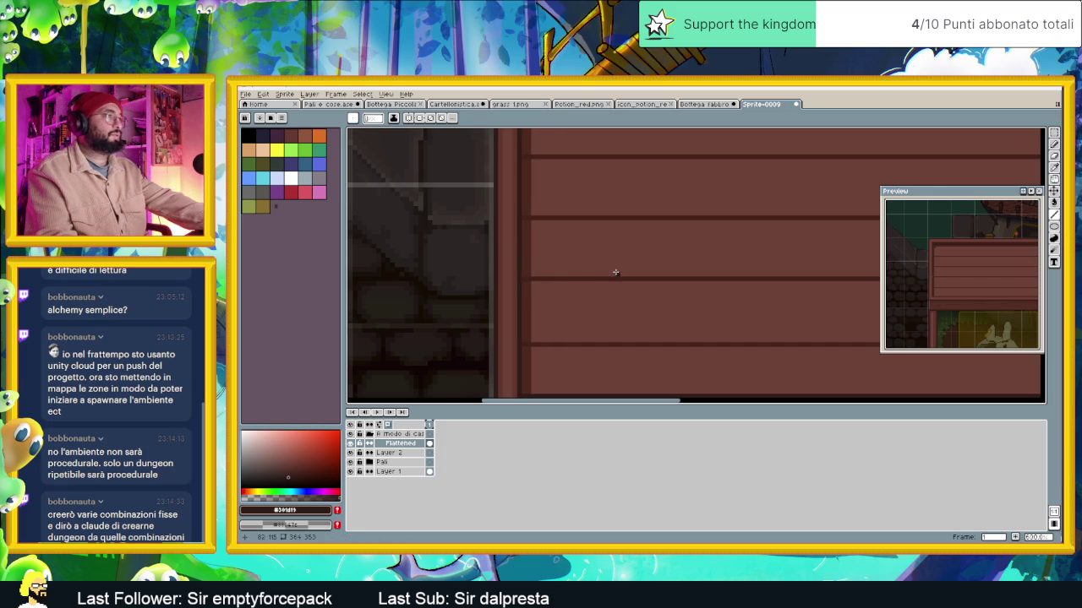
{"action": "scroll", "coordinate": [683, 247], "scroll_direction": "down", "scroll_amount": 2}
{"action": "scroll", "coordinate": [683, 247], "scroll_direction": "right", "scroll_amount": 3}
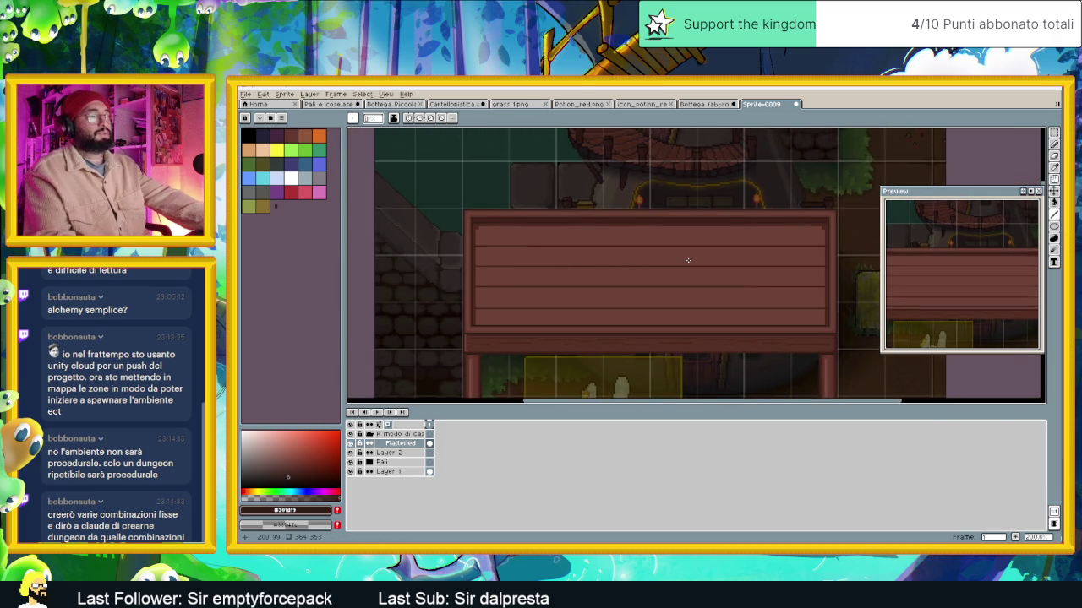
Sample a plank brown as the drawing colour and frame the sign board
{"action": "scroll", "coordinate": [688, 260], "scroll_direction": "down", "scroll_amount": 1}
{"action": "scroll", "coordinate": [693, 253], "scroll_direction": "up", "scroll_amount": 1}
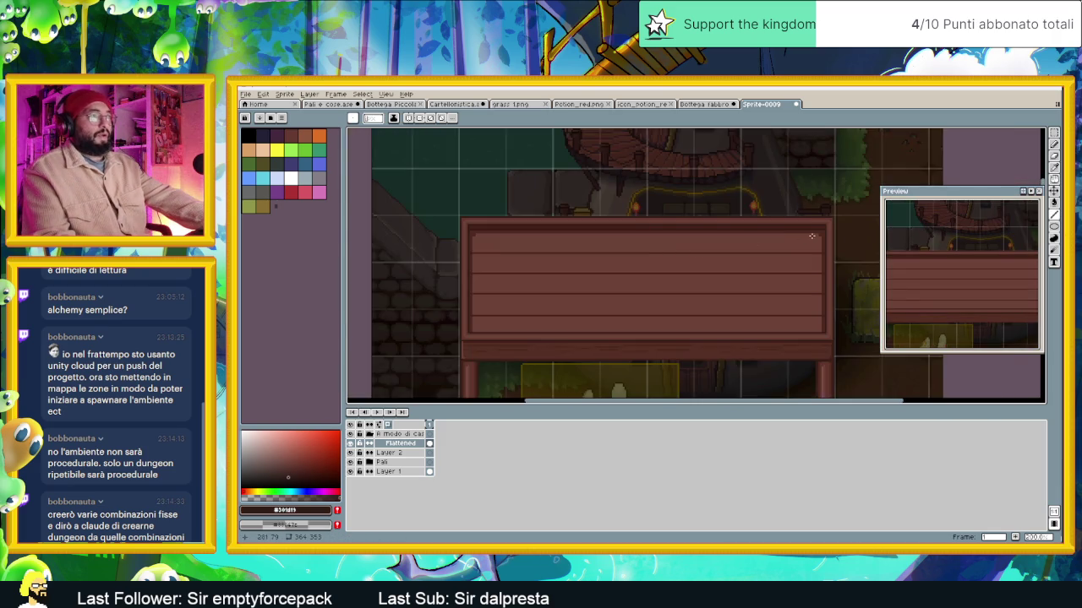
{"action": "scroll", "coordinate": [820, 236], "scroll_direction": "up", "scroll_amount": 1}
{"action": "left_click", "coordinate": [826, 235], "text": "alt"}
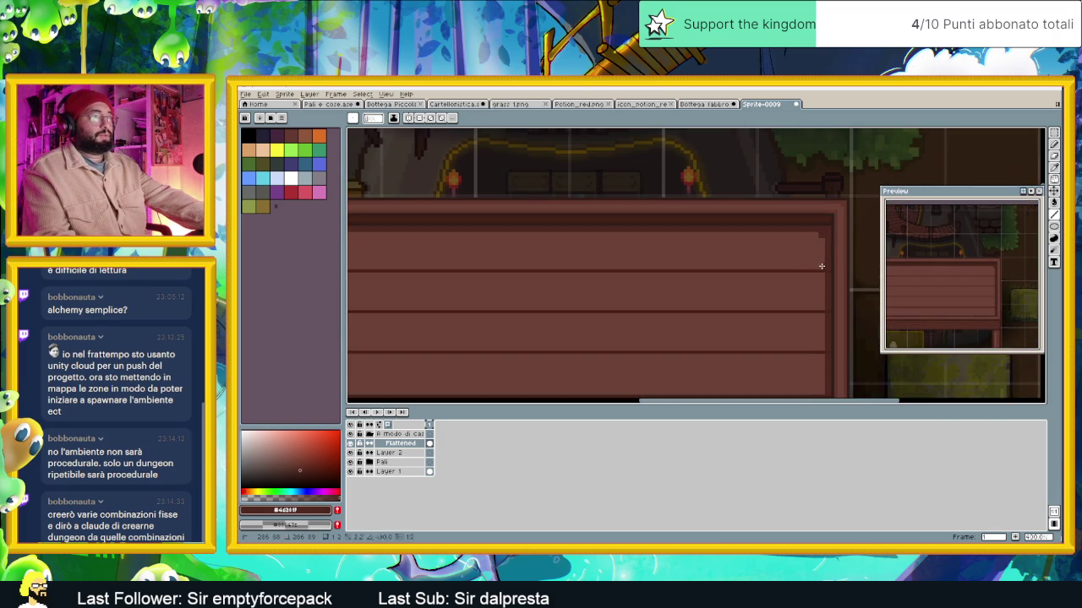
{"action": "scroll", "coordinate": [781, 268], "scroll_direction": "left", "scroll_amount": 3}
{"action": "scroll", "coordinate": [592, 268], "scroll_direction": "left", "scroll_amount": 3}
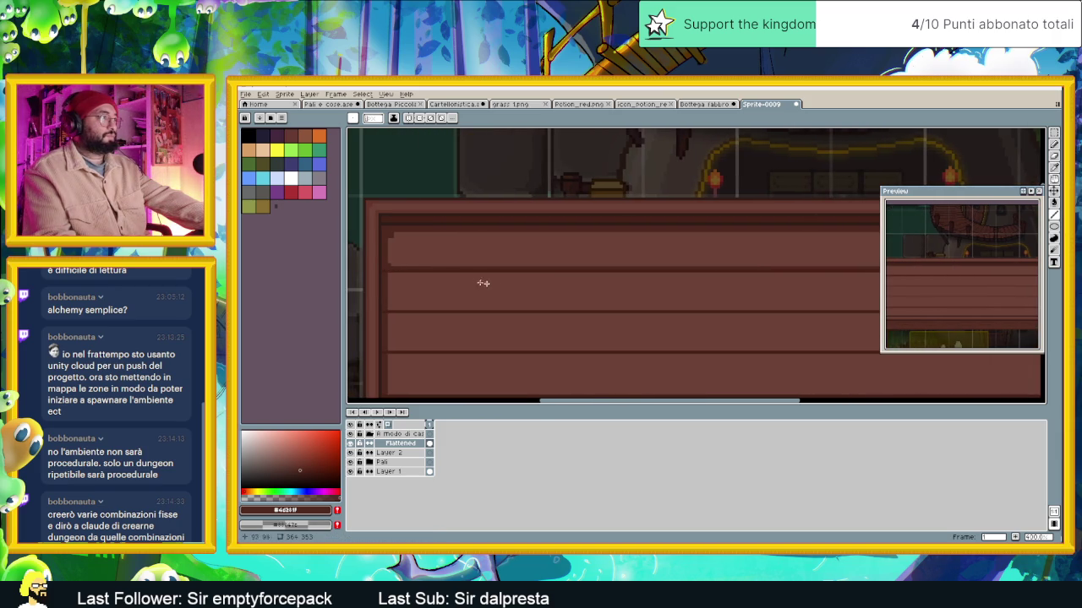
{"action": "scroll", "coordinate": [471, 273], "scroll_direction": "up", "scroll_amount": 1}
{"action": "scroll", "coordinate": [608, 262], "scroll_direction": "down", "scroll_amount": 1}
{"action": "scroll", "coordinate": [711, 284], "scroll_direction": "right", "scroll_amount": 2}
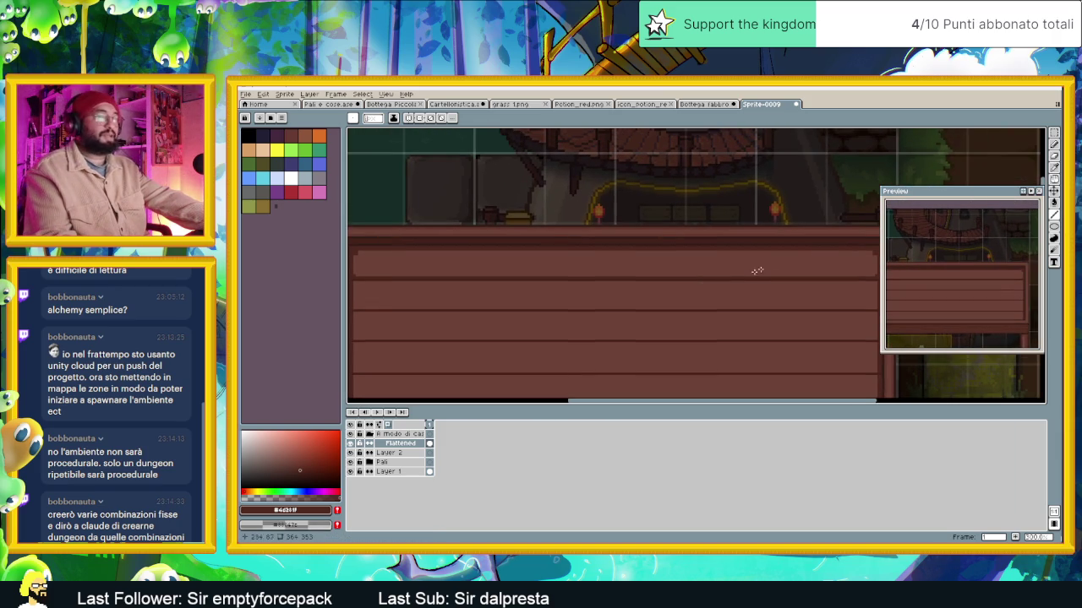
{"action": "left_click_drag", "start_coordinate": [915, 201], "coordinate": [952, 201]}
{"action": "mouse_move", "coordinate": [833, 287]}
{"action": "left_mouse_down"}
{"action": "mouse_move", "coordinate": [862, 280]}
{"action": "mouse_move", "coordinate": [837, 252]}
{"action": "left_mouse_up"}
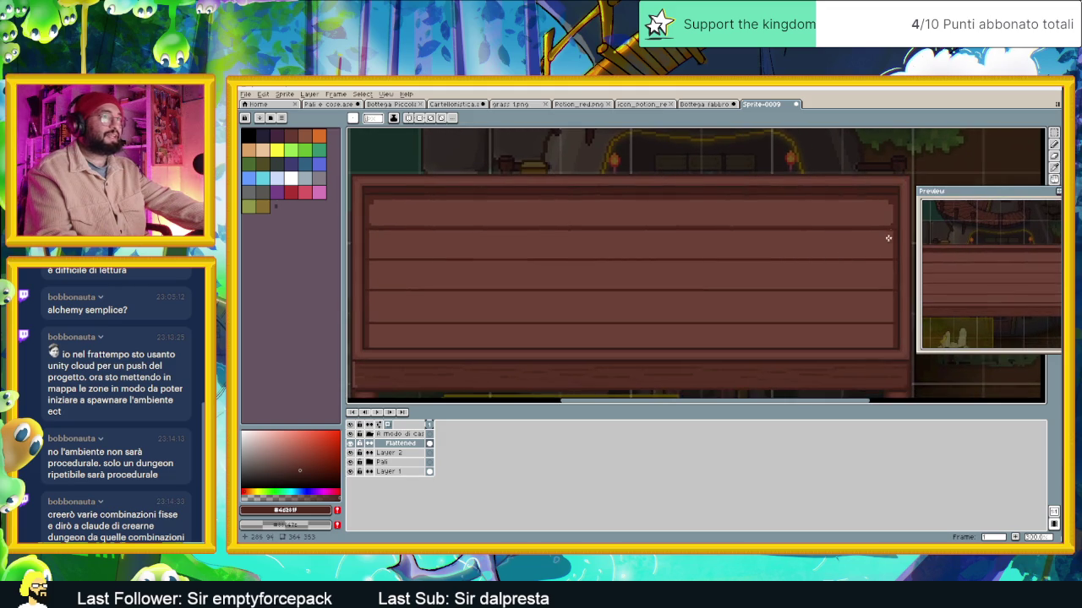
Draw dark lines along the upper planks, undoing the misplaced strokes
{"action": "left_click_drag", "start_coordinate": [893, 232], "coordinate": [493, 233]}
{"action": "key", "text": "ctrl+z"}
{"action": "mouse_move", "coordinate": [828, 231]}
{"action": "left_mouse_down"}
{"action": "mouse_move", "coordinate": [377, 232]}
{"action": "mouse_move", "coordinate": [376, 255]}
{"action": "mouse_move", "coordinate": [883, 258]}
{"action": "left_mouse_up"}
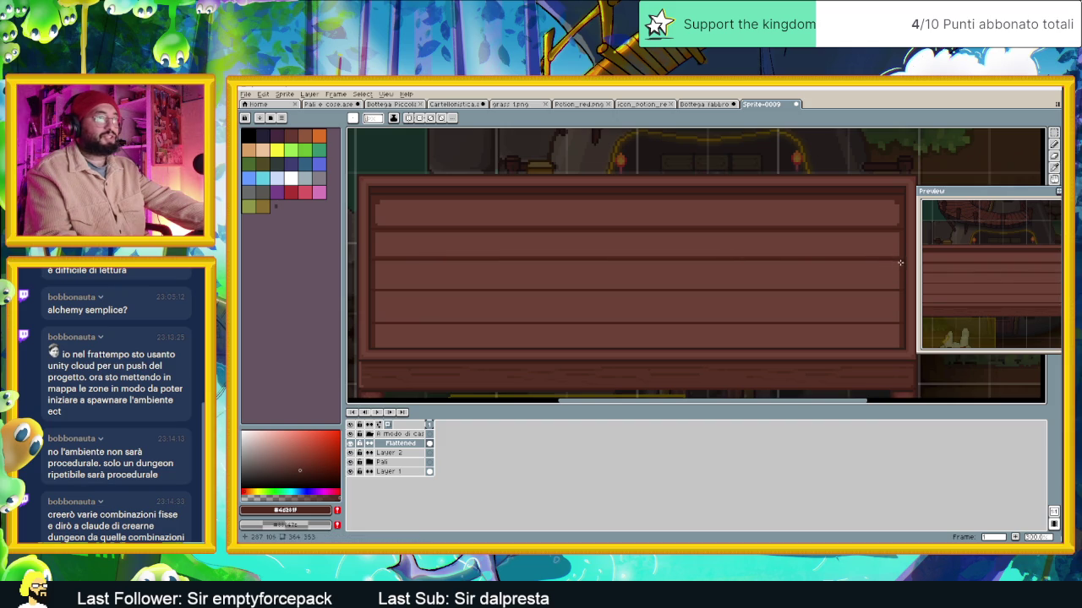
{"action": "left_click_drag", "start_coordinate": [804, 261], "coordinate": [382, 268]}
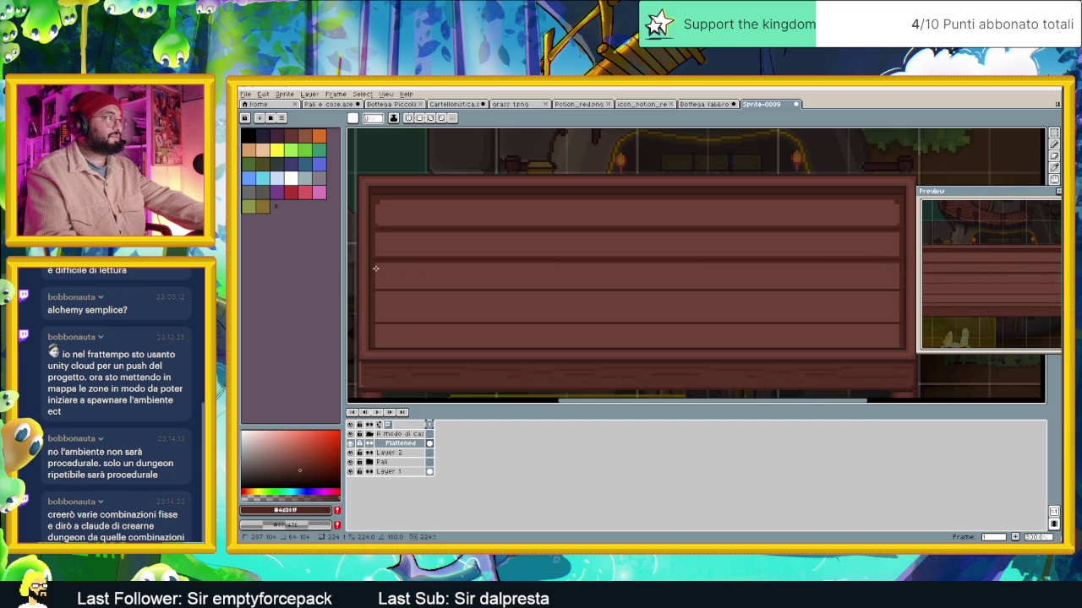
{"action": "key", "text": "ctrl+z"}
{"action": "mouse_move", "coordinate": [514, 285]}
{"action": "left_mouse_down"}
{"action": "mouse_move", "coordinate": [381, 287]}
{"action": "mouse_move", "coordinate": [885, 287]}
{"action": "mouse_move", "coordinate": [372, 294]}
{"action": "mouse_move", "coordinate": [375, 319]}
{"action": "left_mouse_up"}
Draw a dark line along the lower plank and check the sign's bottom edge
{"action": "mouse_move", "coordinate": [515, 323]}
{"action": "left_mouse_down"}
{"action": "mouse_move", "coordinate": [862, 323]}
{"action": "mouse_move", "coordinate": [375, 328]}
{"action": "mouse_move", "coordinate": [899, 349]}
{"action": "left_mouse_up"}
{"action": "scroll", "coordinate": [903, 226], "scroll_direction": "up", "scroll_amount": 3}
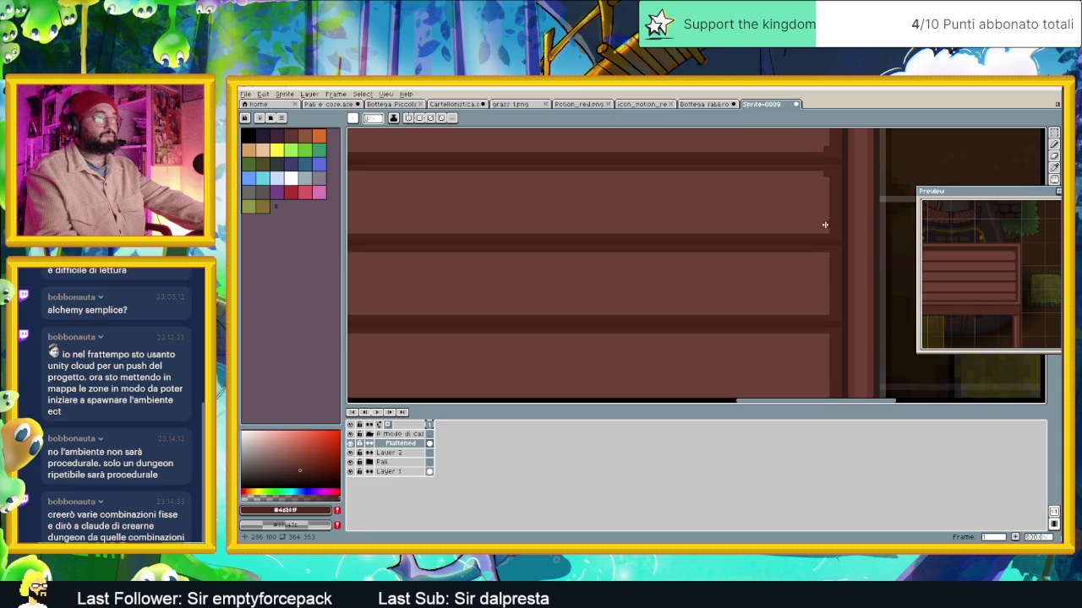
{"action": "left_click_drag", "start_coordinate": [824, 228], "coordinate": [827, 227]}
{"action": "mouse_move", "coordinate": [829, 333]}
{"action": "left_mouse_down"}
{"action": "mouse_move", "coordinate": [724, 144]}
{"action": "mouse_move", "coordinate": [726, 165]}
{"action": "left_mouse_up"}
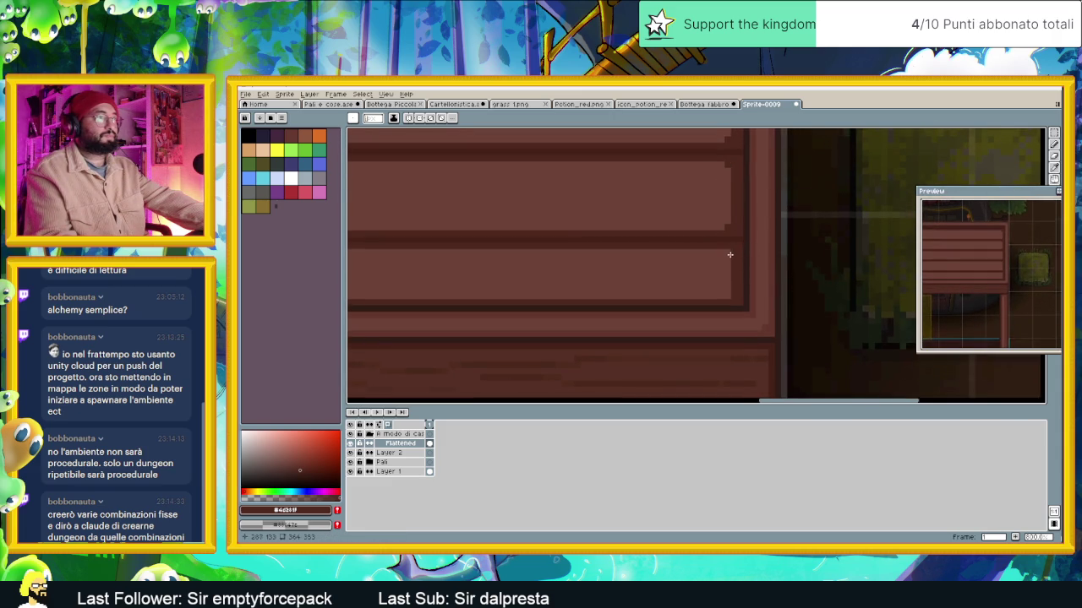
{"action": "scroll", "coordinate": [570, 237], "scroll_direction": "down", "scroll_amount": 2}
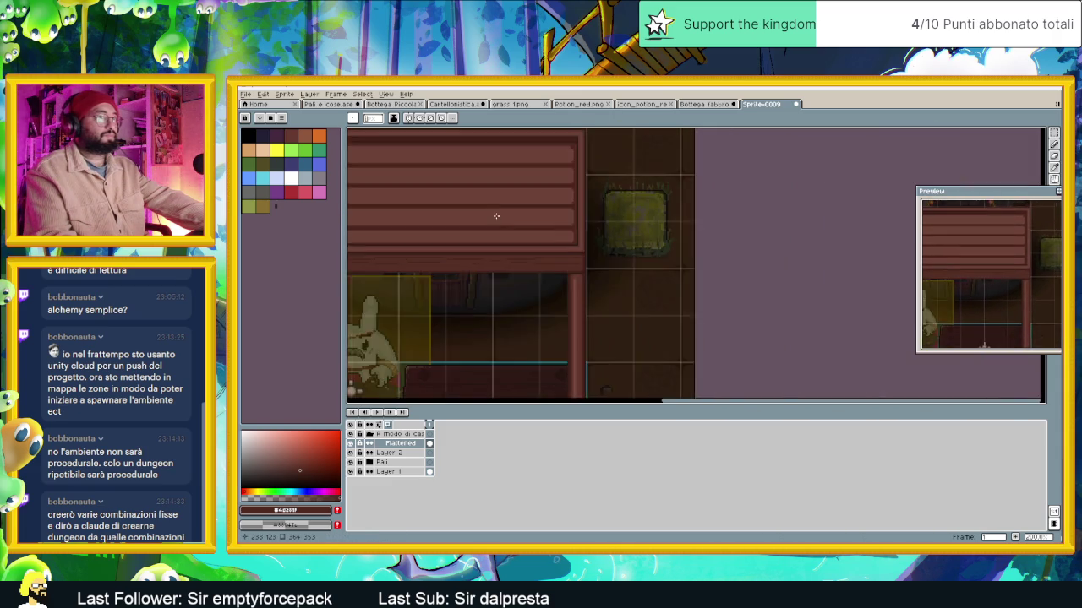
{"action": "scroll", "coordinate": [473, 245], "scroll_direction": "up", "scroll_amount": 2}
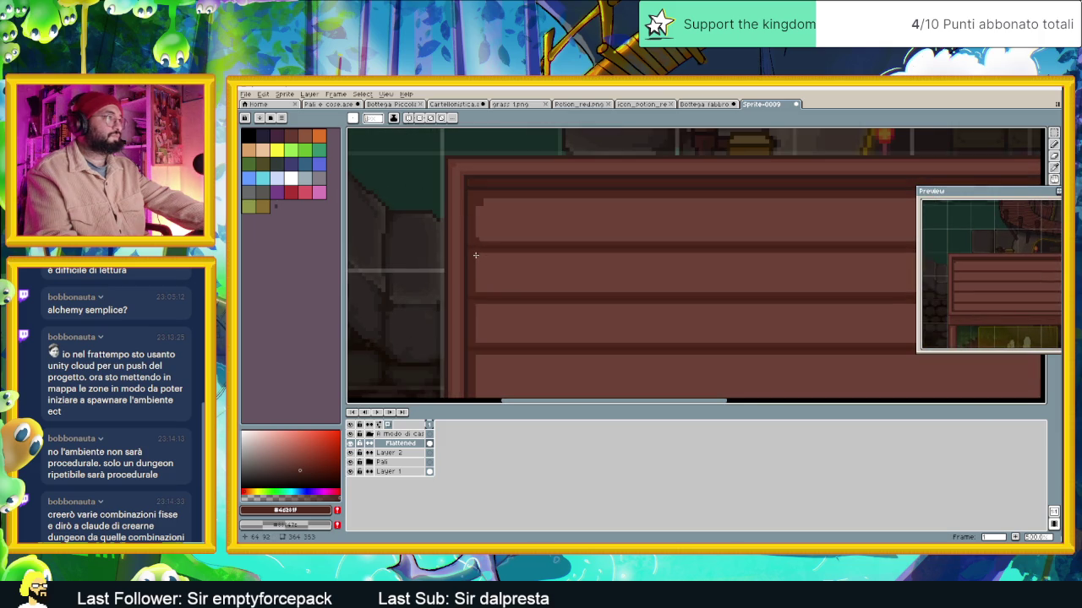
{"action": "mouse_move", "coordinate": [550, 314]}
{"action": "left_mouse_down"}
{"action": "mouse_move", "coordinate": [535, 223]}
{"action": "mouse_move", "coordinate": [507, 250]}
{"action": "left_mouse_up"}
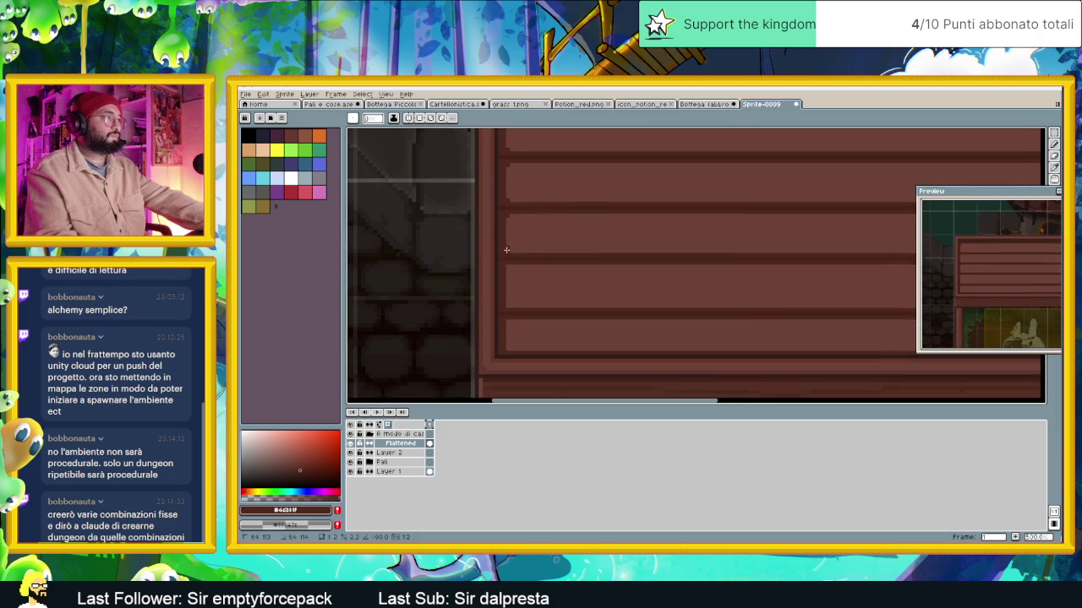
{"action": "left_click", "coordinate": [507, 250]}
{"action": "scroll", "coordinate": [509, 345], "scroll_direction": "down", "scroll_amount": 5}
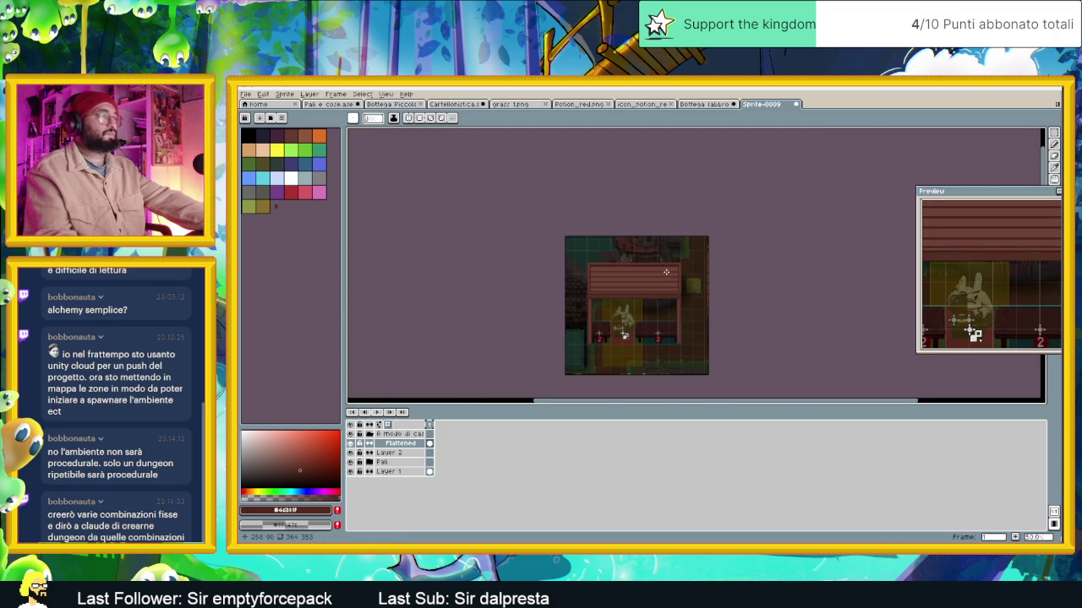
{"action": "scroll", "coordinate": [666, 271], "scroll_direction": "up", "scroll_amount": 2}
{"action": "scroll", "coordinate": [609, 283], "scroll_direction": "up", "scroll_amount": 2}
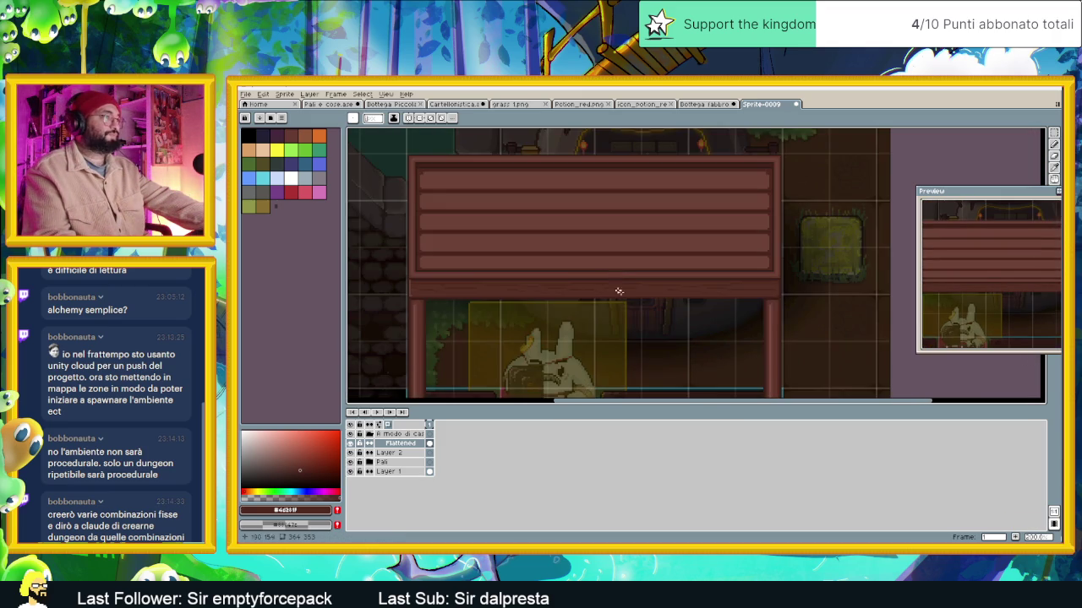
{"action": "scroll", "coordinate": [635, 275], "scroll_direction": "down", "scroll_amount": 1}
{"action": "scroll", "coordinate": [631, 246], "scroll_direction": "down", "scroll_amount": 1}
Save the shop scene as 'Bottega fabbro real.aseprite'
{"action": "key", "text": "v"}
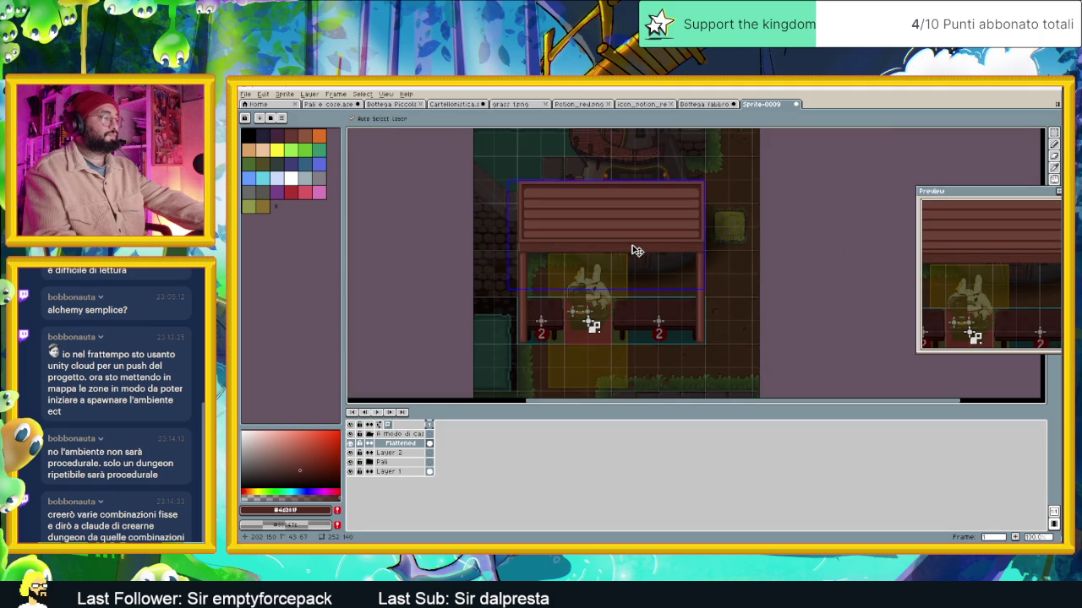
{"action": "key", "text": "ctrl+s"}
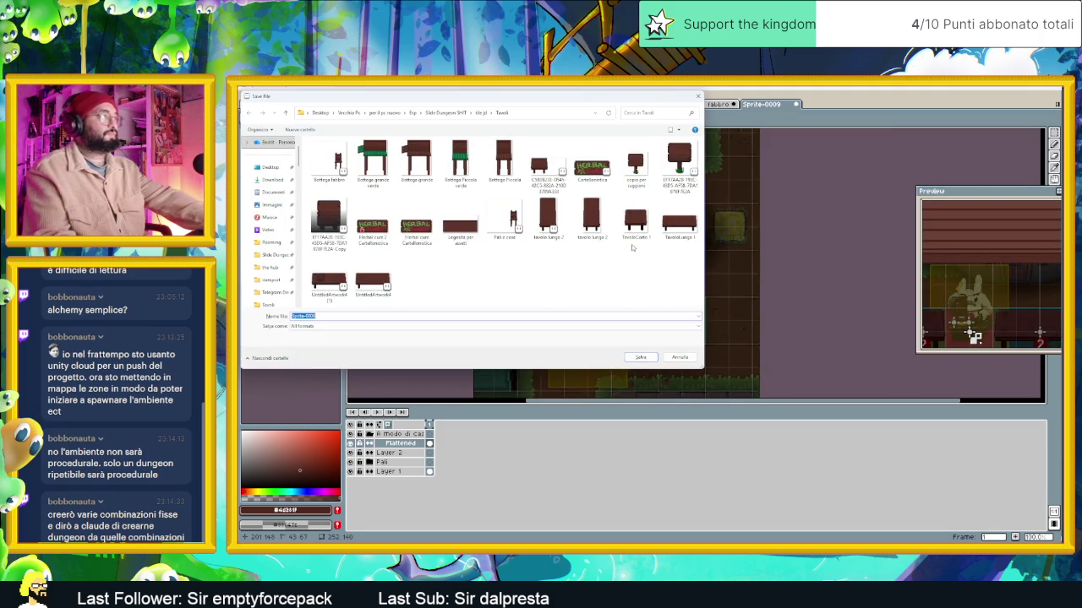
{"action": "type", "text": "Bottega"}
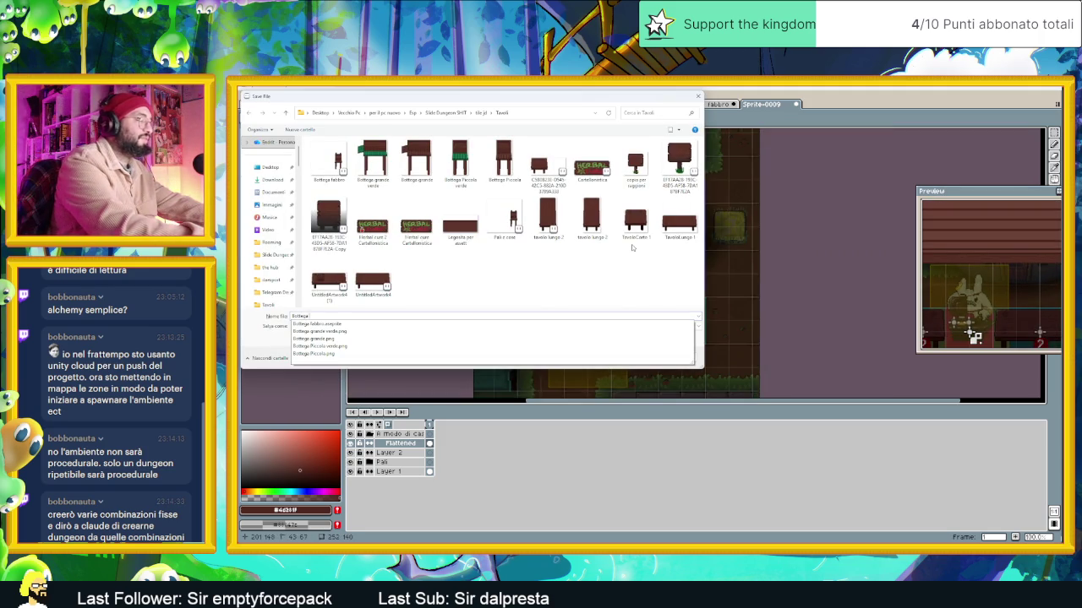
{"action": "type", "text": " fabbro"}
{"action": "key", "text": "Escape"}
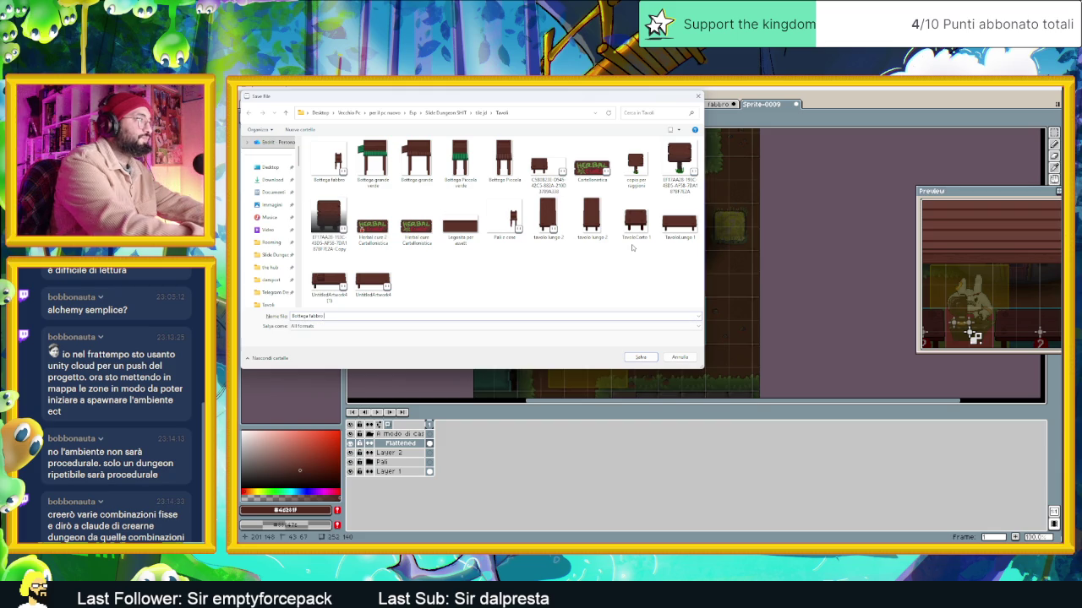
{"action": "type", "text": "l"}
{"action": "key", "text": "Return"}
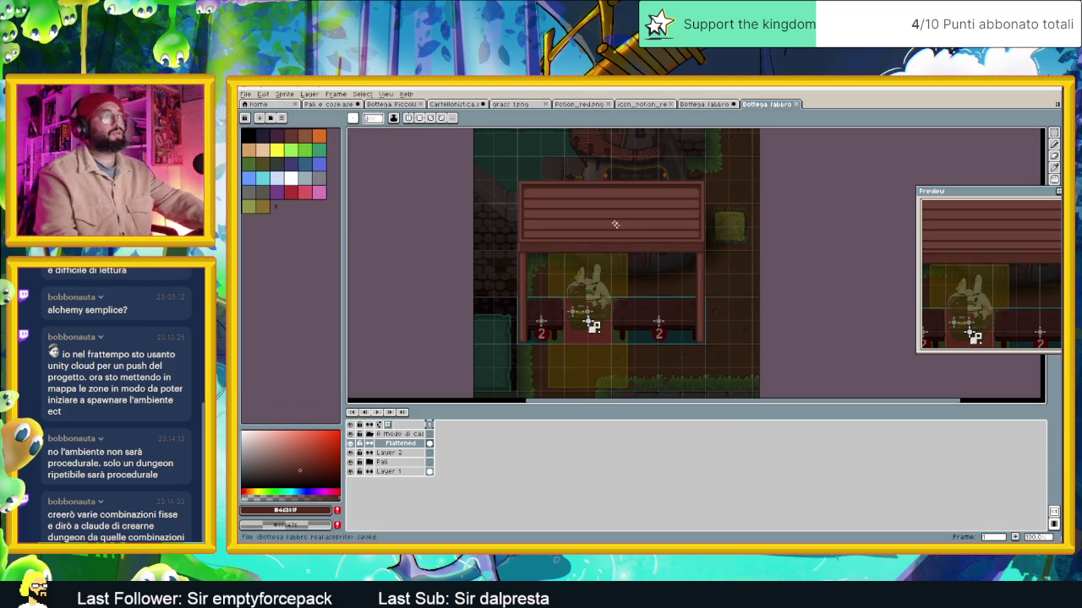
{"action": "left_click", "coordinate": [688, 104]}
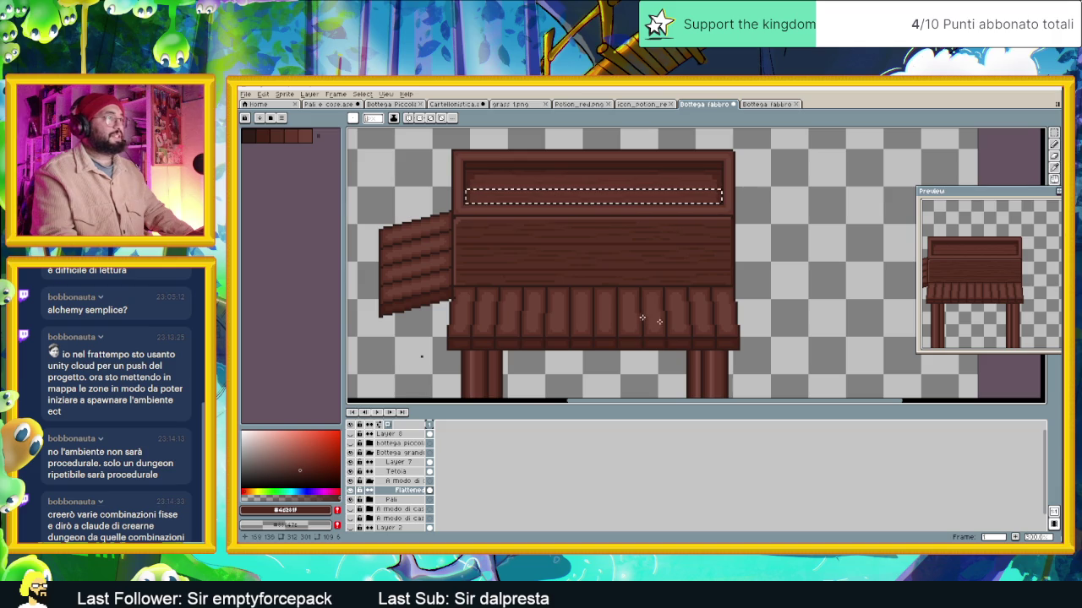
Select the stall sprite's Tetoia layer and paste the awning into the shop scene
{"action": "left_click", "coordinate": [389, 472]}
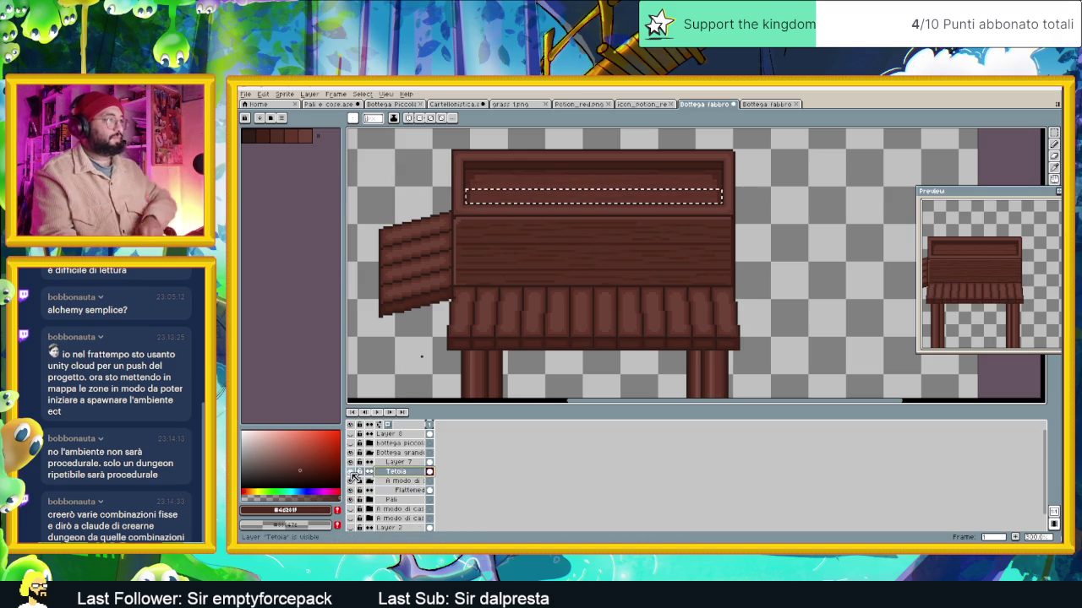
{"action": "right_click", "coordinate": [389, 470]}
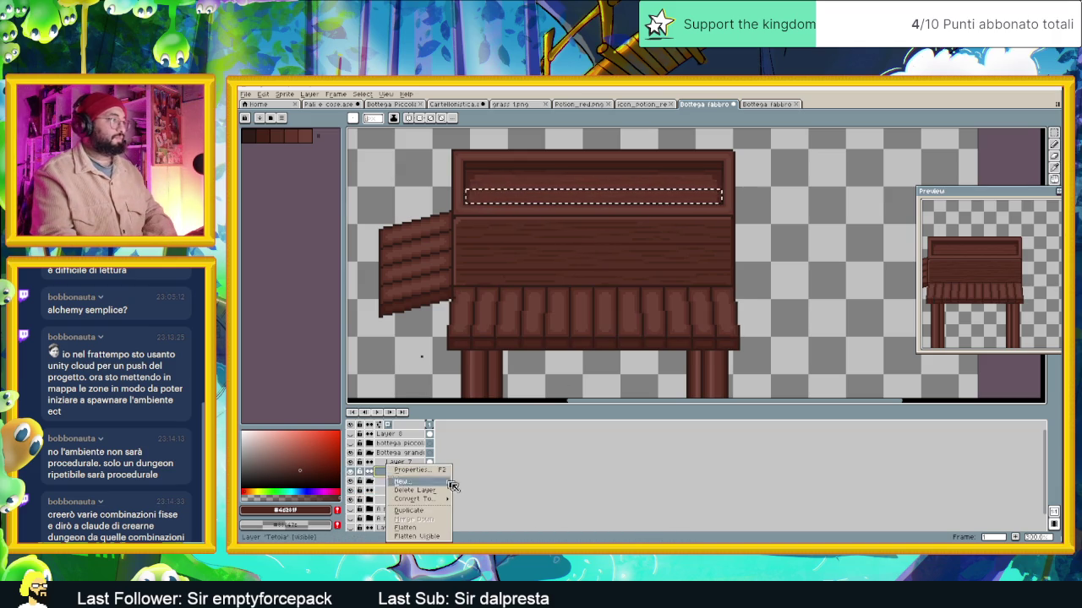
{"action": "left_click", "coordinate": [389, 475]}
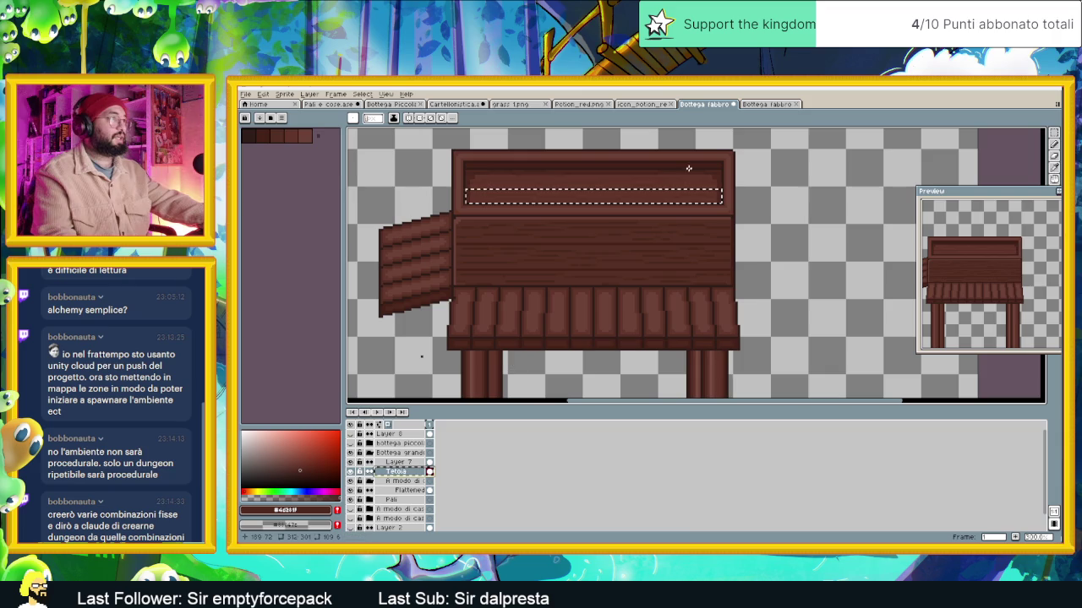
{"action": "left_click", "coordinate": [765, 104]}
{"action": "key", "text": "ctrl+v"}
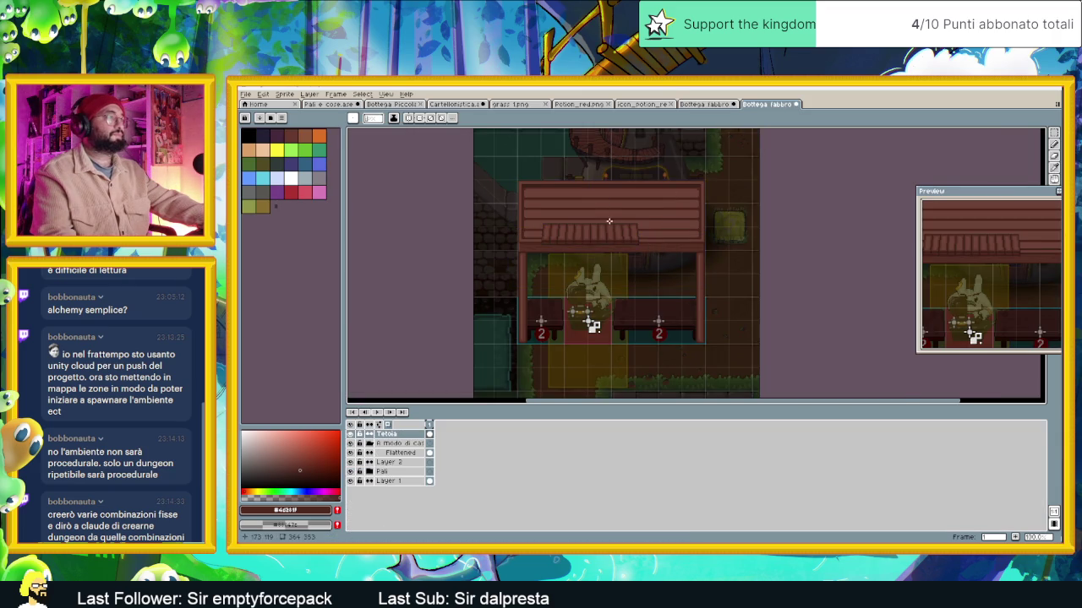
Position the pasted awning under the stall roof
{"action": "scroll", "coordinate": [608, 230], "scroll_direction": "up", "scroll_amount": 1}
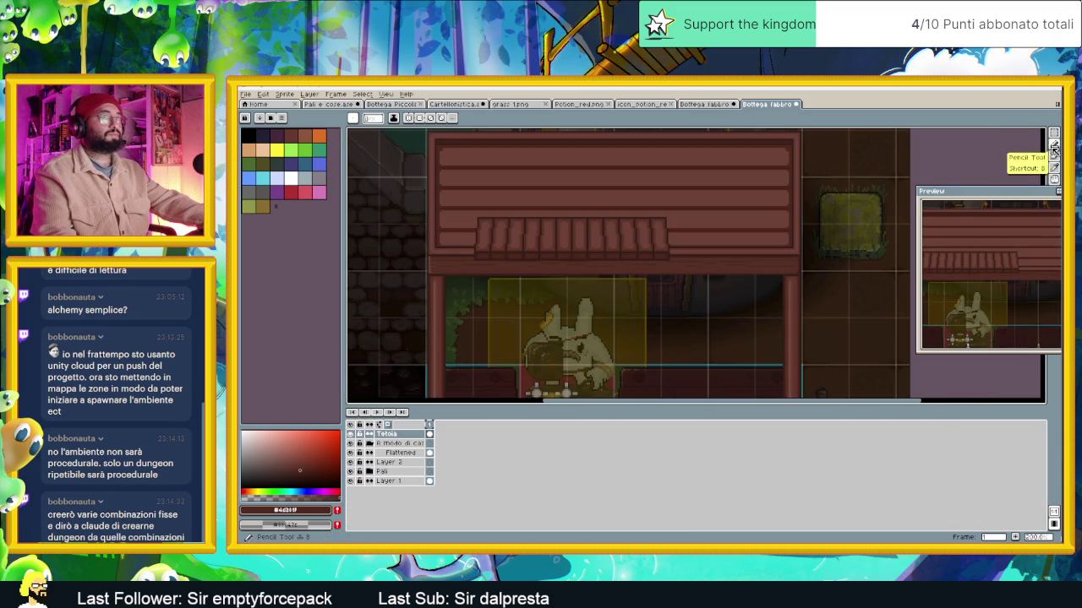
{"action": "left_click_drag", "start_coordinate": [1036, 209], "coordinate": [971, 198]}
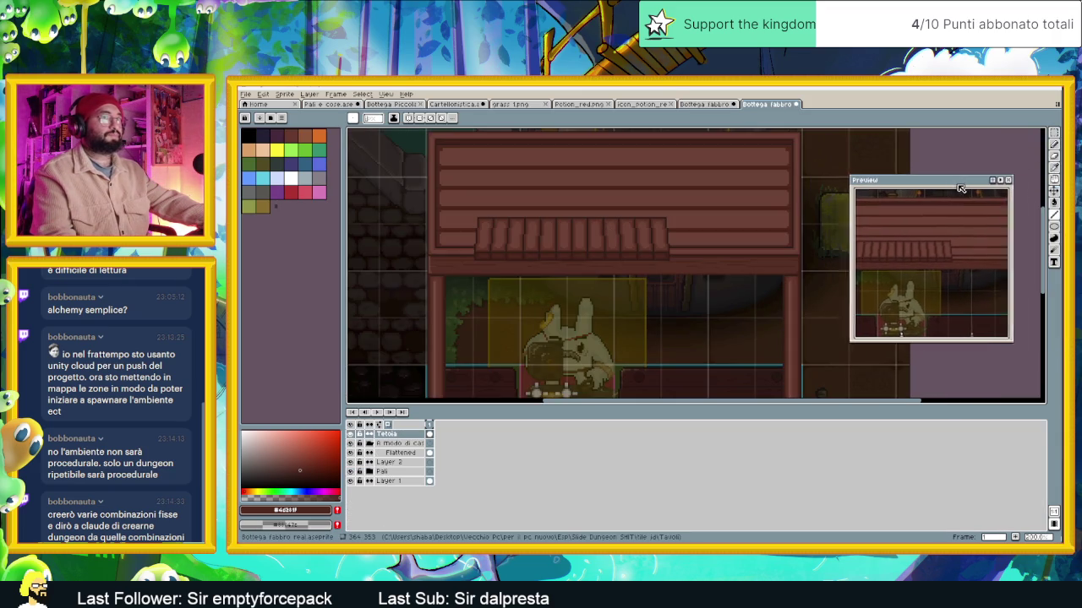
{"action": "key", "text": "v"}
{"action": "left_click_drag", "start_coordinate": [623, 226], "coordinate": [659, 265]}
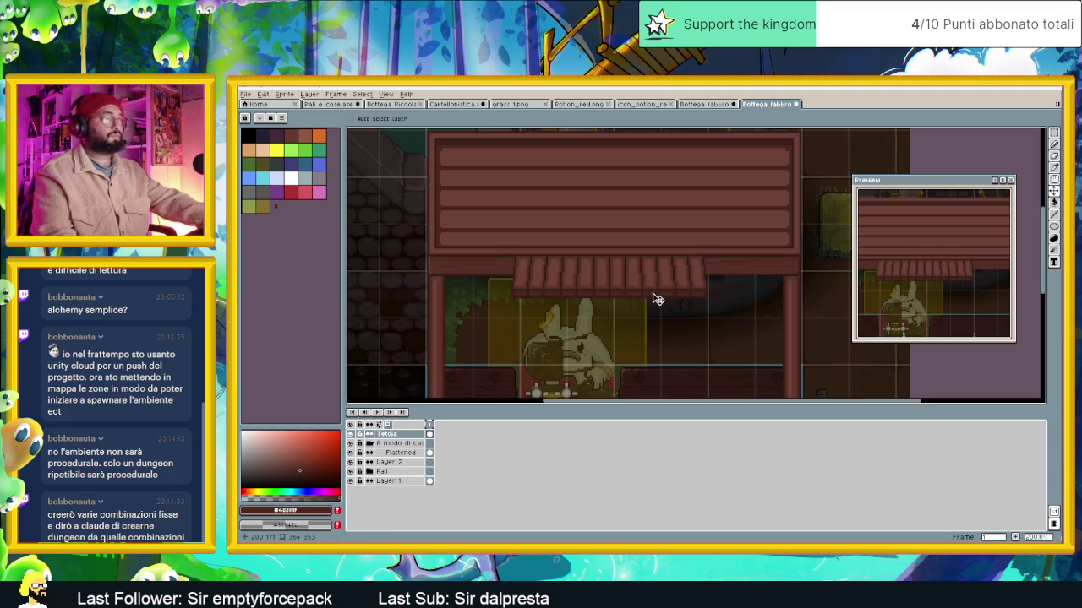
Select the awning's right part and nudge it one pixel right
{"action": "left_click", "coordinate": [1054, 133]}
{"action": "mouse_move", "coordinate": [738, 234]}
{"action": "left_mouse_down"}
{"action": "mouse_move", "coordinate": [624, 324]}
{"action": "mouse_move", "coordinate": [761, 295]}
{"action": "left_mouse_up"}
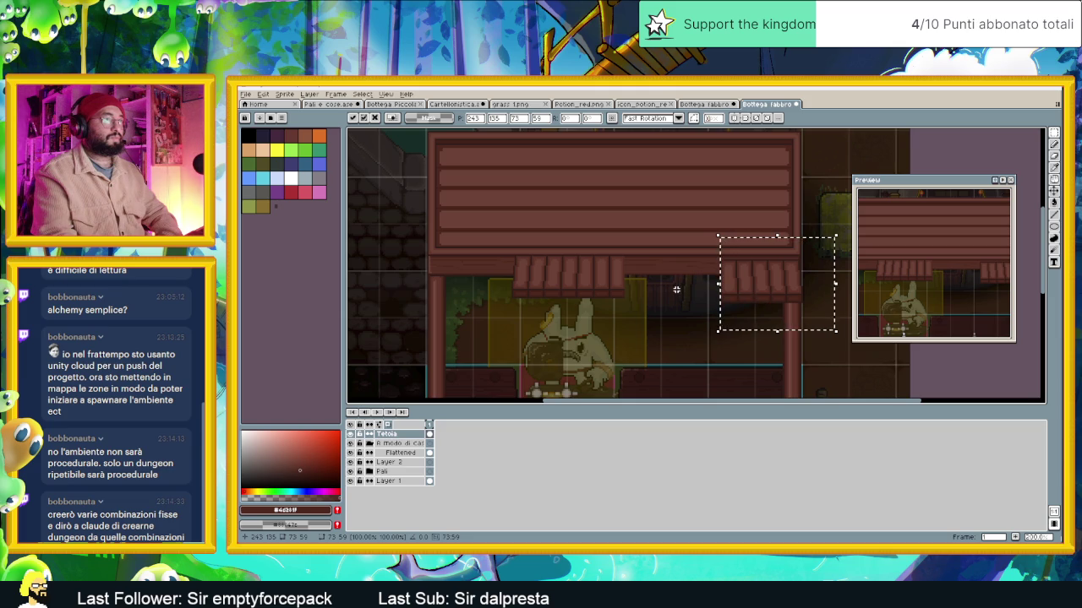
{"action": "scroll", "coordinate": [789, 289], "scroll_direction": "up", "scroll_amount": 3}
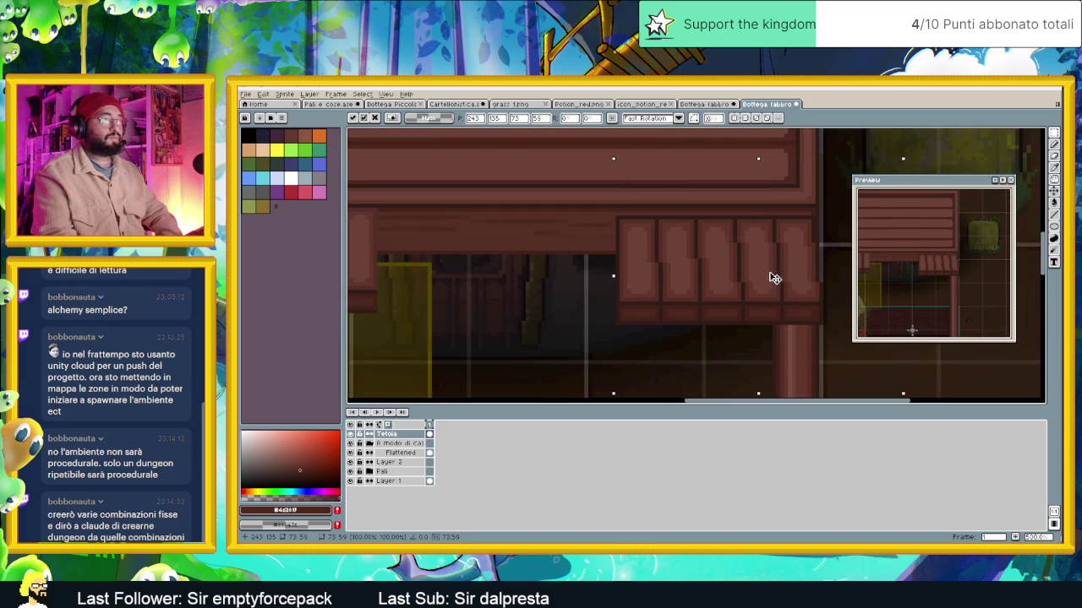
{"action": "key", "text": "Right"}
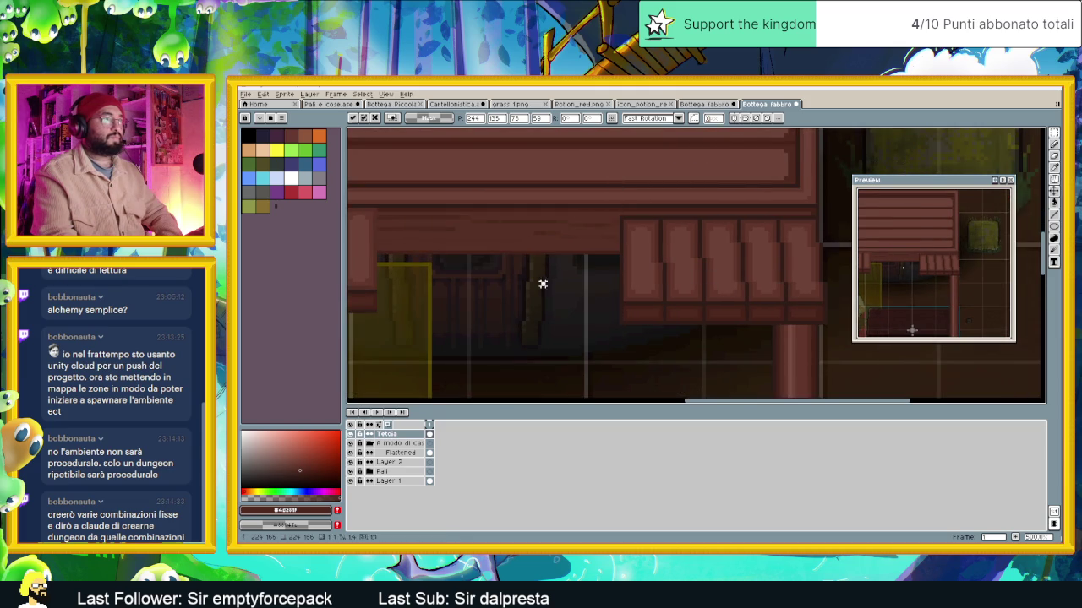
{"action": "left_click", "coordinate": [544, 282]}
Select an awning section and move it toward the sign board's left end
{"action": "scroll", "coordinate": [543, 283], "scroll_direction": "down", "scroll_amount": 1}
{"action": "scroll", "coordinate": [544, 282], "scroll_direction": "down", "scroll_amount": 1}
{"action": "scroll", "coordinate": [655, 281], "scroll_direction": "down", "scroll_amount": 1}
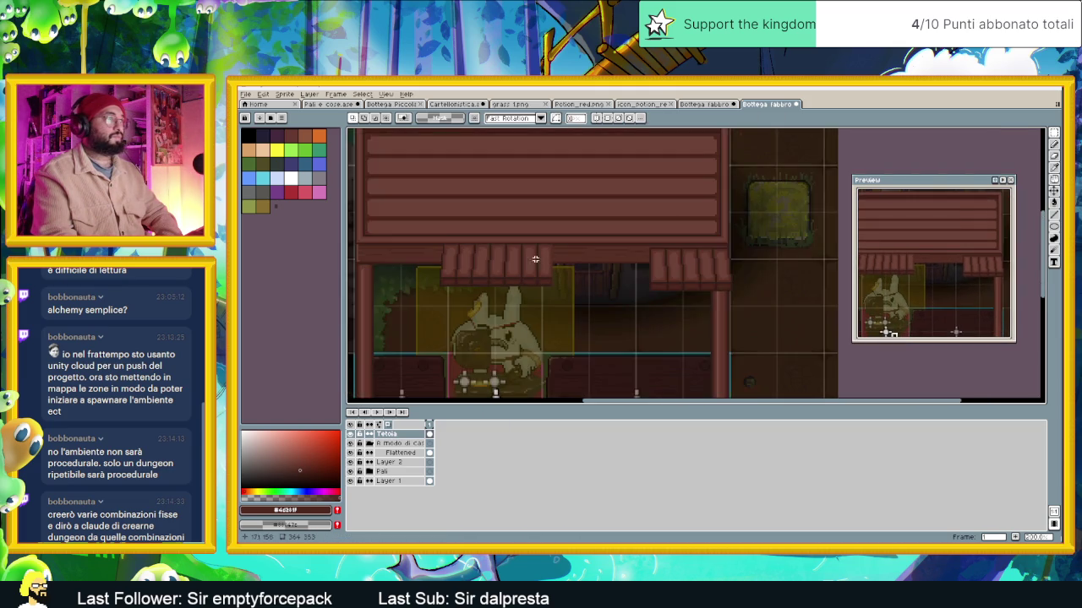
{"action": "scroll", "coordinate": [591, 262], "scroll_direction": "left", "scroll_amount": 3}
{"action": "mouse_move", "coordinate": [511, 231]}
{"action": "left_mouse_down"}
{"action": "mouse_move", "coordinate": [641, 300]}
{"action": "mouse_move", "coordinate": [633, 304]}
{"action": "mouse_move", "coordinate": [705, 316]}
{"action": "left_mouse_up"}
{"action": "left_click_drag", "start_coordinate": [639, 279], "coordinate": [552, 278]}
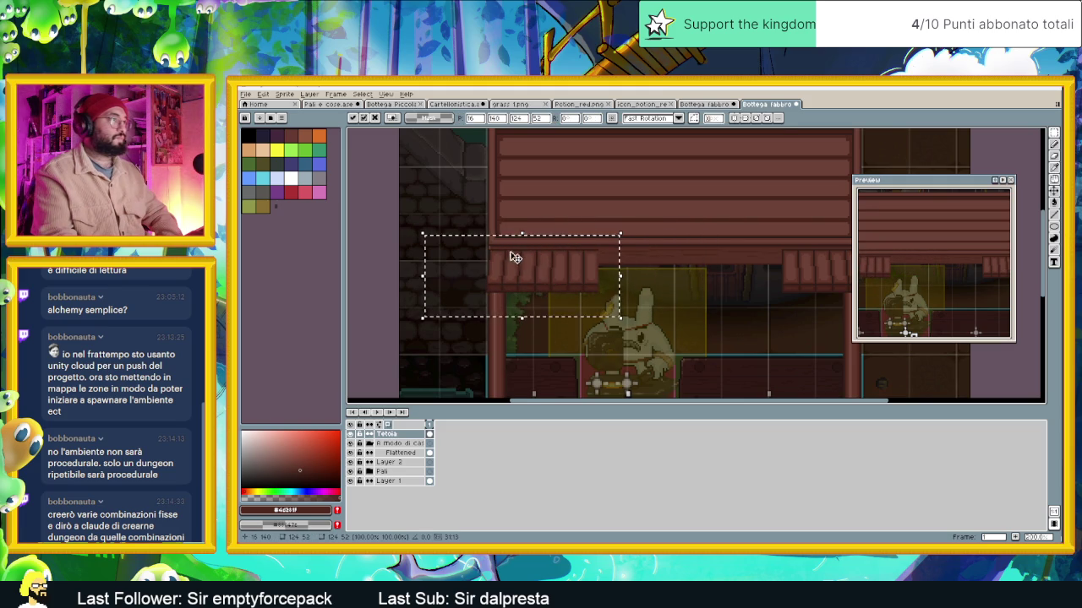
Deselect the awning piece placed earlier
{"action": "scroll", "coordinate": [516, 258], "scroll_direction": "up", "scroll_amount": 2}
{"action": "scroll", "coordinate": [502, 261], "scroll_direction": "up", "scroll_amount": 1}
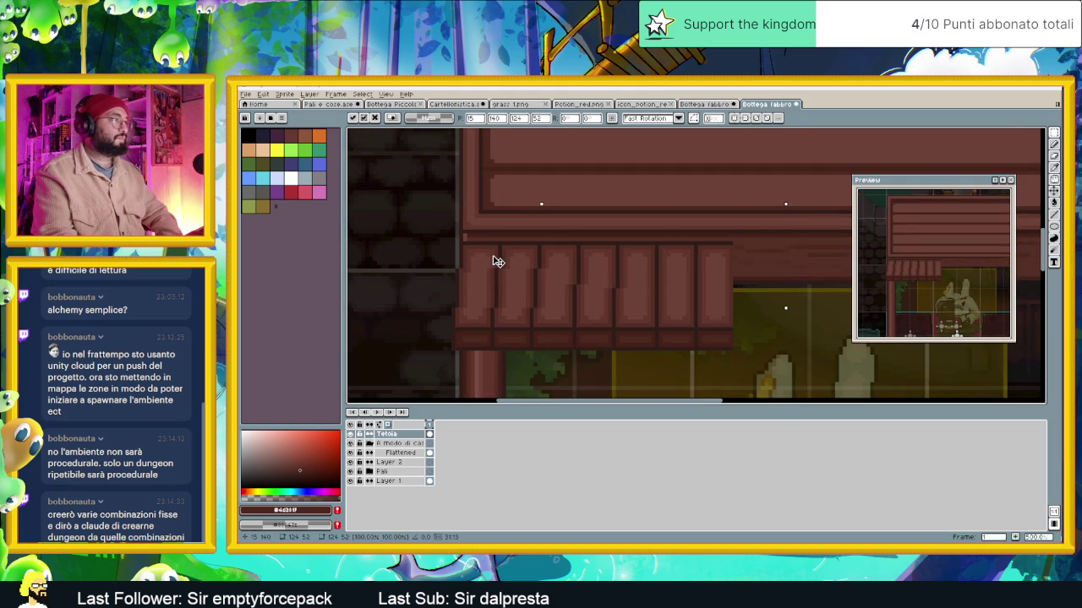
{"action": "scroll", "coordinate": [656, 275], "scroll_direction": "down", "scroll_amount": 3}
{"action": "scroll", "coordinate": [698, 284], "scroll_direction": "right", "scroll_amount": 3}
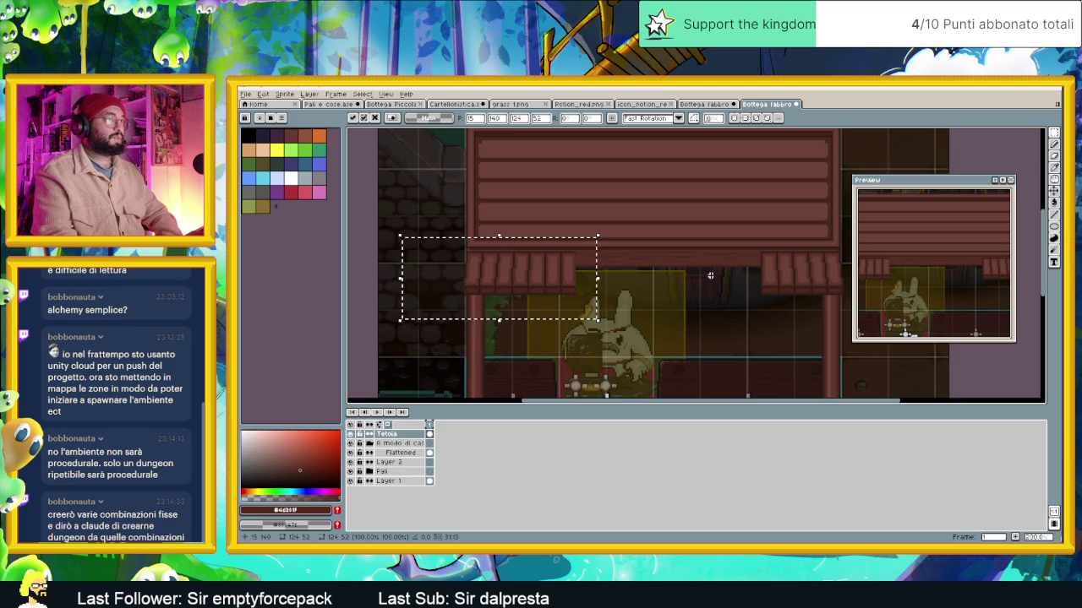
{"action": "key", "text": "ctrl+d"}
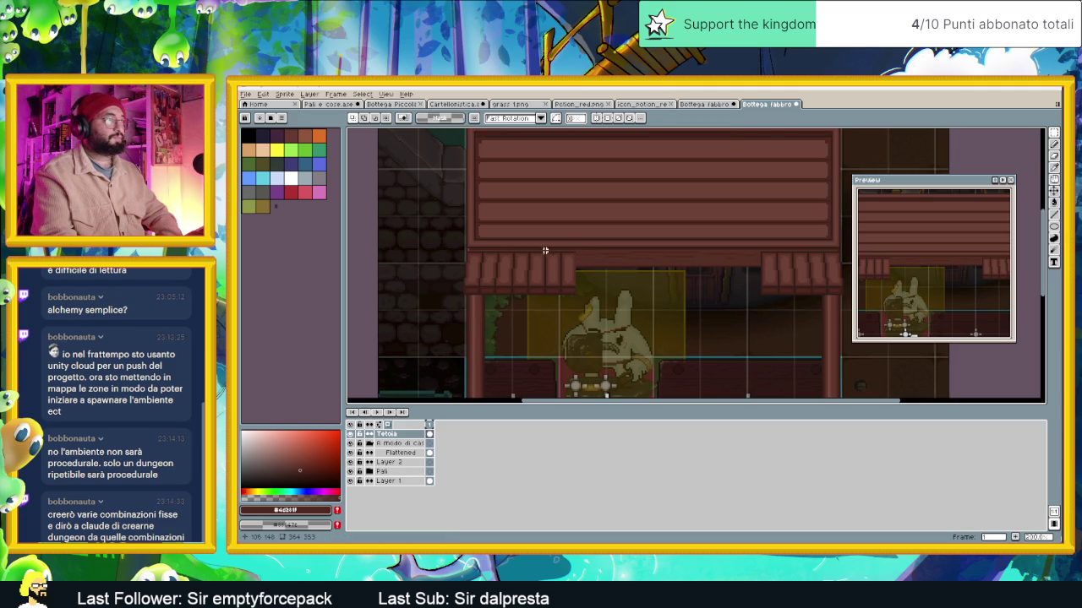
Select a few awning slats, reposition them along the awning, and commit the move
{"action": "scroll", "coordinate": [529, 252], "scroll_direction": "up", "scroll_amount": 1}
{"action": "scroll", "coordinate": [530, 251], "scroll_direction": "up", "scroll_amount": 1}
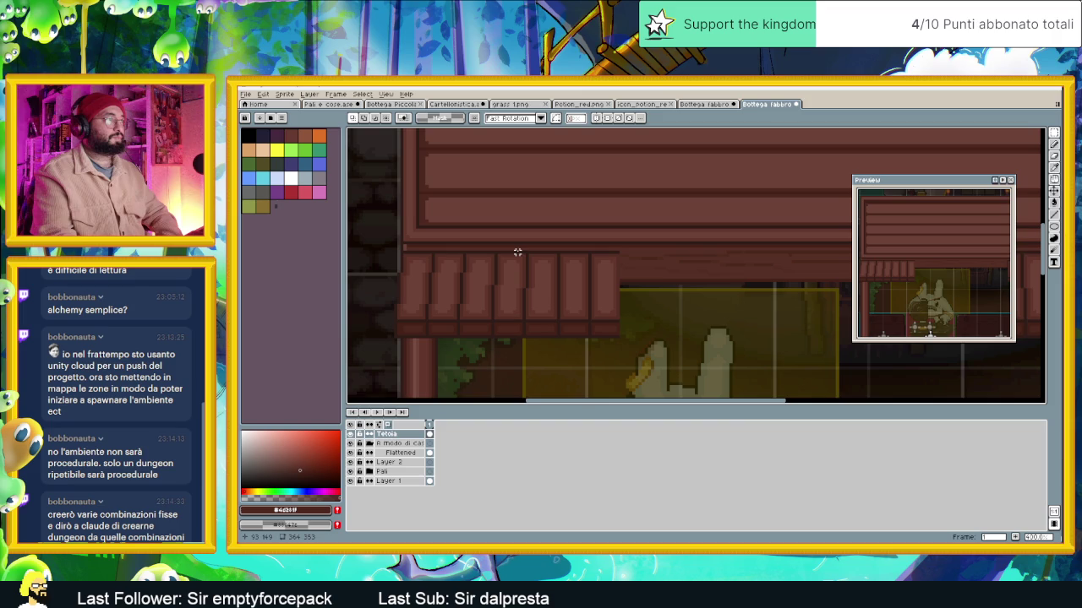
{"action": "mouse_move", "coordinate": [513, 251]}
{"action": "left_mouse_down"}
{"action": "mouse_move", "coordinate": [559, 342]}
{"action": "mouse_move", "coordinate": [633, 346]}
{"action": "left_mouse_up"}
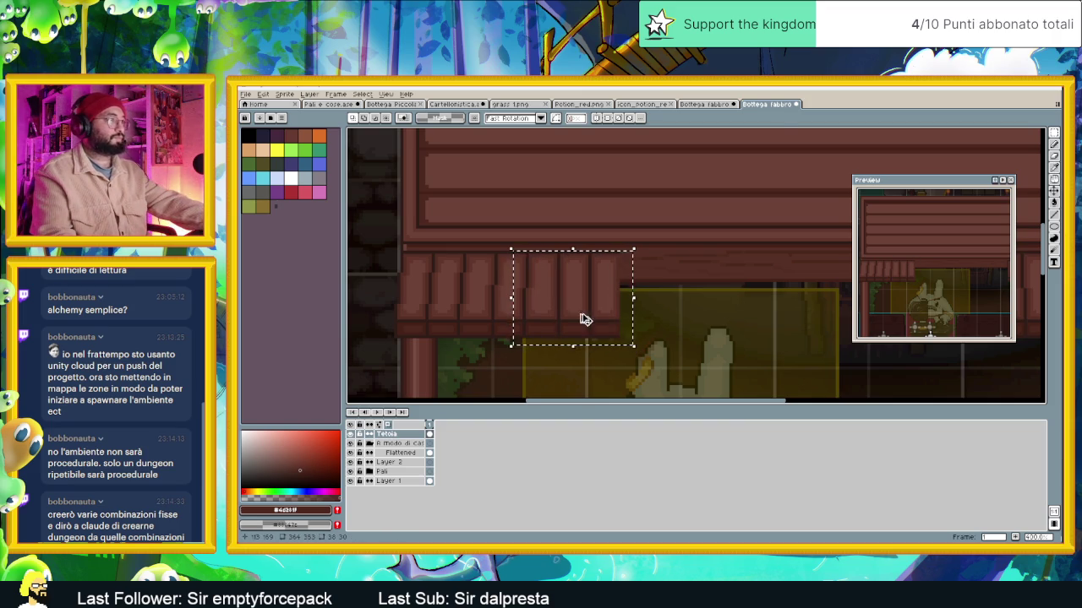
{"action": "left_click_drag", "start_coordinate": [582, 313], "coordinate": [607, 305]}
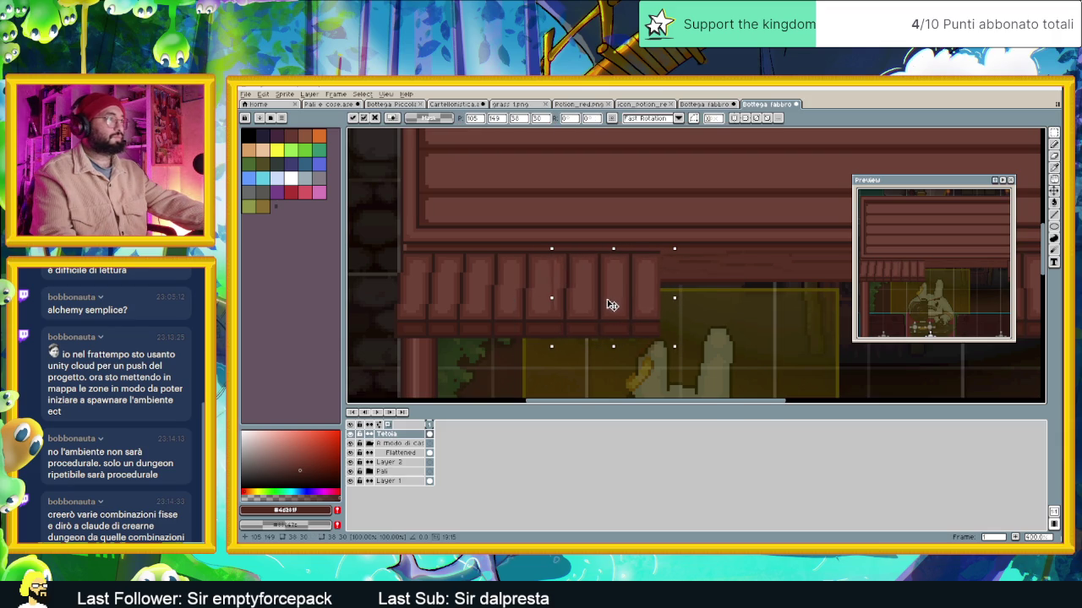
{"action": "left_click_drag", "start_coordinate": [606, 305], "coordinate": [602, 306]}
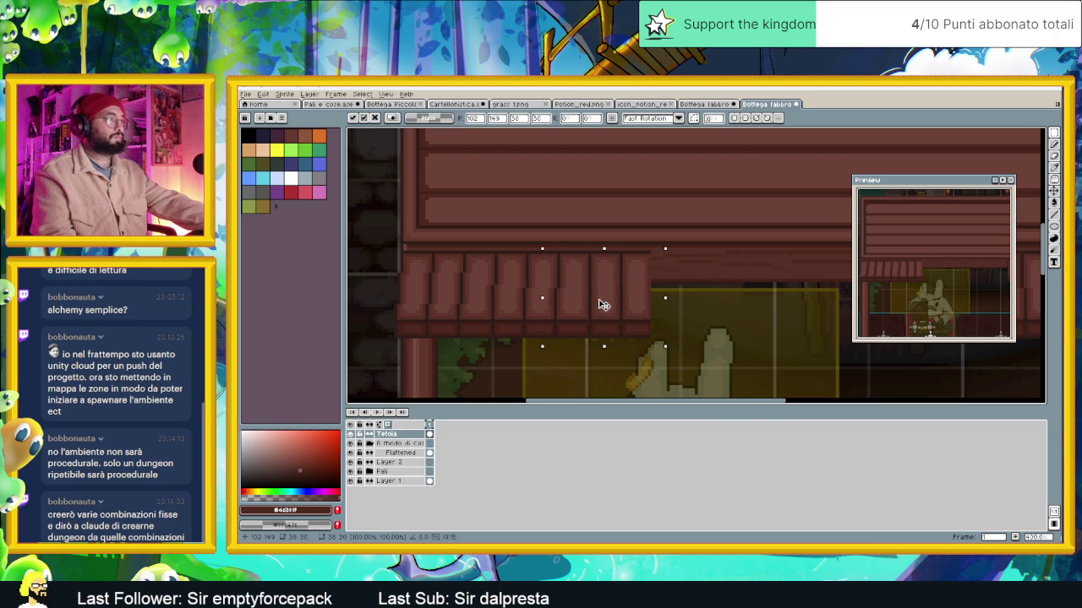
{"action": "key", "text": "Up"}
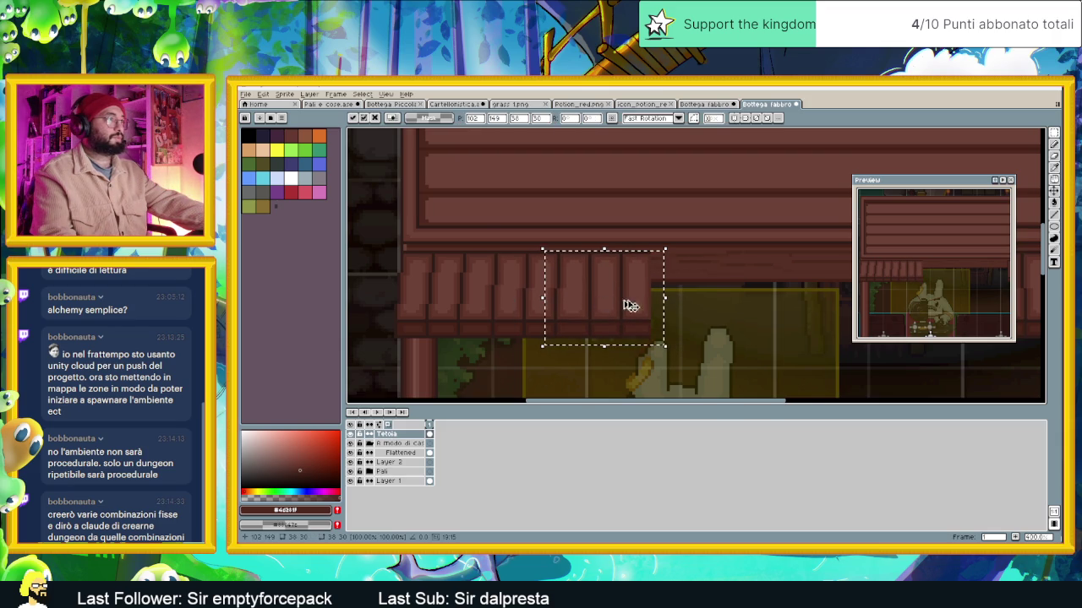
{"action": "scroll", "coordinate": [618, 304], "scroll_direction": "down", "scroll_amount": 1}
{"action": "mouse_move", "coordinate": [712, 313]}
{"action": "left_mouse_down"}
{"action": "mouse_move", "coordinate": [567, 338]}
{"action": "mouse_move", "coordinate": [468, 313]}
{"action": "mouse_move", "coordinate": [536, 321]}
{"action": "mouse_move", "coordinate": [543, 338]}
{"action": "mouse_move", "coordinate": [507, 339]}
{"action": "mouse_move", "coordinate": [499, 323]}
{"action": "left_mouse_up"}
{"action": "scroll", "coordinate": [567, 333], "scroll_direction": "down", "scroll_amount": 1}
{"action": "scroll", "coordinate": [522, 325], "scroll_direction": "up", "scroll_amount": 1}
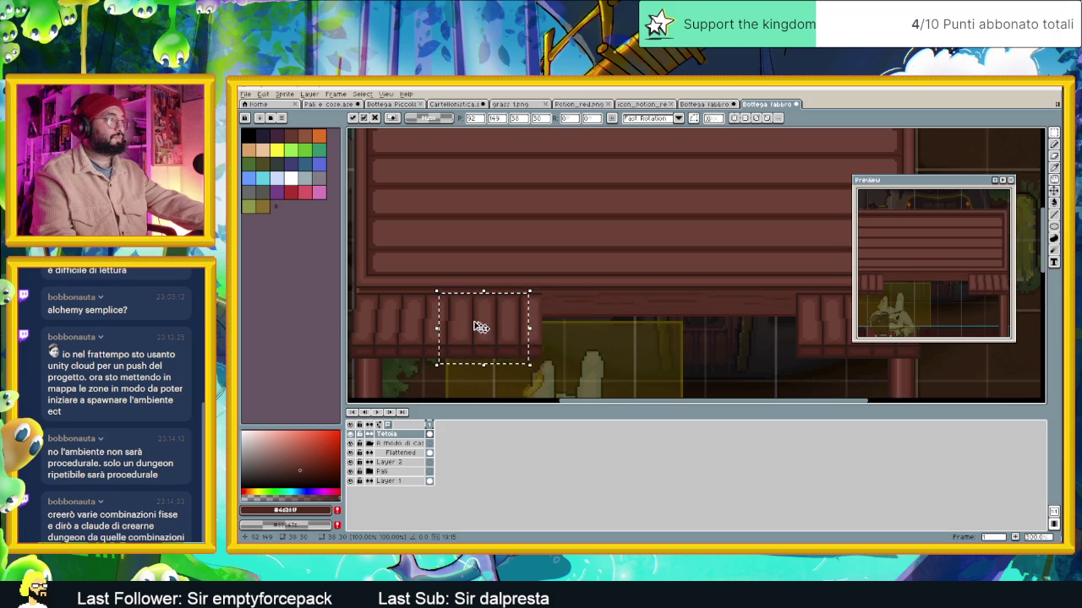
{"action": "left_click_drag", "start_coordinate": [489, 328], "coordinate": [521, 338]}
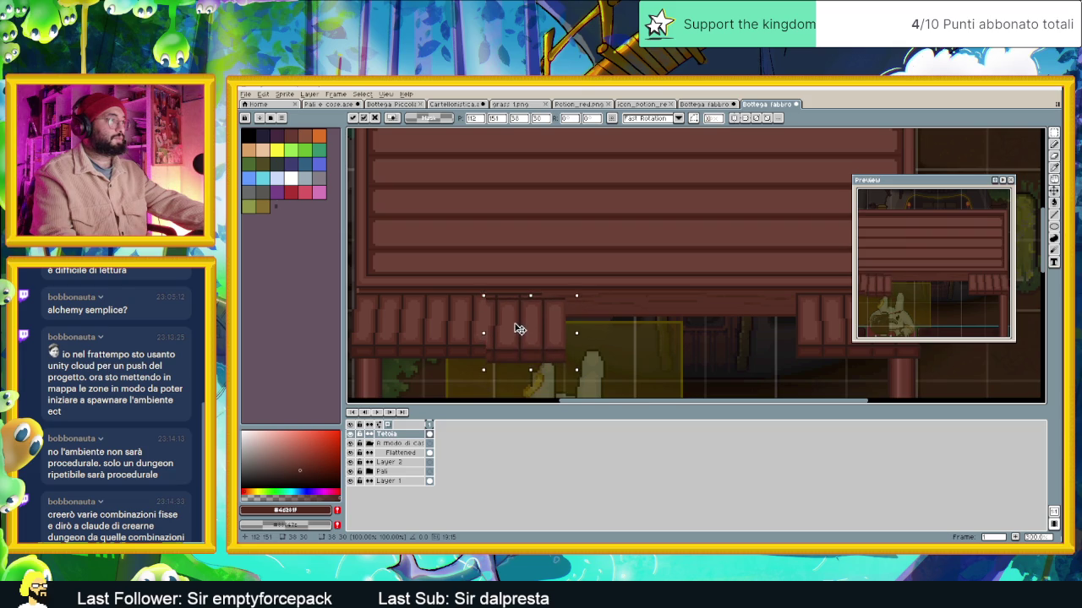
{"action": "scroll", "coordinate": [591, 325], "scroll_direction": "down", "scroll_amount": 2}
{"action": "scroll", "coordinate": [594, 323], "scroll_direction": "up", "scroll_amount": 1}
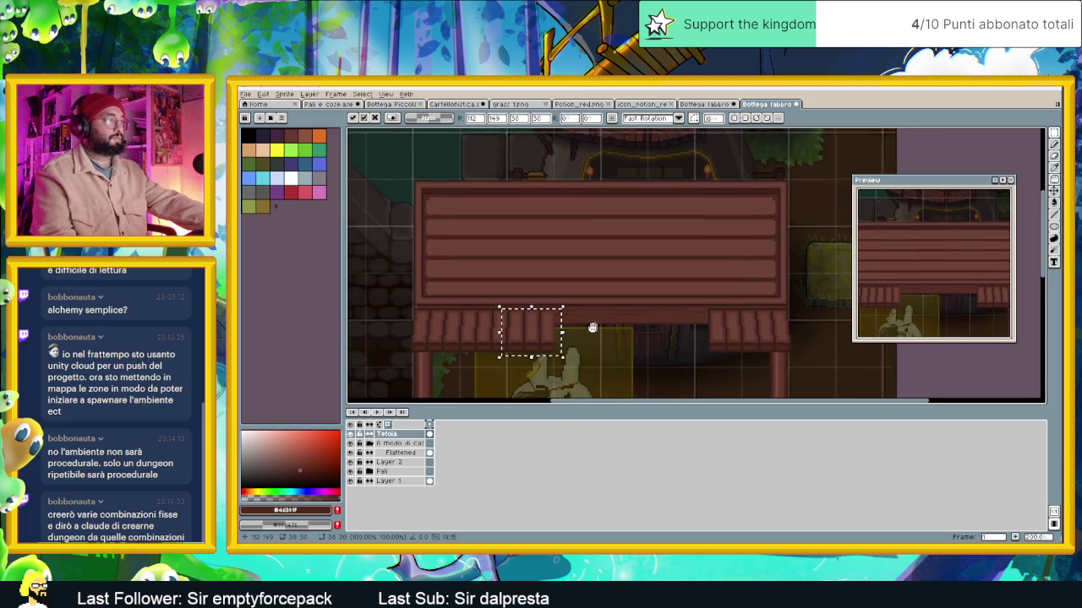
{"action": "key", "text": "Return"}
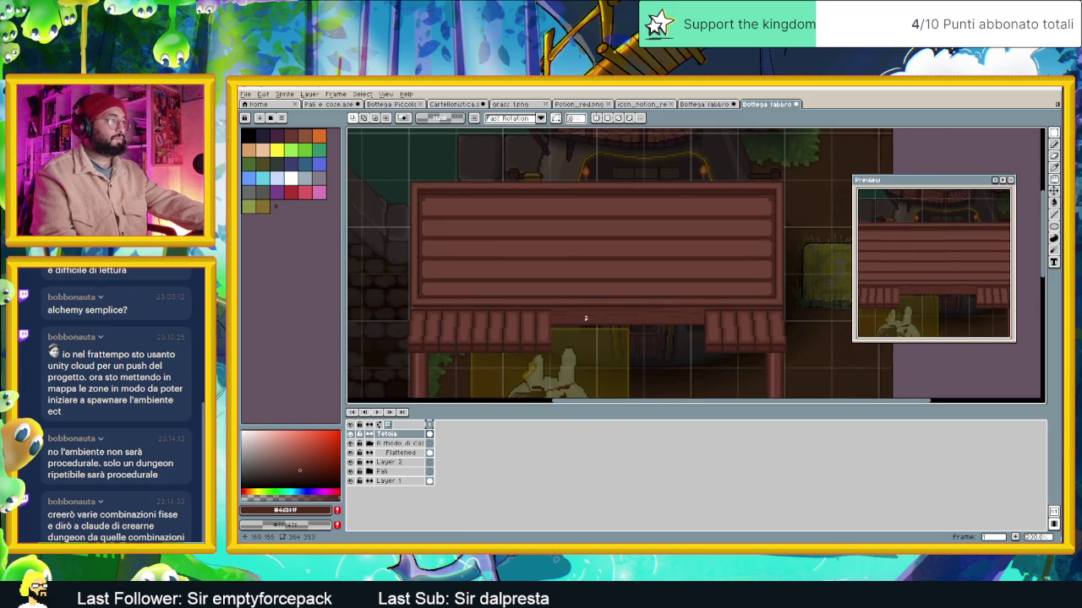
Move the left awning section to the right and drop it
{"action": "left_click_drag", "start_coordinate": [580, 297], "coordinate": [386, 365]}
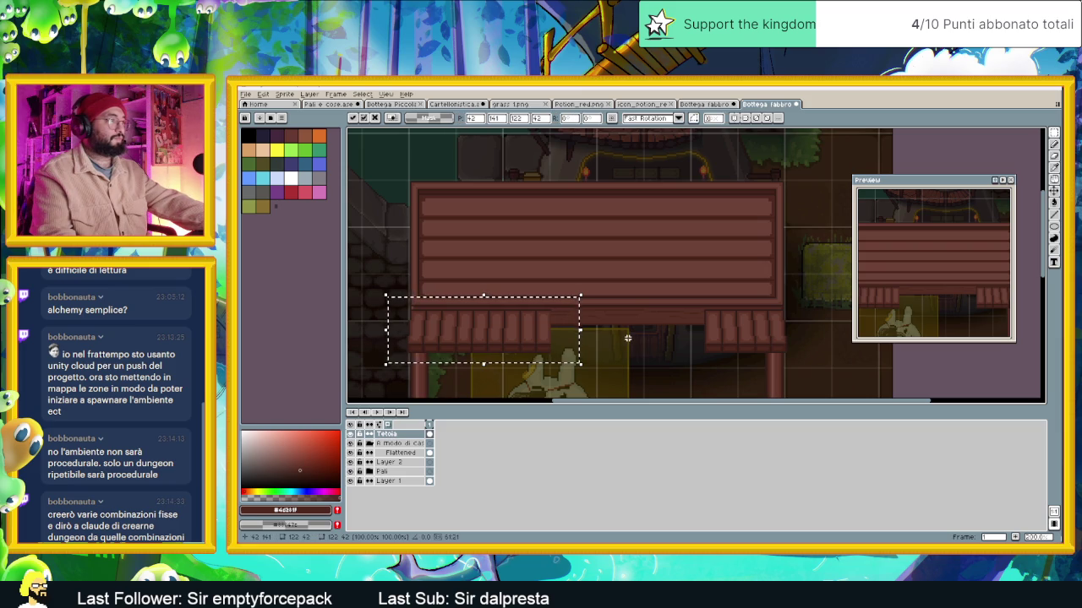
{"action": "left_click_drag", "start_coordinate": [513, 335], "coordinate": [737, 335]}
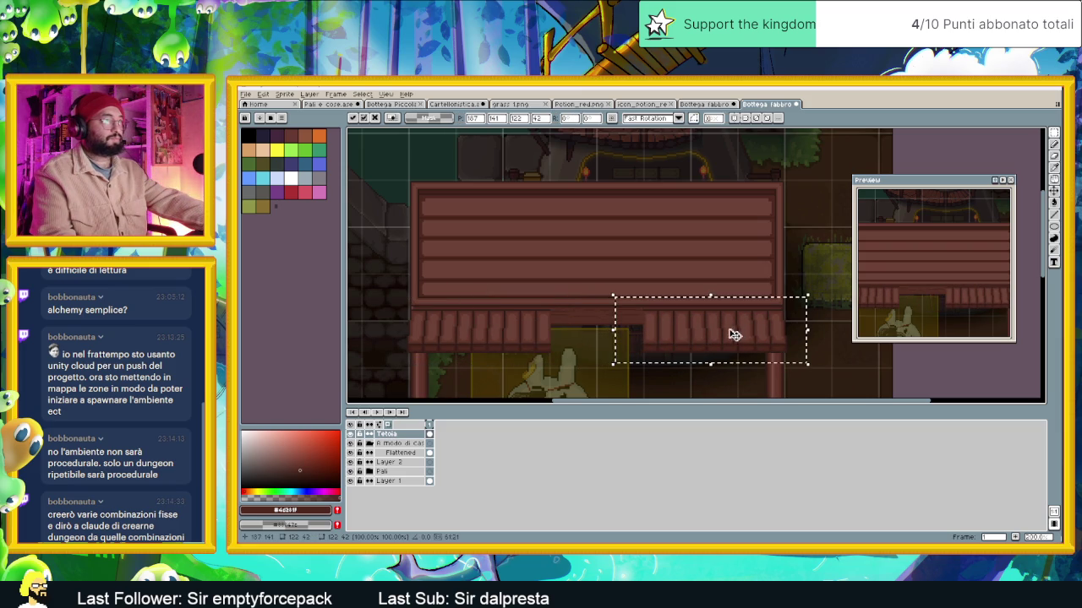
{"action": "key", "text": "Return"}
{"action": "scroll", "coordinate": [634, 348], "scroll_direction": "up", "scroll_amount": 1}
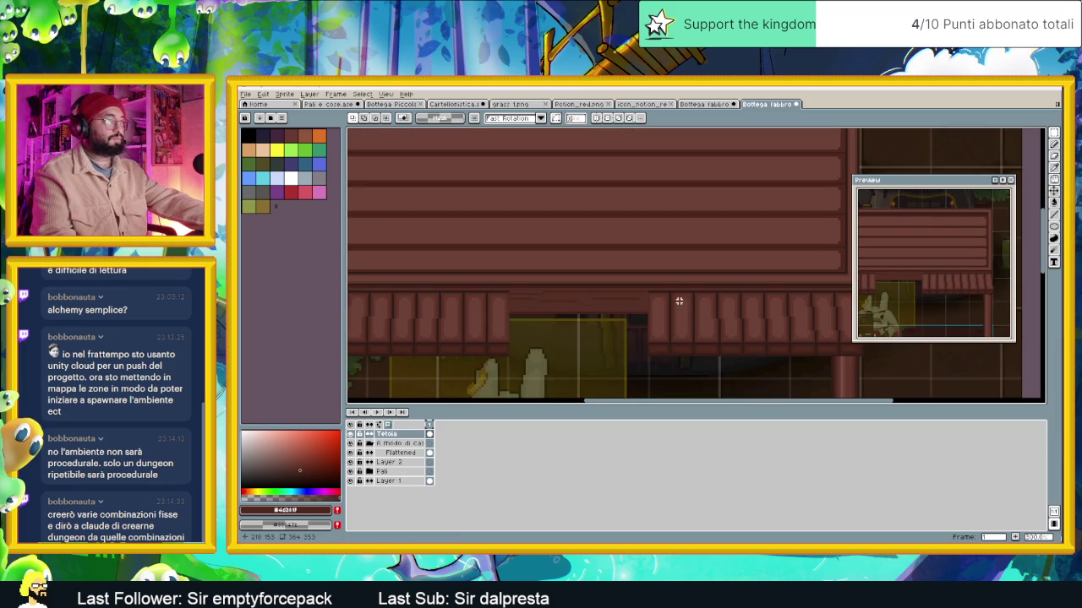
Shift one column of awning slats to the left and commit it
{"action": "left_click_drag", "start_coordinate": [667, 289], "coordinate": [695, 357]}
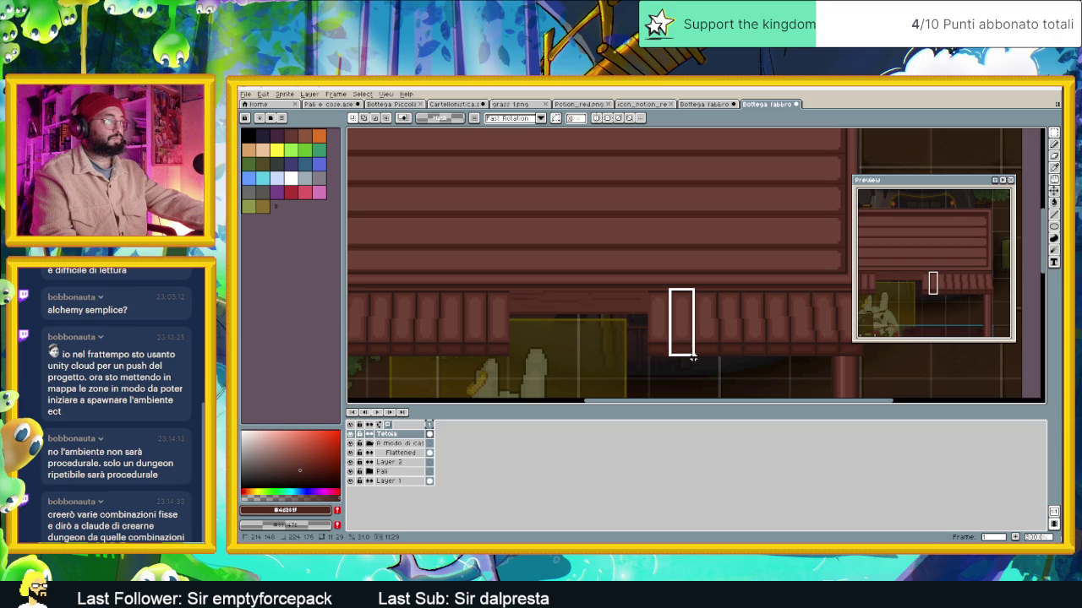
{"action": "scroll", "coordinate": [711, 357], "scroll_direction": "down", "scroll_amount": 1}
{"action": "scroll", "coordinate": [708, 358], "scroll_direction": "down", "scroll_amount": 1}
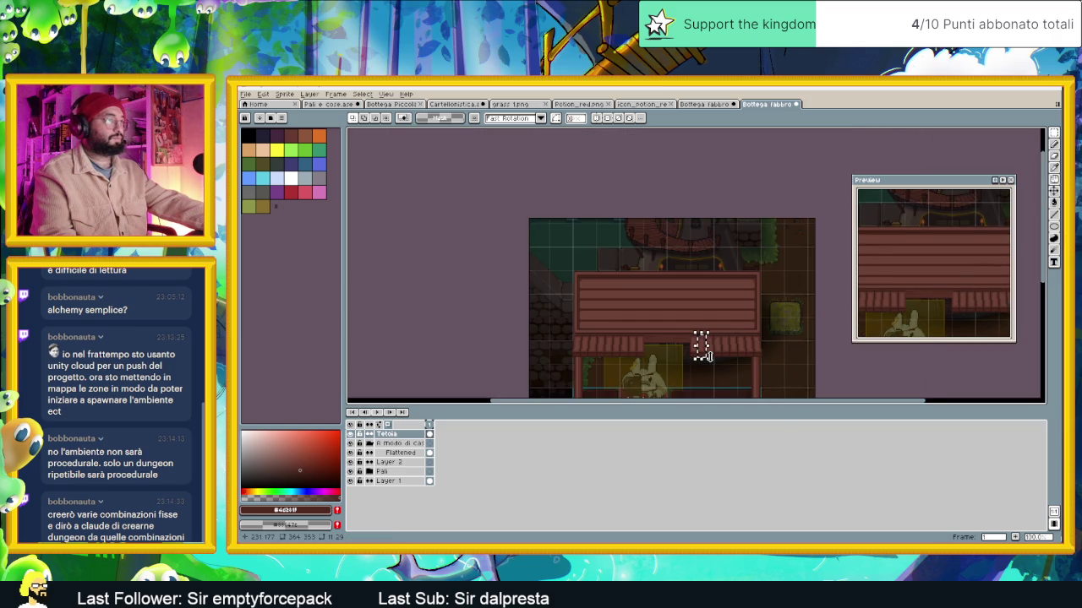
{"action": "scroll", "coordinate": [706, 357], "scroll_direction": "up", "scroll_amount": 1}
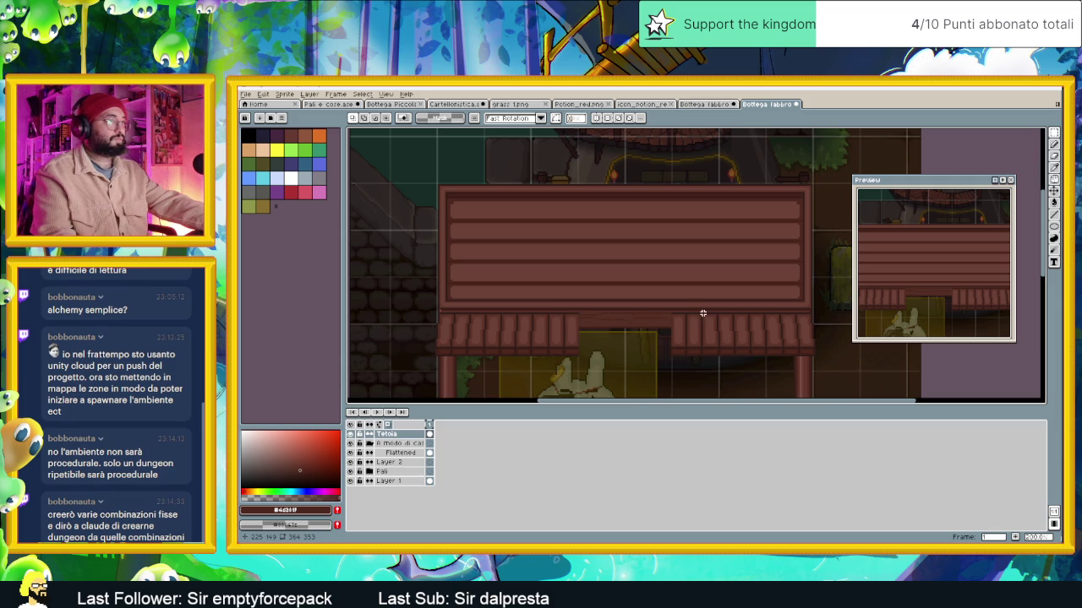
{"action": "scroll", "coordinate": [693, 333], "scroll_direction": "up", "scroll_amount": 2}
{"action": "mouse_move", "coordinate": [710, 288]}
{"action": "left_mouse_down"}
{"action": "mouse_move", "coordinate": [694, 374]}
{"action": "mouse_move", "coordinate": [674, 384]}
{"action": "left_mouse_up"}
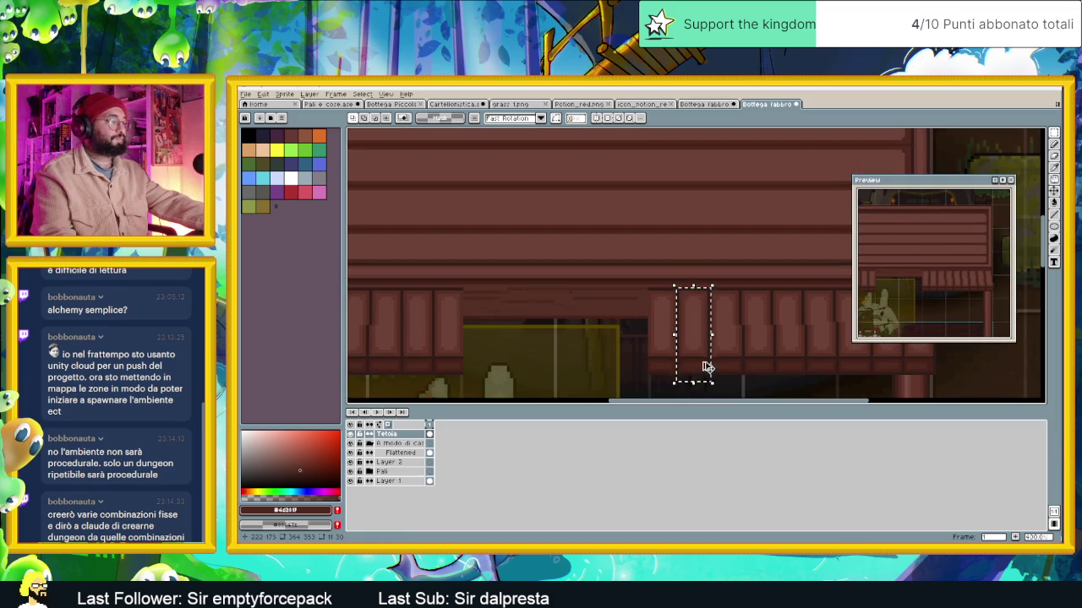
{"action": "left_click_drag", "start_coordinate": [702, 343], "coordinate": [636, 337]}
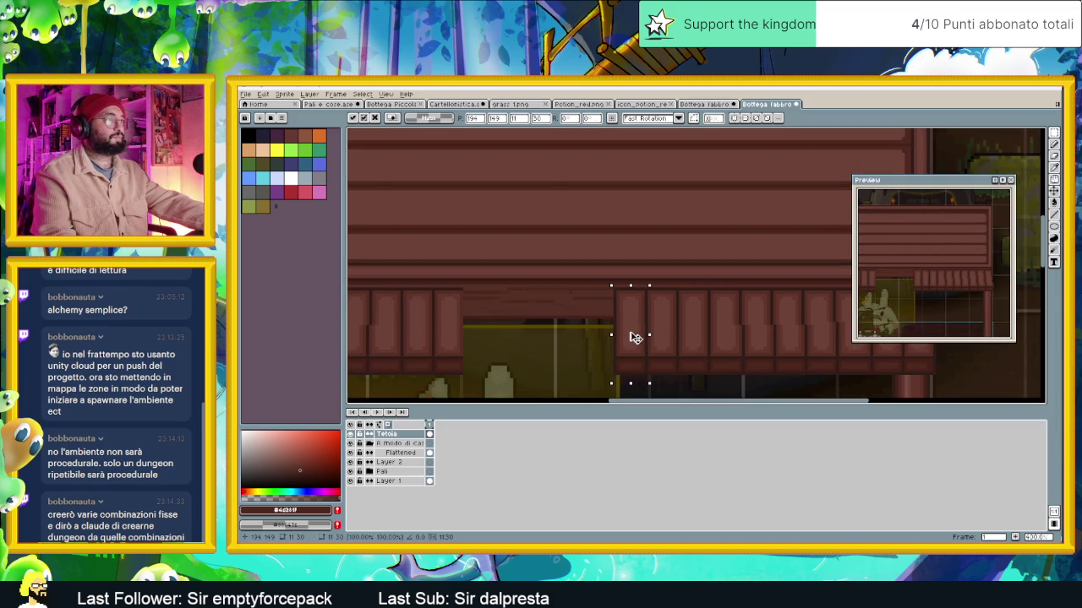
{"action": "left_click", "coordinate": [584, 273]}
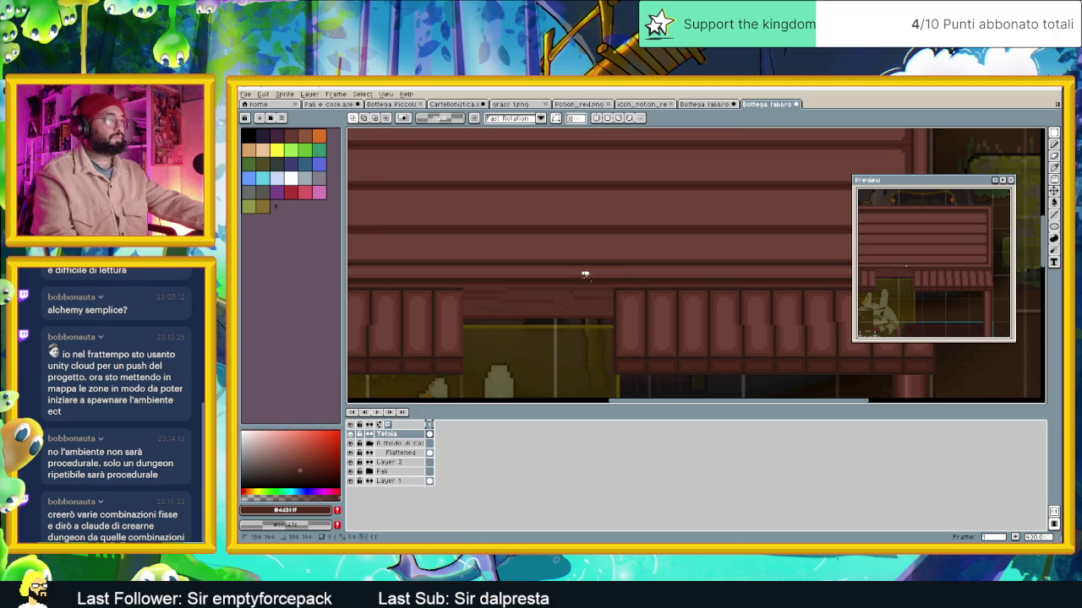
Slide the right part of the awning left into place, redoing the move once
{"action": "left_click_drag", "start_coordinate": [581, 269], "coordinate": [712, 390]}
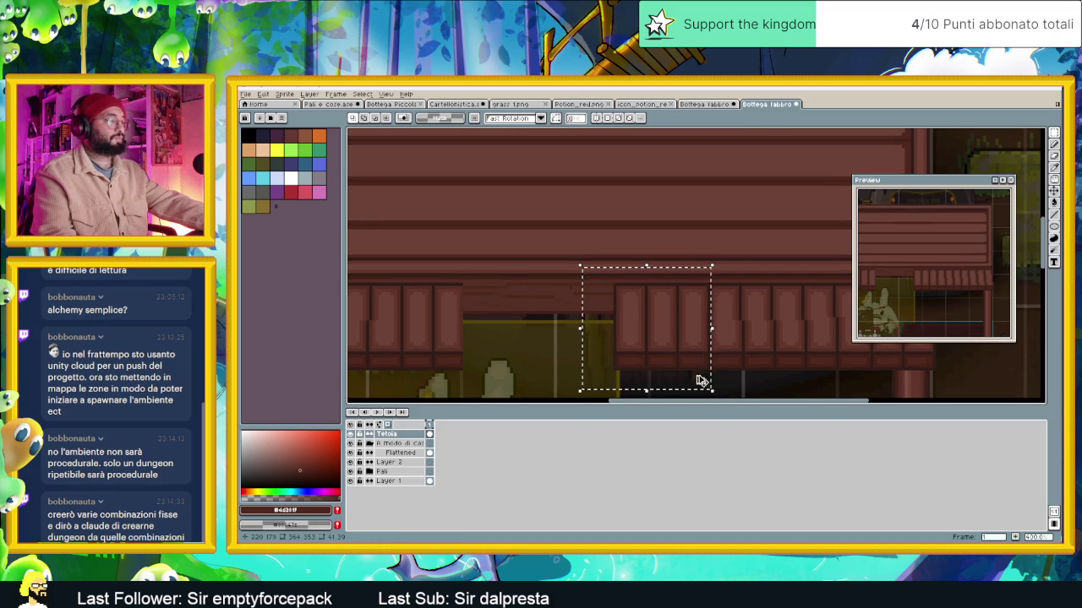
{"action": "left_click_drag", "start_coordinate": [690, 338], "coordinate": [592, 342]}
{"action": "key", "text": "ctrl+z"}
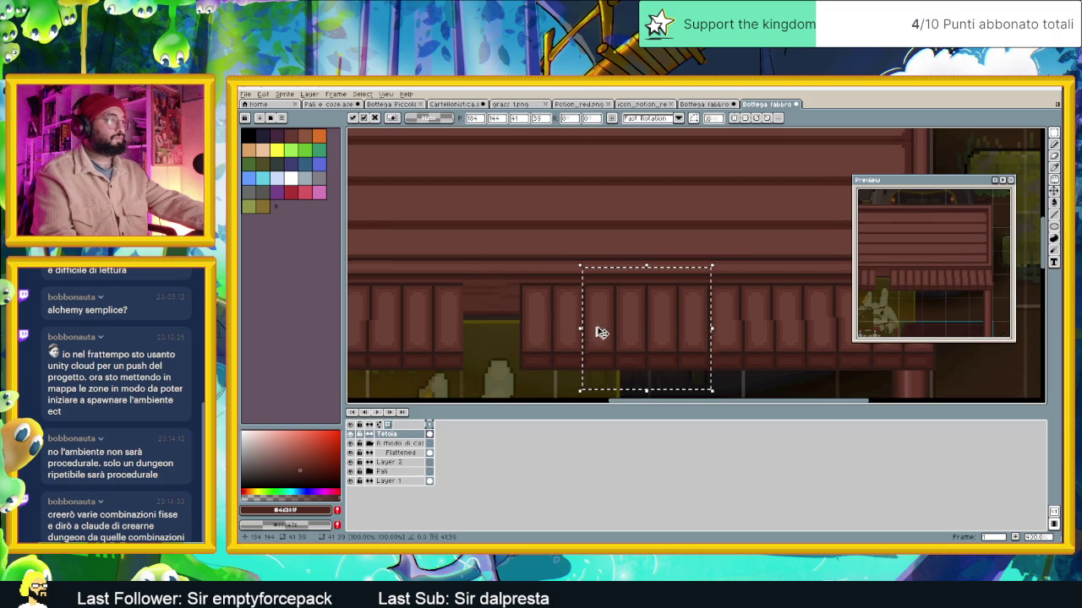
{"action": "left_click_drag", "start_coordinate": [653, 325], "coordinate": [499, 326]}
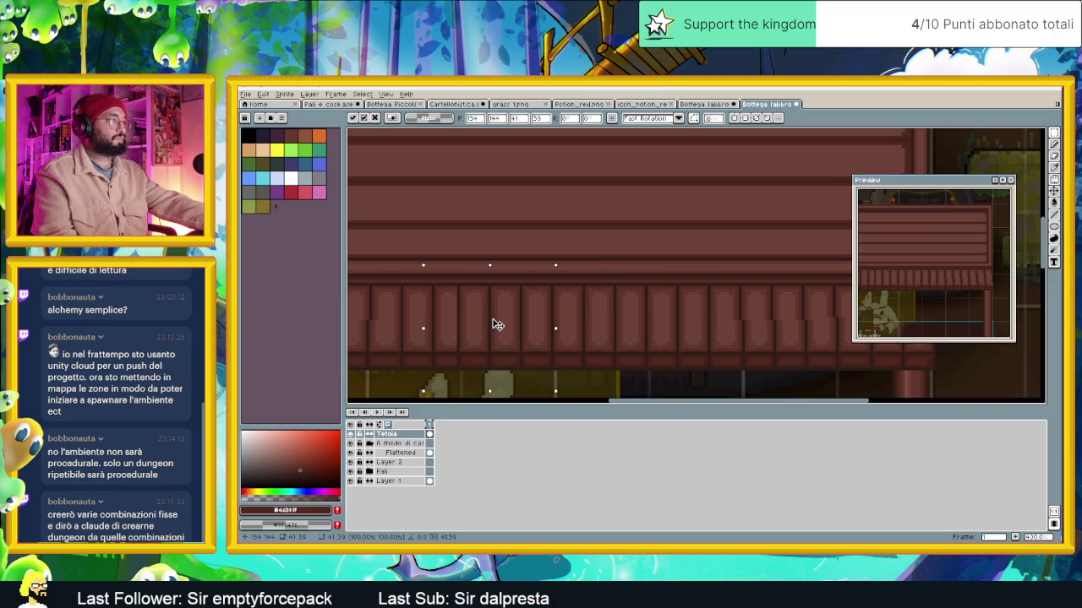
{"action": "scroll", "coordinate": [496, 323], "scroll_direction": "down", "scroll_amount": 1}
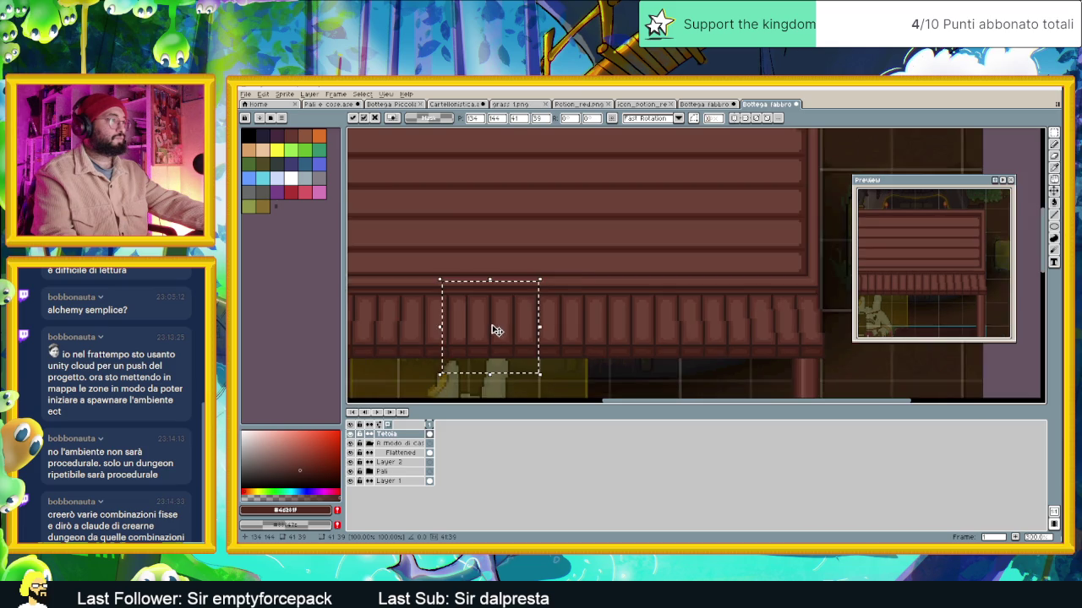
{"action": "scroll", "coordinate": [495, 325], "scroll_direction": "down", "scroll_amount": 1}
{"action": "scroll", "coordinate": [574, 338], "scroll_direction": "up", "scroll_amount": 1}
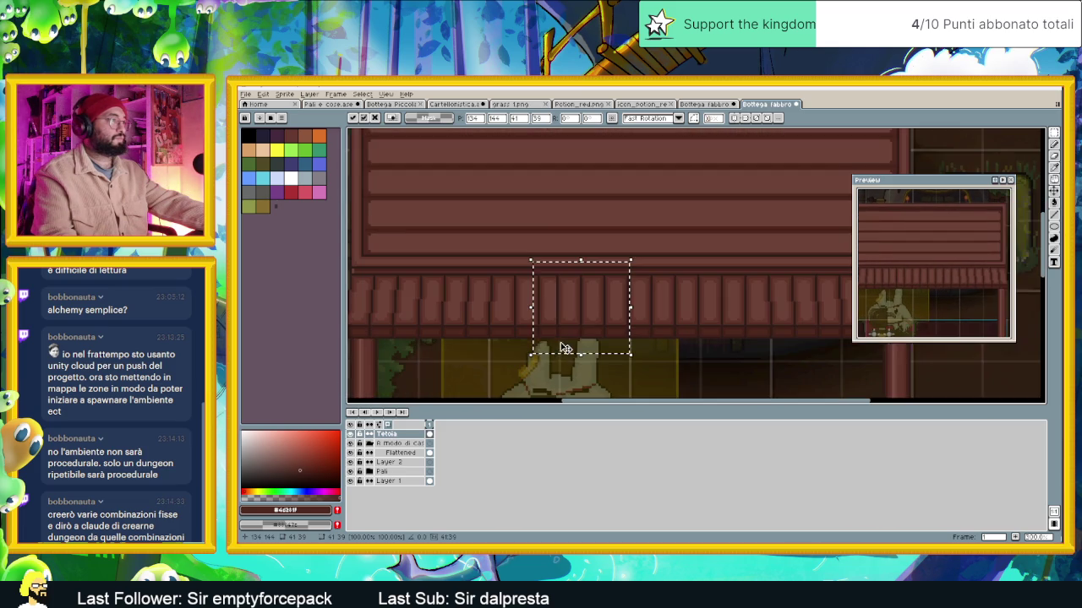
{"action": "mouse_move", "coordinate": [583, 313]}
{"action": "left_mouse_down"}
{"action": "mouse_move", "coordinate": [571, 313]}
{"action": "mouse_move", "coordinate": [571, 378]}
{"action": "mouse_move", "coordinate": [548, 326]}
{"action": "left_mouse_up"}
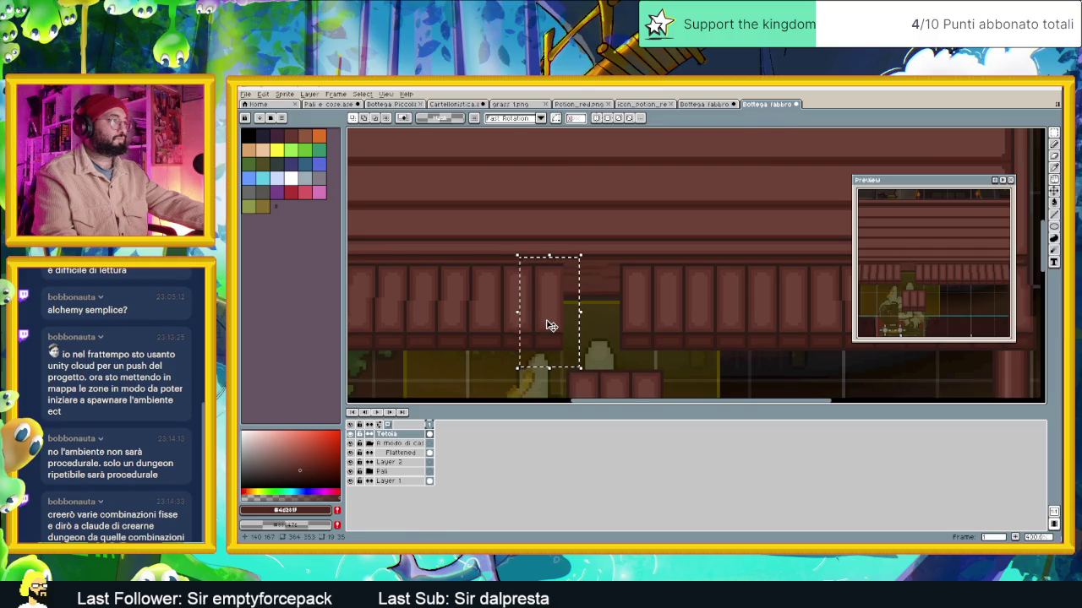
{"action": "key", "text": "u"}
Lift the three-panel block up into the awning gap and clear the selection
{"action": "left_click_drag", "start_coordinate": [608, 258], "coordinate": [674, 357]}
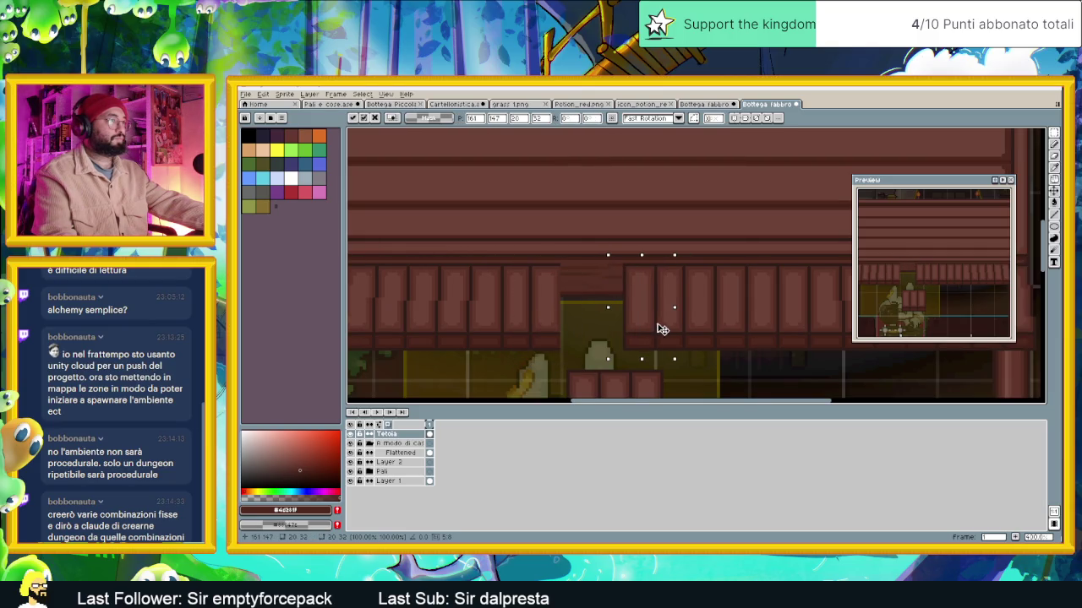
{"action": "left_click_drag", "start_coordinate": [759, 365], "coordinate": [781, 308]}
{"action": "key", "text": "ctrl+d"}
{"action": "left_click_drag", "start_coordinate": [580, 282], "coordinate": [725, 393]}
{"action": "left_click_drag", "start_coordinate": [664, 353], "coordinate": [654, 328]}
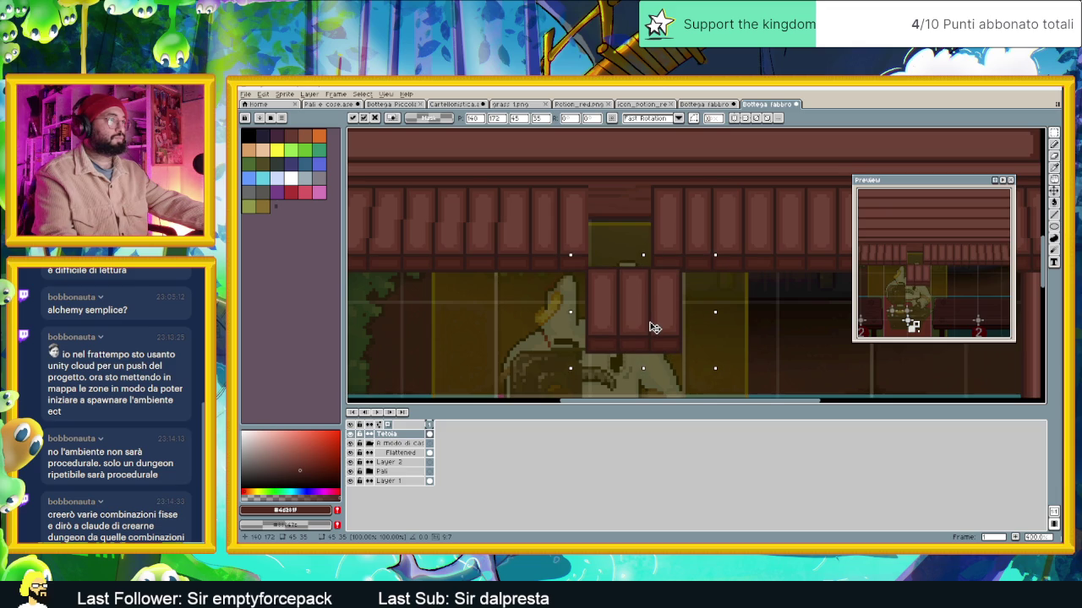
{"action": "left_click_drag", "start_coordinate": [654, 328], "coordinate": [657, 244]}
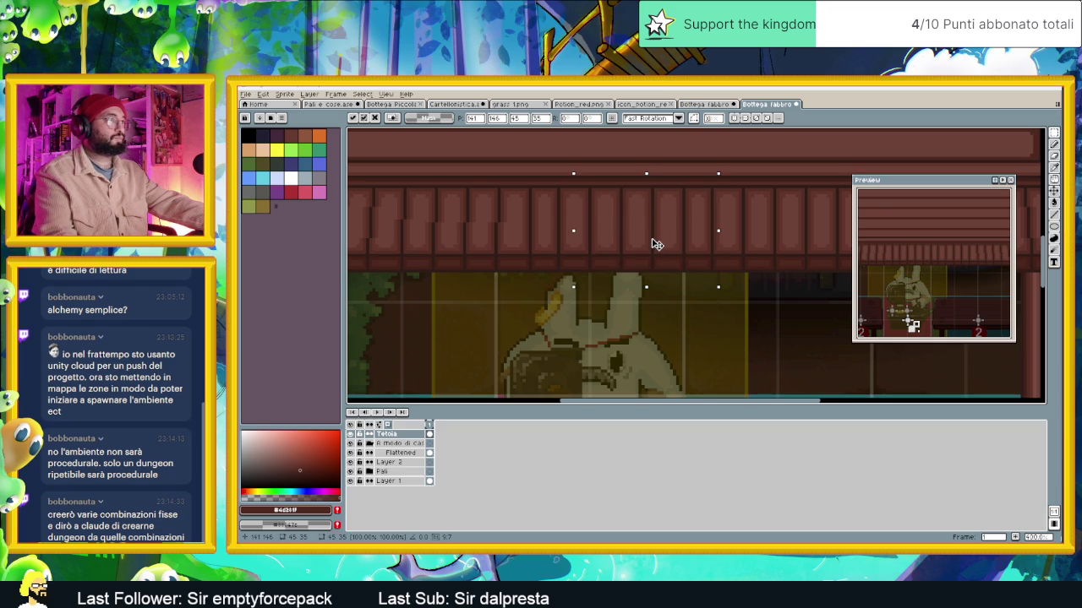
{"action": "key", "text": "ctrl+d"}
{"action": "scroll", "coordinate": [758, 335], "scroll_direction": "down", "scroll_amount": 2}
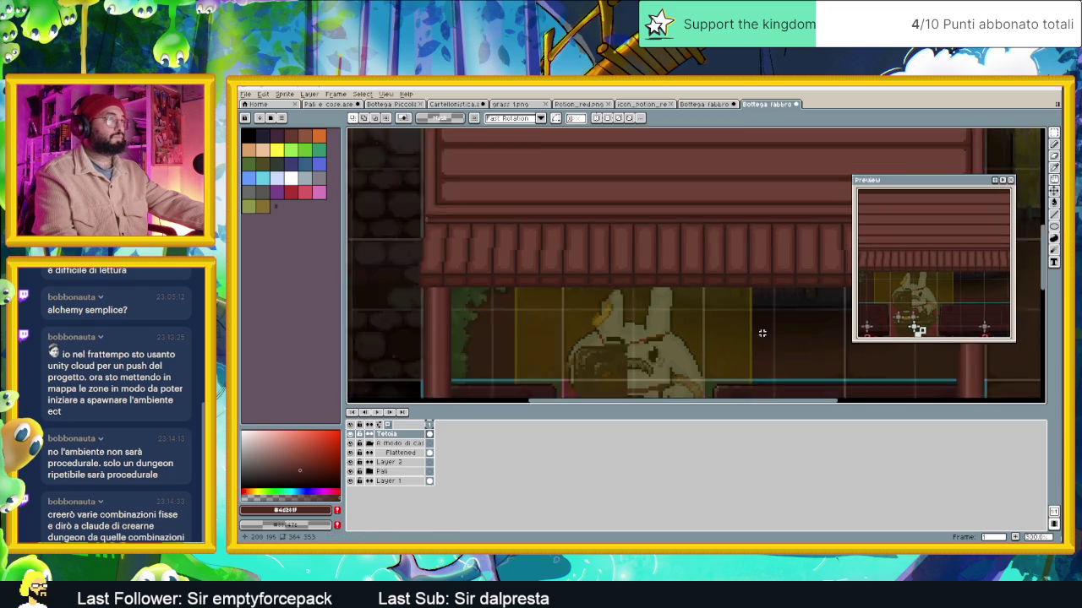
Zoom out to 100% and centre the whole shop sprite, then select Layer 1
{"action": "scroll", "coordinate": [758, 335], "scroll_direction": "down", "scroll_amount": 1}
{"action": "scroll", "coordinate": [717, 380], "scroll_direction": "down", "scroll_amount": 1}
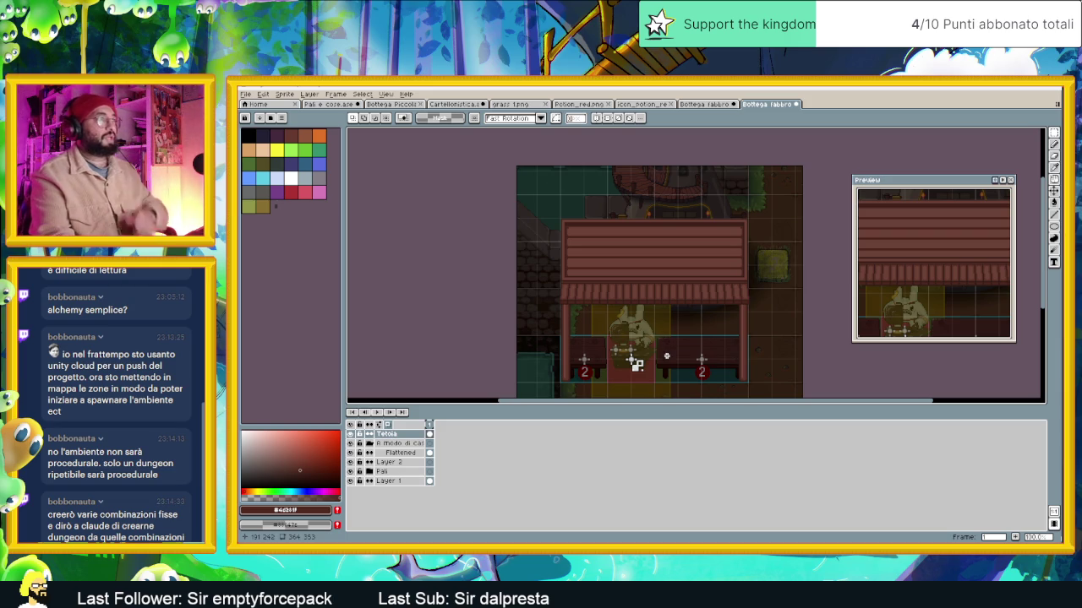
{"action": "left_click_drag", "start_coordinate": [735, 346], "coordinate": [699, 318]}
{"action": "scroll", "coordinate": [680, 321], "scroll_direction": "up", "scroll_amount": 1}
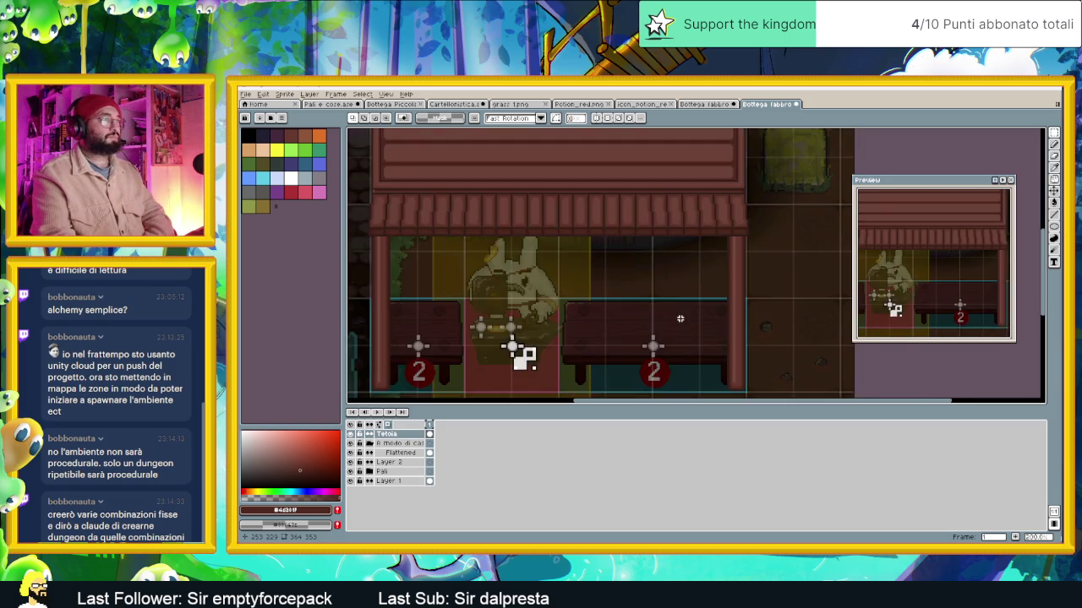
{"action": "scroll", "coordinate": [680, 321], "scroll_direction": "down", "scroll_amount": 1}
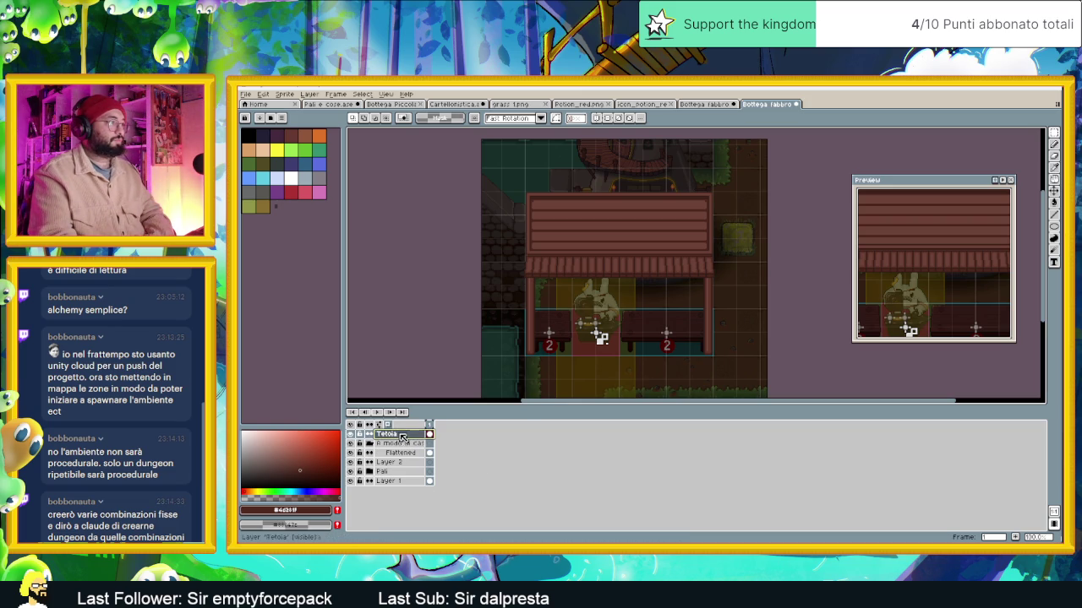
{"action": "left_click", "coordinate": [396, 481]}
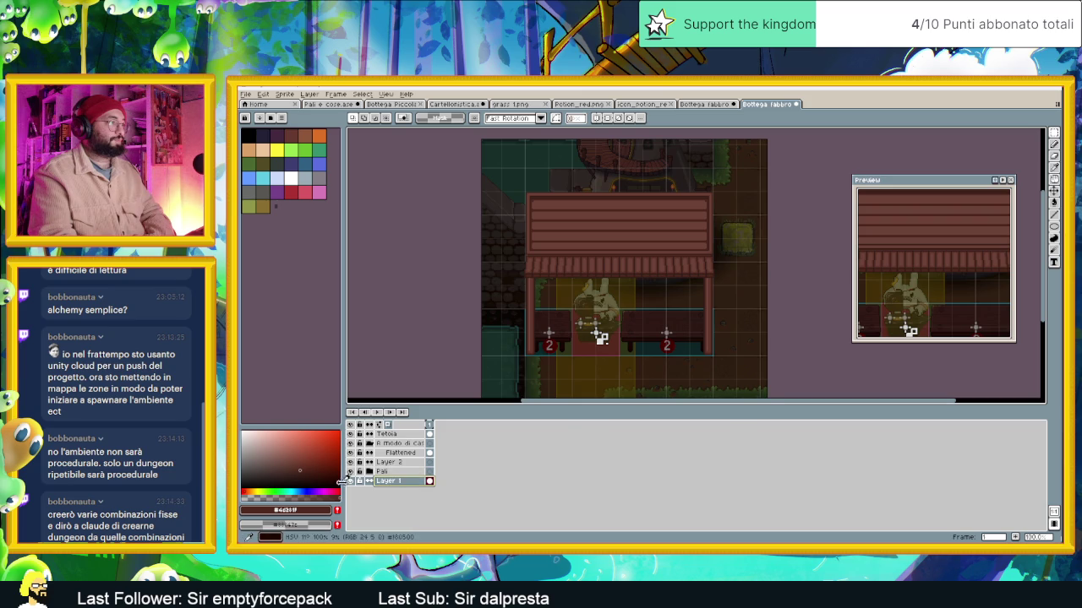
Create a new layer group, Group 1, from the stall layers' context menu
{"action": "left_click", "coordinate": [350, 481]}
{"action": "left_click", "coordinate": [349, 481]}
{"action": "left_click", "coordinate": [385, 471]}
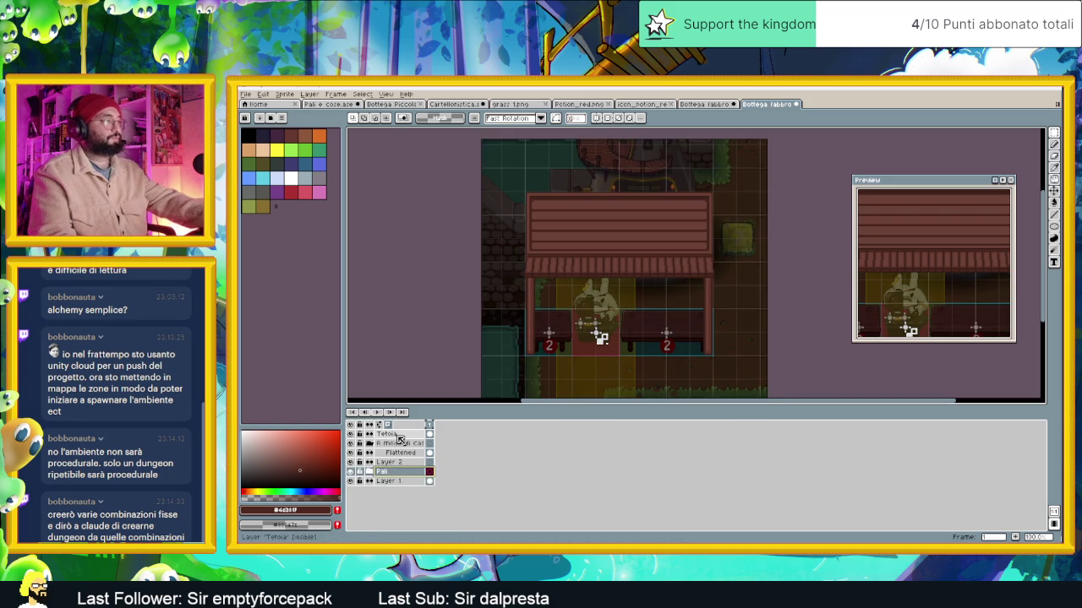
{"action": "left_click_drag", "start_coordinate": [399, 436], "coordinate": [389, 444]}
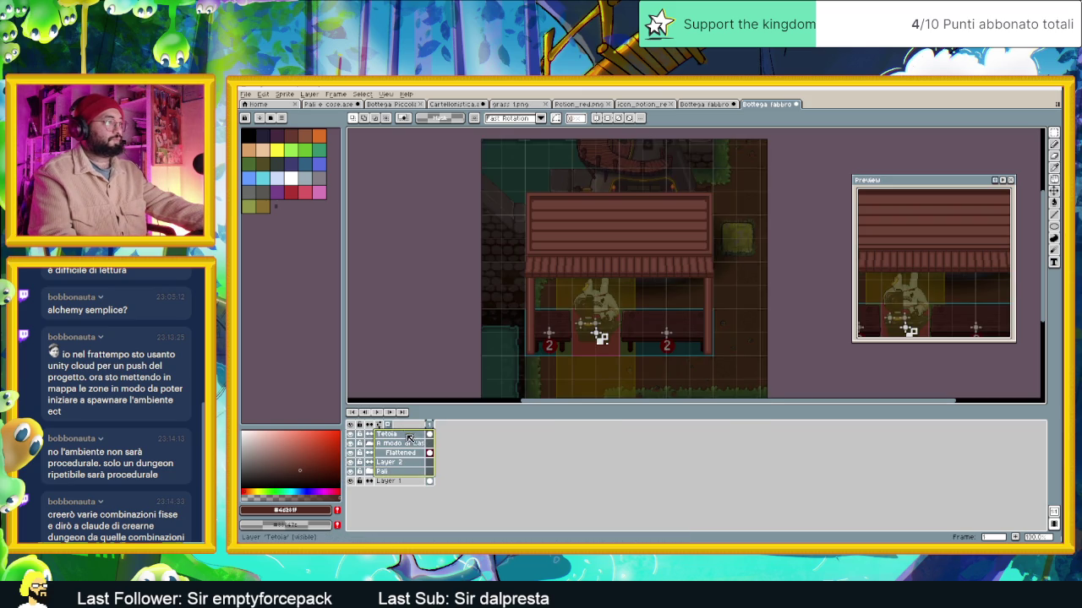
{"action": "right_click", "coordinate": [405, 434]}
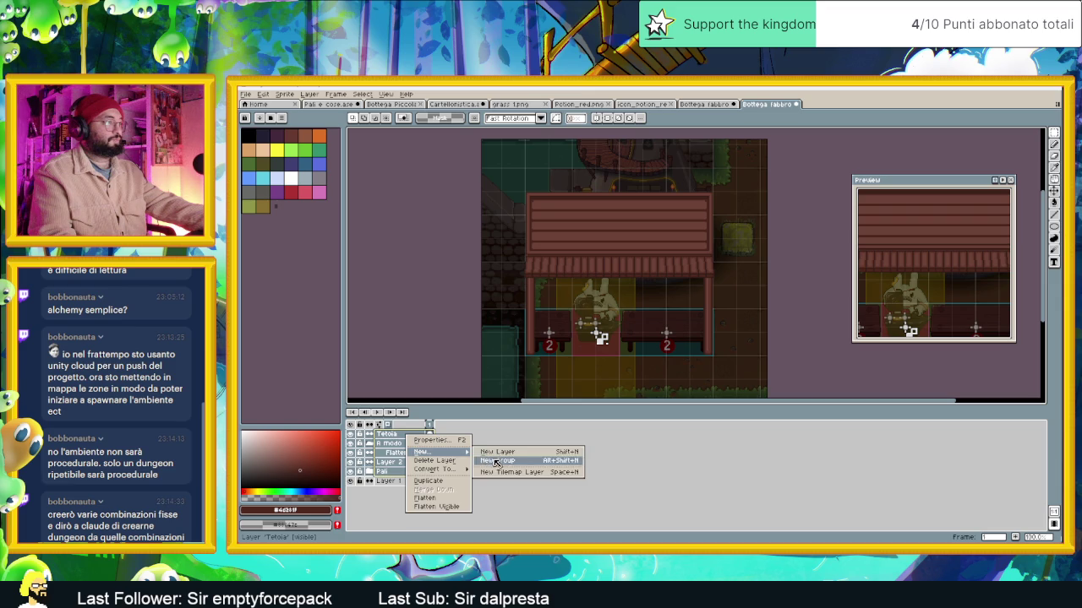
{"action": "left_click", "coordinate": [507, 457]}
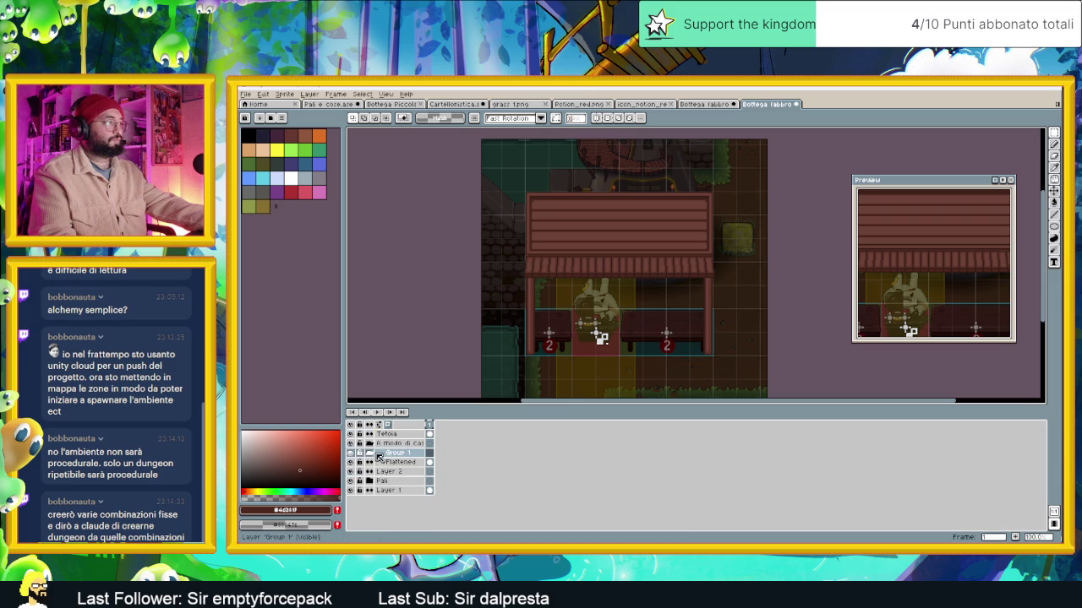
{"action": "key", "text": "ctrl+z"}
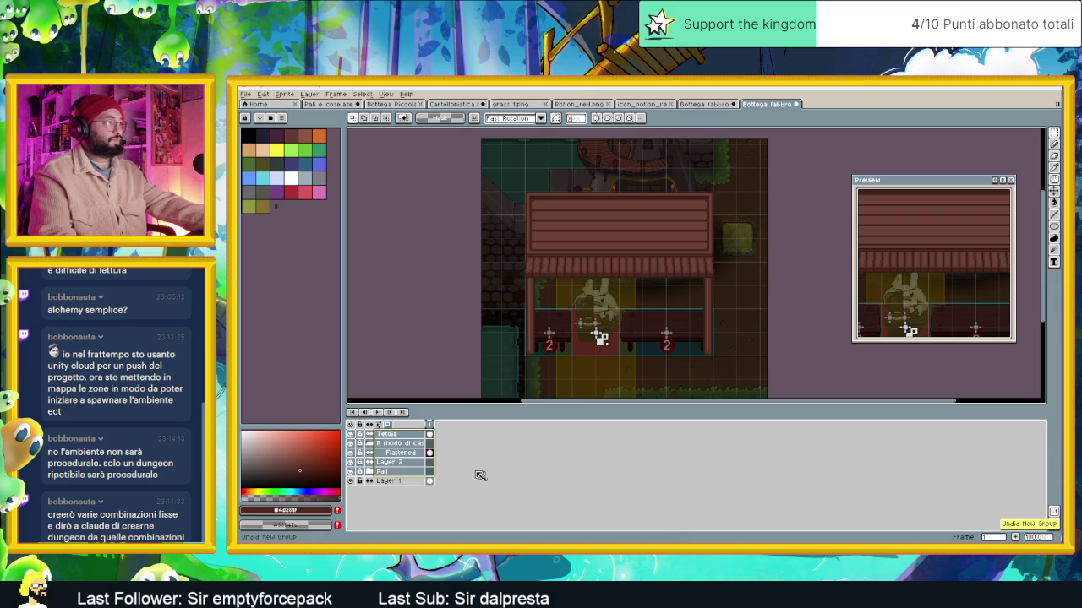
{"action": "key", "text": "ctrl+z"}
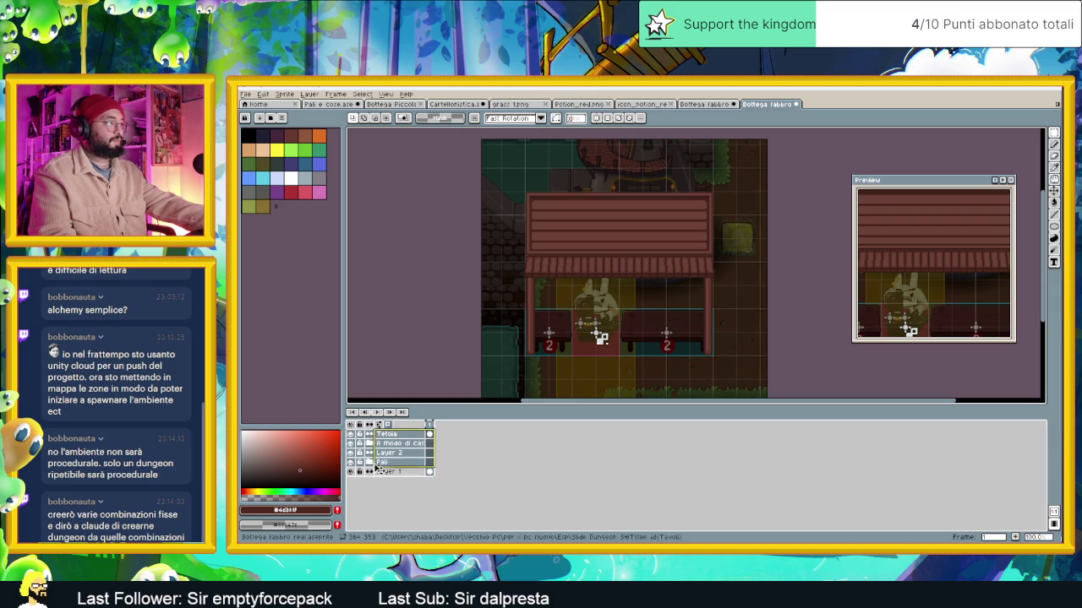
{"action": "right_click", "coordinate": [400, 436]}
{"action": "mouse_move", "coordinate": [418, 450]}
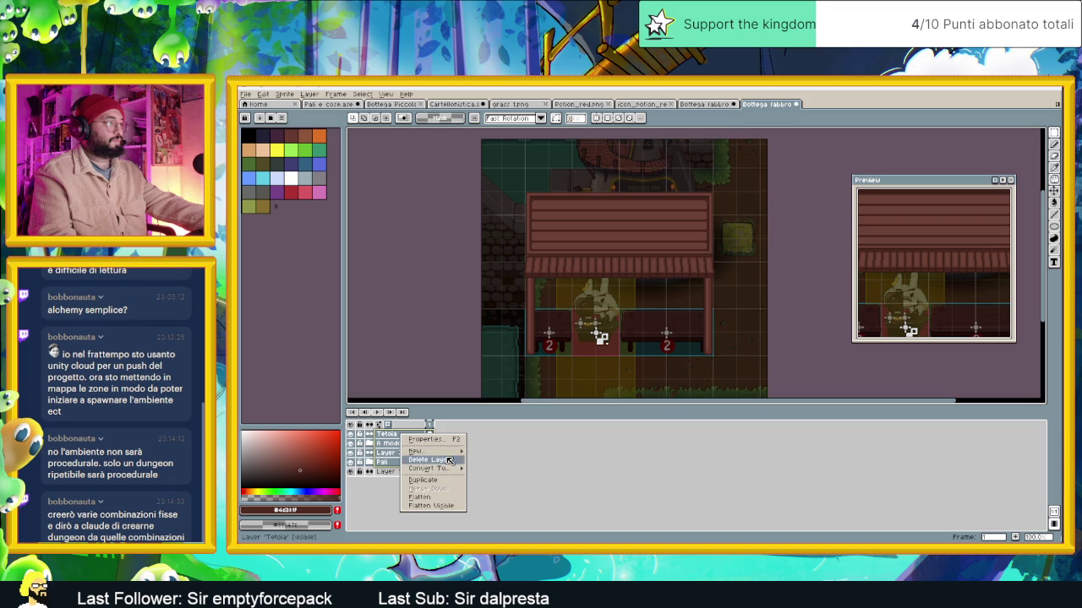
{"action": "left_click", "coordinate": [488, 459]}
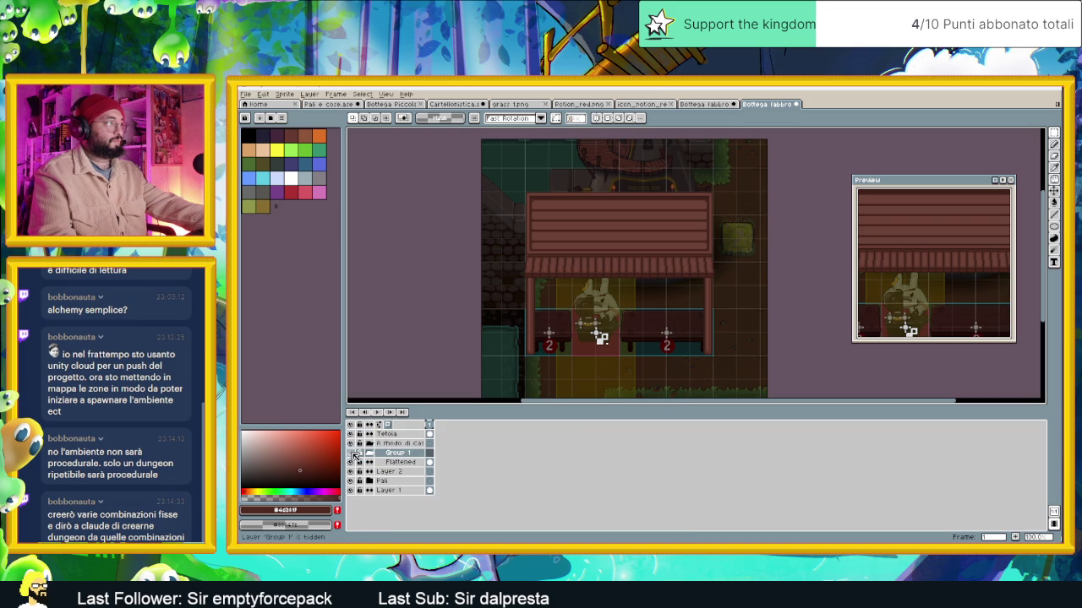
Place Group 1 above Tetoia and move the Tetoia–Pali layers into it
{"action": "left_click", "coordinate": [351, 454]}
{"action": "left_click_drag", "start_coordinate": [403, 454], "coordinate": [403, 433]}
{"action": "left_click", "coordinate": [403, 442]}
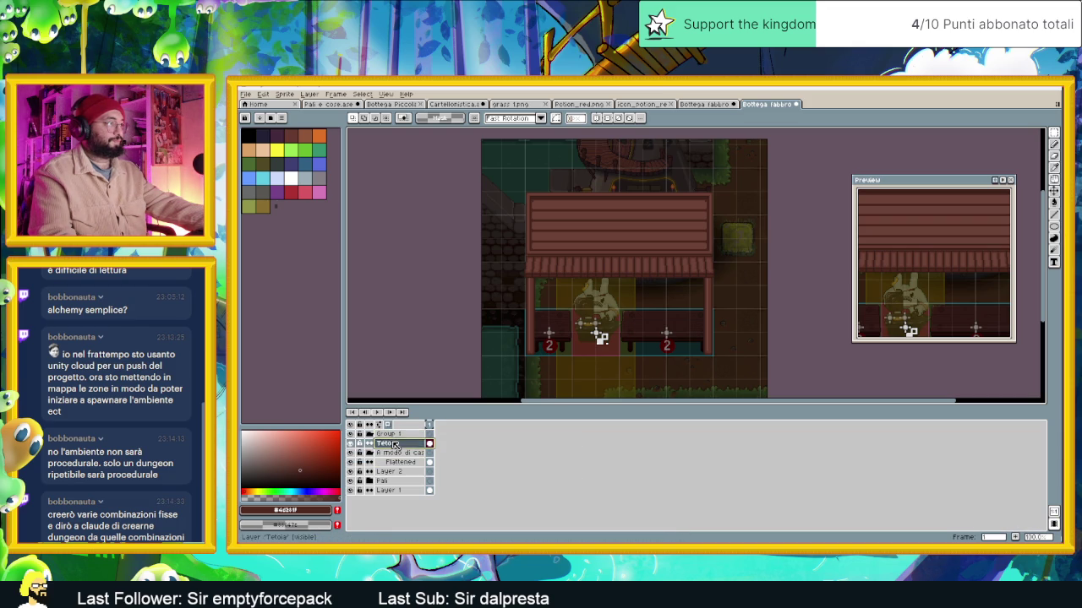
{"action": "left_click_drag", "start_coordinate": [400, 467], "coordinate": [389, 481]}
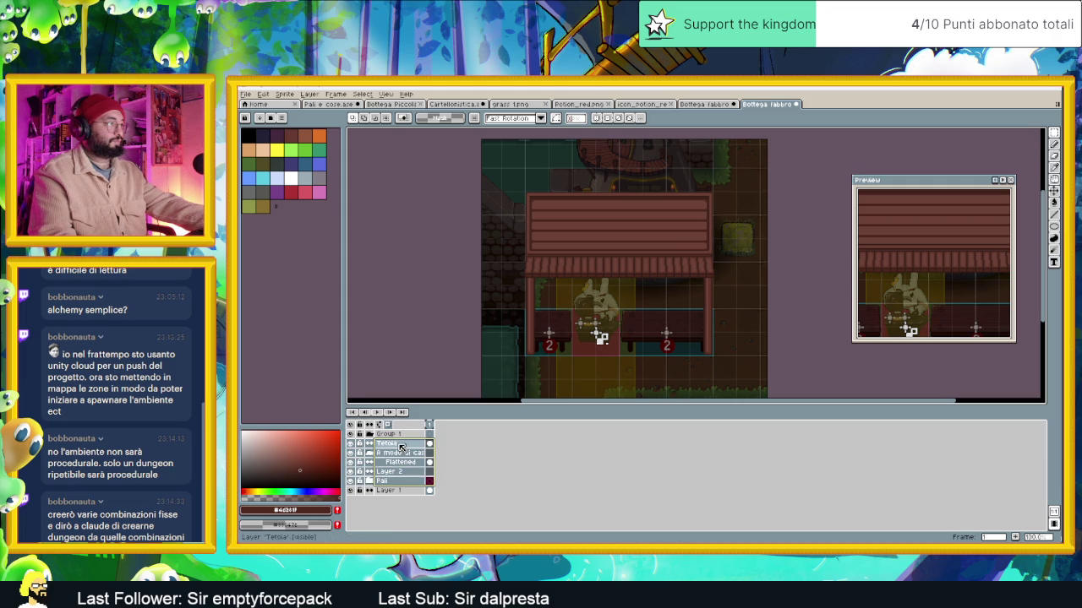
{"action": "left_click_drag", "start_coordinate": [400, 446], "coordinate": [408, 435]}
{"action": "left_click", "coordinate": [403, 447]}
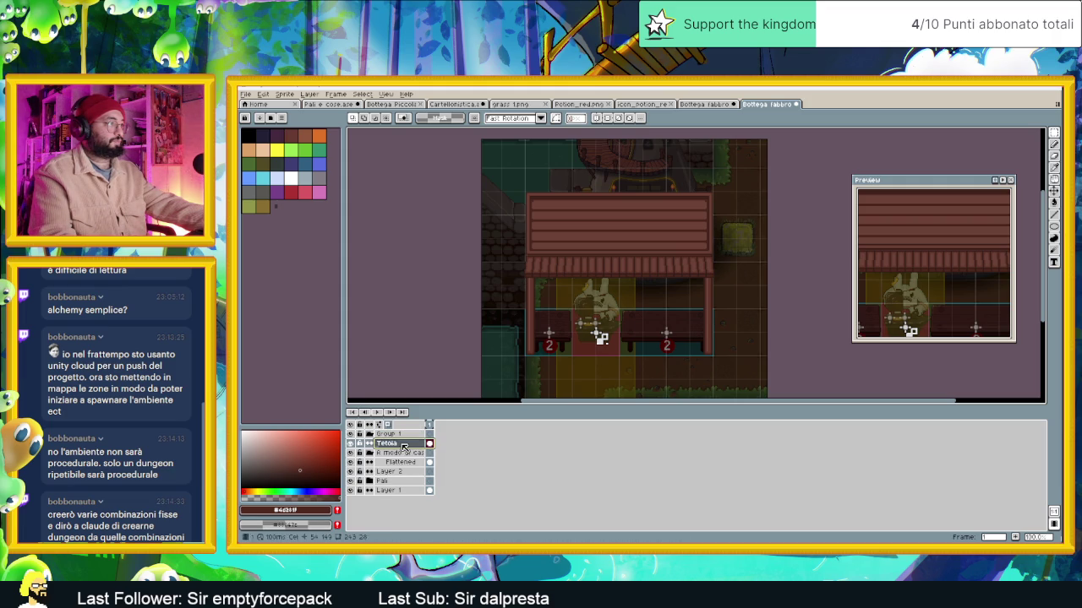
{"action": "left_click", "coordinate": [407, 481], "text": "shift"}
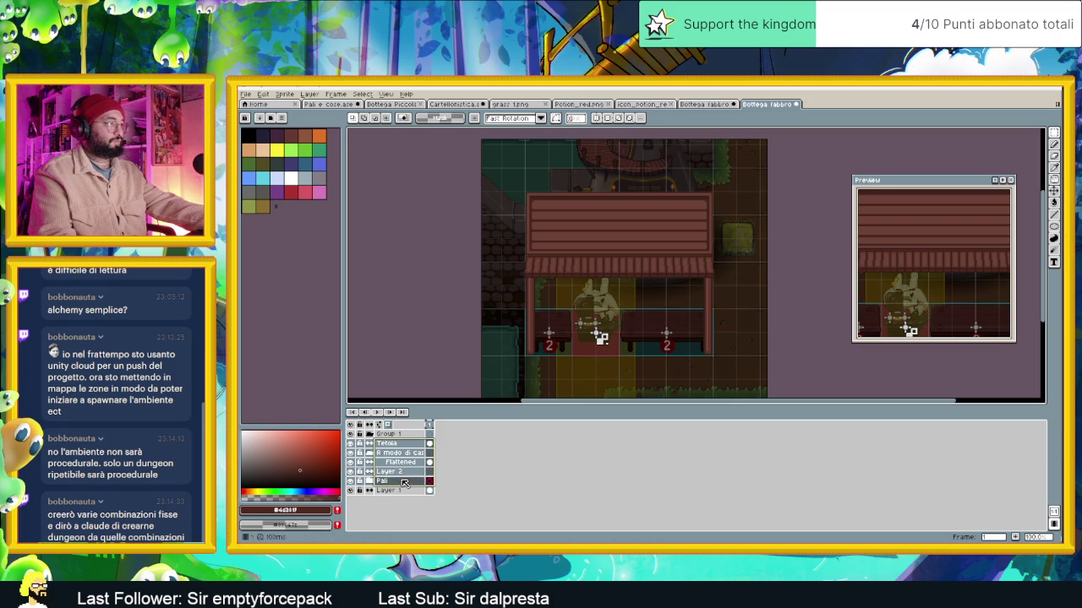
{"action": "left_click_drag", "start_coordinate": [404, 486], "coordinate": [404, 436]}
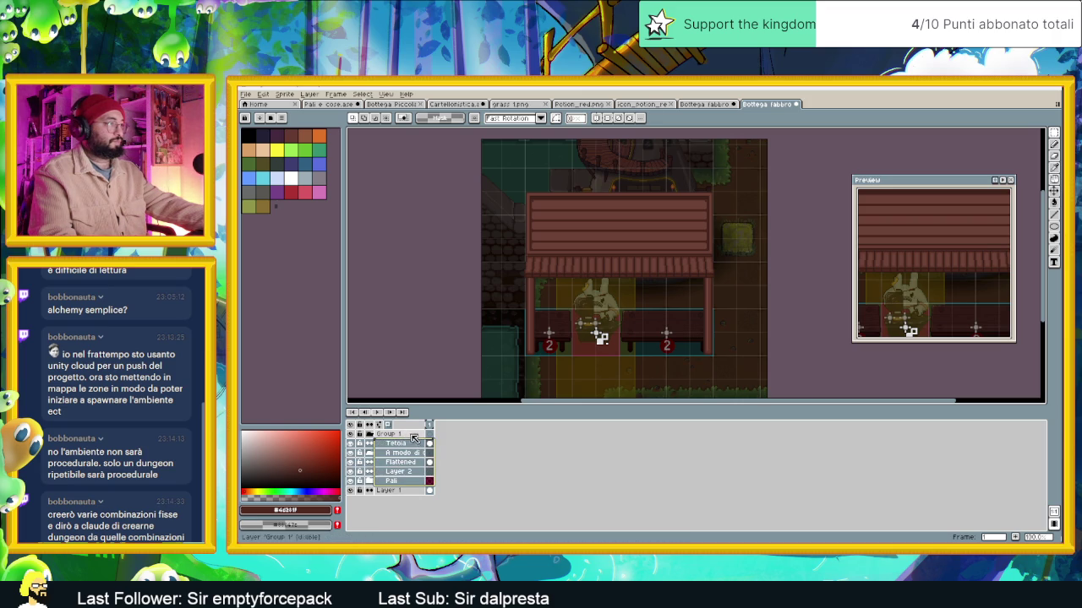
Collapse Group 1 and shift the whole stall slightly upward
{"action": "left_click", "coordinate": [368, 434]}
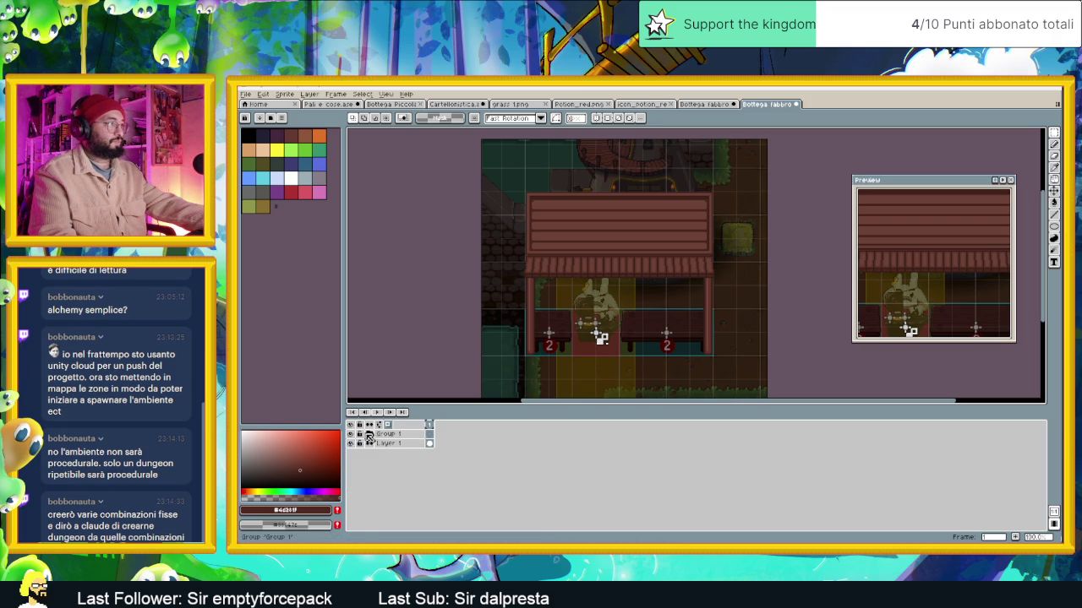
{"action": "left_click", "coordinate": [387, 434]}
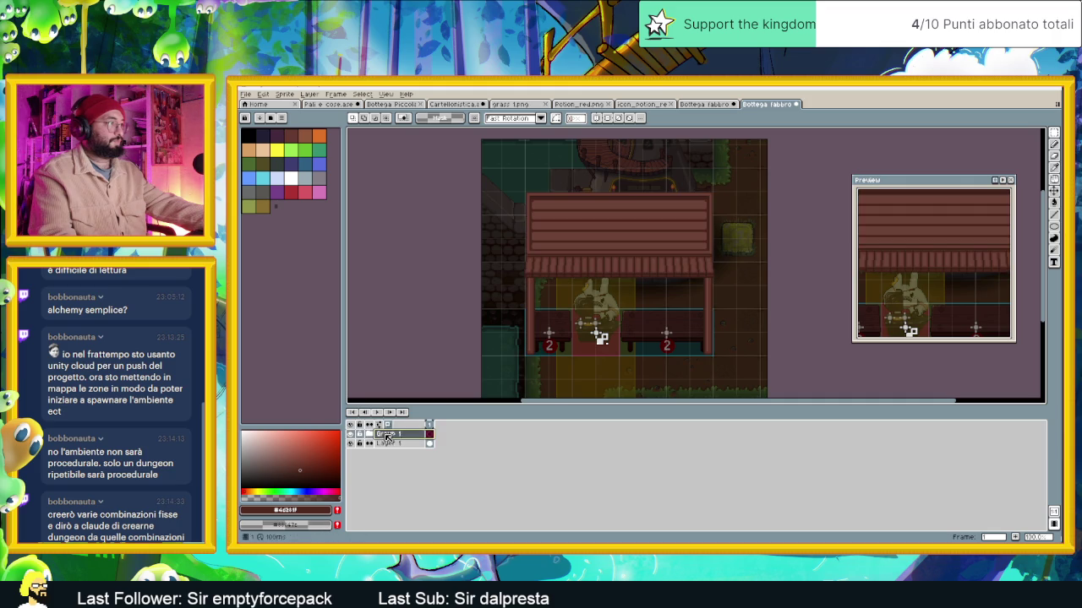
{"action": "left_click", "coordinate": [1054, 191]}
{"action": "mouse_move", "coordinate": [736, 249]}
{"action": "left_mouse_down"}
{"action": "mouse_move", "coordinate": [739, 218]}
{"action": "mouse_move", "coordinate": [740, 259]}
{"action": "mouse_move", "coordinate": [739, 250]}
{"action": "left_mouse_up"}
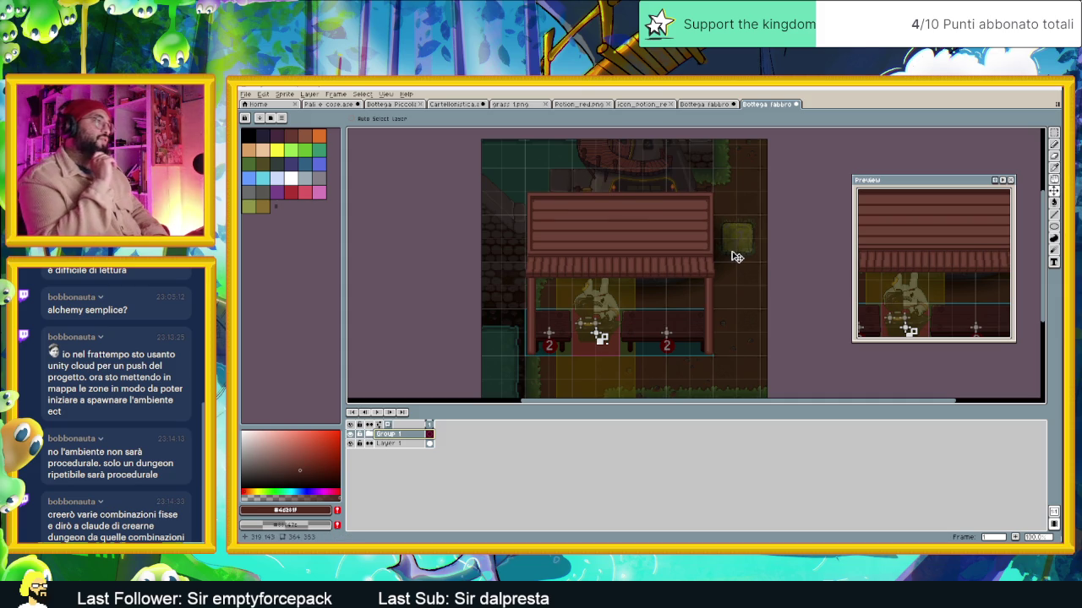
Hide the Layer 1 map so only the stall shows on transparency
{"action": "left_click", "coordinate": [350, 444]}
{"action": "scroll", "coordinate": [557, 309], "scroll_direction": "up", "scroll_amount": 1}
{"action": "scroll", "coordinate": [565, 311], "scroll_direction": "up", "scroll_amount": 1}
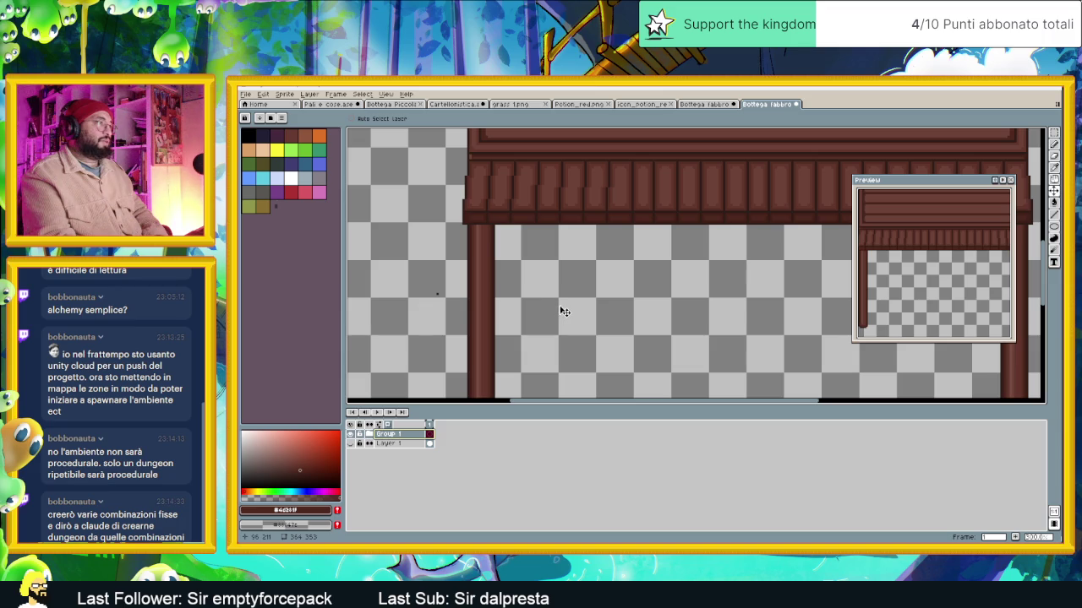
Export the stall as Bottega fabbro real.png and switch to the Tavoli folder
{"action": "left_click", "coordinate": [259, 94]}
{"action": "mouse_move", "coordinate": [258, 172]}
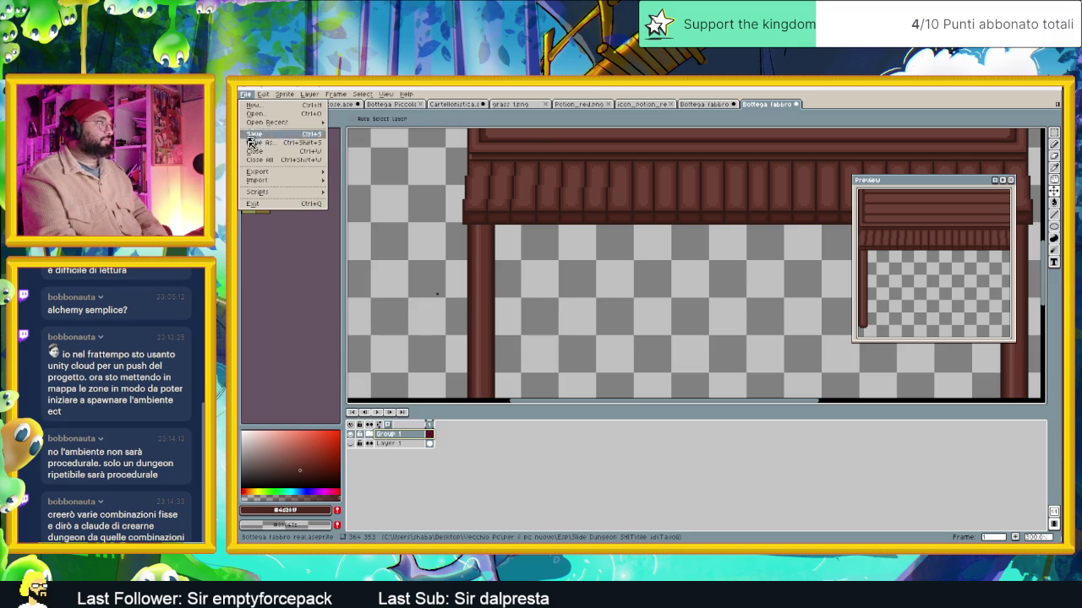
{"action": "left_click", "coordinate": [372, 175]}
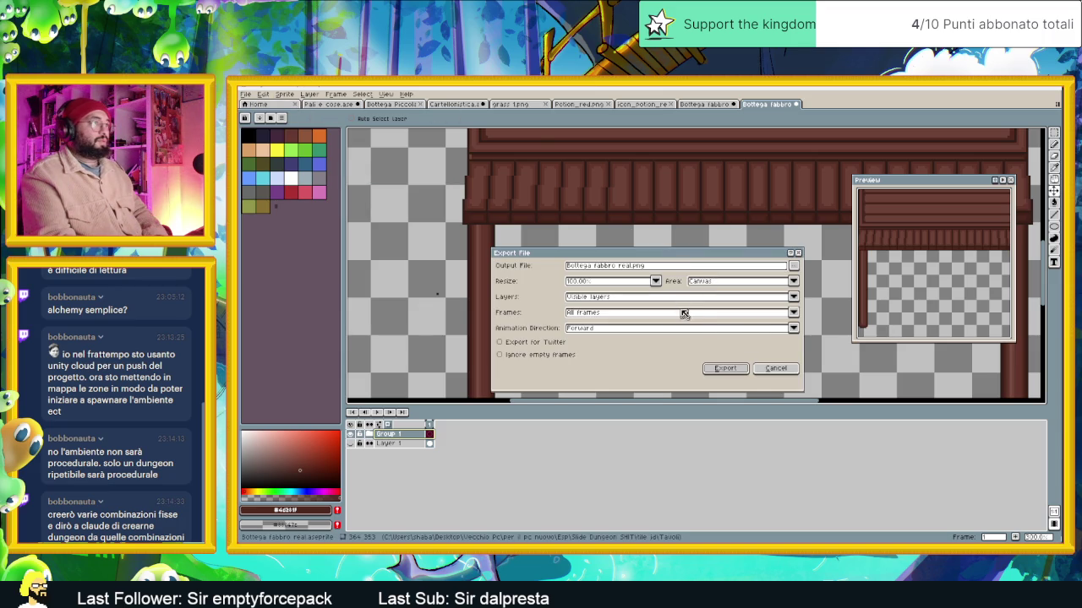
{"action": "left_click", "coordinate": [725, 369]}
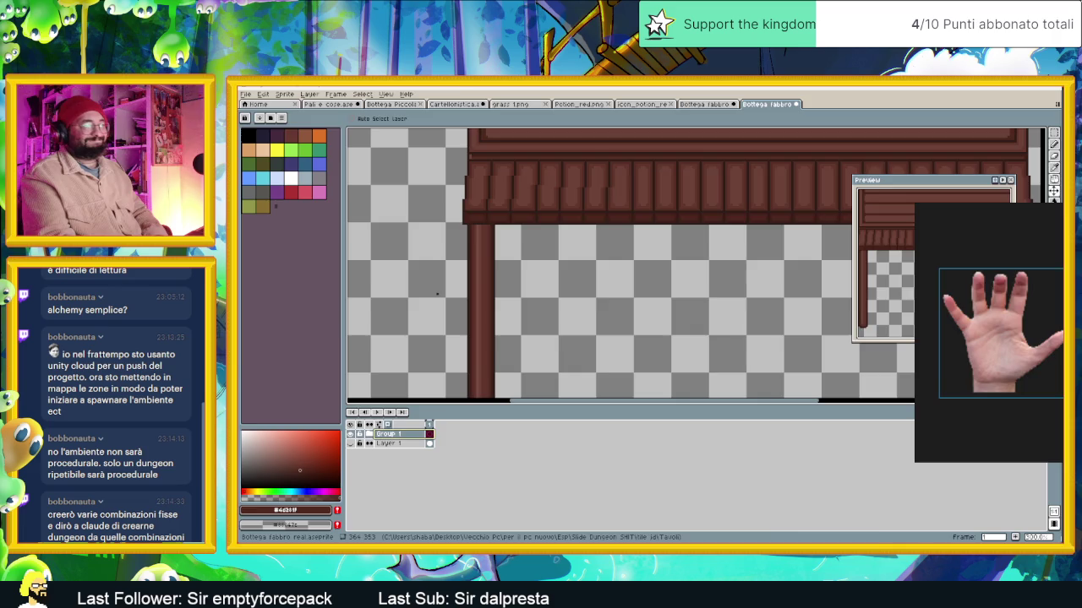
{"action": "key", "text": "alt+Tab"}
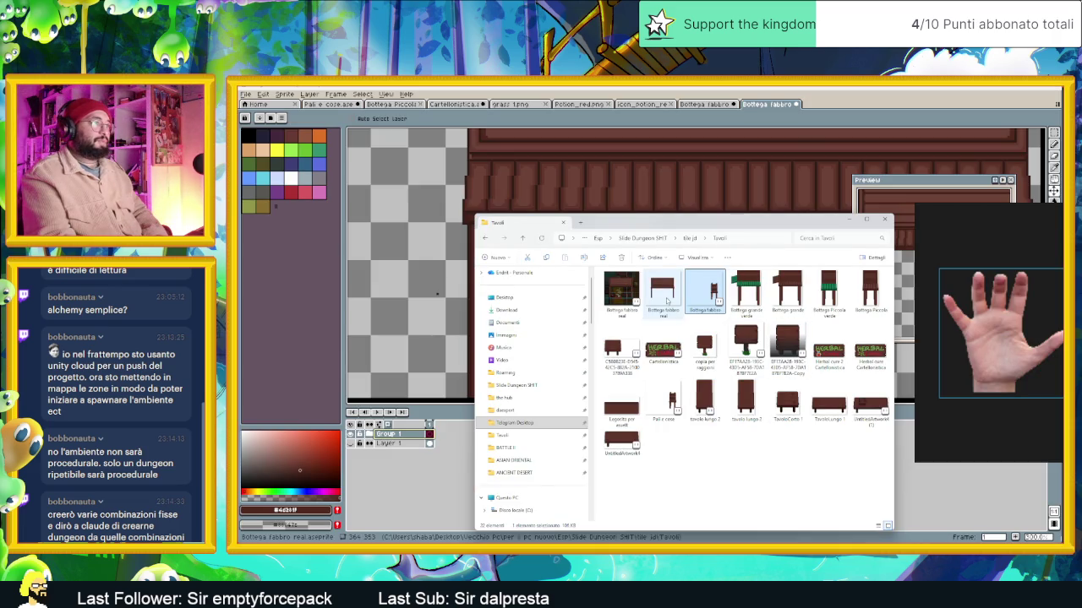
Open Bottega fabbro real.png in Aseprite and bring up Sprite > Canvas Size
{"action": "double_click", "coordinate": [667, 298]}
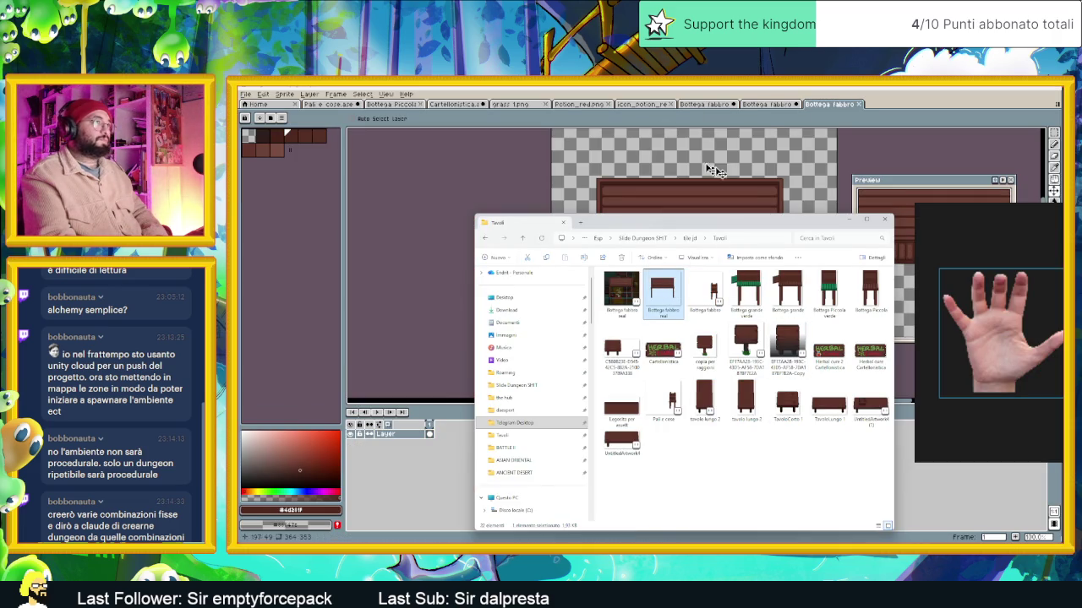
{"action": "left_click", "coordinate": [847, 218]}
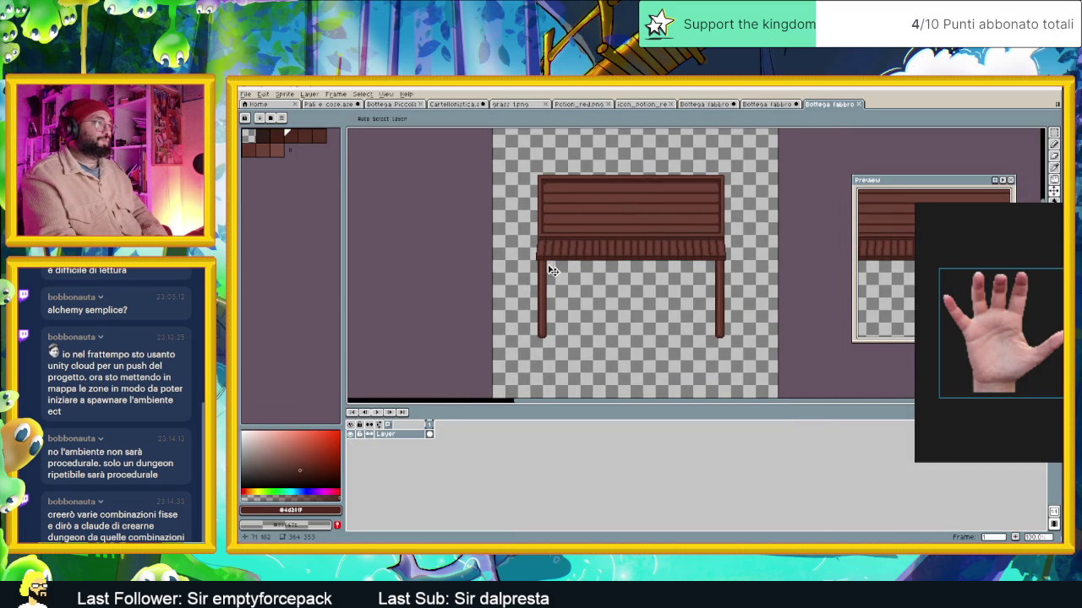
{"action": "scroll", "coordinate": [556, 269], "scroll_direction": "up", "scroll_amount": 1}
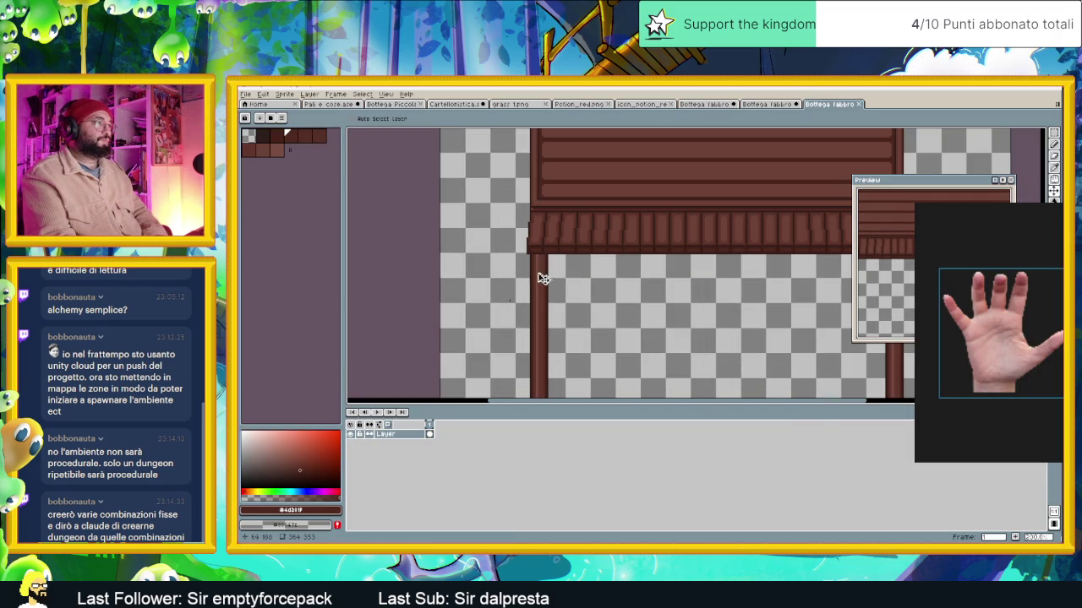
{"action": "left_click", "coordinate": [263, 95]}
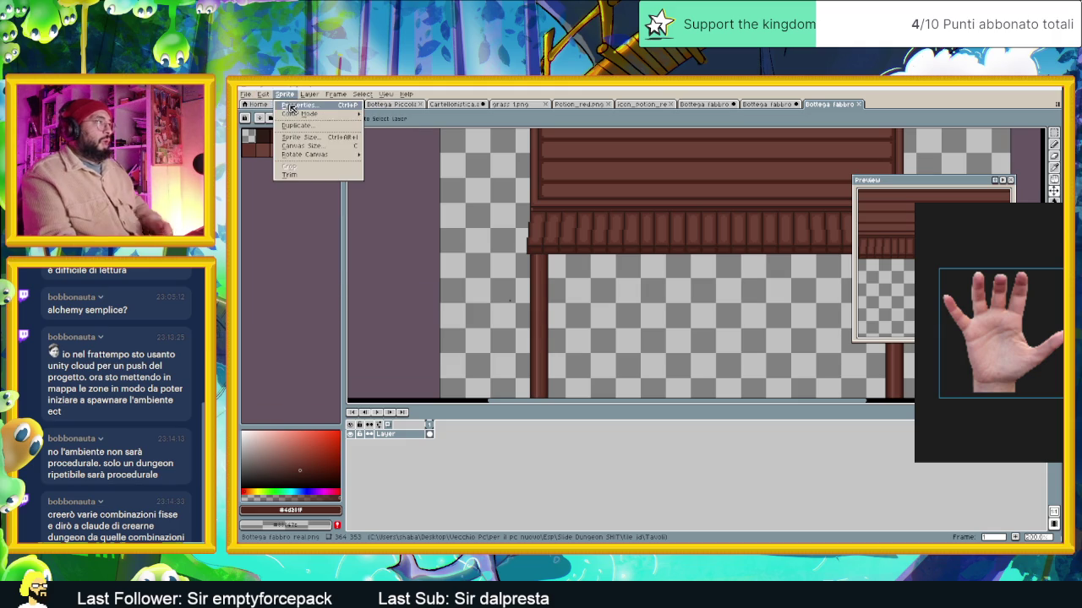
{"action": "left_click", "coordinate": [321, 144]}
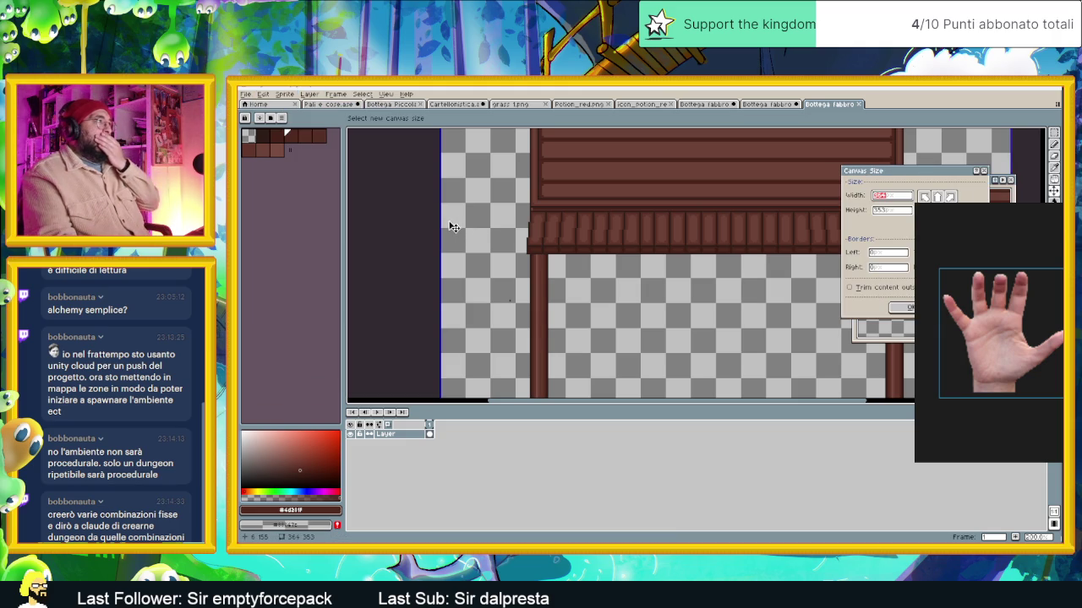
Pull the left and right canvas borders in to the stall edges
{"action": "left_click_drag", "start_coordinate": [448, 228], "coordinate": [524, 254]}
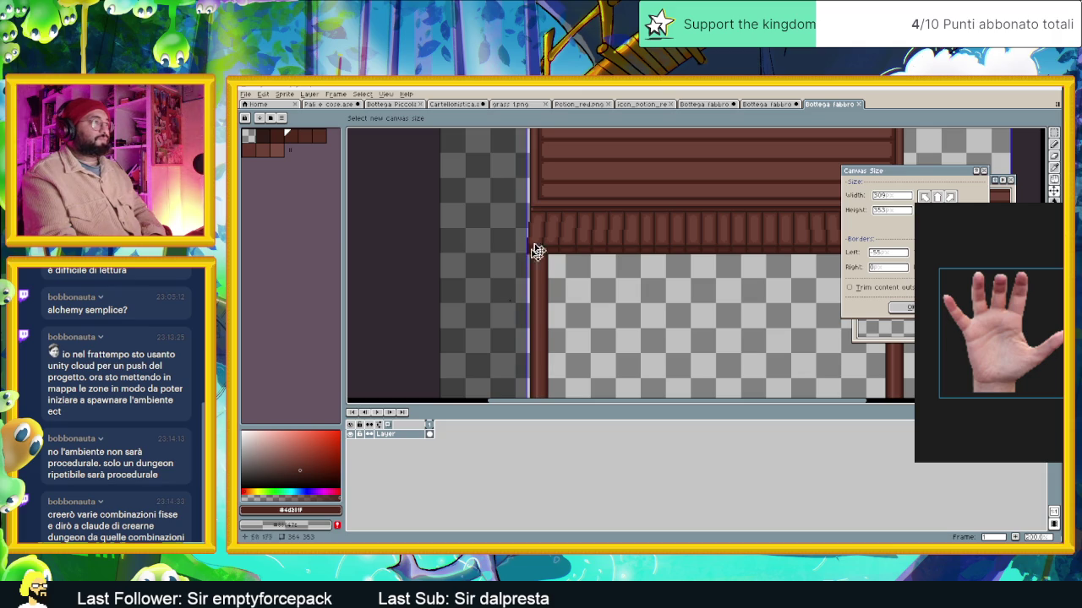
{"action": "scroll", "coordinate": [531, 240], "scroll_direction": "up", "scroll_amount": 2}
{"action": "scroll", "coordinate": [575, 254], "scroll_direction": "down", "scroll_amount": 2}
{"action": "scroll", "coordinate": [592, 245], "scroll_direction": "right", "scroll_amount": 3}
{"action": "scroll", "coordinate": [676, 247], "scroll_direction": "right", "scroll_amount": 3}
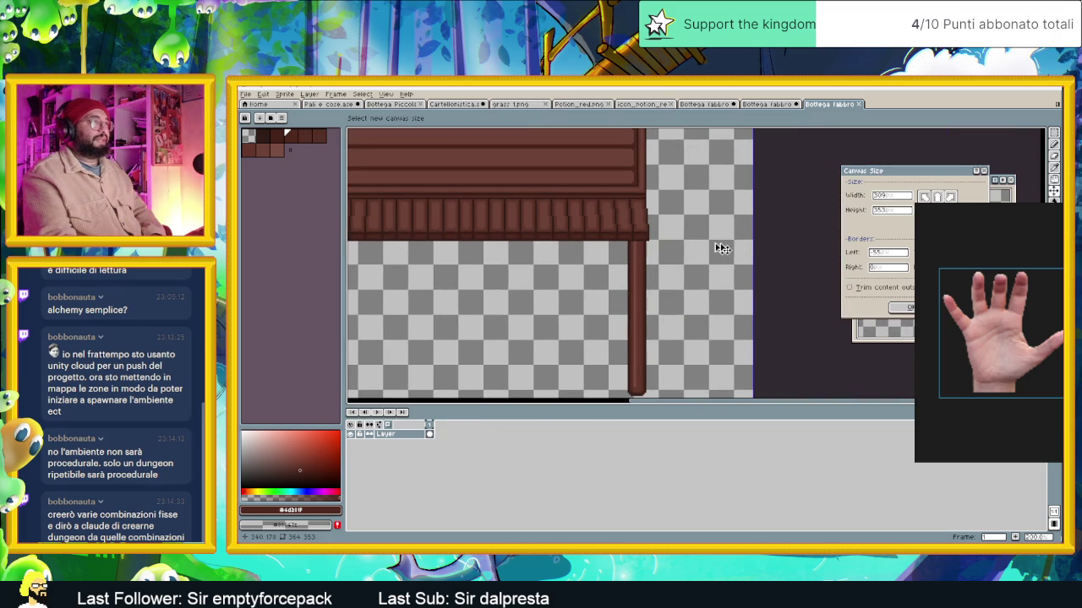
{"action": "left_click_drag", "start_coordinate": [752, 235], "coordinate": [652, 252]}
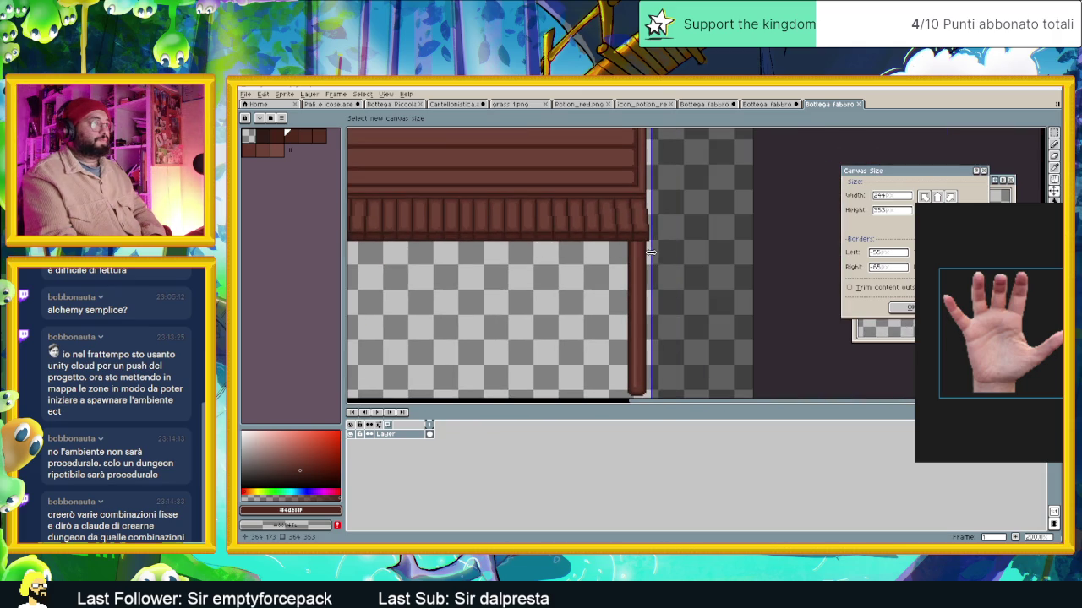
{"action": "scroll", "coordinate": [649, 252], "scroll_direction": "down", "scroll_amount": 3}
{"action": "scroll", "coordinate": [604, 279], "scroll_direction": "up", "scroll_amount": 2}
{"action": "scroll", "coordinate": [614, 309], "scroll_direction": "up", "scroll_amount": 3}
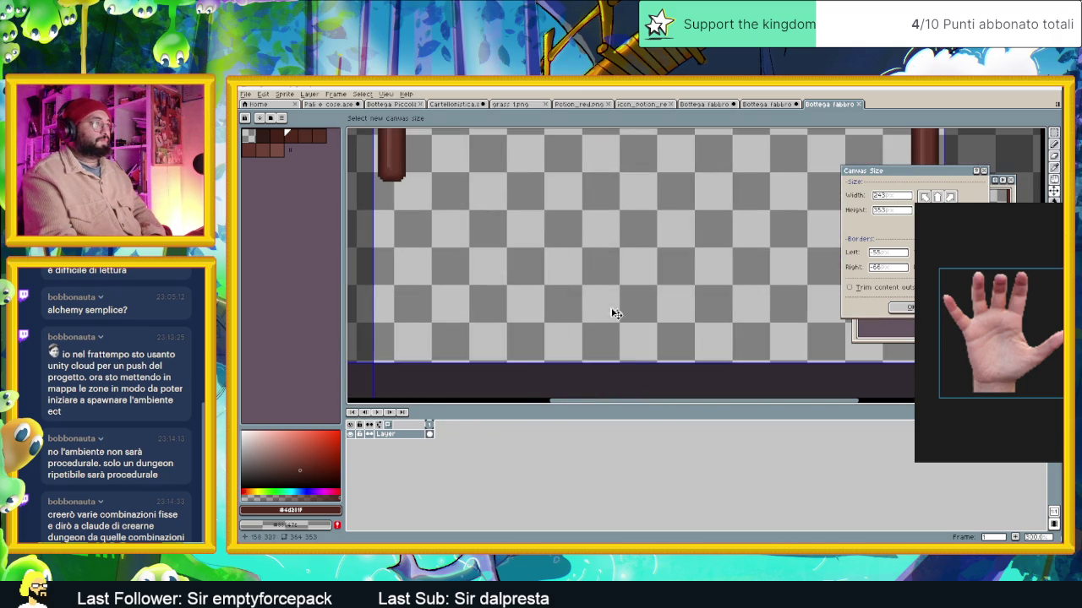
Trim the bottom and top margins and apply the 243 × 209 canvas
{"action": "left_click_drag", "start_coordinate": [637, 364], "coordinate": [627, 184]}
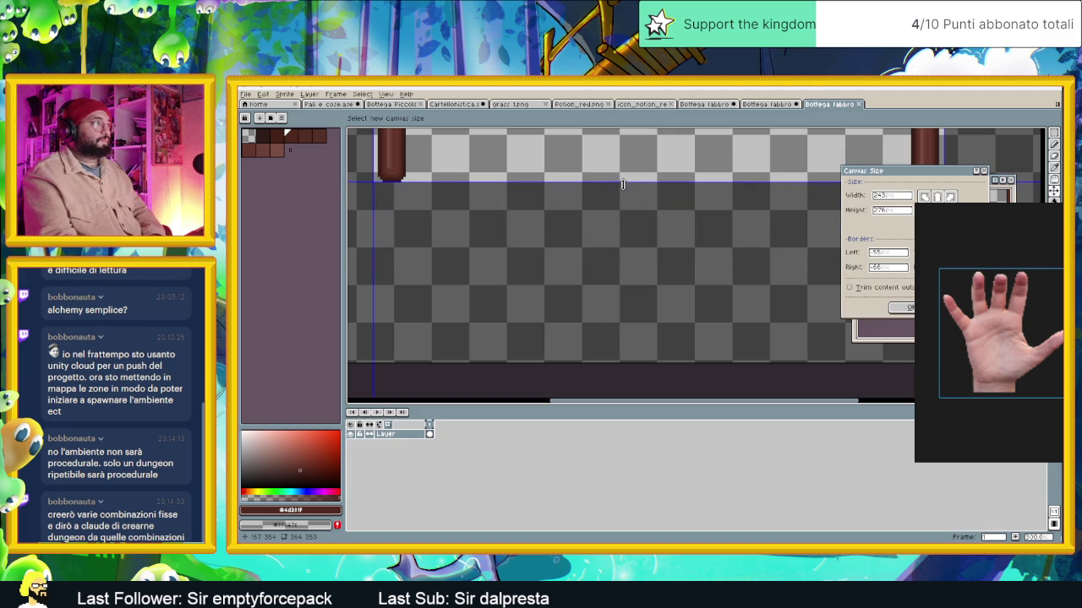
{"action": "scroll", "coordinate": [627, 184], "scroll_direction": "down", "scroll_amount": 2}
{"action": "scroll", "coordinate": [627, 185], "scroll_direction": "down", "scroll_amount": 2}
{"action": "scroll", "coordinate": [620, 169], "scroll_direction": "up", "scroll_amount": 2}
{"action": "scroll", "coordinate": [621, 236], "scroll_direction": "up", "scroll_amount": 1}
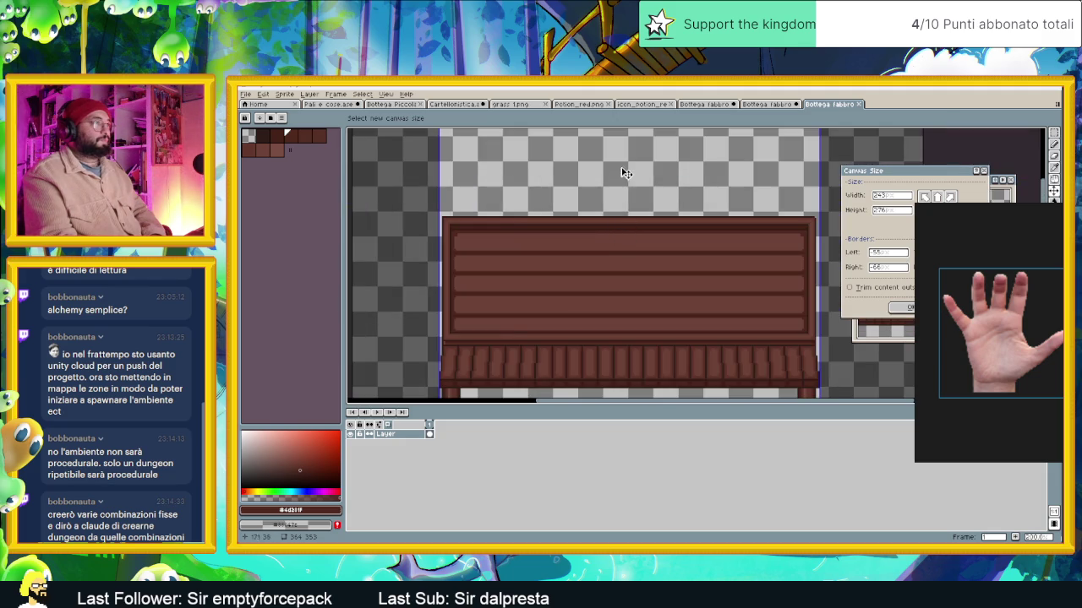
{"action": "left_click_drag", "start_coordinate": [606, 182], "coordinate": [617, 285]}
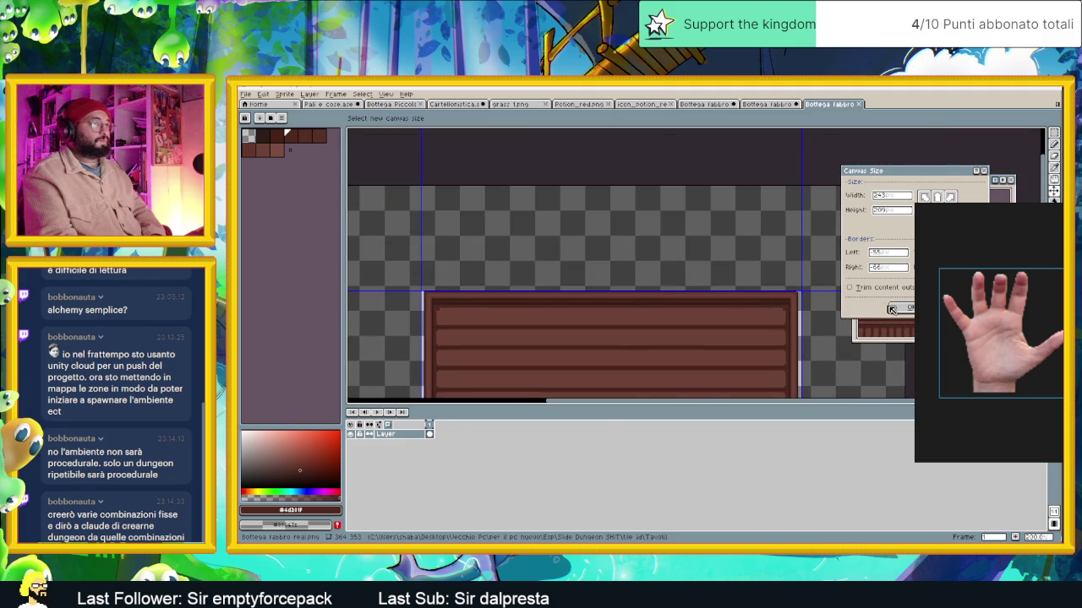
{"action": "left_click", "coordinate": [900, 307]}
Minimise Aseprite to reach the desktop
{"action": "scroll", "coordinate": [668, 277], "scroll_direction": "down", "scroll_amount": 4}
{"action": "scroll", "coordinate": [659, 278], "scroll_direction": "up", "scroll_amount": 1}
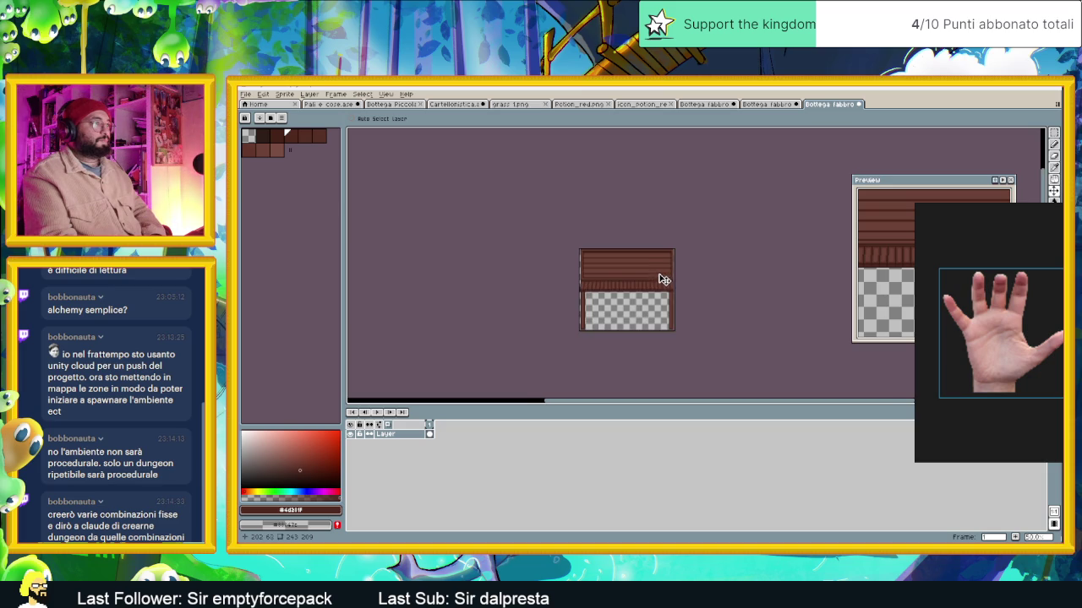
{"action": "scroll", "coordinate": [659, 288], "scroll_direction": "up", "scroll_amount": 2}
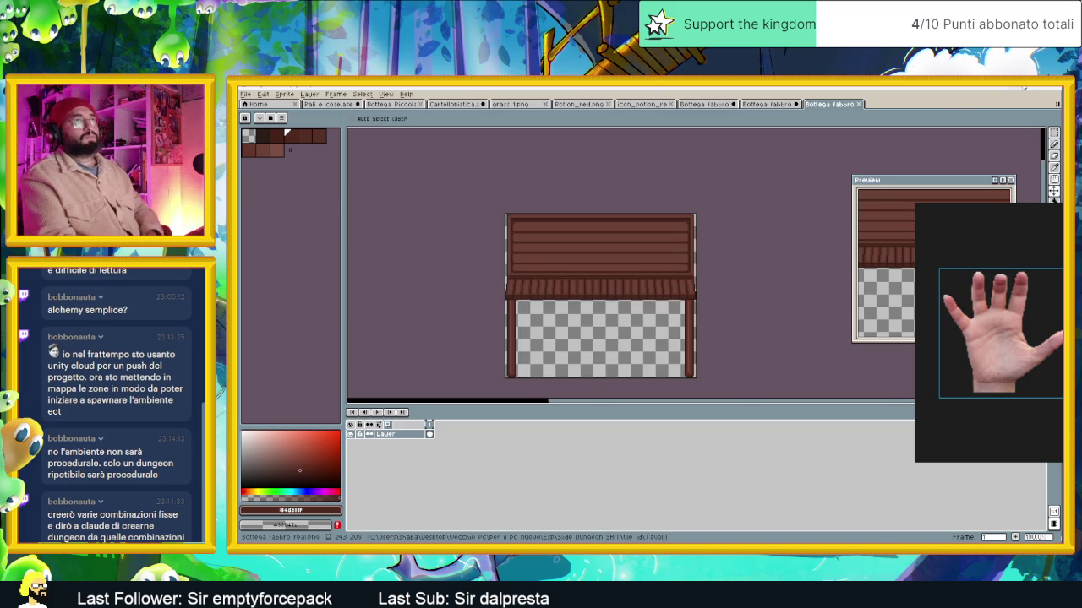
{"action": "left_click", "coordinate": [1023, 87]}
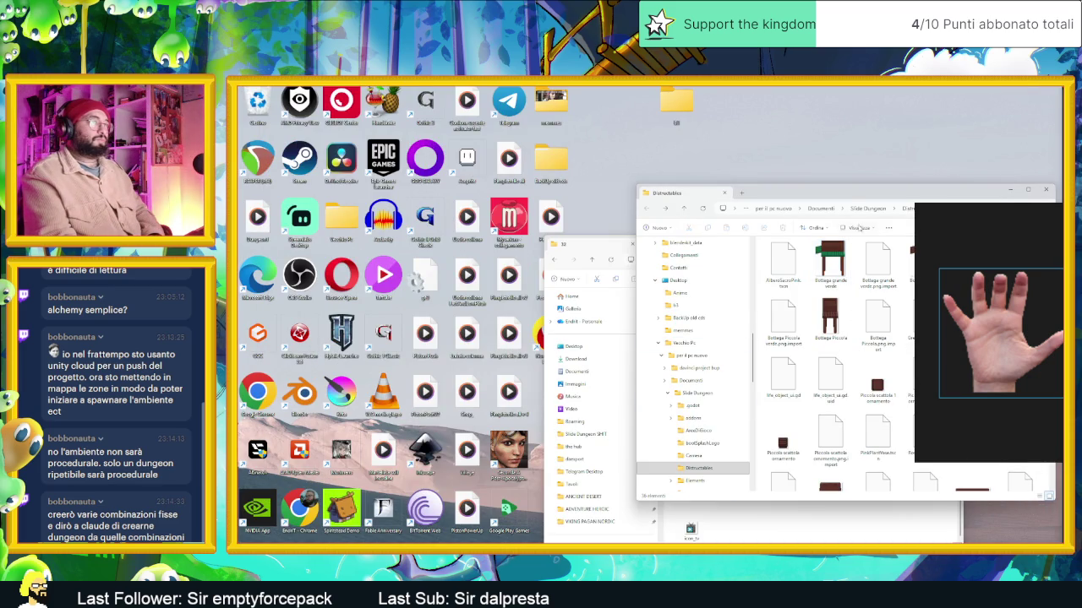
Move Bottega fabbro real from Tavoli into the Distructables folder and minimise both windows
{"action": "left_click_drag", "start_coordinate": [859, 193], "coordinate": [460, 169]}
{"action": "left_click", "coordinate": [829, 417]}
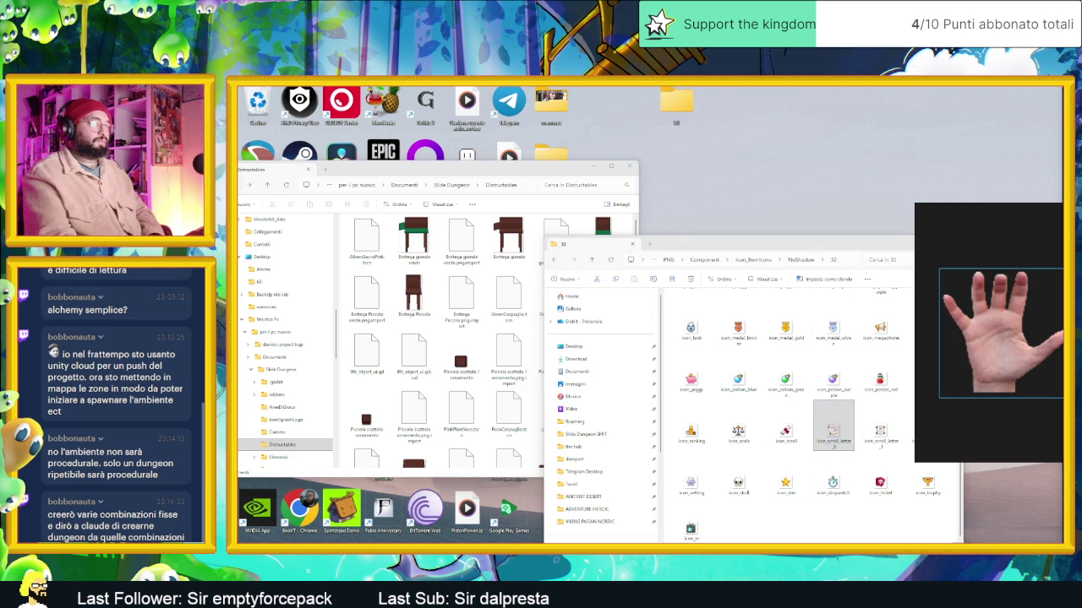
{"action": "left_click", "coordinate": [667, 302]}
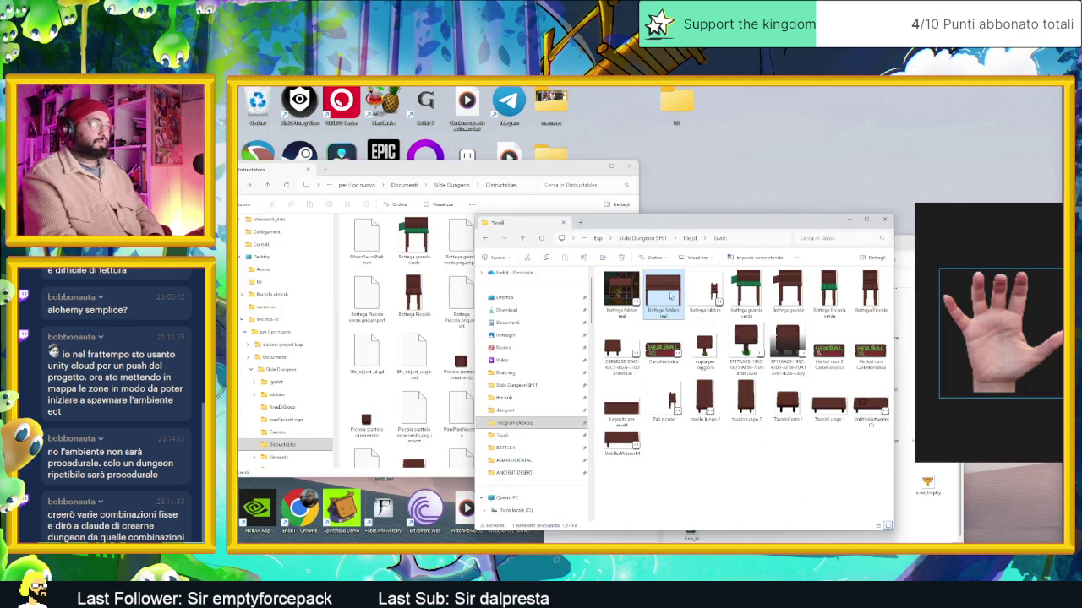
{"action": "left_click_drag", "start_coordinate": [667, 301], "coordinate": [394, 293]}
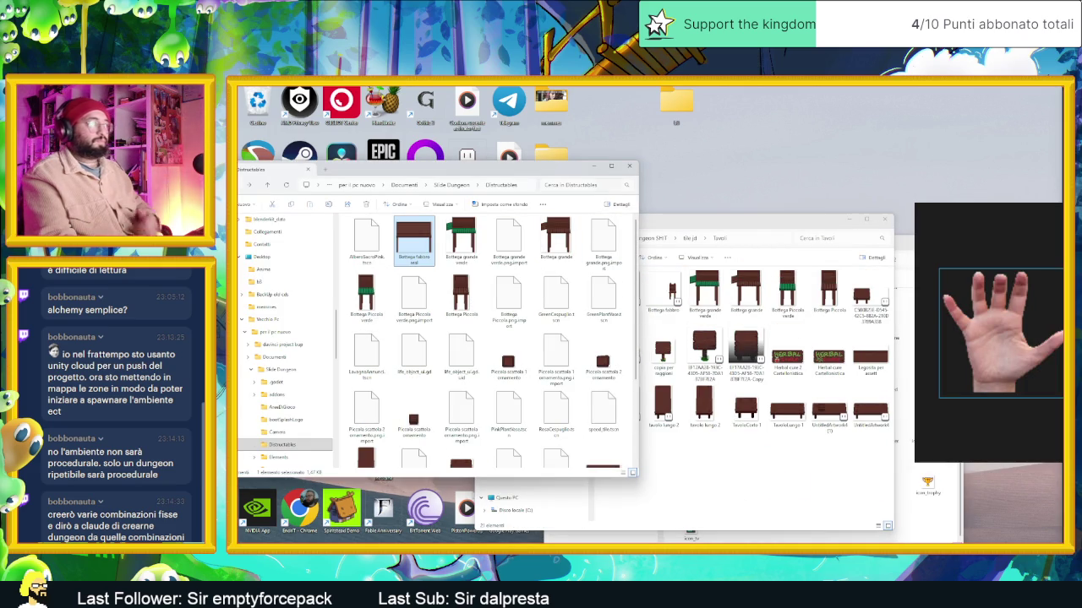
{"action": "left_click", "coordinate": [594, 166]}
{"action": "left_click", "coordinate": [865, 219]}
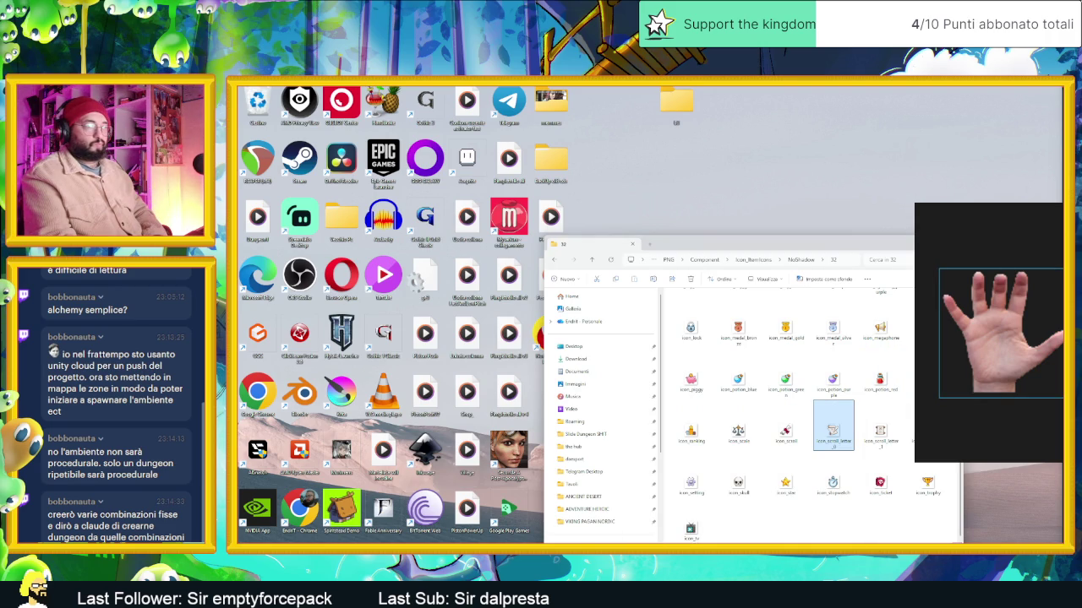
{"action": "key", "text": "alt+Tab"}
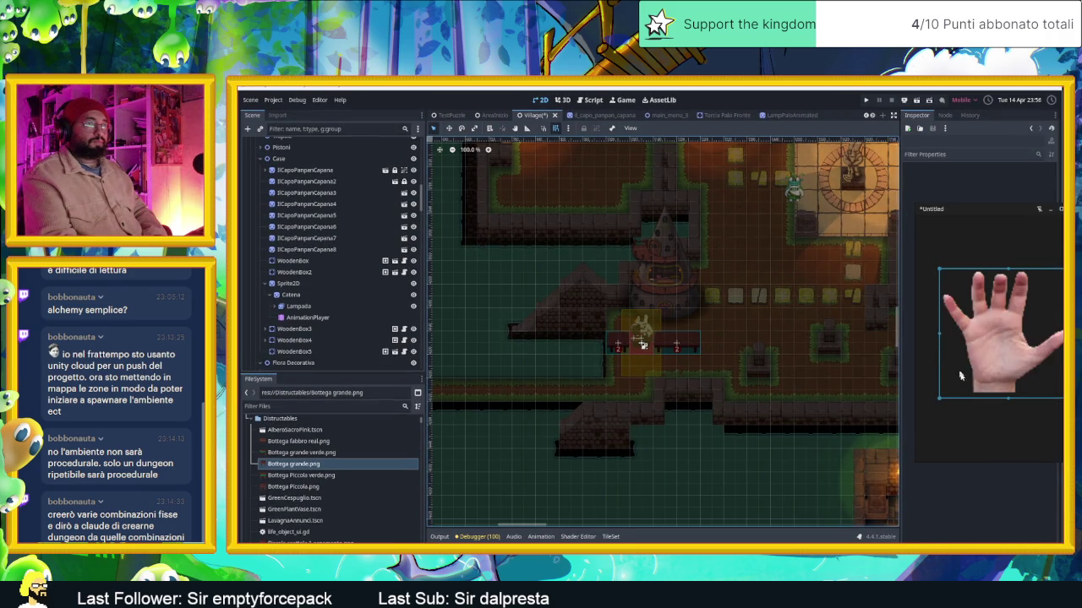
Drag Bottega fabbro real.png from the FileSystem dock into the 2D viewport
{"action": "key", "text": "ctrl+s"}
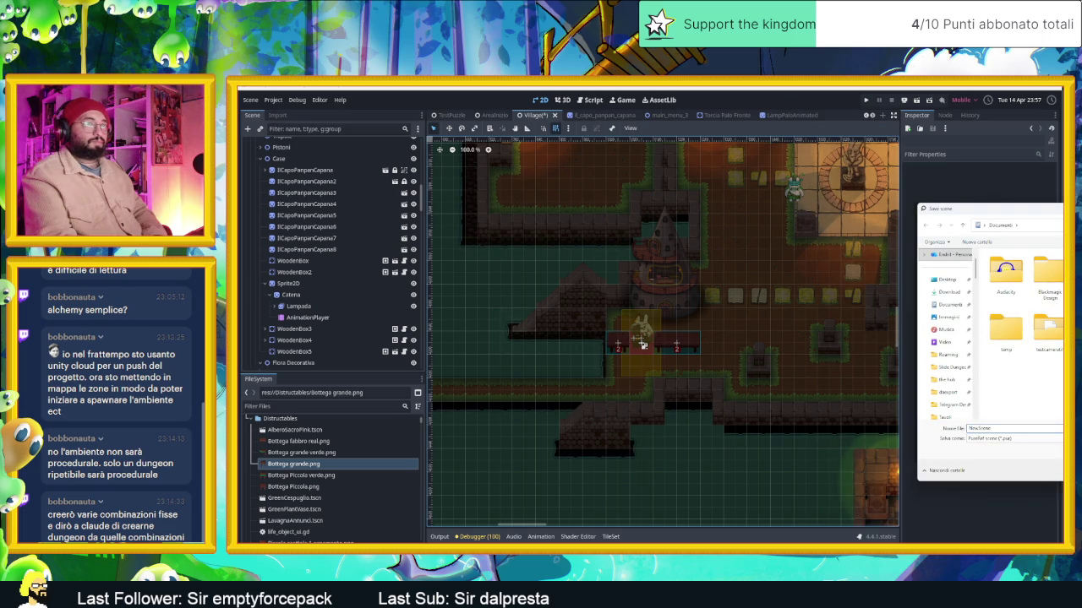
{"action": "key", "text": "Escape"}
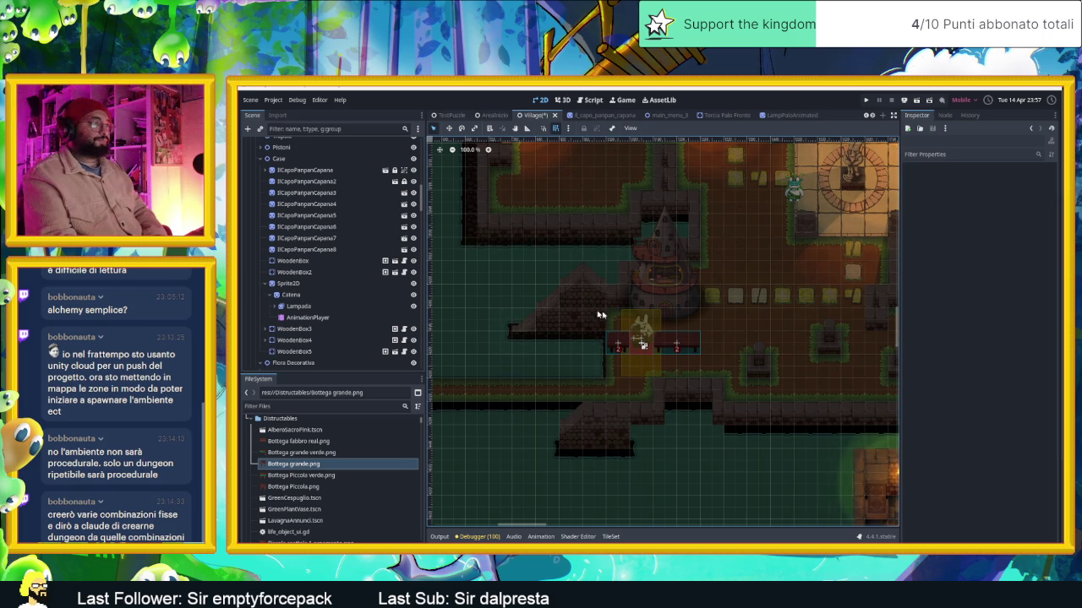
{"action": "scroll", "coordinate": [595, 321], "scroll_direction": "up", "scroll_amount": 1}
{"action": "scroll", "coordinate": [609, 332], "scroll_direction": "up", "scroll_amount": 1}
{"action": "scroll", "coordinate": [625, 343], "scroll_direction": "up", "scroll_amount": 1}
{"action": "scroll", "coordinate": [642, 355], "scroll_direction": "up", "scroll_amount": 1}
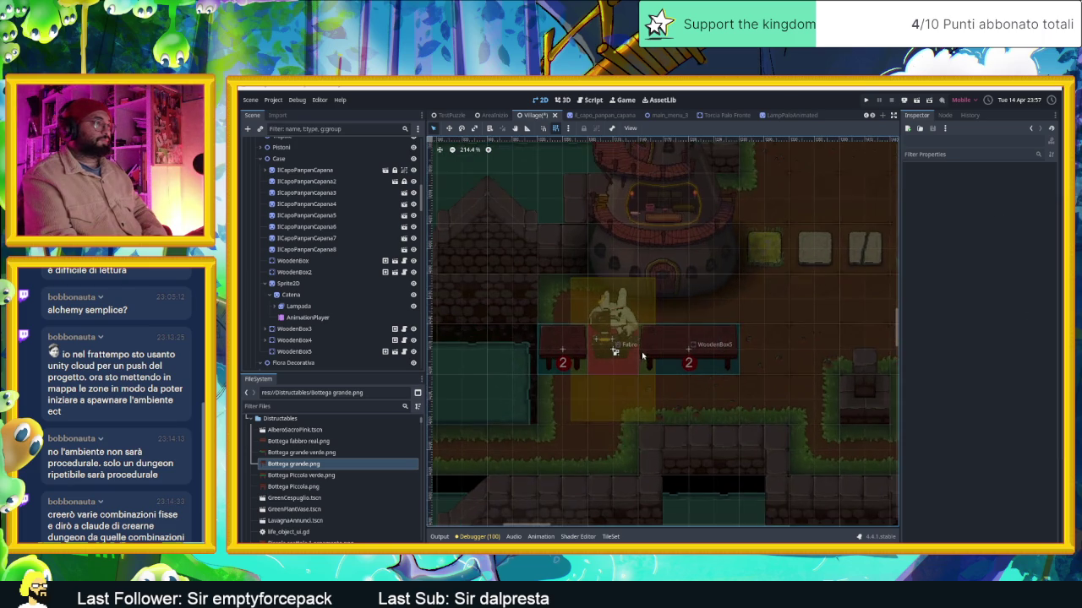
{"action": "scroll", "coordinate": [642, 356], "scroll_direction": "up", "scroll_amount": 1}
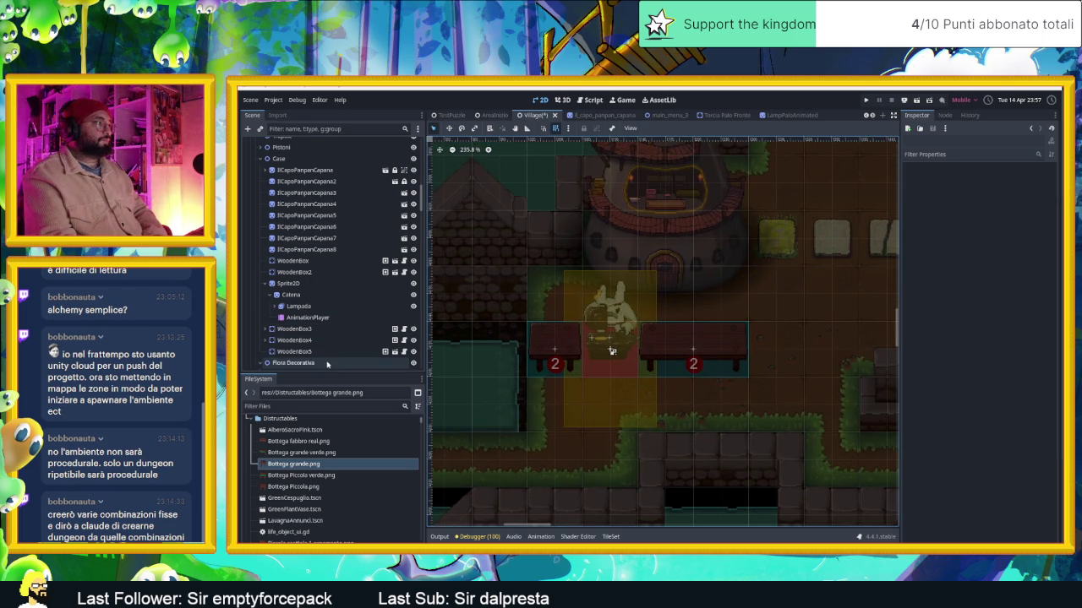
{"action": "scroll", "coordinate": [328, 363], "scroll_direction": "down", "scroll_amount": 2}
{"action": "scroll", "coordinate": [327, 363], "scroll_direction": "down", "scroll_amount": 3}
{"action": "scroll", "coordinate": [327, 364], "scroll_direction": "down", "scroll_amount": 3}
{"action": "scroll", "coordinate": [327, 363], "scroll_direction": "down", "scroll_amount": 2}
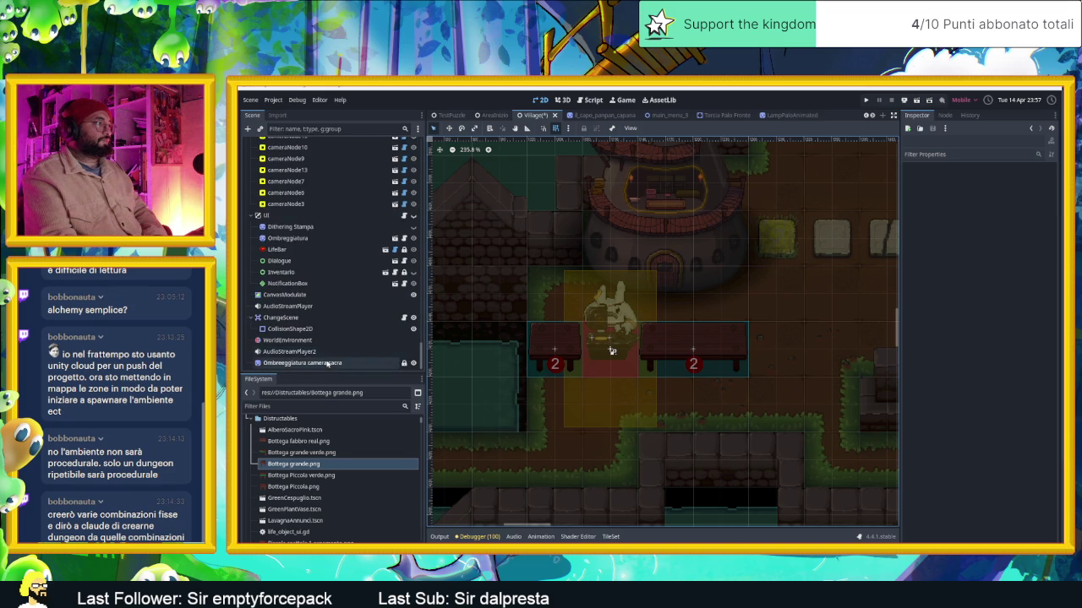
{"action": "left_click", "coordinate": [326, 452]}
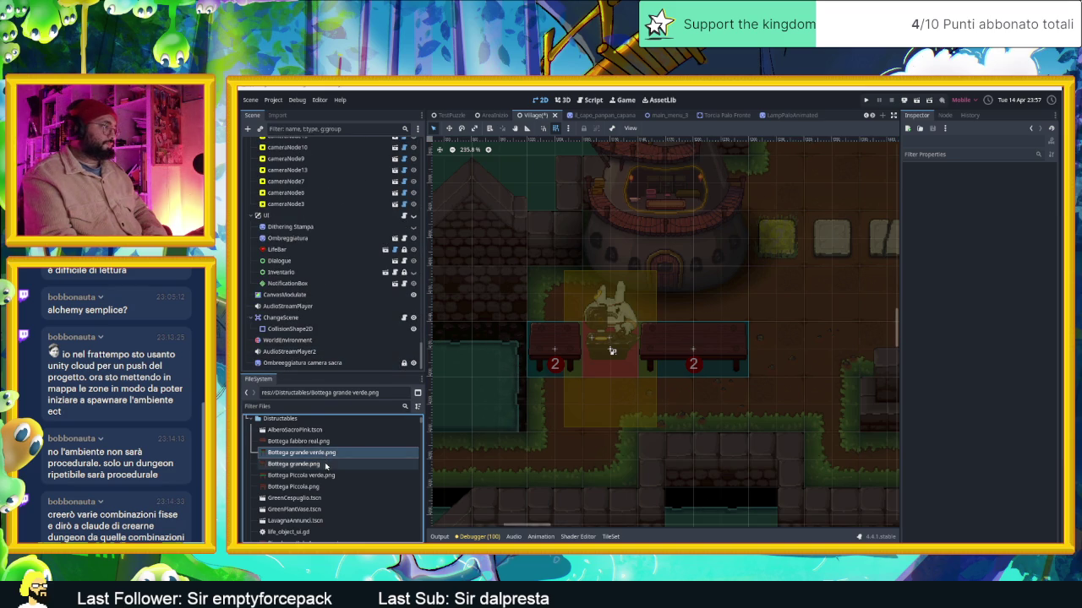
{"action": "scroll", "coordinate": [325, 465], "scroll_direction": "up", "scroll_amount": 1}
{"action": "mouse_move", "coordinate": [326, 457]}
{"action": "left_mouse_down"}
{"action": "mouse_move", "coordinate": [686, 351]}
{"action": "mouse_move", "coordinate": [637, 293]}
{"action": "left_mouse_up"}
Position the stall over the benches, nudging Position y slightly lower, then run the game
{"action": "left_click_drag", "start_coordinate": [717, 276], "coordinate": [716, 255]}
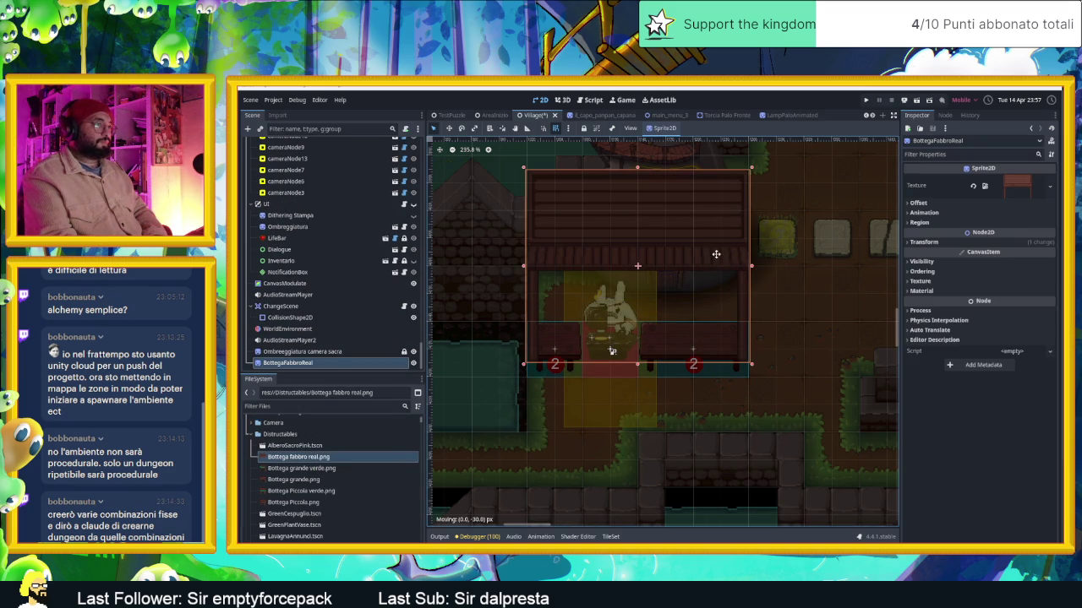
{"action": "key", "text": "Escape"}
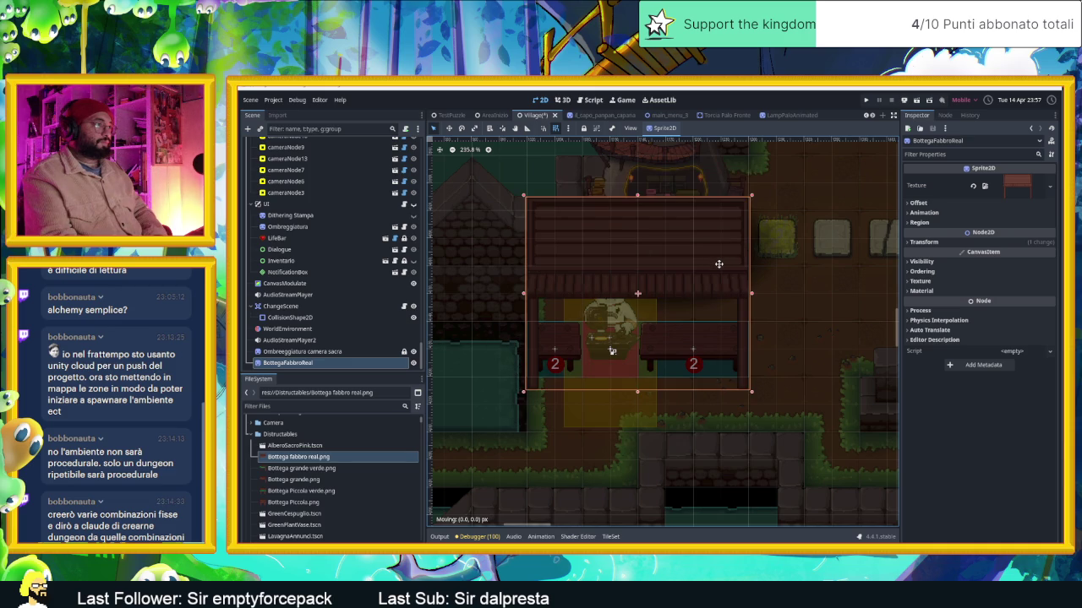
{"action": "left_click_drag", "start_coordinate": [718, 263], "coordinate": [719, 259]}
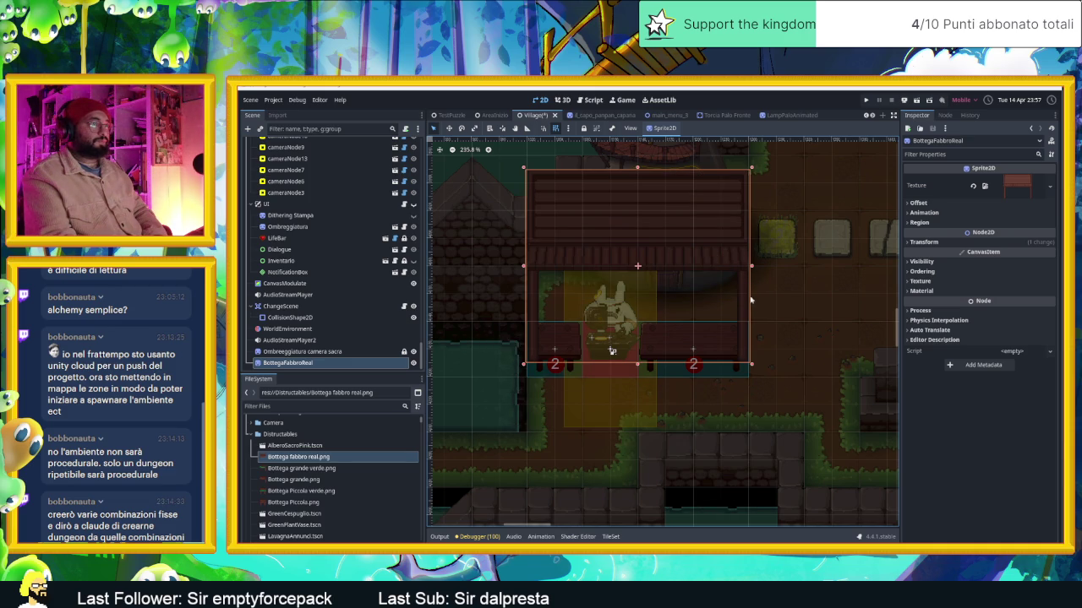
{"action": "left_click", "coordinate": [941, 243]}
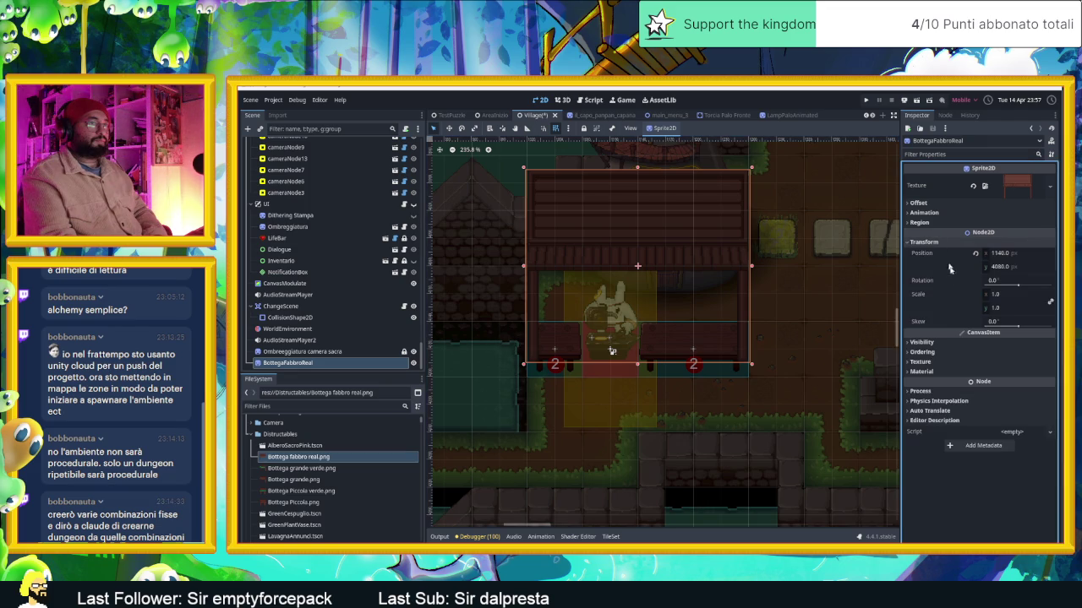
{"action": "left_click_drag", "start_coordinate": [1003, 266], "coordinate": [1018, 266]}
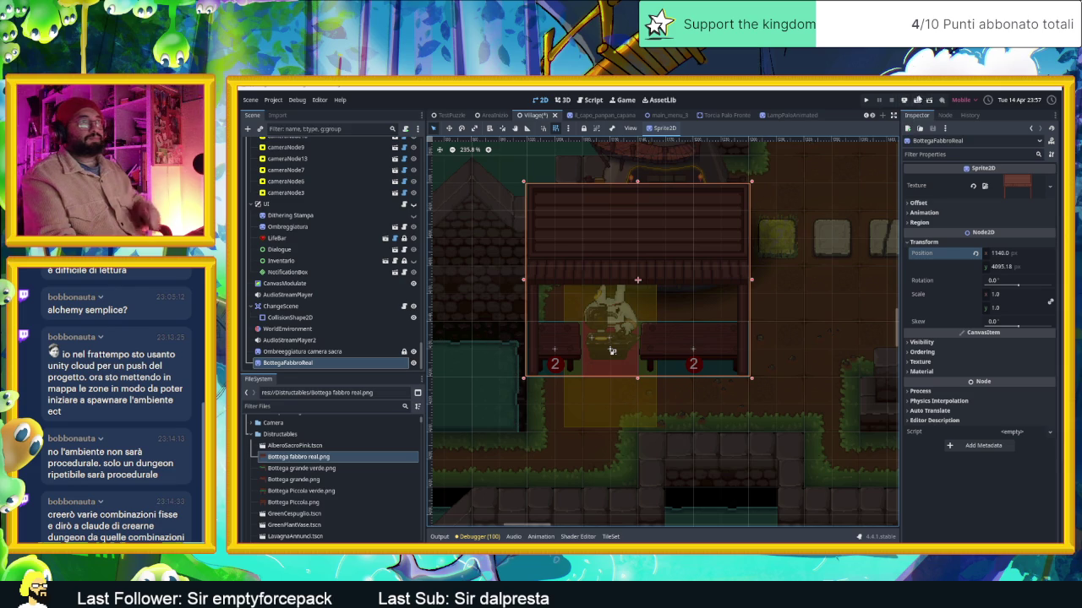
{"action": "left_click", "coordinate": [922, 100]}
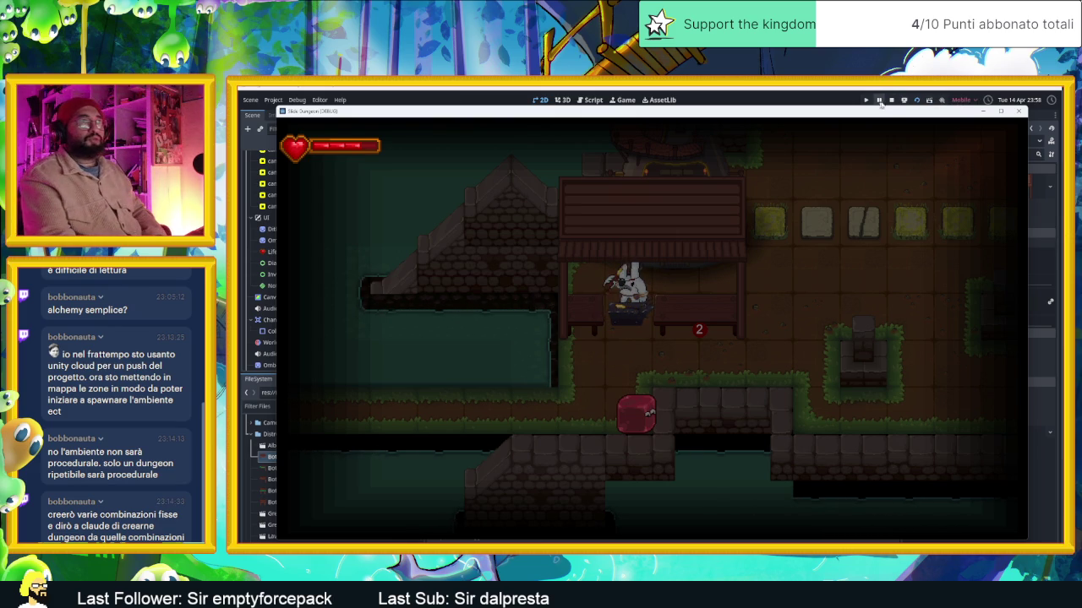
Stop the running game to return to the editor
{"action": "left_click", "coordinate": [890, 101]}
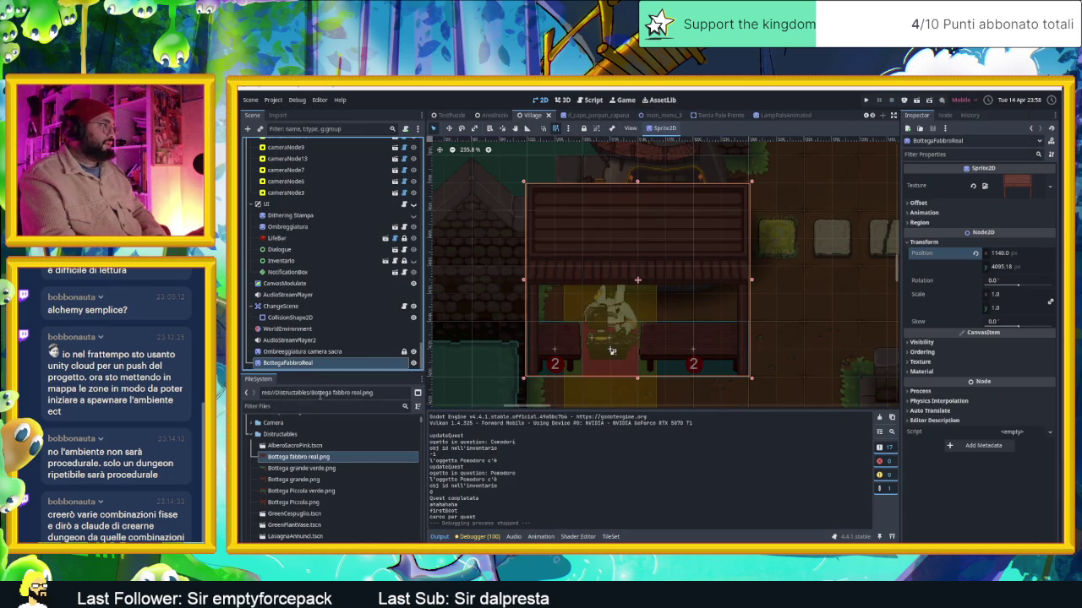
Filter the FileSystem for 'ligh' and drag the LightCatenaOnly.tscn lantern onto the stall
{"action": "scroll", "coordinate": [313, 440], "scroll_direction": "up", "scroll_amount": 1}
{"action": "scroll", "coordinate": [314, 448], "scroll_direction": "up", "scroll_amount": 2}
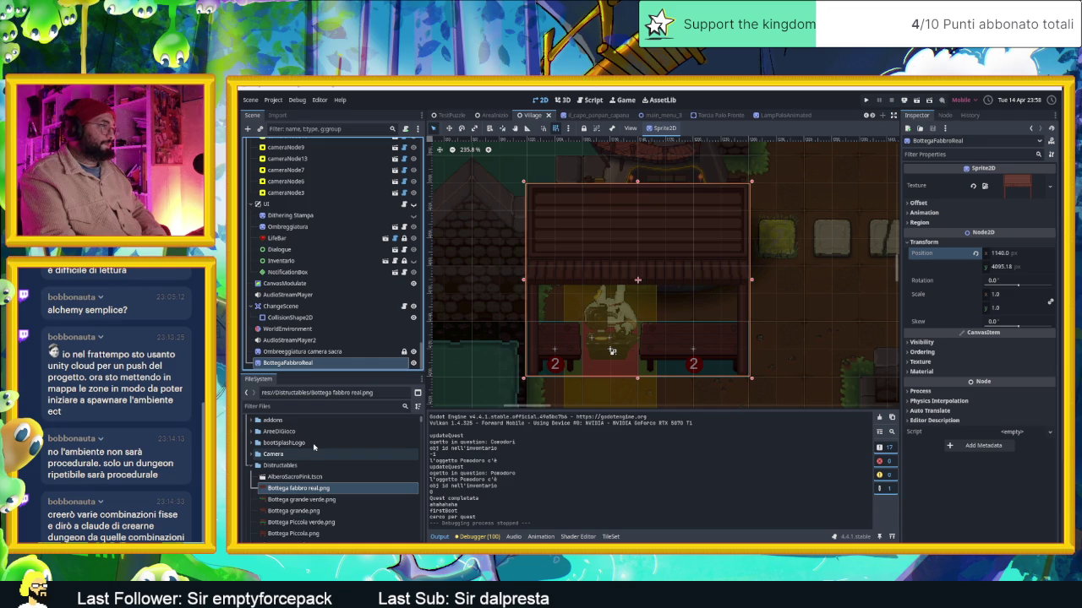
{"action": "scroll", "coordinate": [314, 448], "scroll_direction": "down", "scroll_amount": 3}
{"action": "scroll", "coordinate": [314, 446], "scroll_direction": "up", "scroll_amount": 3}
{"action": "scroll", "coordinate": [313, 446], "scroll_direction": "up", "scroll_amount": 4}
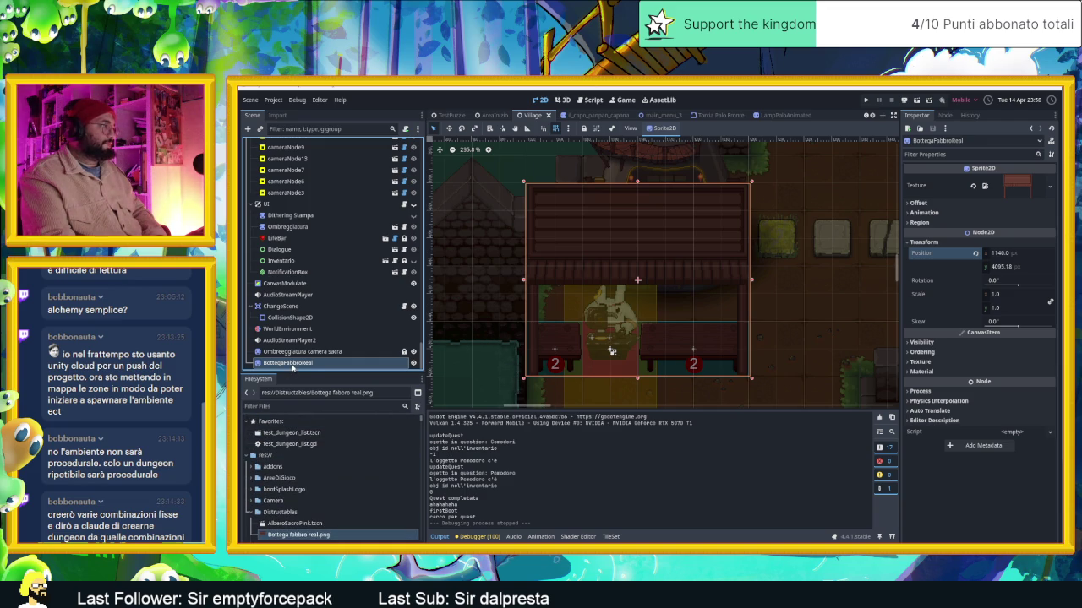
{"action": "double_click", "coordinate": [292, 363]}
{"action": "left_click", "coordinate": [289, 405]}
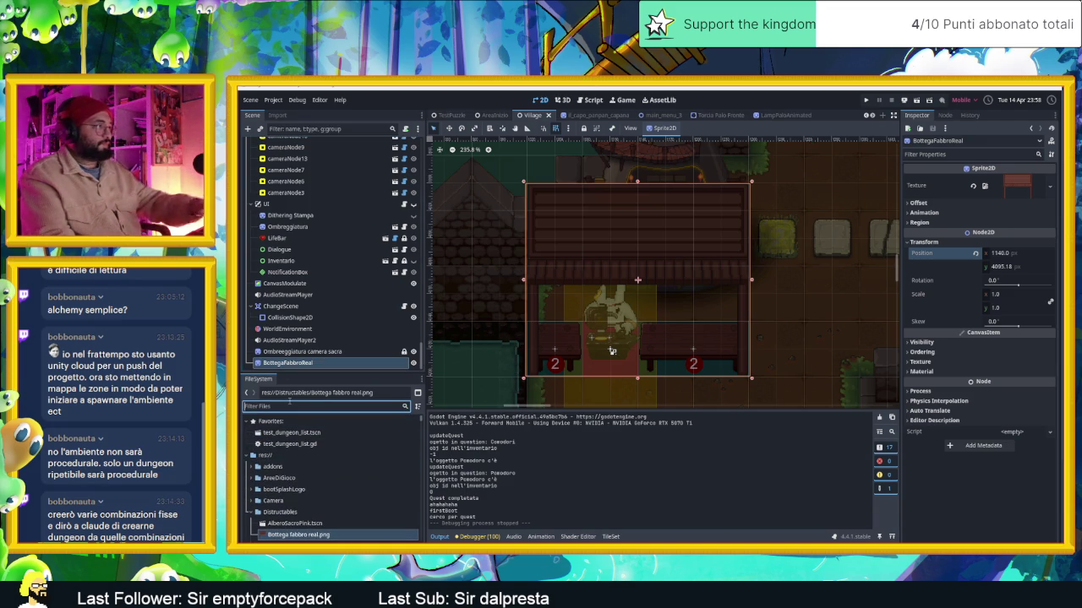
{"action": "type", "text": "ta"}
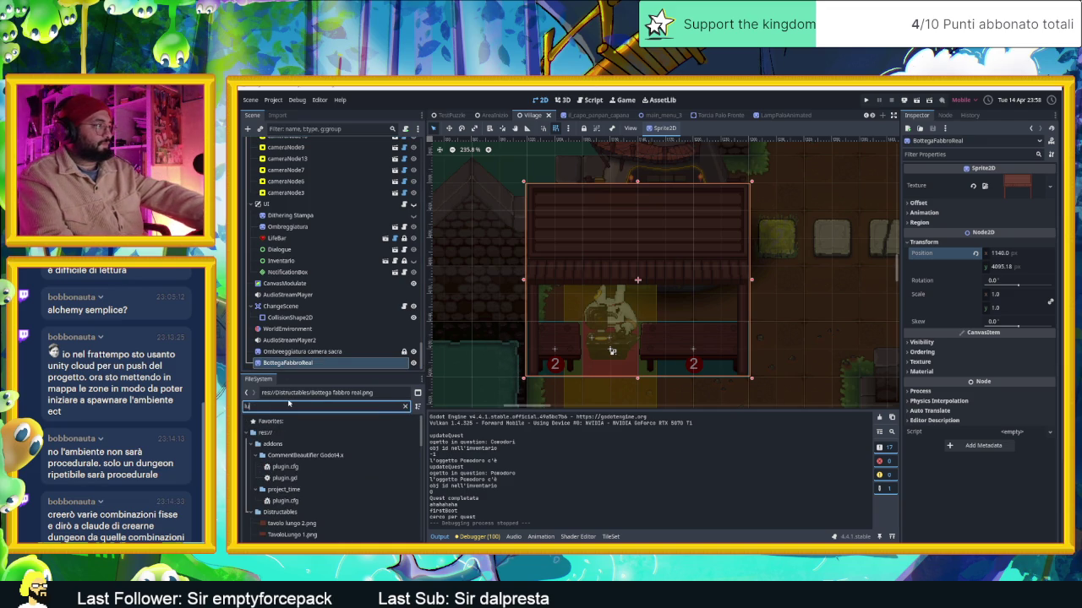
{"action": "type", "text": "ce"}
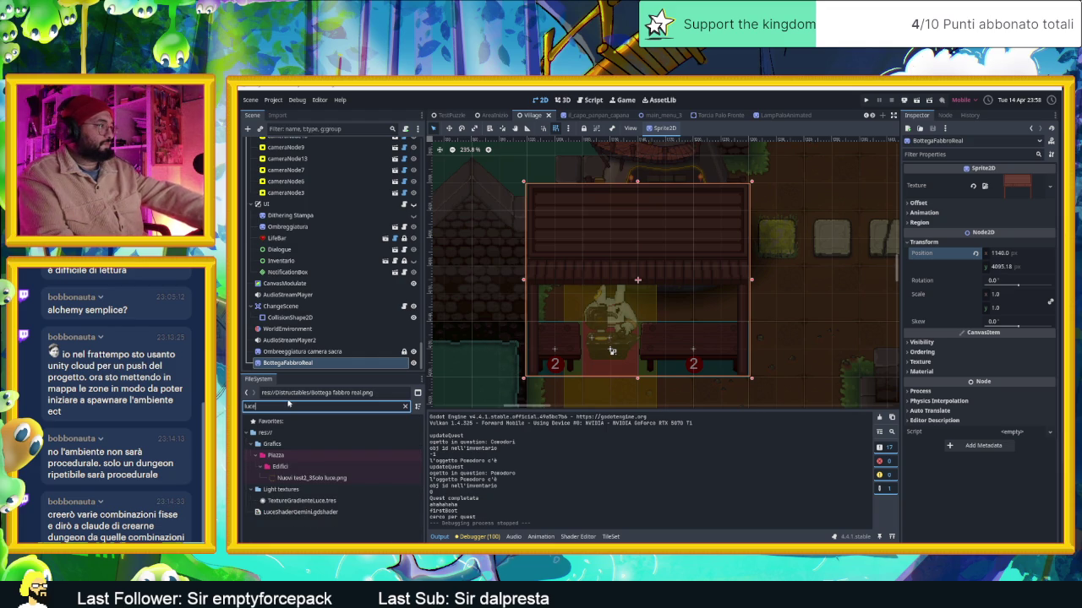
{"action": "type", "text": "ligh"}
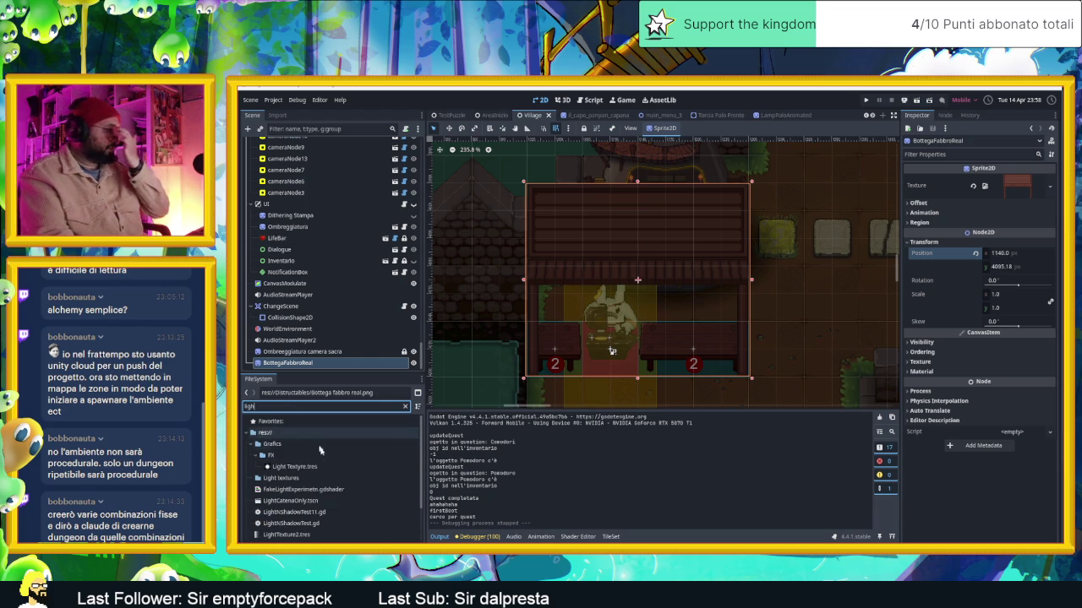
{"action": "left_click", "coordinate": [315, 504]}
{"action": "left_click_drag", "start_coordinate": [309, 504], "coordinate": [573, 310]}
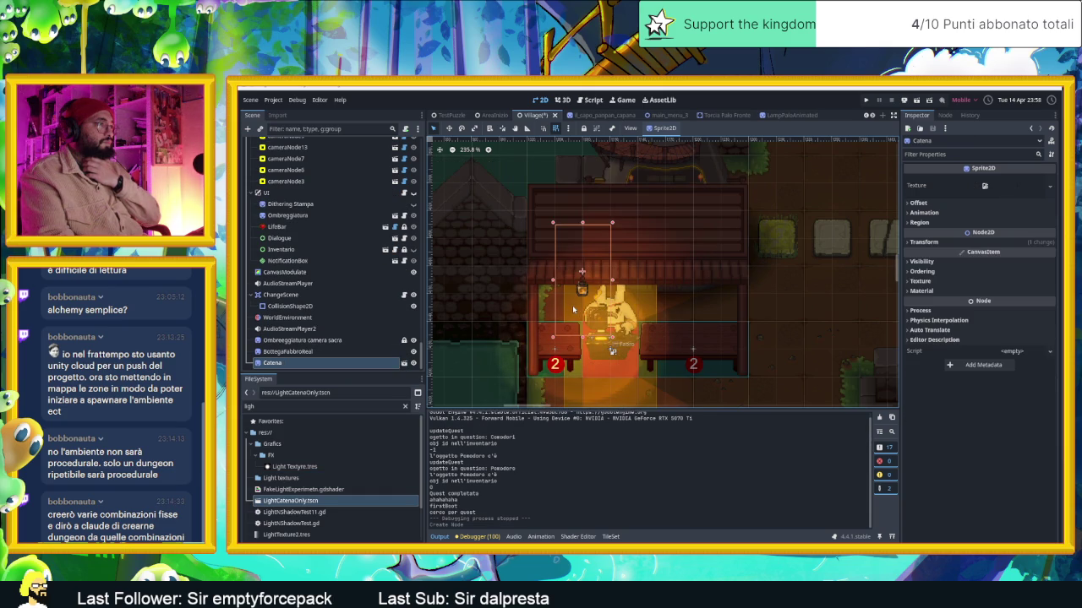
Move the Catena node above BottegaFabbroReal in the tree and lower its Position y
{"action": "scroll", "coordinate": [612, 350], "scroll_direction": "up", "scroll_amount": 1}
{"action": "scroll", "coordinate": [611, 338], "scroll_direction": "up", "scroll_amount": 1}
{"action": "scroll", "coordinate": [610, 318], "scroll_direction": "up", "scroll_amount": 1}
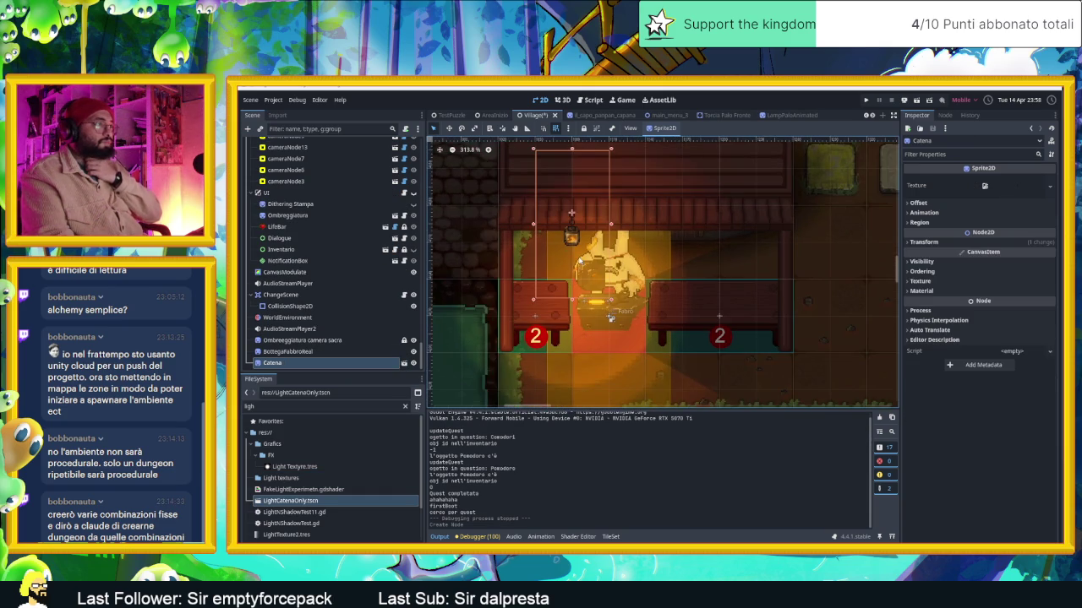
{"action": "left_click", "coordinate": [296, 363]}
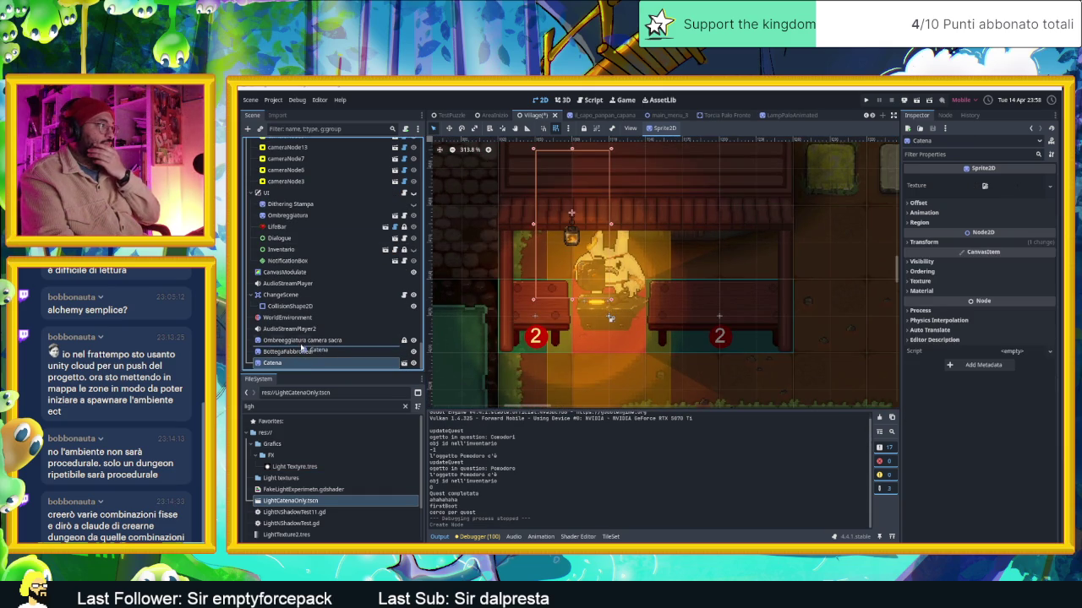
{"action": "left_click_drag", "start_coordinate": [301, 346], "coordinate": [301, 347]}
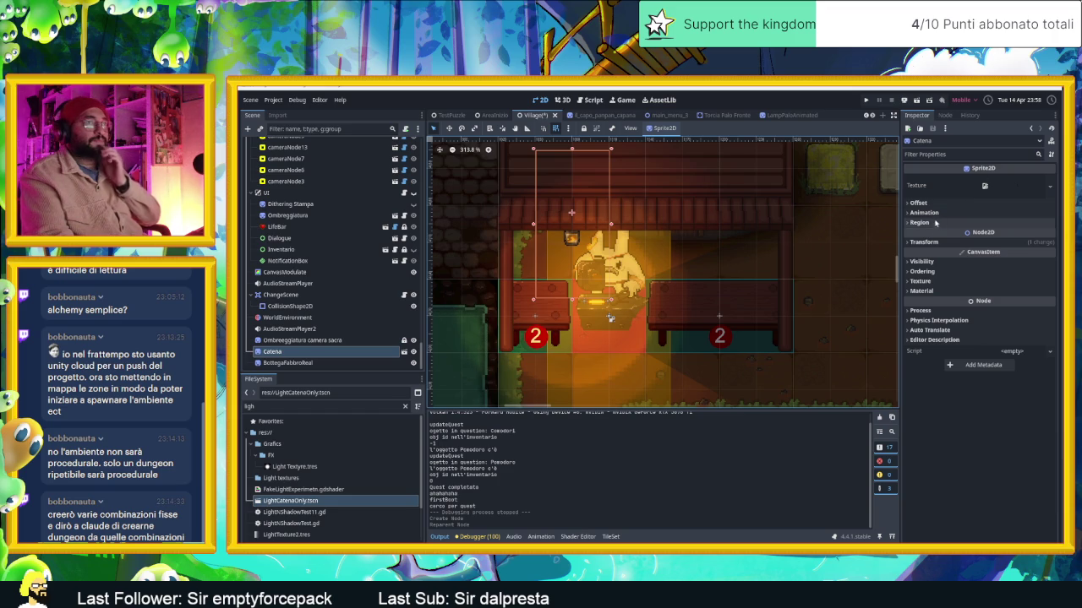
{"action": "left_click", "coordinate": [1006, 242]}
{"action": "mouse_move", "coordinate": [1011, 267]}
{"action": "left_mouse_down"}
{"action": "mouse_move", "coordinate": [1029, 267]}
{"action": "mouse_move", "coordinate": [929, 254]}
{"action": "left_mouse_up"}
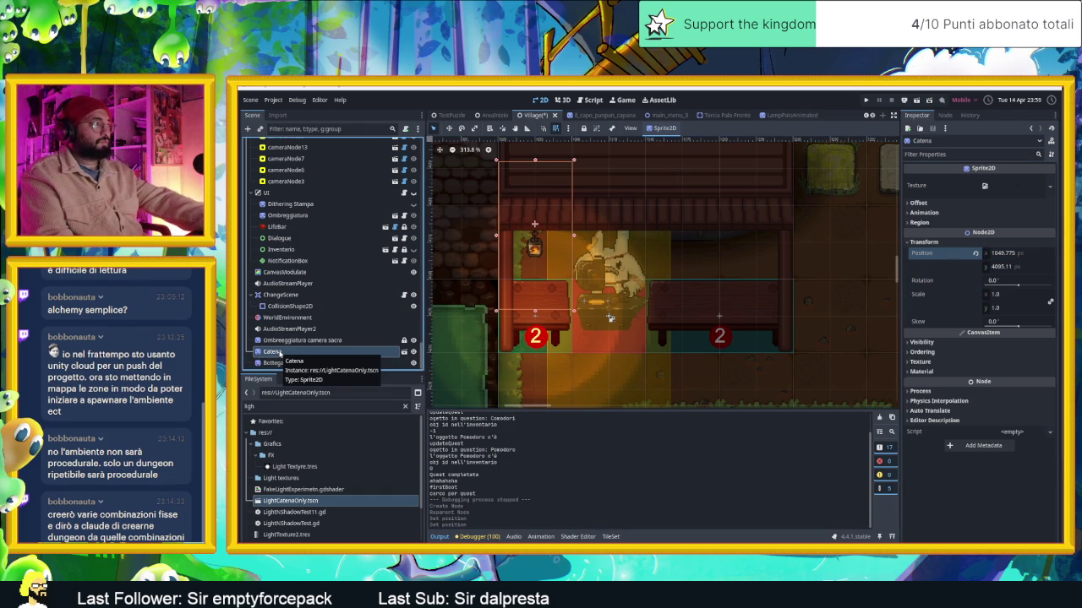
Duplicate the lantern as Catena2, place it over the right bench, then save and run
{"action": "key", "text": "ctrl+d"}
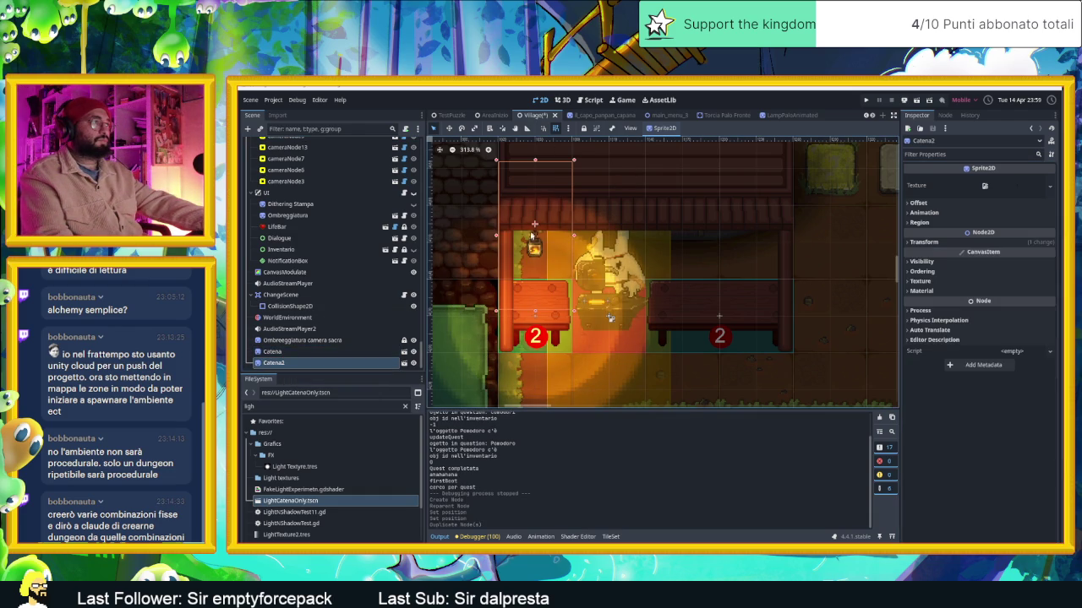
{"action": "key", "text": "w"}
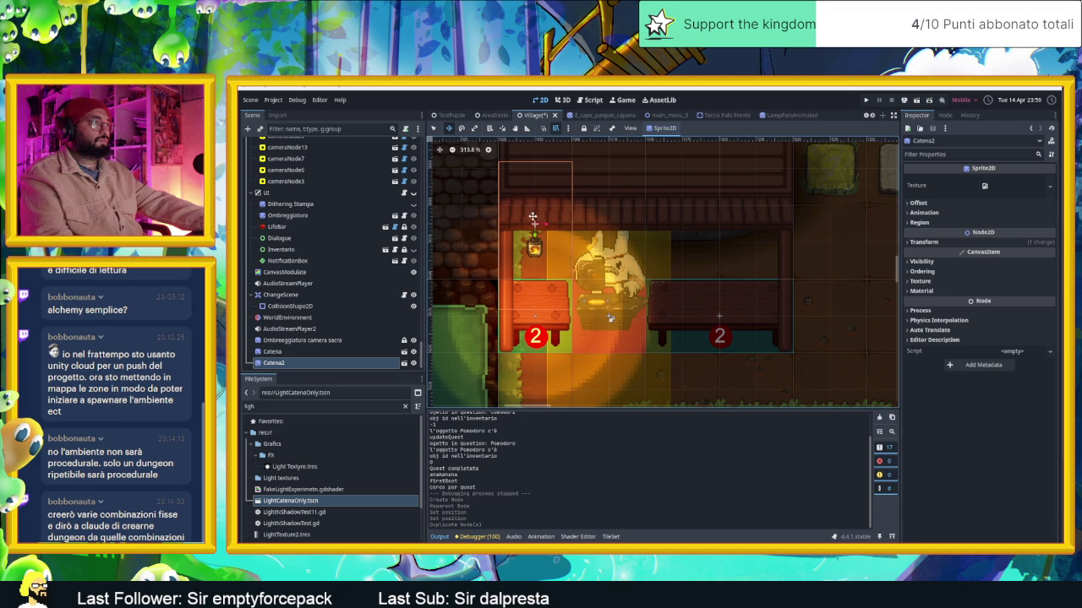
{"action": "left_click_drag", "start_coordinate": [544, 222], "coordinate": [788, 226]}
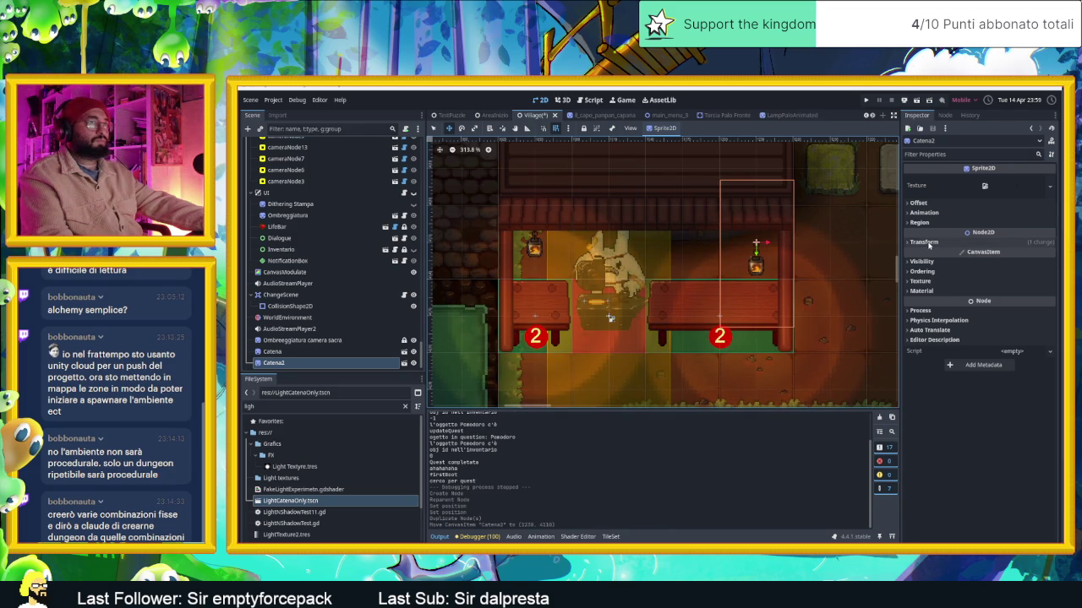
{"action": "left_click", "coordinate": [924, 242]}
{"action": "left_click_drag", "start_coordinate": [1014, 266], "coordinate": [1009, 266]}
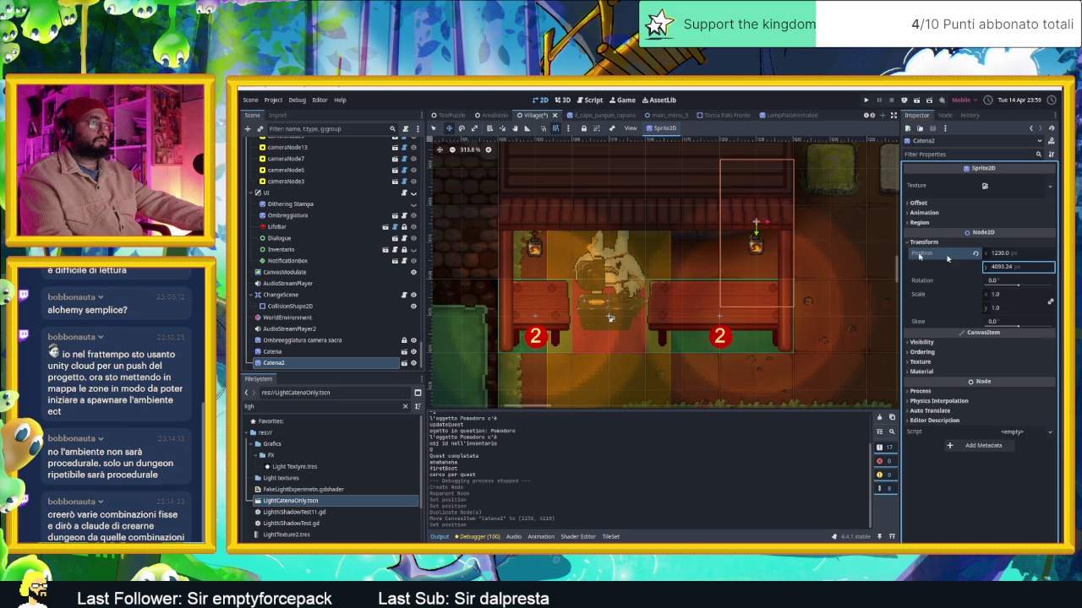
{"action": "scroll", "coordinate": [729, 239], "scroll_direction": "up", "scroll_amount": 2}
{"action": "left_click_drag", "start_coordinate": [738, 244], "coordinate": [809, 245]}
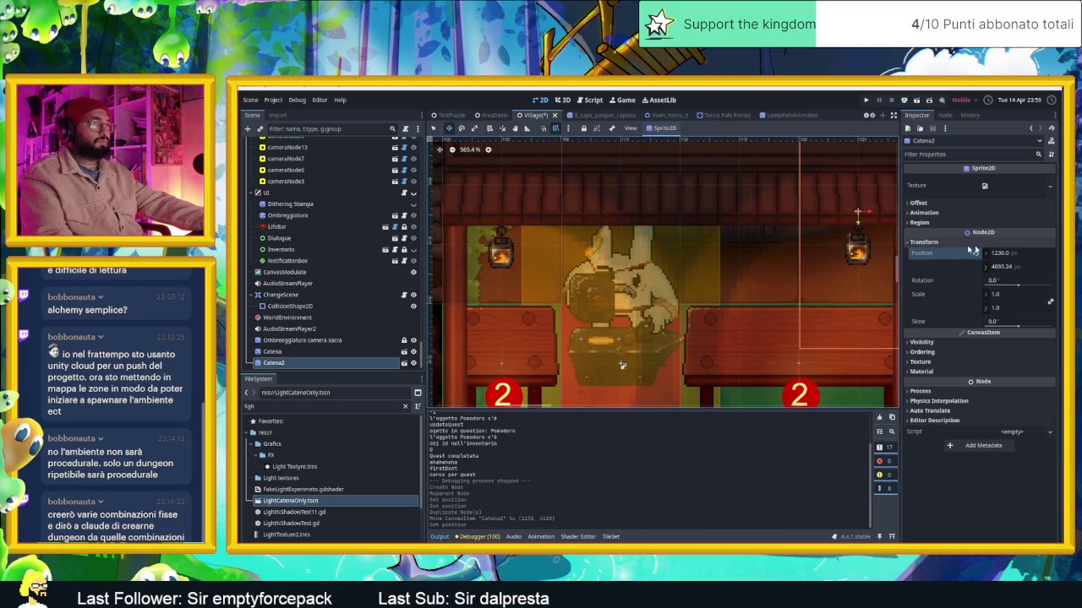
{"action": "left_click_drag", "start_coordinate": [1001, 269], "coordinate": [1007, 267]}
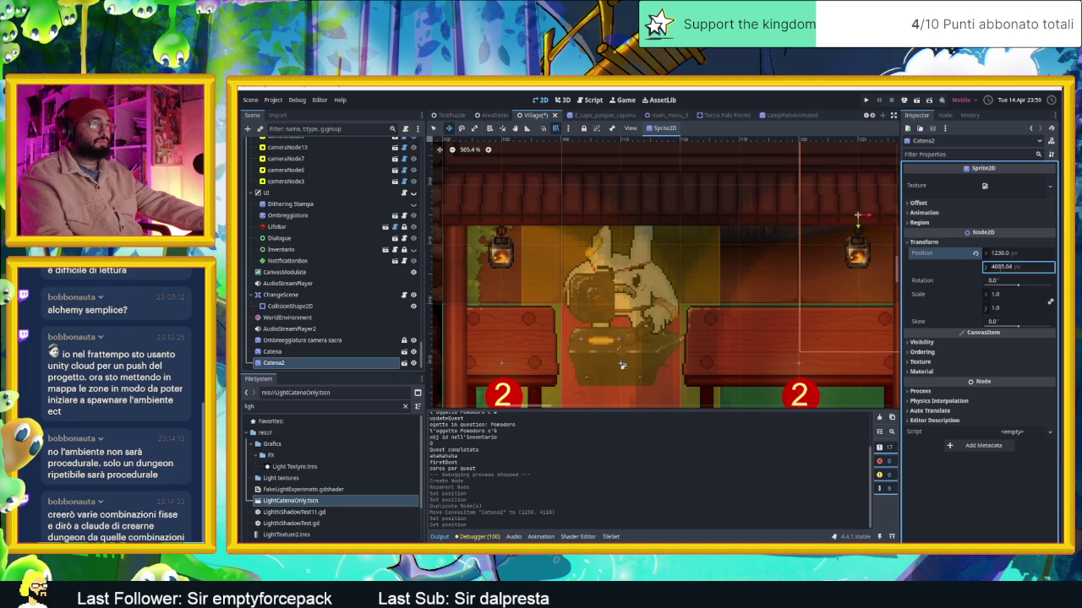
{"action": "scroll", "coordinate": [726, 248], "scroll_direction": "down", "scroll_amount": 3}
{"action": "scroll", "coordinate": [727, 247], "scroll_direction": "down", "scroll_amount": 2}
{"action": "scroll", "coordinate": [727, 247], "scroll_direction": "down", "scroll_amount": 2}
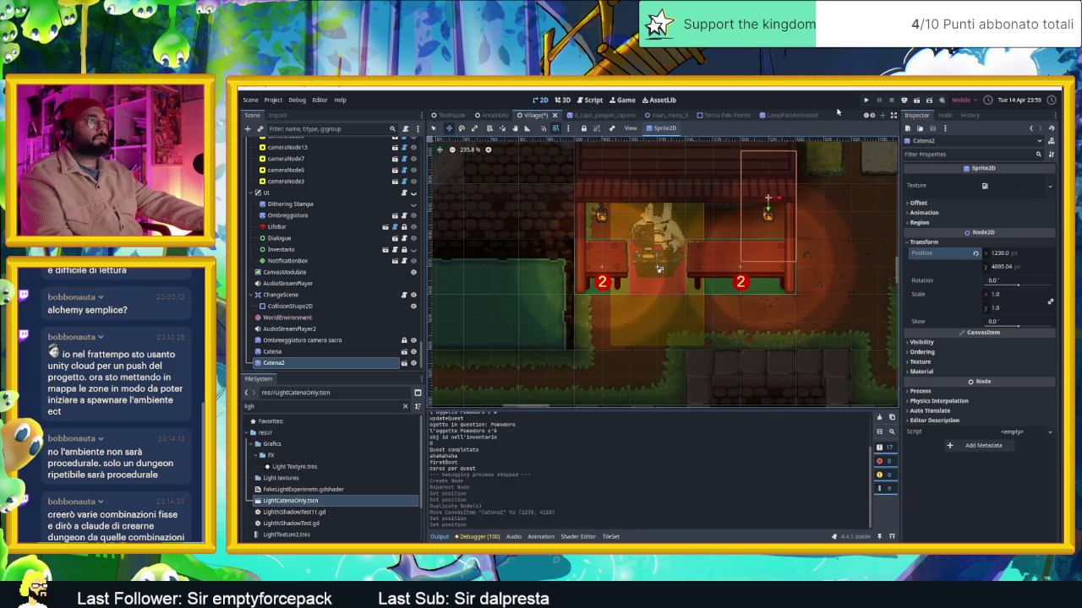
{"action": "left_click", "coordinate": [917, 102]}
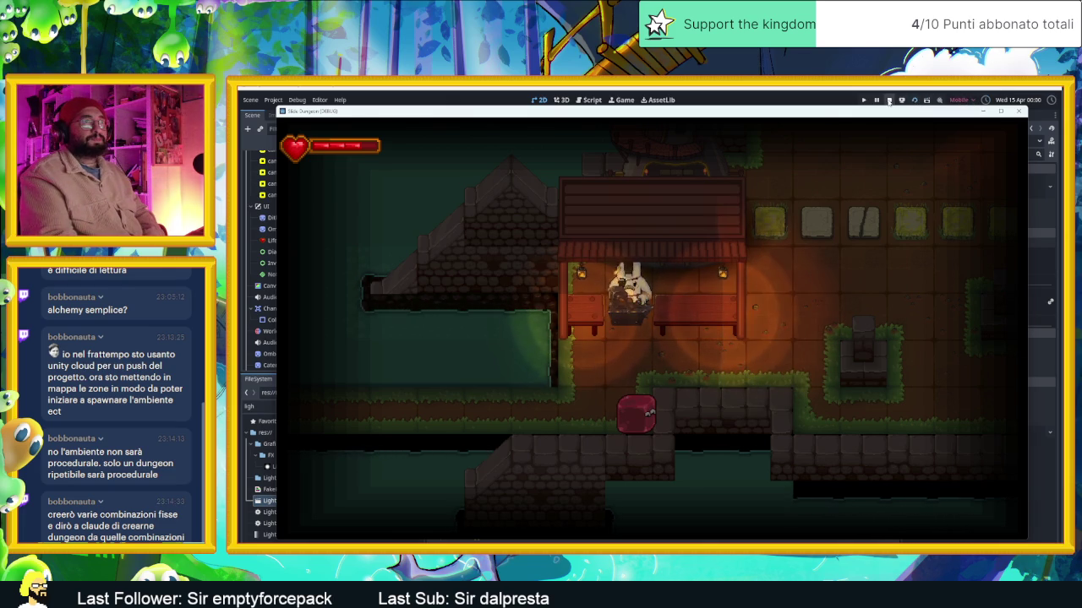
Stop the game and hide the shadow light nodes of both Catena and Catena2
{"action": "key", "text": "F8"}
{"action": "key", "text": "f"}
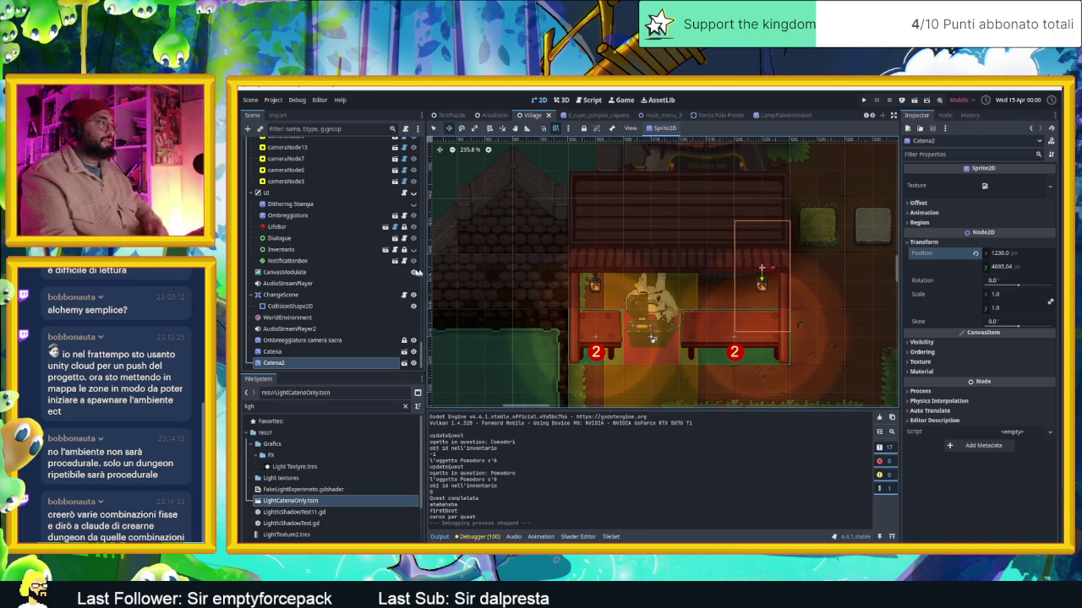
{"action": "scroll", "coordinate": [311, 363], "scroll_direction": "down", "scroll_amount": 1}
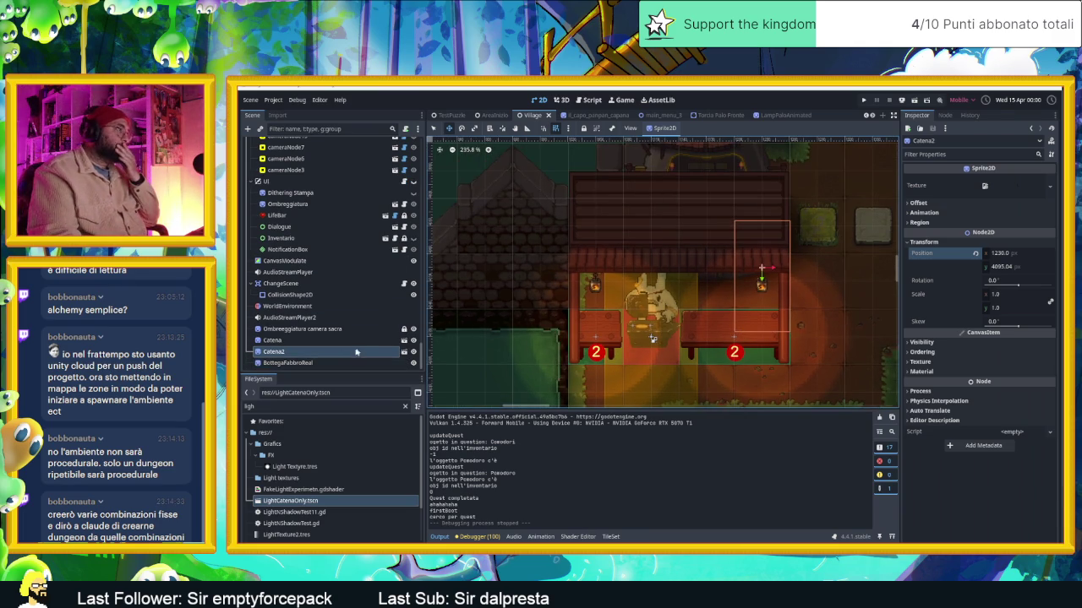
{"action": "mouse_move", "coordinate": [338, 351]}
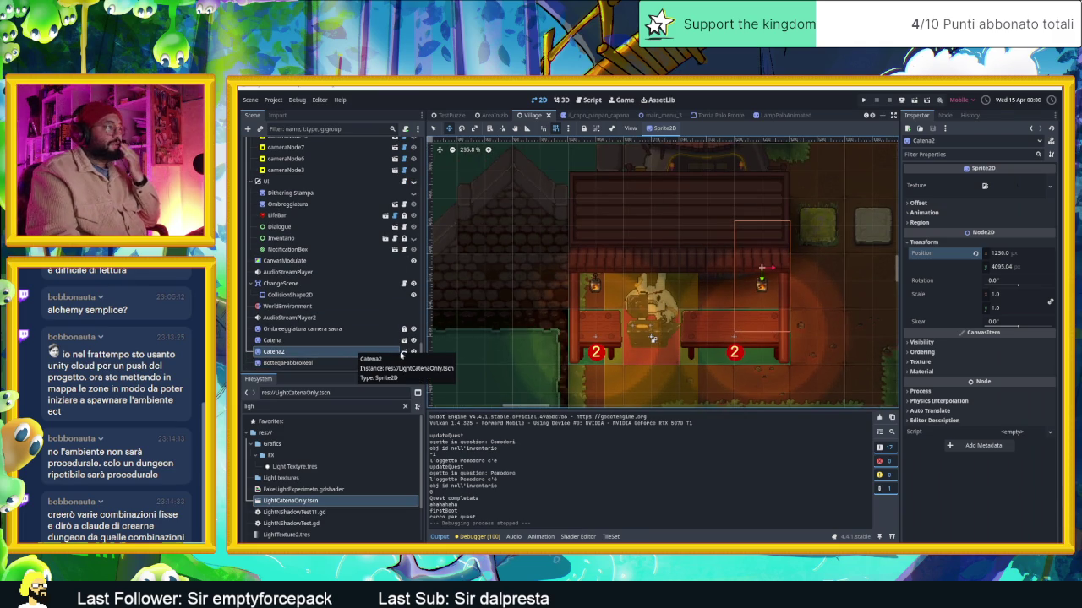
{"action": "right_click", "coordinate": [357, 355]}
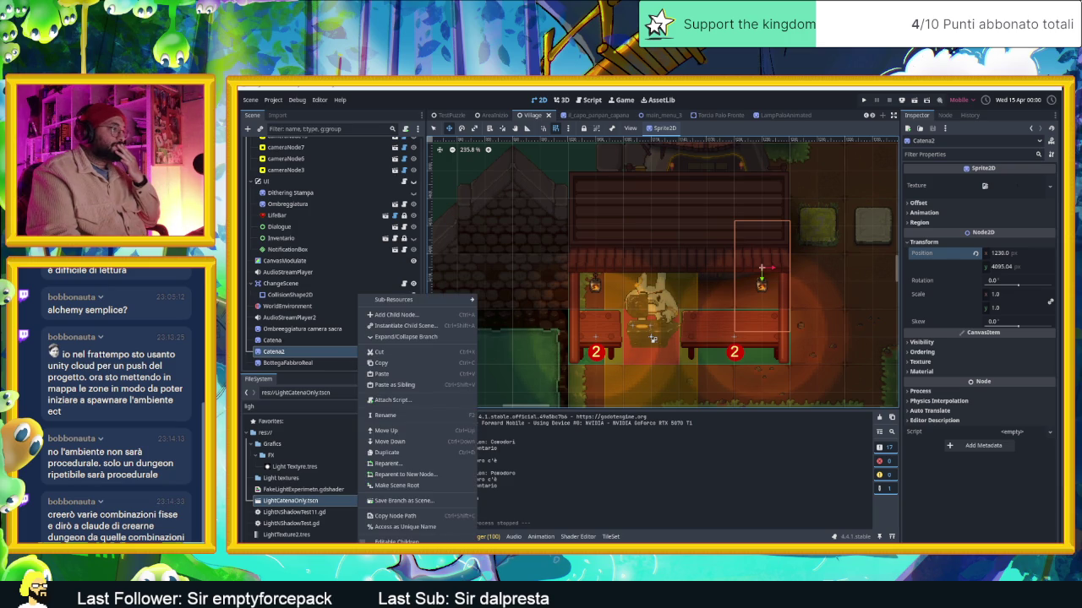
{"action": "left_click", "coordinate": [394, 385]}
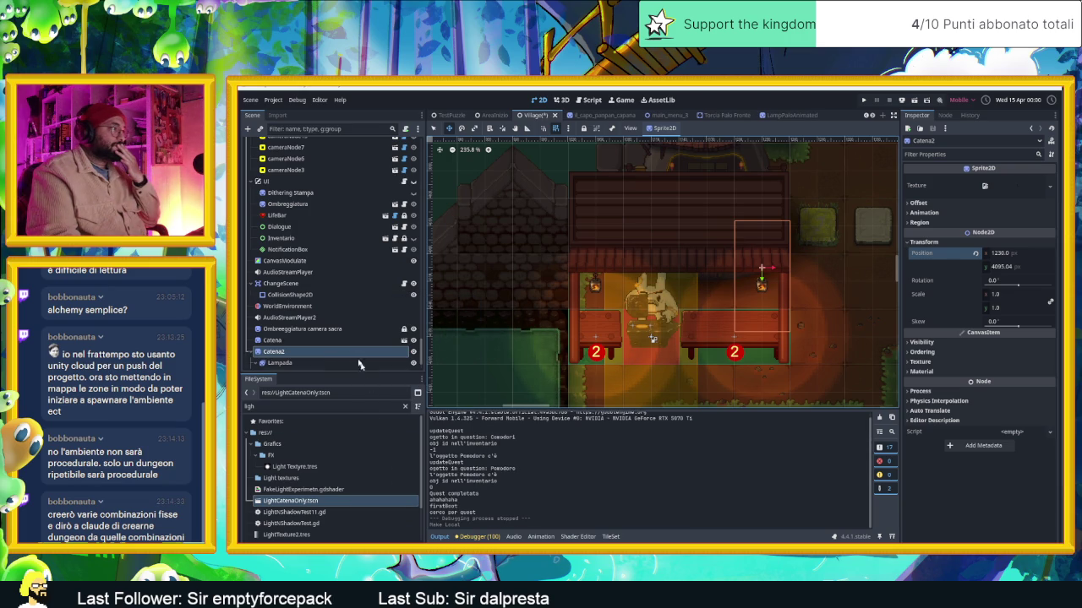
{"action": "left_click", "coordinate": [315, 339]}
{"action": "right_click", "coordinate": [315, 339]}
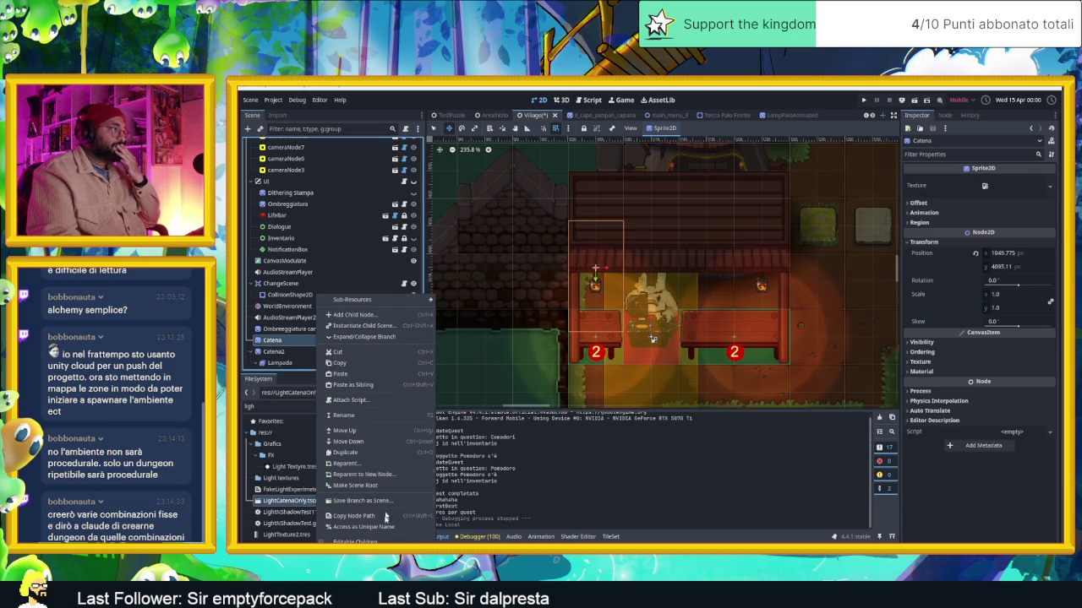
{"action": "left_click", "coordinate": [363, 336]}
{"action": "scroll", "coordinate": [304, 355], "scroll_direction": "down", "scroll_amount": 1}
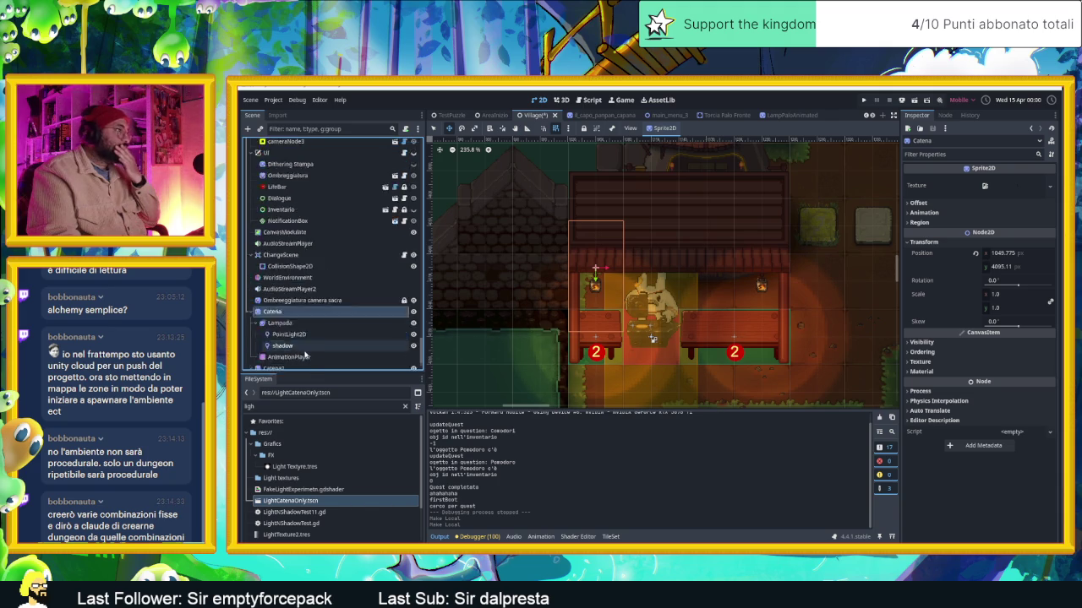
{"action": "scroll", "coordinate": [305, 356], "scroll_direction": "down", "scroll_amount": 2}
{"action": "left_click", "coordinate": [401, 289]}
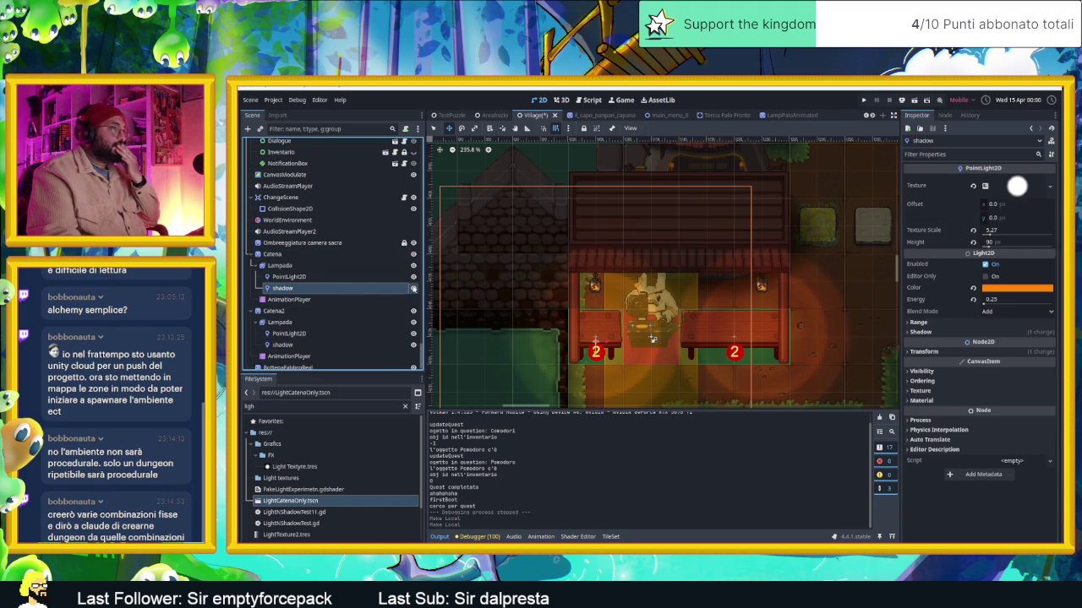
{"action": "left_click", "coordinate": [414, 289]}
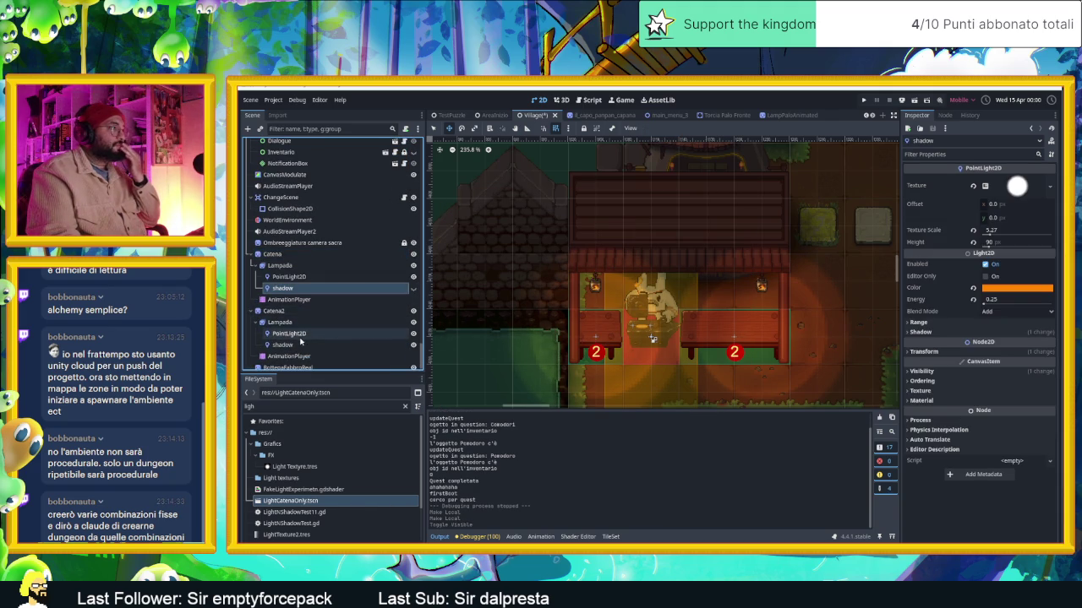
{"action": "left_click", "coordinate": [301, 344]}
Set both lamps' AnimationPlayers to new_animation, then collapse the branches and select BottegaFabbroReal
{"action": "left_click", "coordinate": [337, 356]}
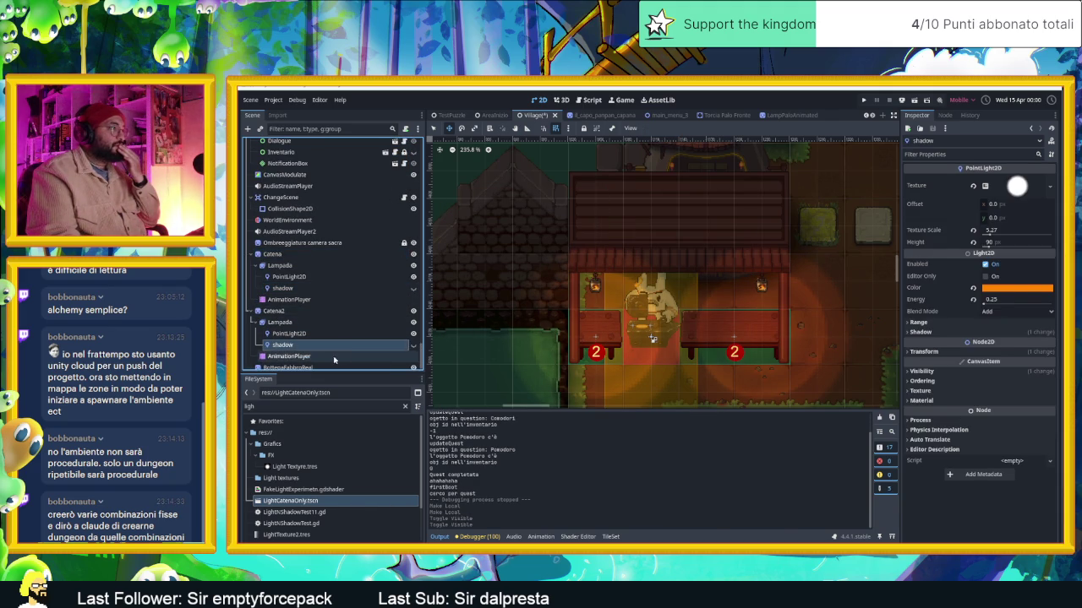
{"action": "left_click", "coordinate": [587, 417]}
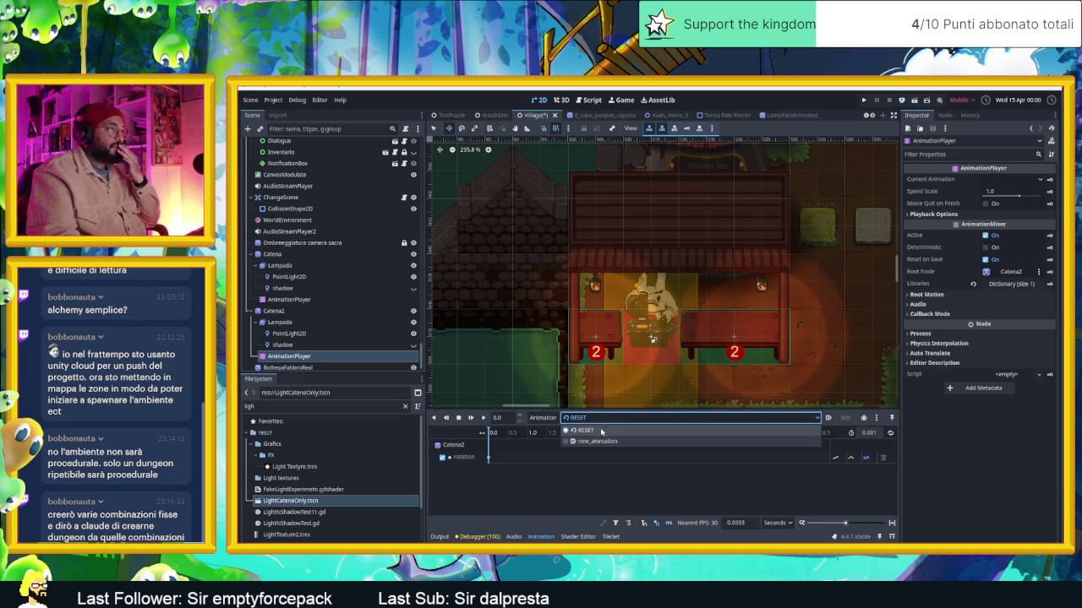
{"action": "left_click", "coordinate": [583, 430]}
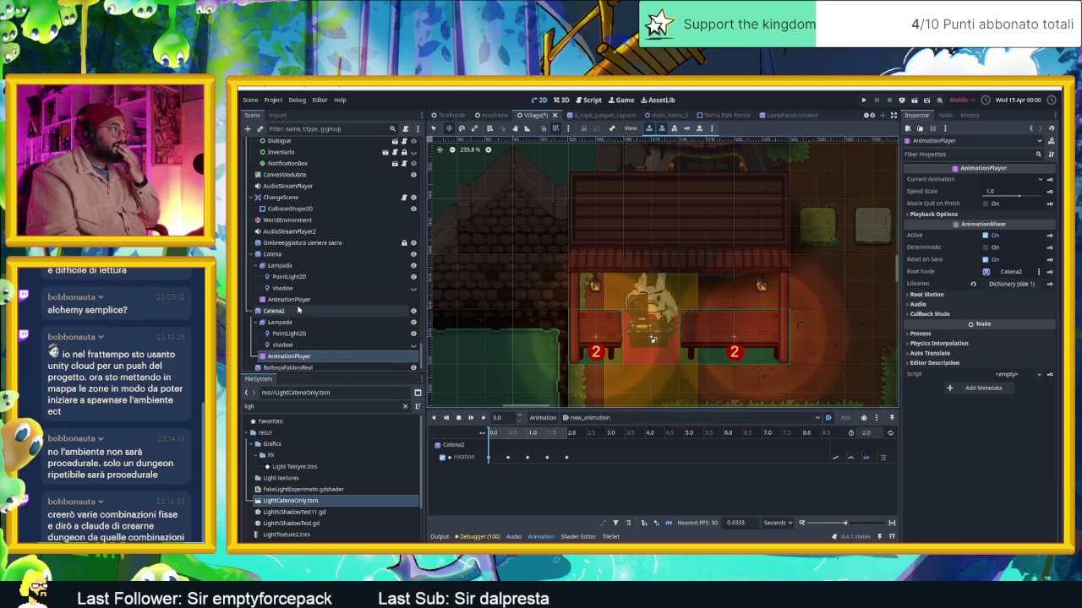
{"action": "left_click", "coordinate": [330, 299]}
{"action": "left_click", "coordinate": [583, 417]}
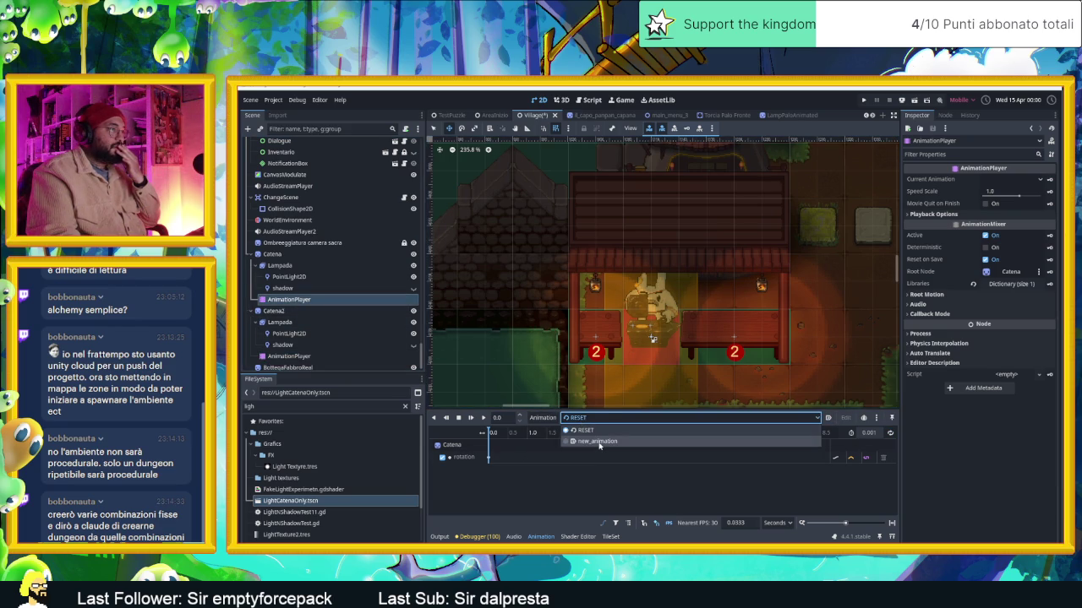
{"action": "left_click", "coordinate": [583, 443]}
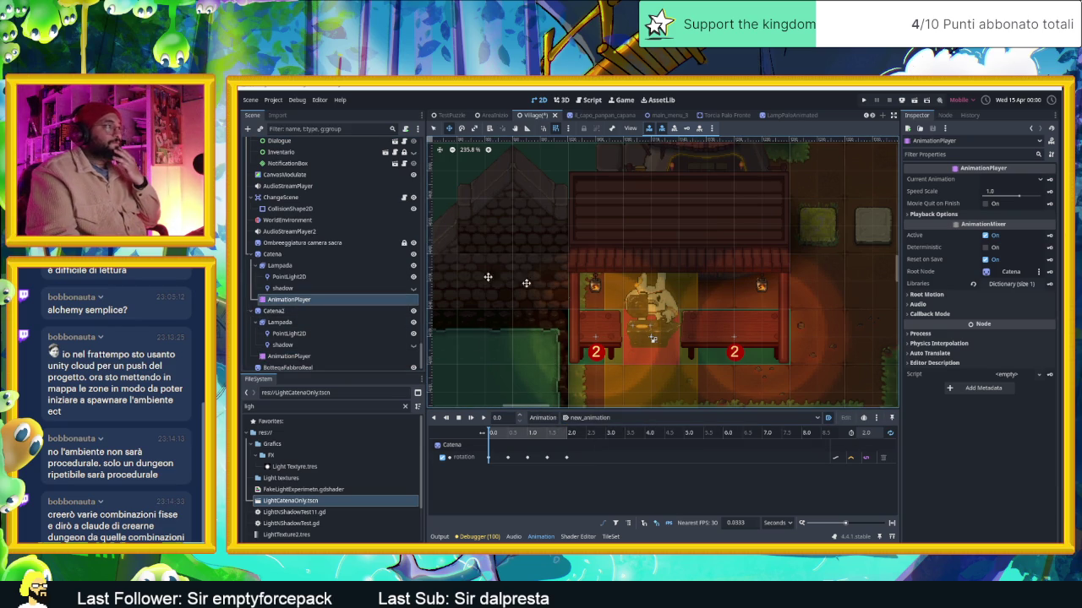
{"action": "left_click", "coordinate": [258, 254]}
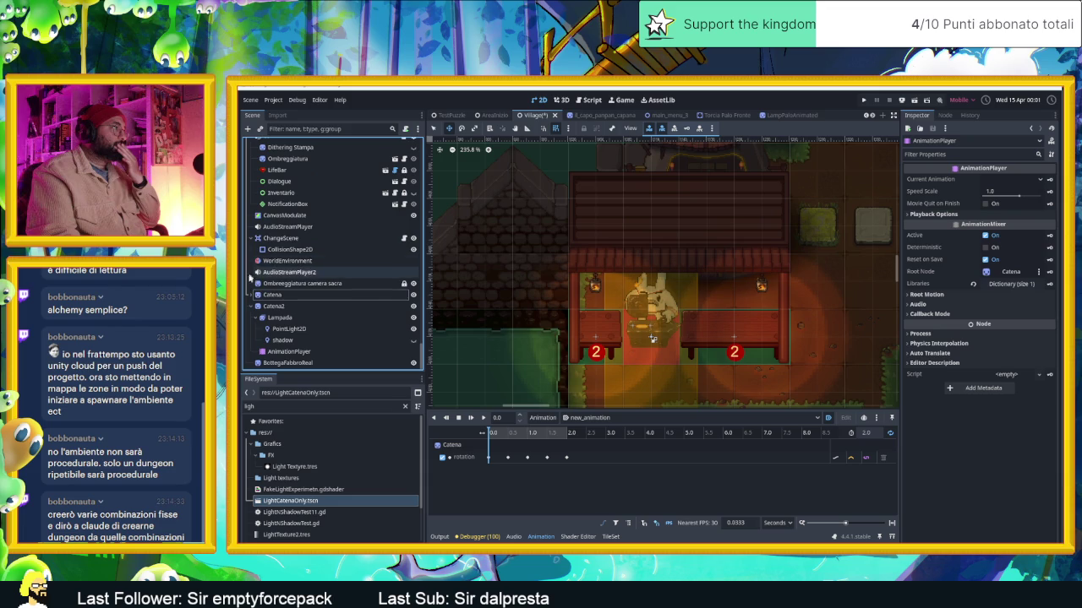
{"action": "left_click", "coordinate": [257, 306]}
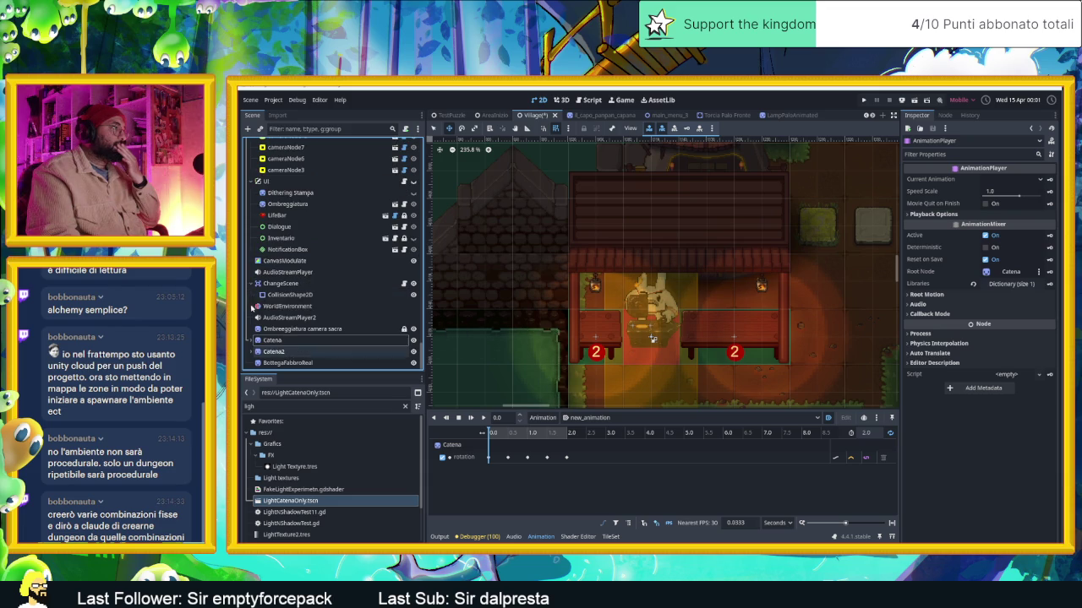
{"action": "left_click", "coordinate": [291, 362]}
{"action": "right_click", "coordinate": [291, 362]}
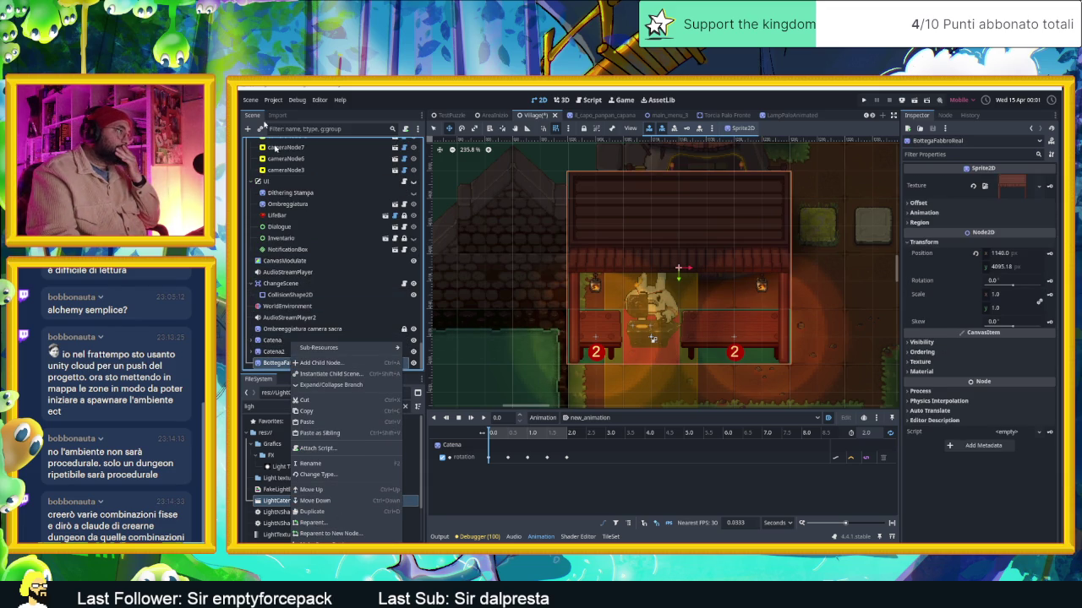
Add a LightOccluder2D under BottegaFabbroReal via Ctrl+A and a 'light' node search
{"action": "left_click", "coordinate": [297, 206]}
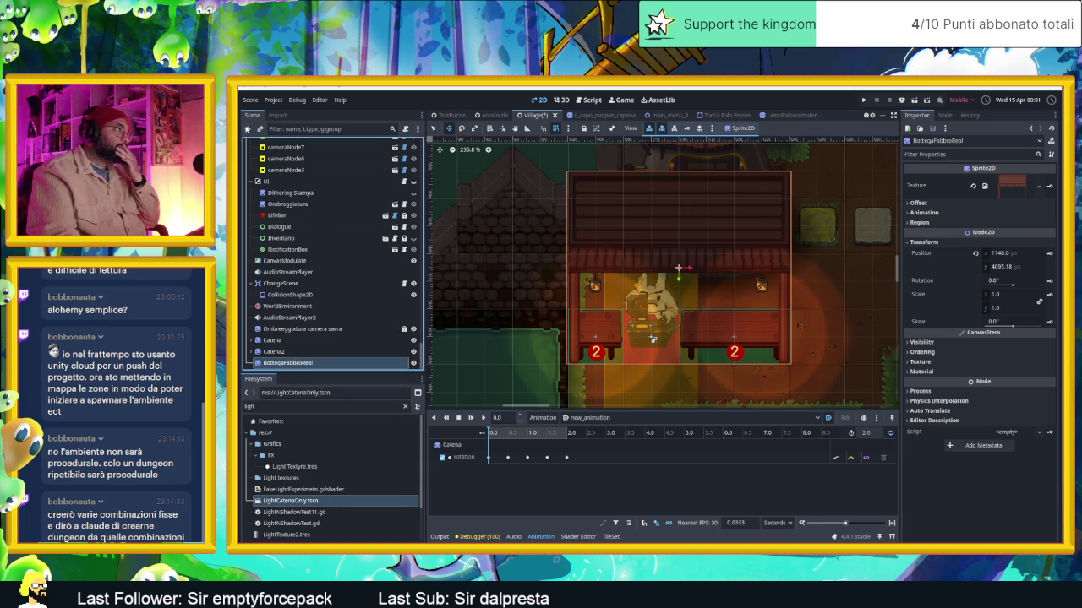
{"action": "key", "text": "ctrl+a"}
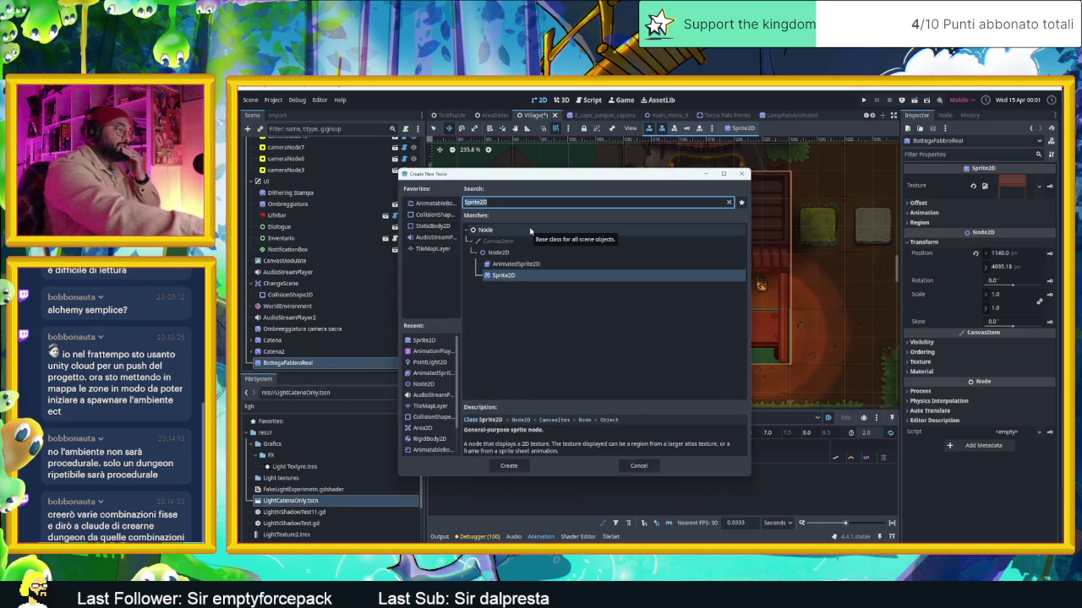
{"action": "type", "text": "l"}
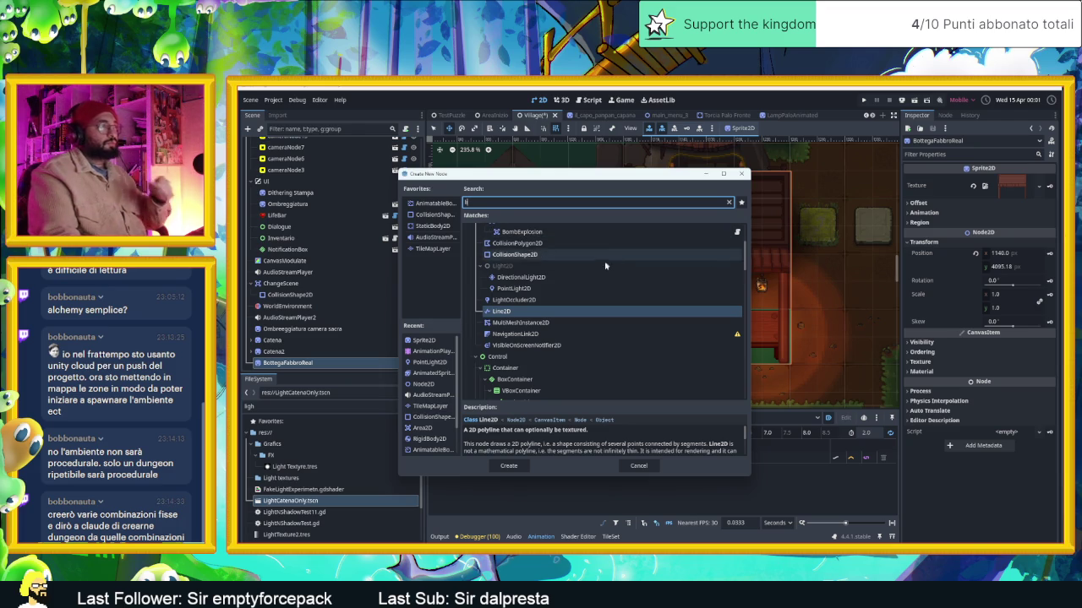
{"action": "type", "text": "ight"}
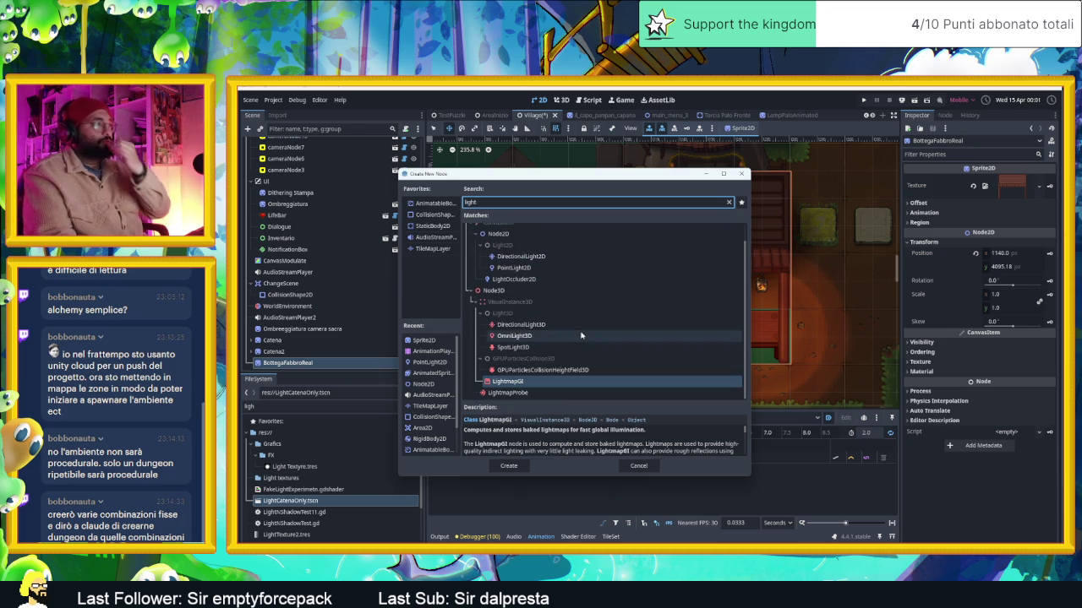
{"action": "double_click", "coordinate": [567, 278]}
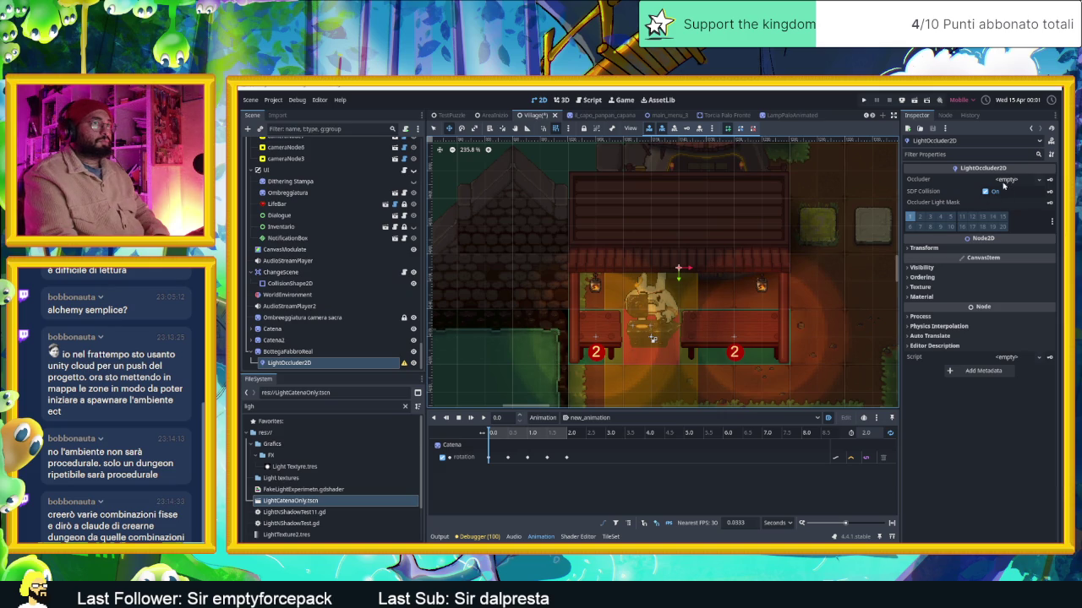
{"action": "left_click", "coordinate": [1004, 180]}
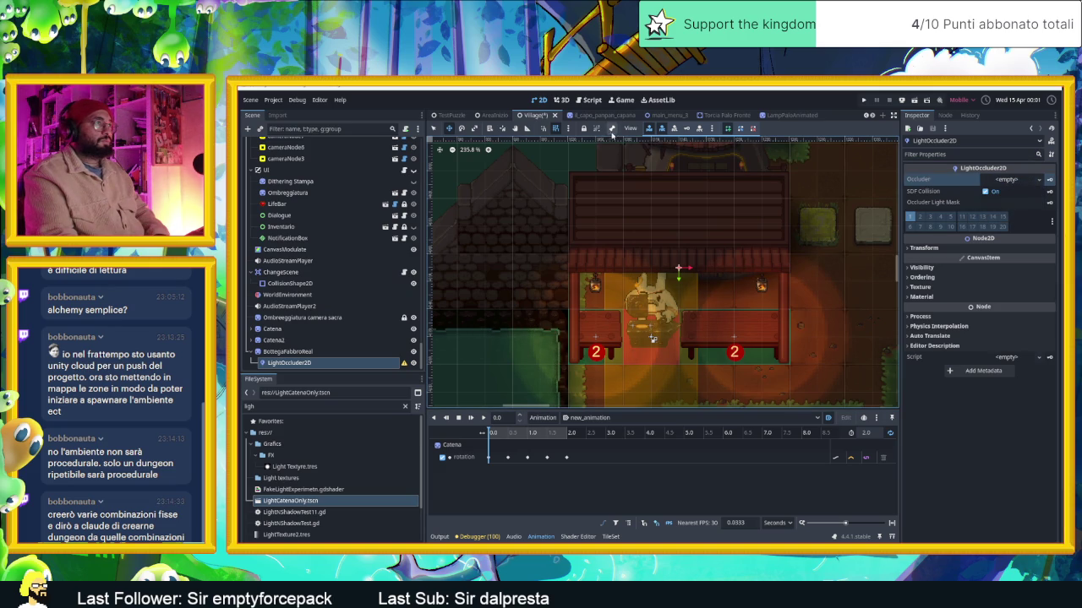
Assign a New OccluderPolygon2D to the LightOccluder2D's Occluder property
{"action": "scroll", "coordinate": [689, 227], "scroll_direction": "up", "scroll_amount": 4}
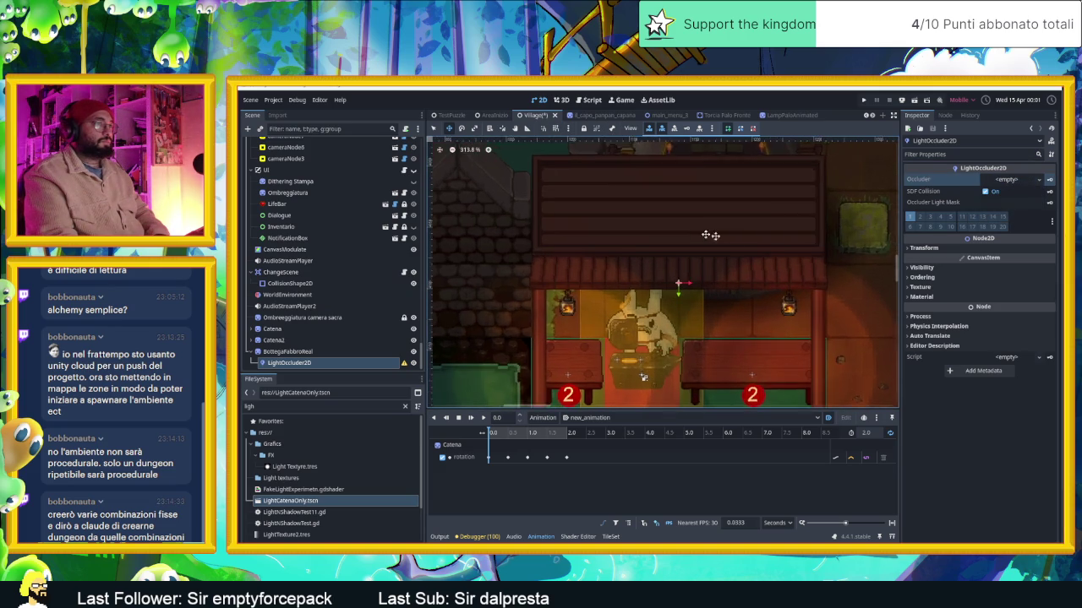
{"action": "left_click", "coordinate": [1040, 180]}
{"action": "left_click", "coordinate": [1006, 194]}
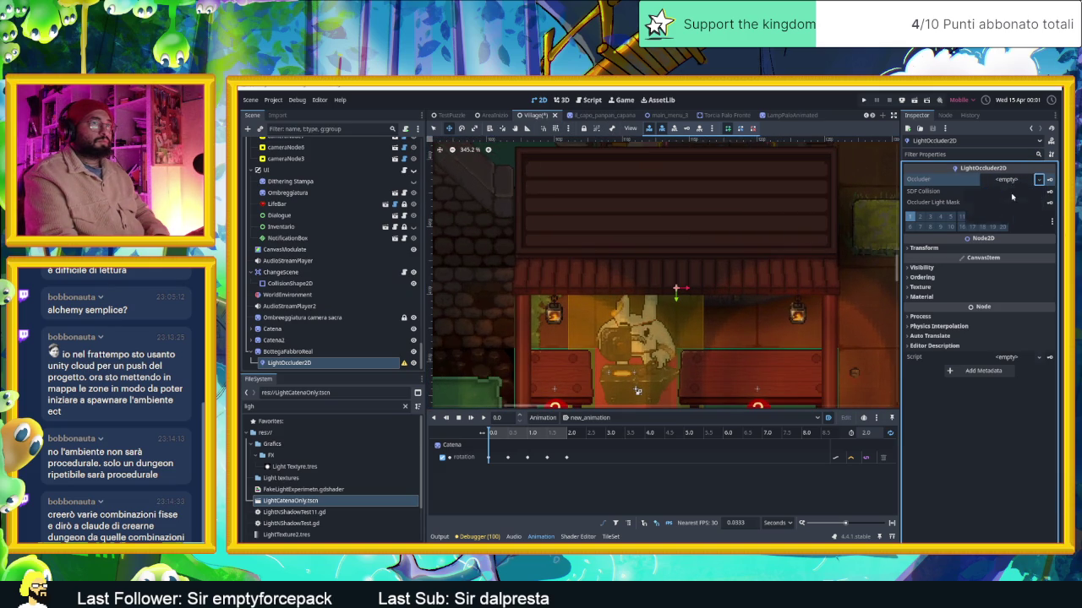
{"action": "left_click", "coordinate": [1005, 183]}
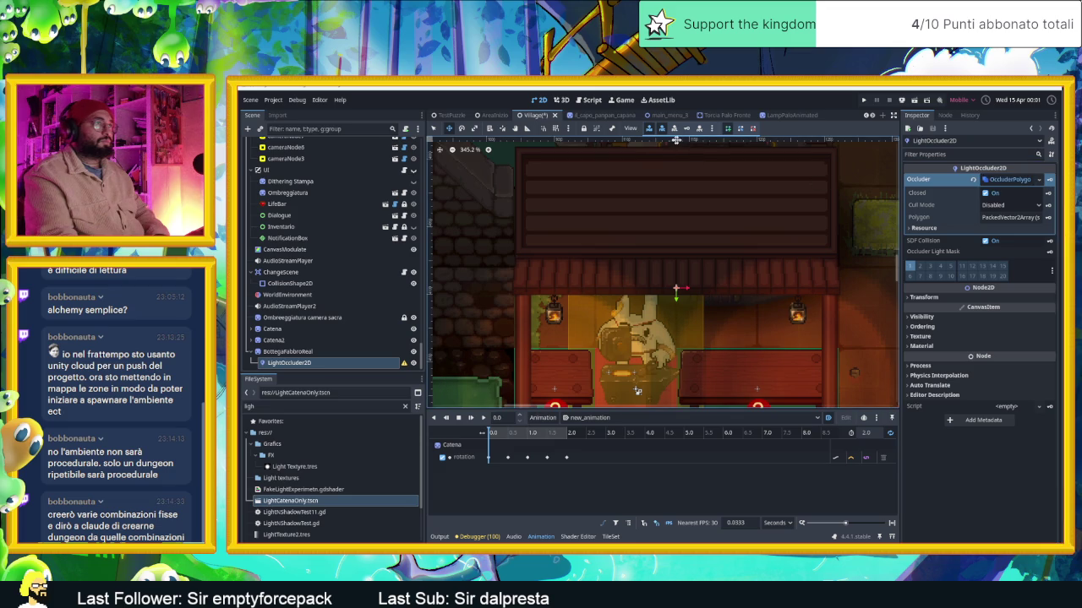
Trace the polygon's corners around the stall roof and close it back at the first point
{"action": "scroll", "coordinate": [519, 292], "scroll_direction": "up", "scroll_amount": 3}
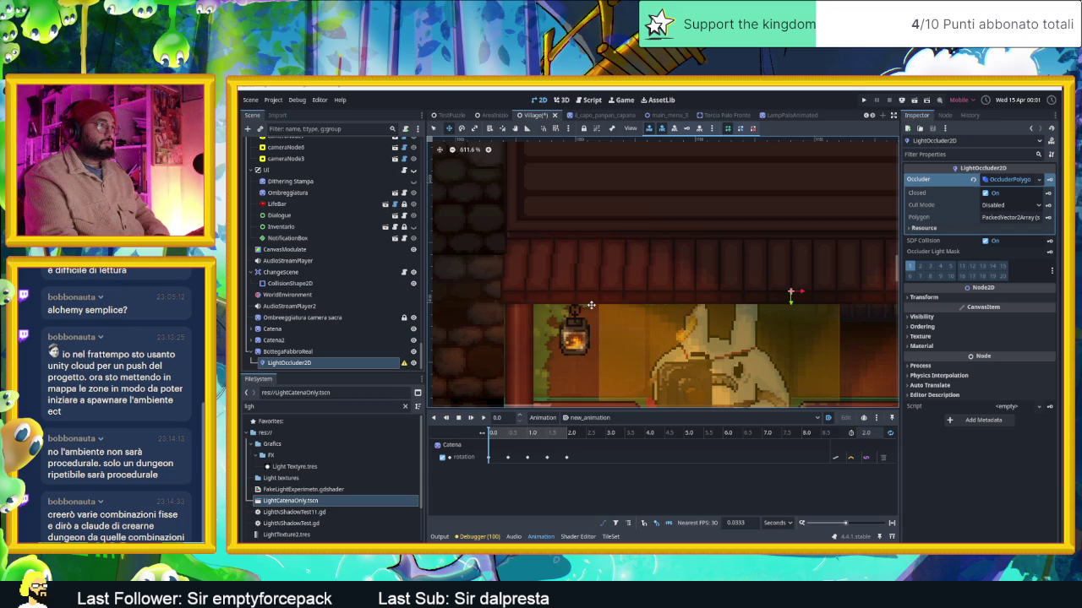
{"action": "scroll", "coordinate": [502, 305], "scroll_direction": "up", "scroll_amount": 4}
{"action": "left_click", "coordinate": [502, 305]}
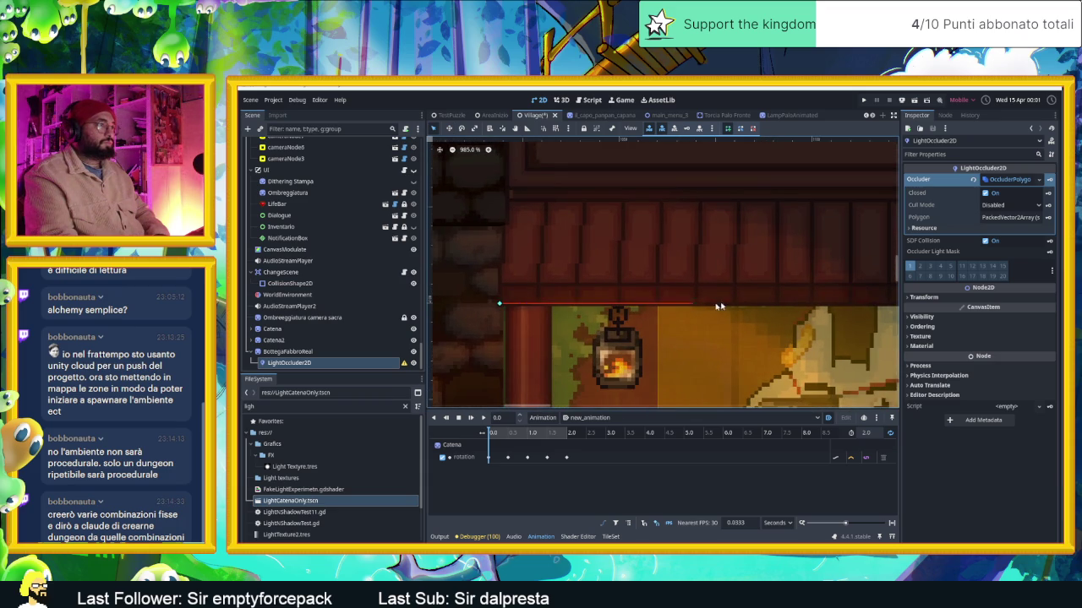
{"action": "scroll", "coordinate": [753, 307], "scroll_direction": "down", "scroll_amount": 6}
{"action": "scroll", "coordinate": [753, 307], "scroll_direction": "down", "scroll_amount": 2}
{"action": "scroll", "coordinate": [718, 308], "scroll_direction": "down", "scroll_amount": 2}
{"action": "scroll", "coordinate": [600, 314], "scroll_direction": "right", "scroll_amount": 3}
{"action": "scroll", "coordinate": [625, 318], "scroll_direction": "up", "scroll_amount": 6}
{"action": "scroll", "coordinate": [648, 320], "scroll_direction": "up", "scroll_amount": 5}
{"action": "scroll", "coordinate": [648, 321], "scroll_direction": "up", "scroll_amount": 2}
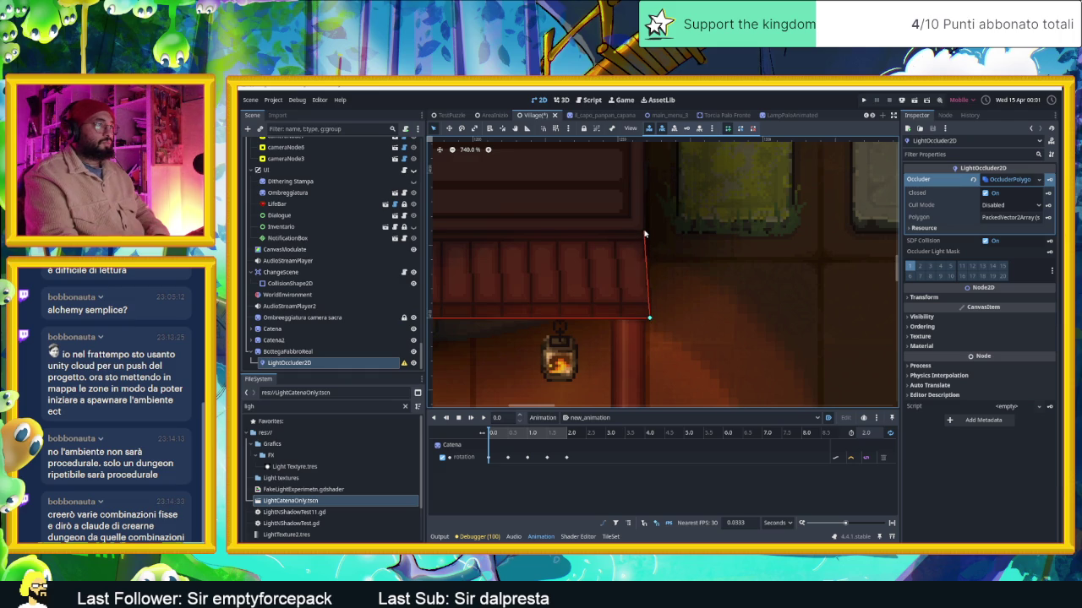
{"action": "scroll", "coordinate": [661, 159], "scroll_direction": "up", "scroll_amount": 5}
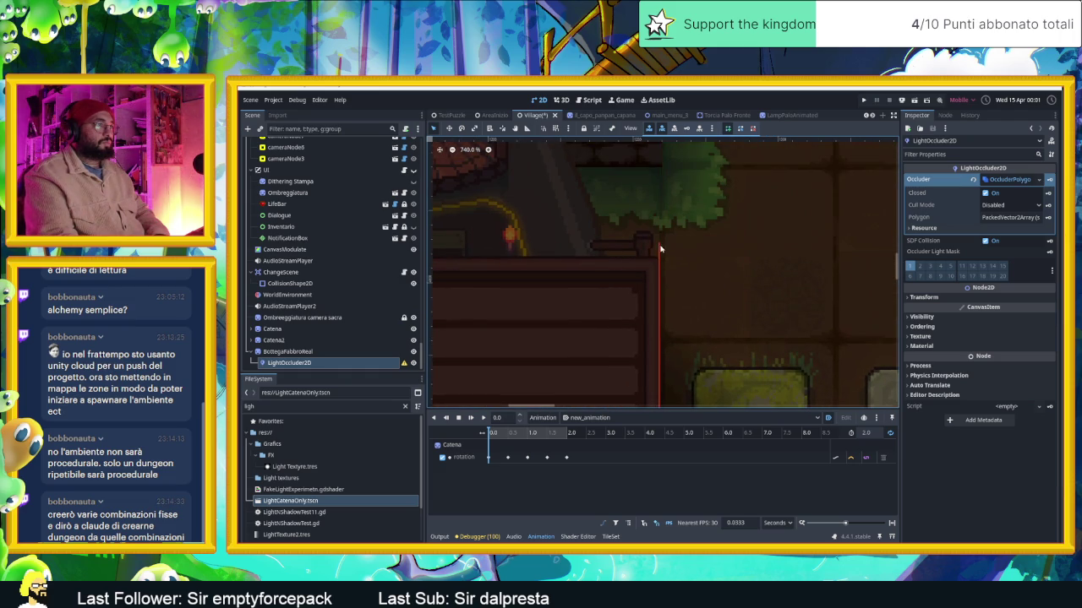
{"action": "scroll", "coordinate": [434, 247], "scroll_direction": "down", "scroll_amount": 3}
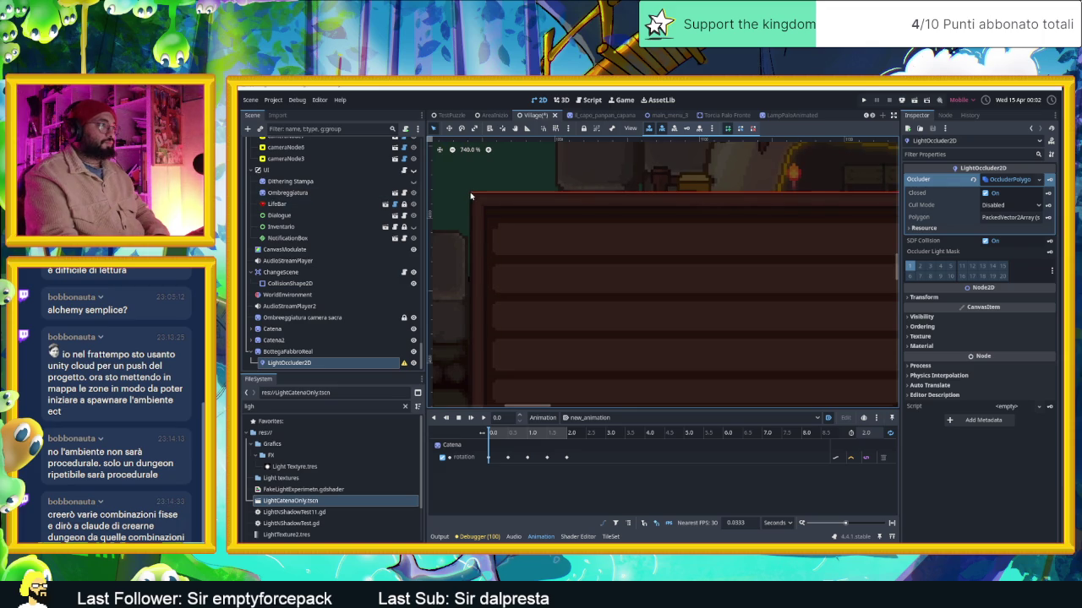
{"action": "scroll", "coordinate": [496, 335], "scroll_direction": "down", "scroll_amount": 5}
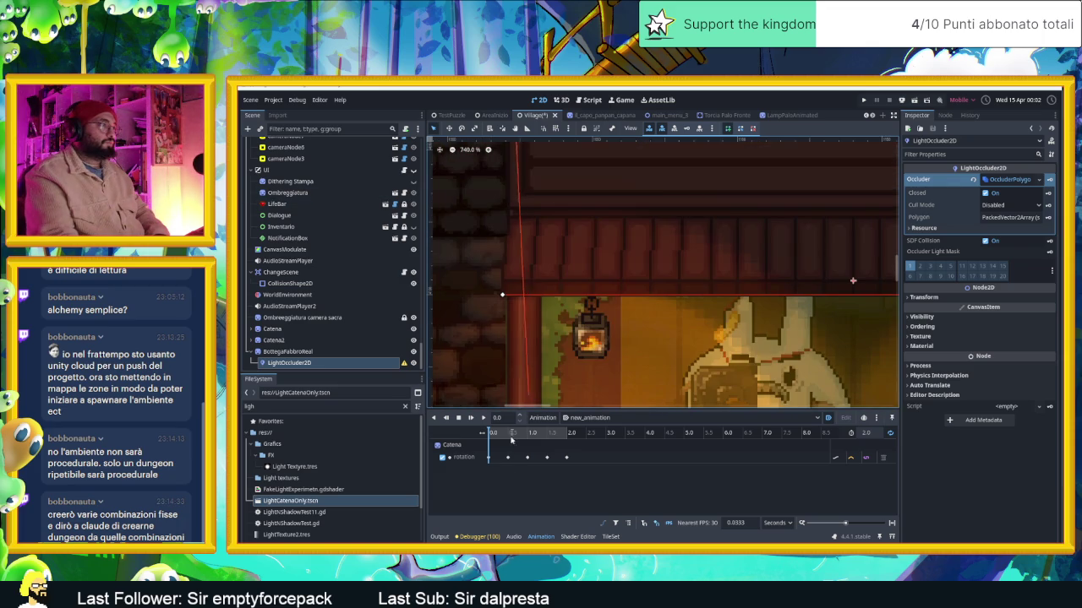
{"action": "left_click", "coordinate": [502, 298]}
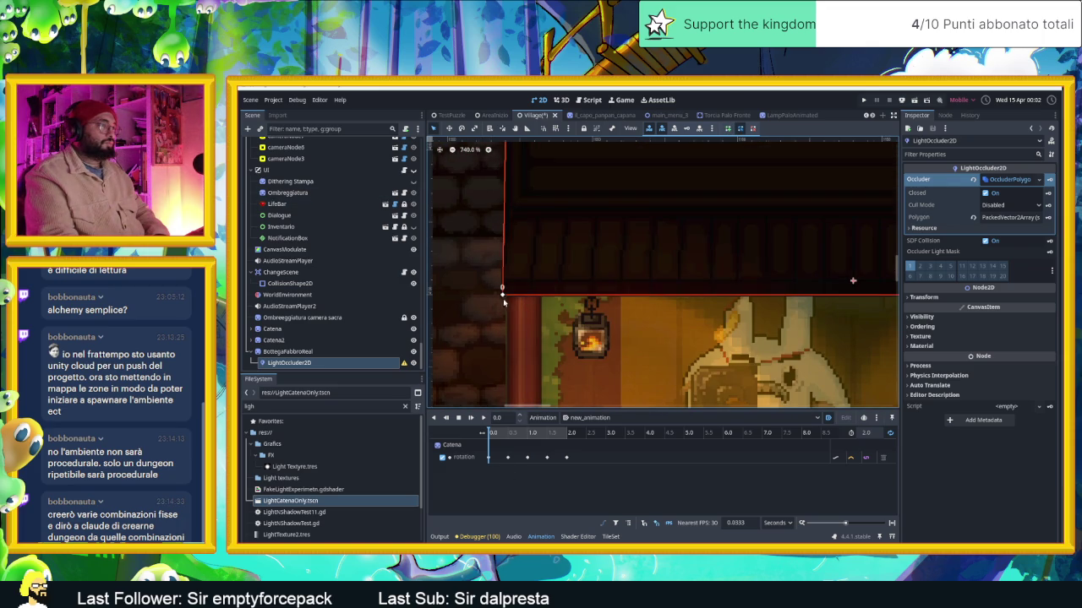
{"action": "scroll", "coordinate": [502, 298], "scroll_direction": "down", "scroll_amount": 3}
{"action": "scroll", "coordinate": [507, 304], "scroll_direction": "down", "scroll_amount": 3}
{"action": "scroll", "coordinate": [593, 336], "scroll_direction": "down", "scroll_amount": 2}
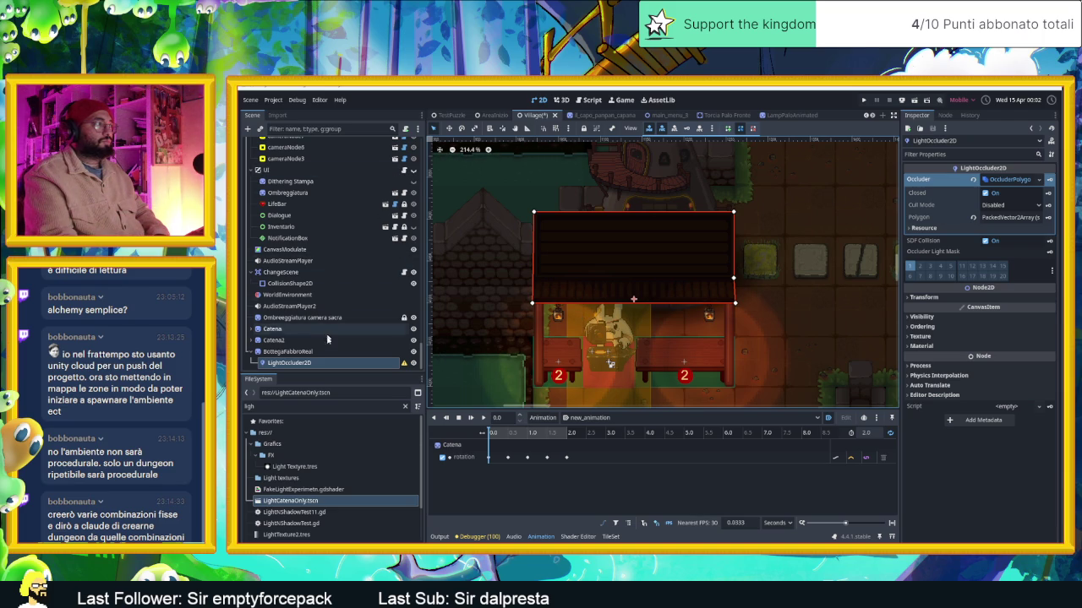
Select the shop's LightOccluder2D and toggle Closed off and on to compare the shadow
{"action": "left_click", "coordinate": [252, 351]}
{"action": "left_click", "coordinate": [258, 351]}
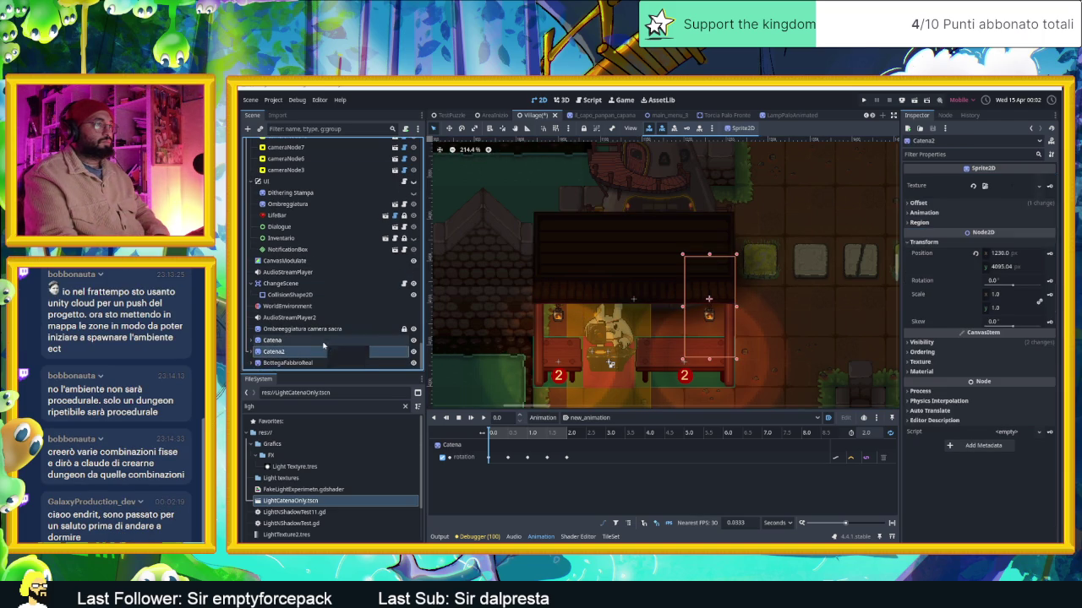
{"action": "left_click", "coordinate": [284, 359]}
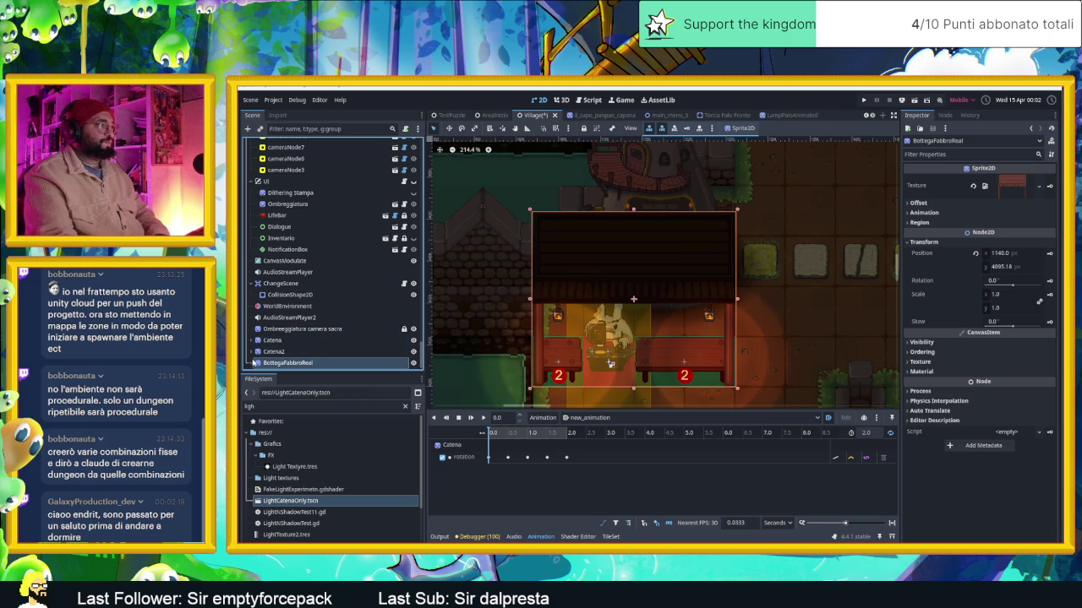
{"action": "left_click", "coordinate": [253, 363]}
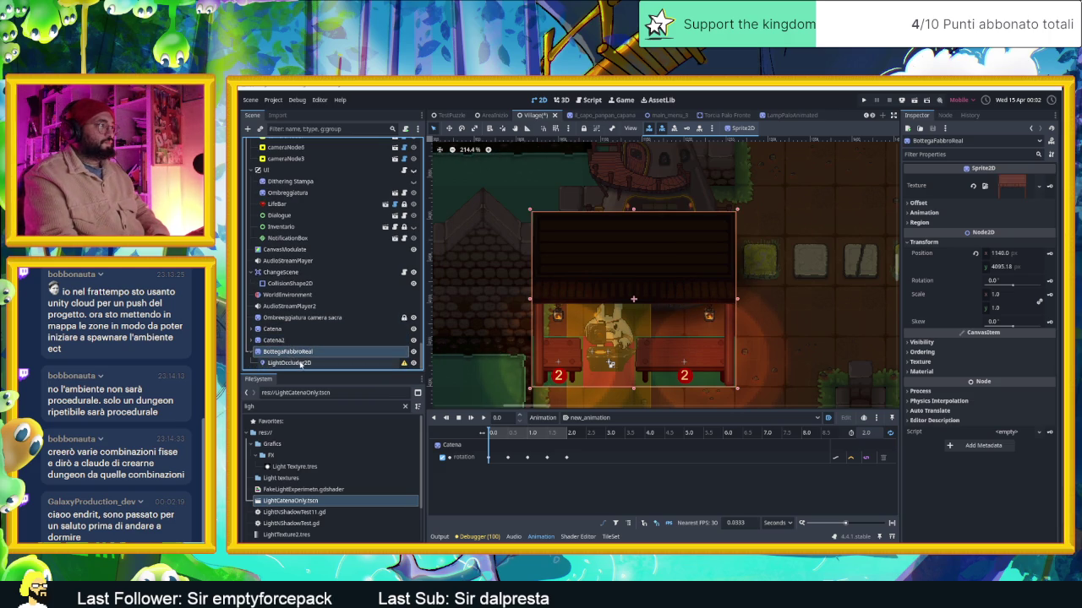
{"action": "left_click", "coordinate": [300, 364]}
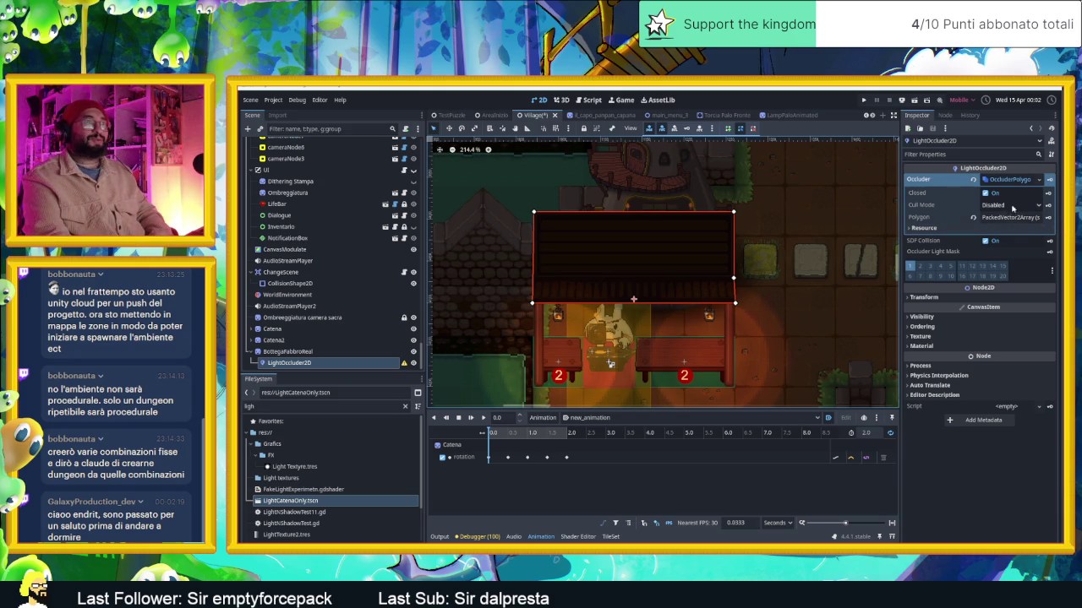
{"action": "left_click", "coordinate": [986, 194]}
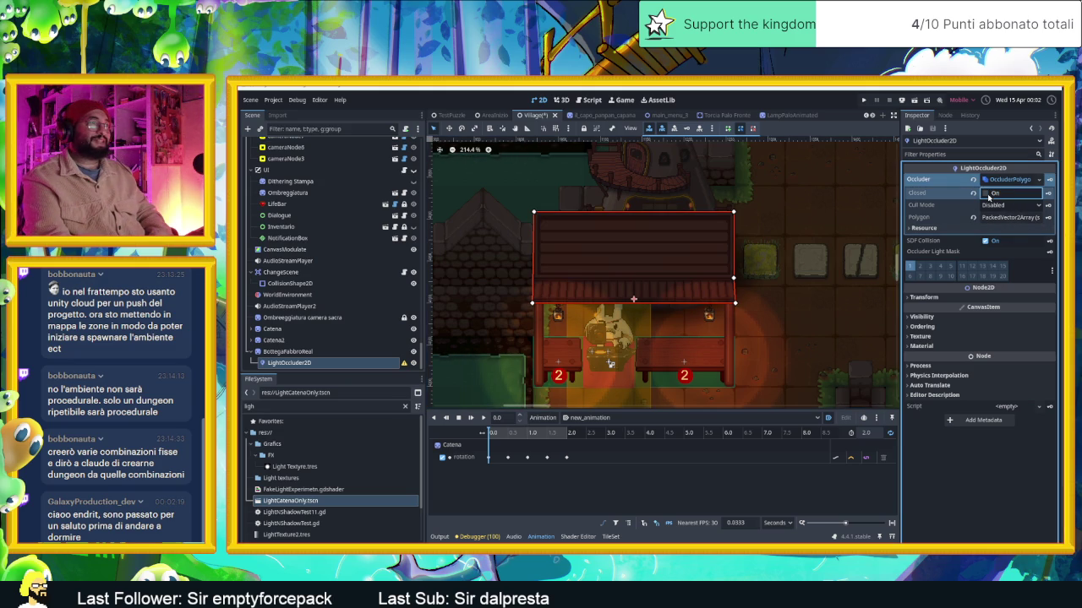
{"action": "left_click", "coordinate": [986, 194]}
{"action": "left_click", "coordinate": [985, 193]}
{"action": "left_click", "coordinate": [985, 194]}
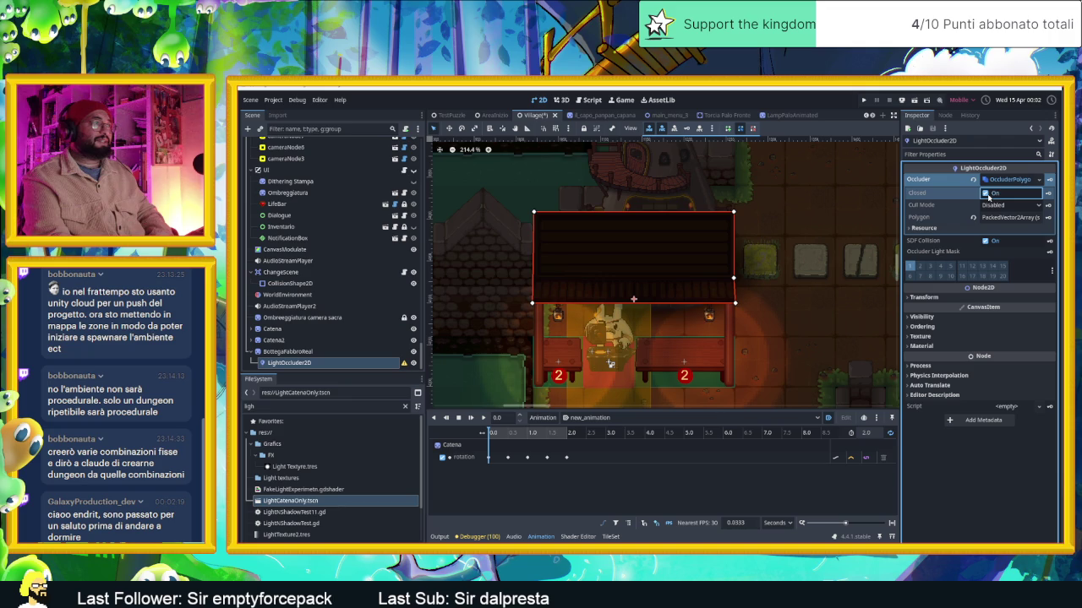
{"action": "left_click", "coordinate": [986, 194]}
{"action": "left_click", "coordinate": [986, 193]}
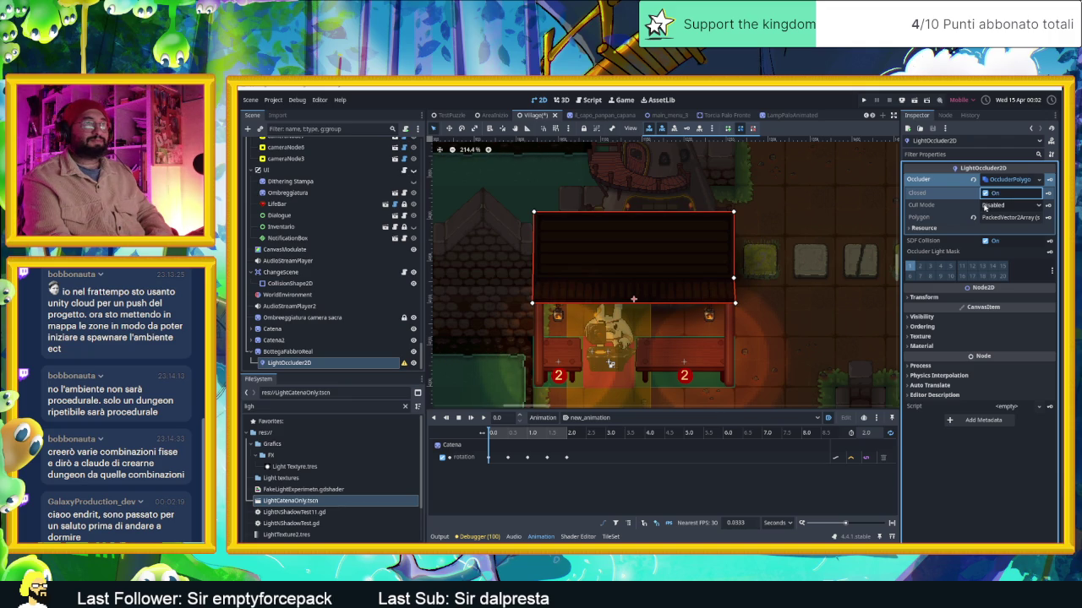
Try Cull Mode ClockWise and CounterClockWise, then set it back to Disabled
{"action": "left_click", "coordinate": [985, 206]}
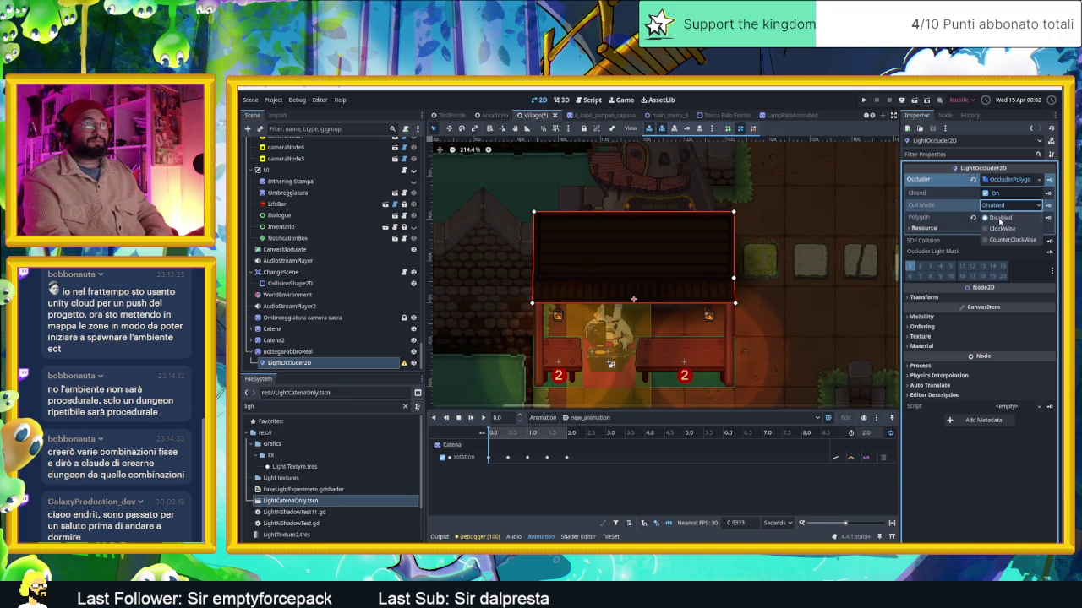
{"action": "left_click", "coordinate": [1003, 229]}
{"action": "left_click", "coordinate": [1000, 206]}
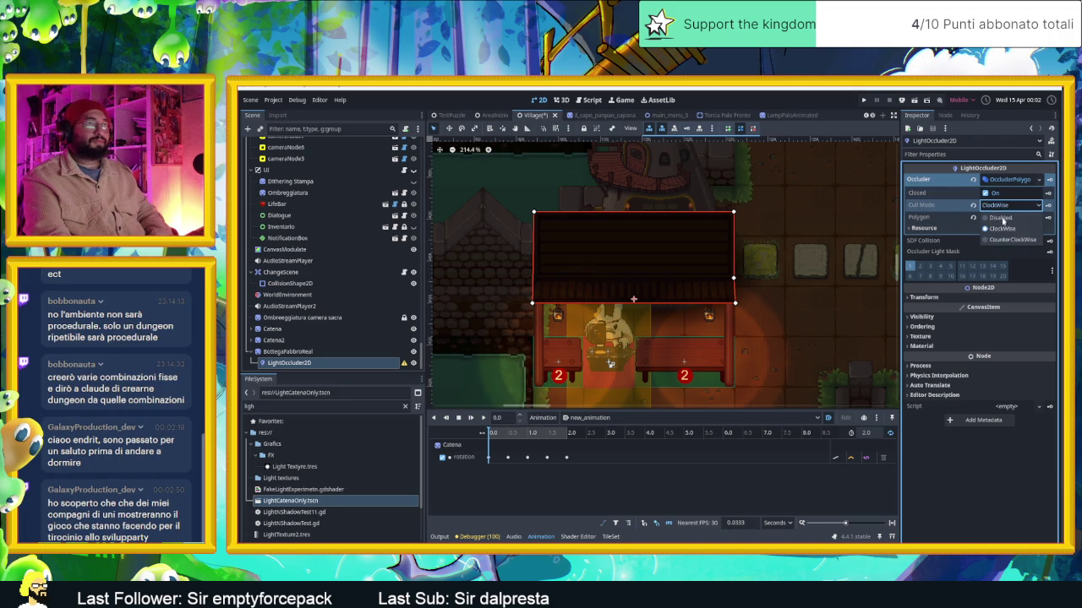
{"action": "left_click", "coordinate": [1008, 239]}
{"action": "left_click", "coordinate": [987, 207]}
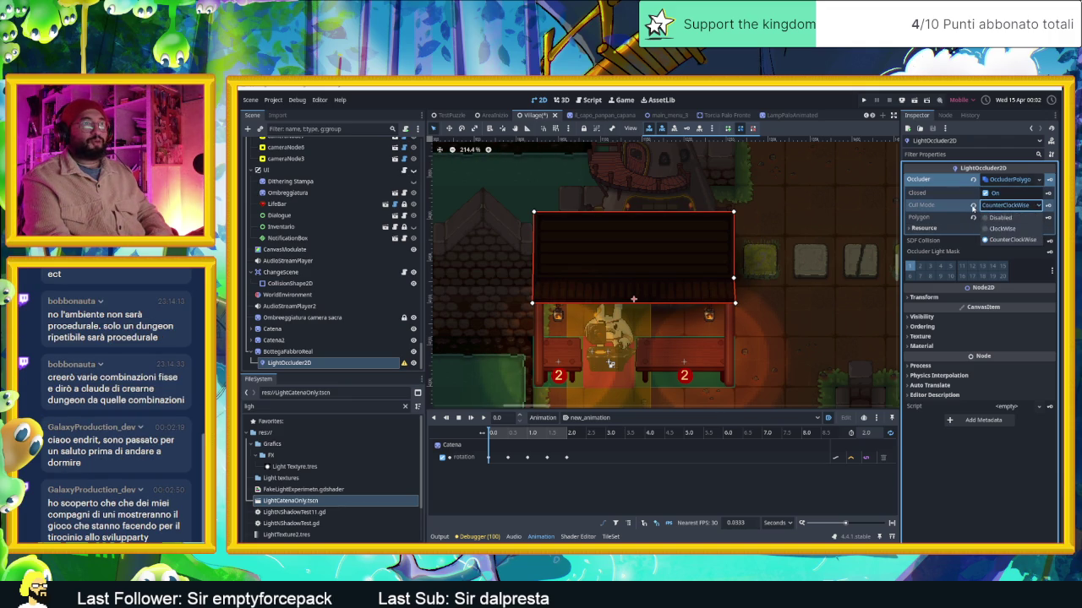
{"action": "left_click", "coordinate": [991, 216]}
Keep comparing open versus closed occluder shadows, finishing with Closed turned on
{"action": "left_click", "coordinate": [986, 194]}
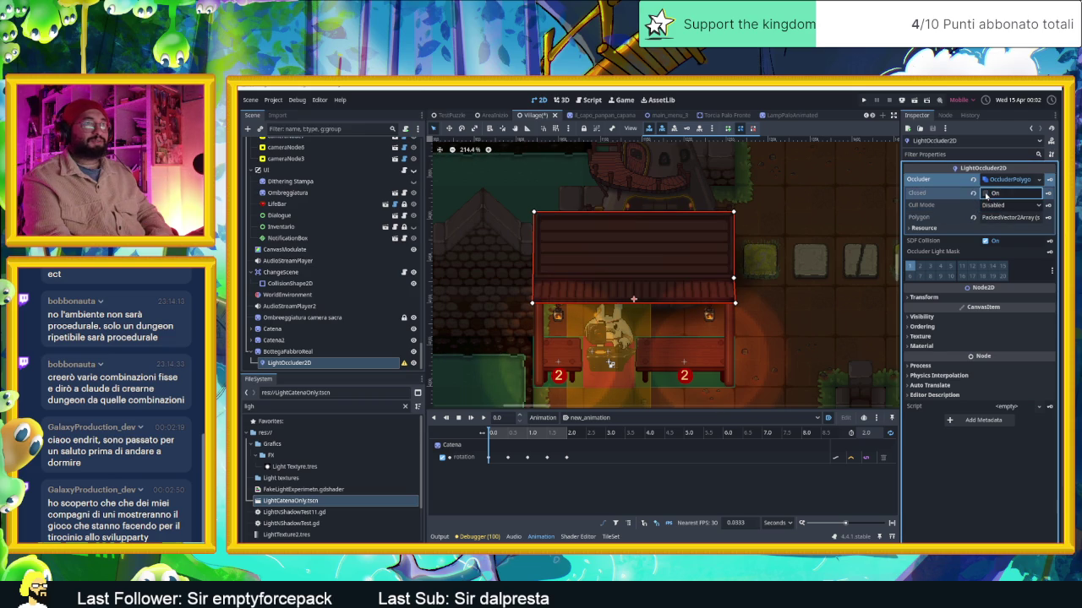
{"action": "left_click", "coordinate": [985, 194]}
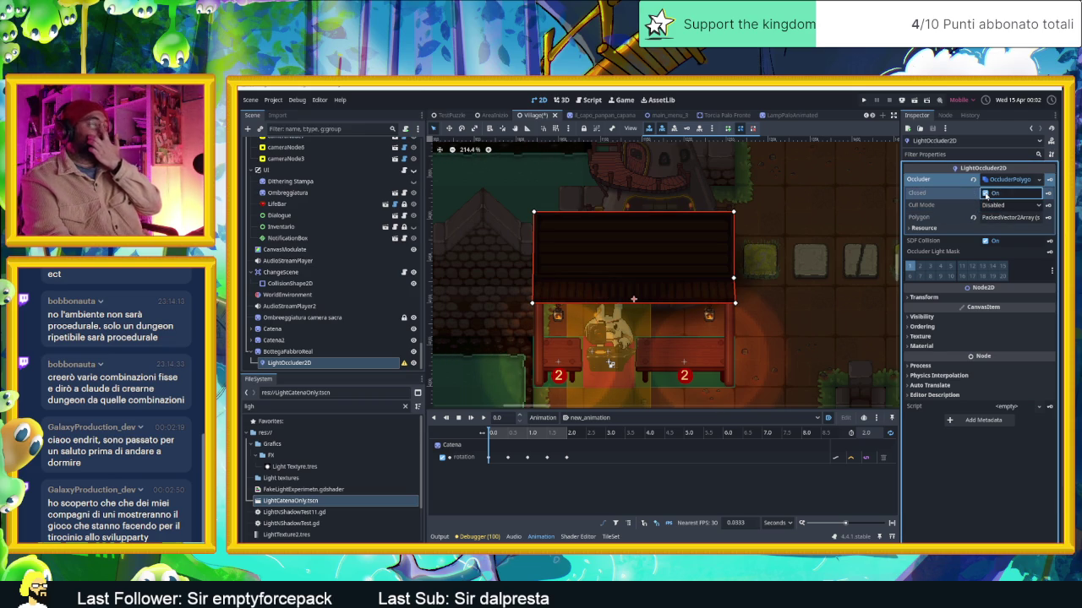
{"action": "left_click", "coordinate": [985, 194]}
{"action": "left_click", "coordinate": [986, 194]}
{"action": "left_click", "coordinate": [985, 194]}
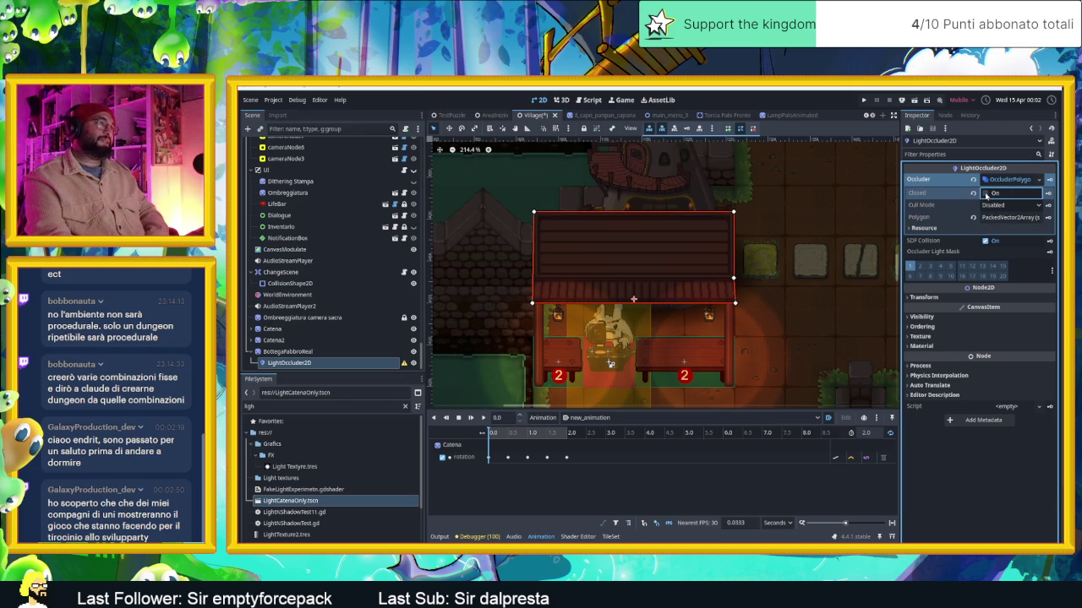
{"action": "left_click", "coordinate": [985, 193]}
{"action": "left_click", "coordinate": [986, 193]}
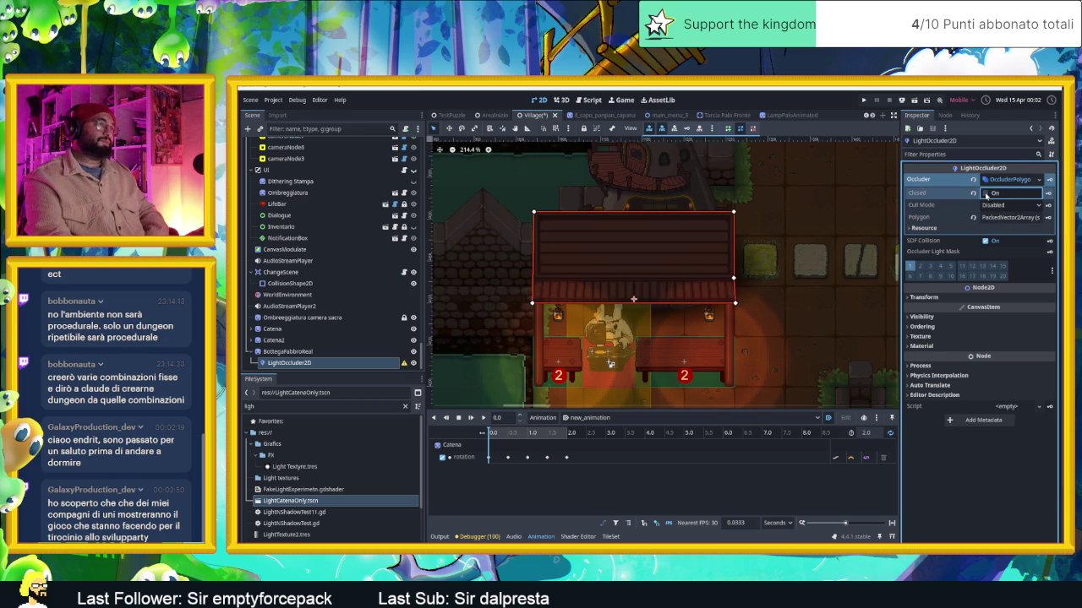
{"action": "left_click", "coordinate": [985, 193]}
{"action": "left_click", "coordinate": [985, 194]}
{"action": "left_click", "coordinate": [985, 193]}
{"action": "left_click", "coordinate": [986, 193]}
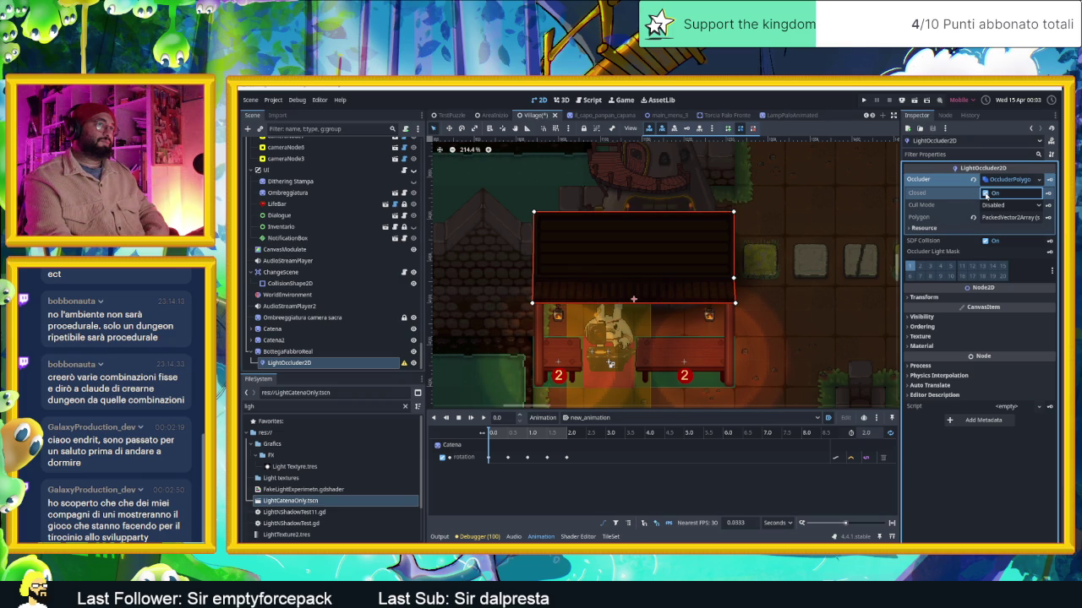
{"action": "left_click", "coordinate": [985, 193]}
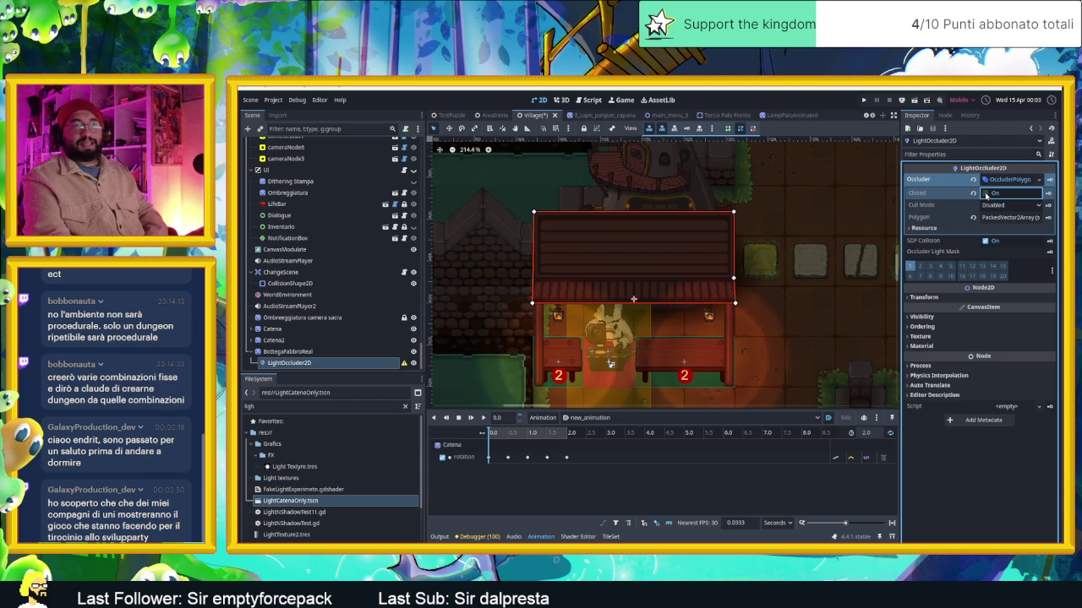
{"action": "left_click", "coordinate": [986, 194]}
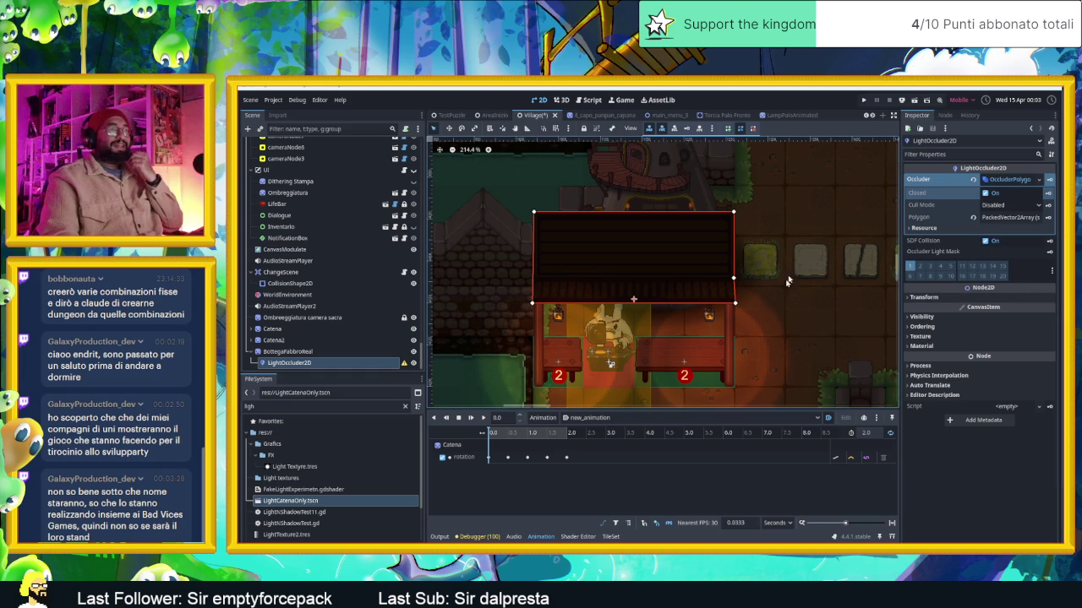
Delete the LightOccluder2D node from under BottegaFabbroReal after checking its warning
{"action": "scroll", "coordinate": [701, 292], "scroll_direction": "up", "scroll_amount": 2}
{"action": "scroll", "coordinate": [701, 292], "scroll_direction": "up", "scroll_amount": 1}
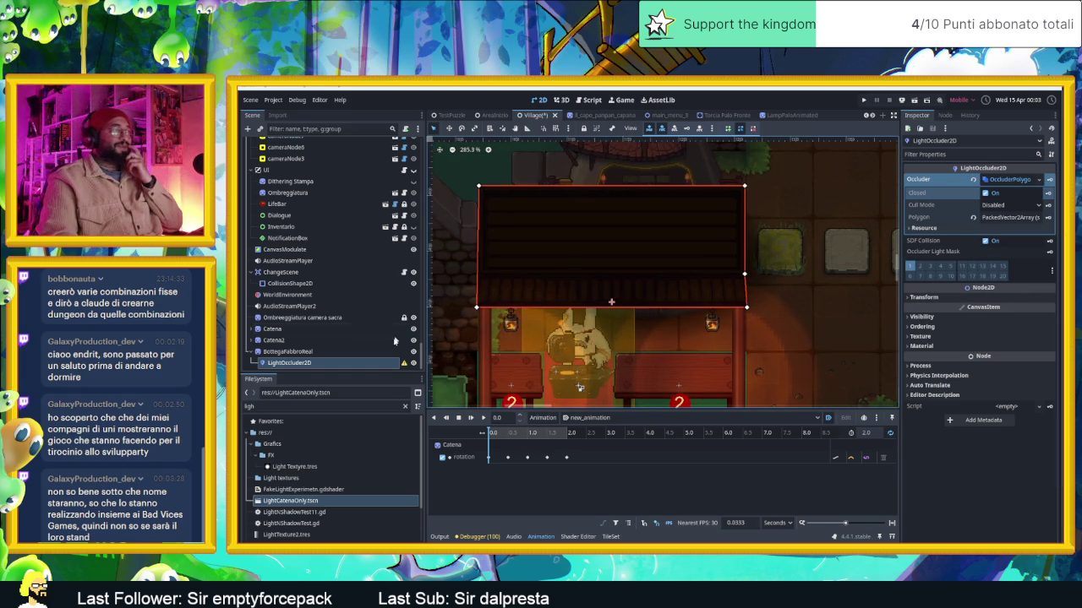
{"action": "right_click", "coordinate": [358, 362]}
{"action": "left_click", "coordinate": [322, 376]}
{"action": "mouse_move", "coordinate": [404, 363]}
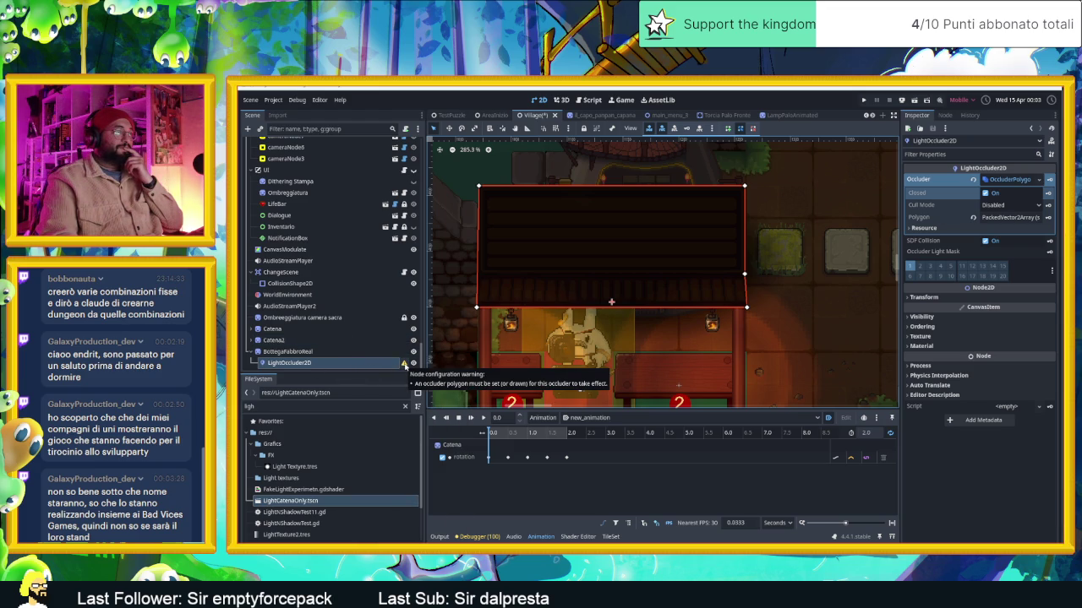
{"action": "right_click", "coordinate": [329, 363]}
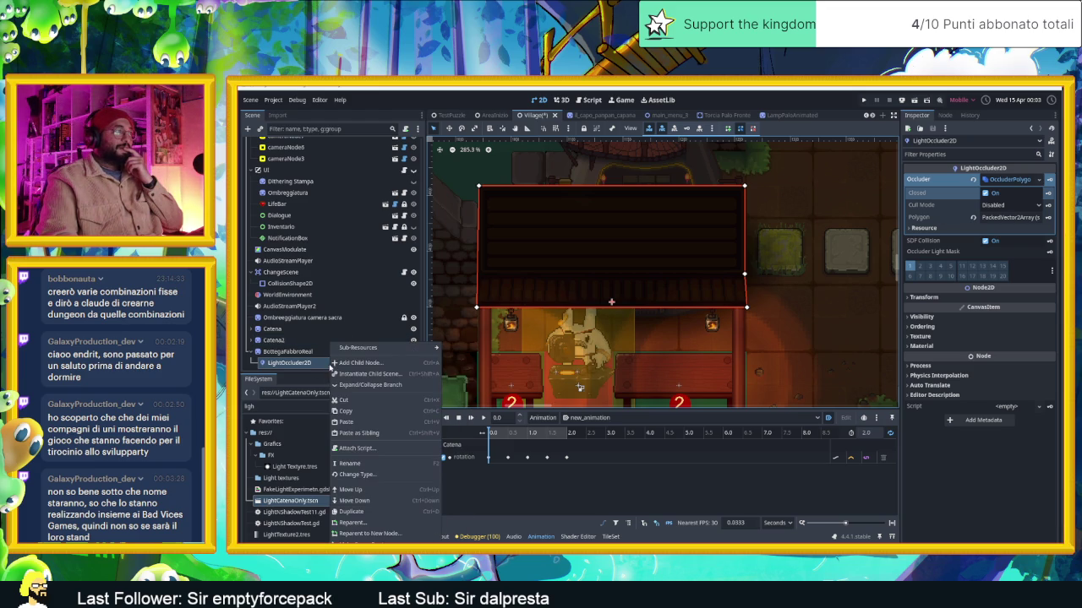
{"action": "left_click", "coordinate": [346, 399]}
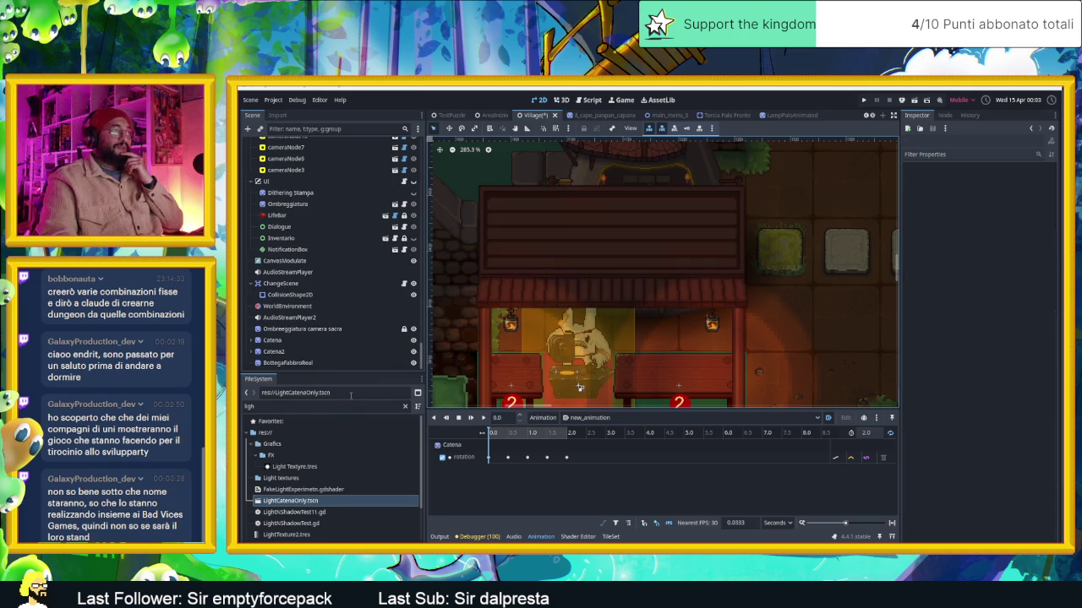
{"action": "scroll", "coordinate": [628, 302], "scroll_direction": "down", "scroll_amount": 2}
{"action": "scroll", "coordinate": [734, 362], "scroll_direction": "down", "scroll_amount": 2}
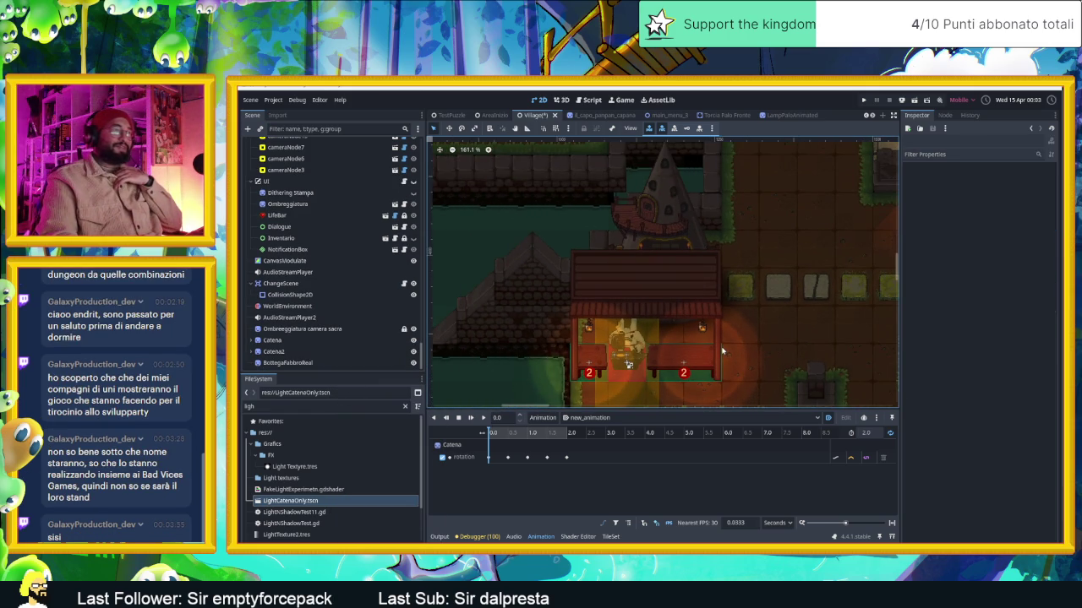
{"action": "scroll", "coordinate": [706, 344], "scroll_direction": "down", "scroll_amount": 2}
{"action": "scroll", "coordinate": [657, 313], "scroll_direction": "down", "scroll_amount": 2}
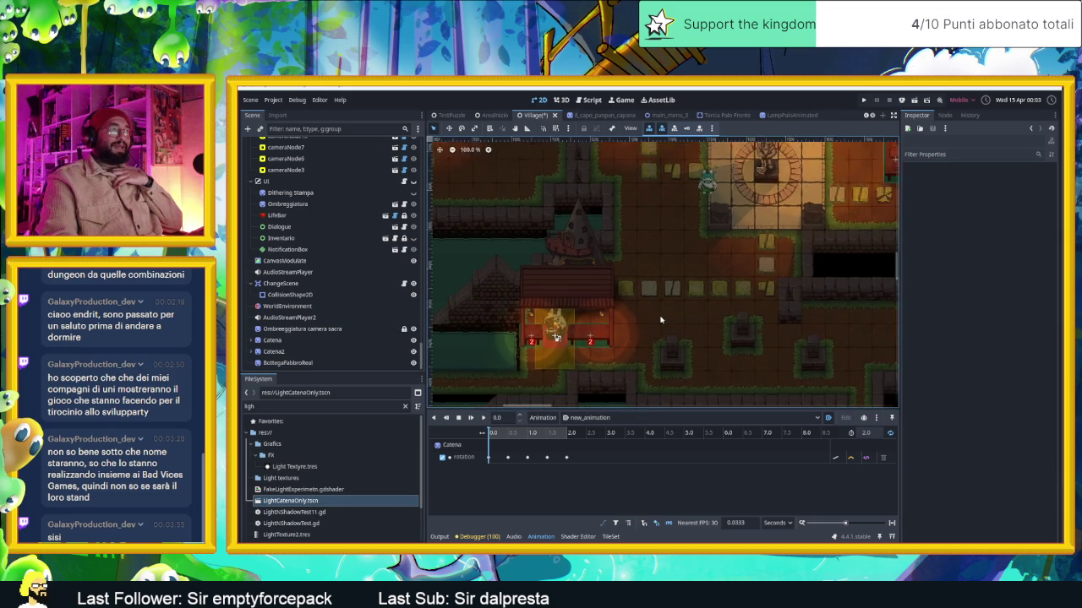
{"action": "scroll", "coordinate": [661, 320], "scroll_direction": "down", "scroll_amount": 2}
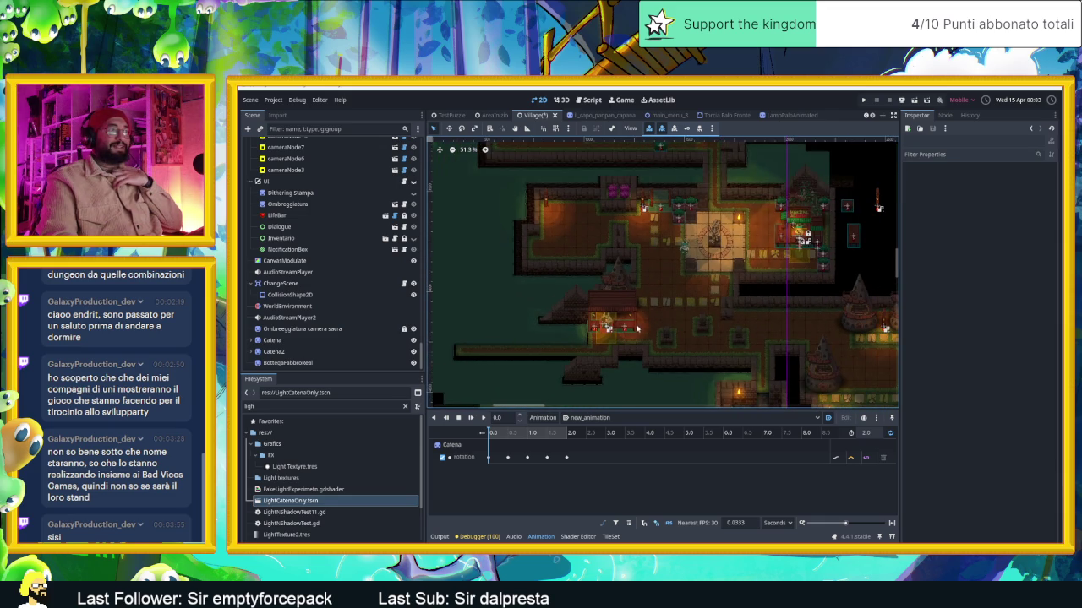
{"action": "scroll", "coordinate": [637, 328], "scroll_direction": "up", "scroll_amount": 3}
{"action": "scroll", "coordinate": [626, 325], "scroll_direction": "up", "scroll_amount": 3}
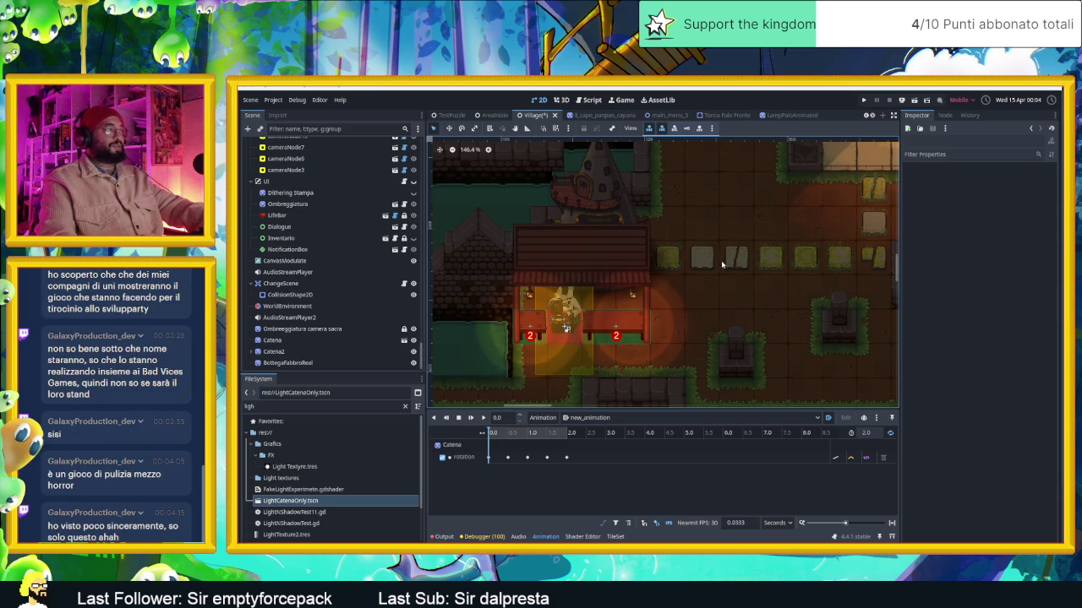
{"action": "key", "text": "ctrl+s"}
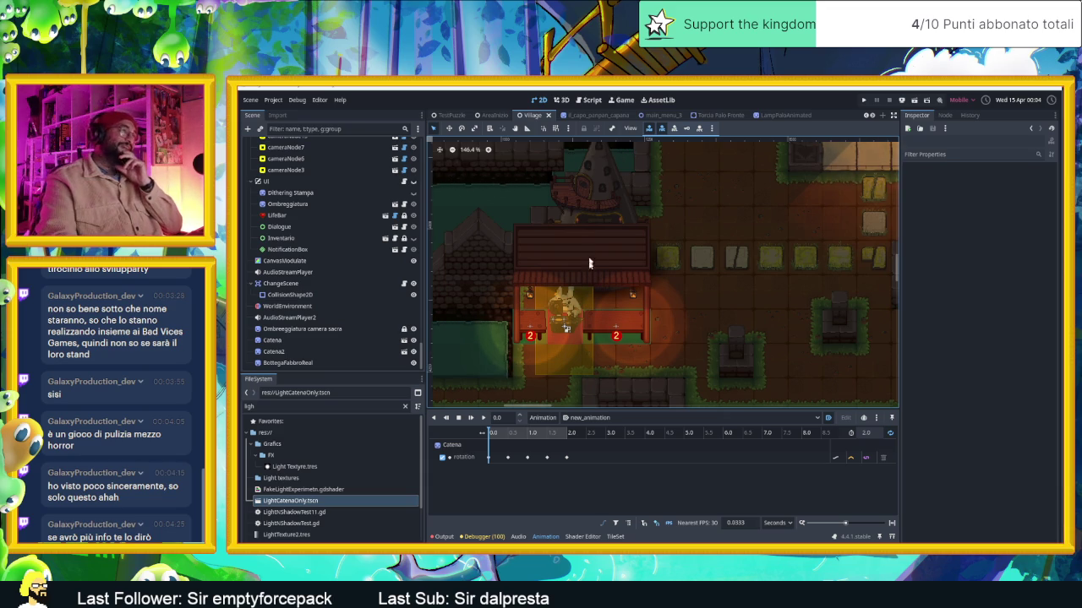
{"action": "scroll", "coordinate": [588, 255], "scroll_direction": "down", "scroll_amount": 2}
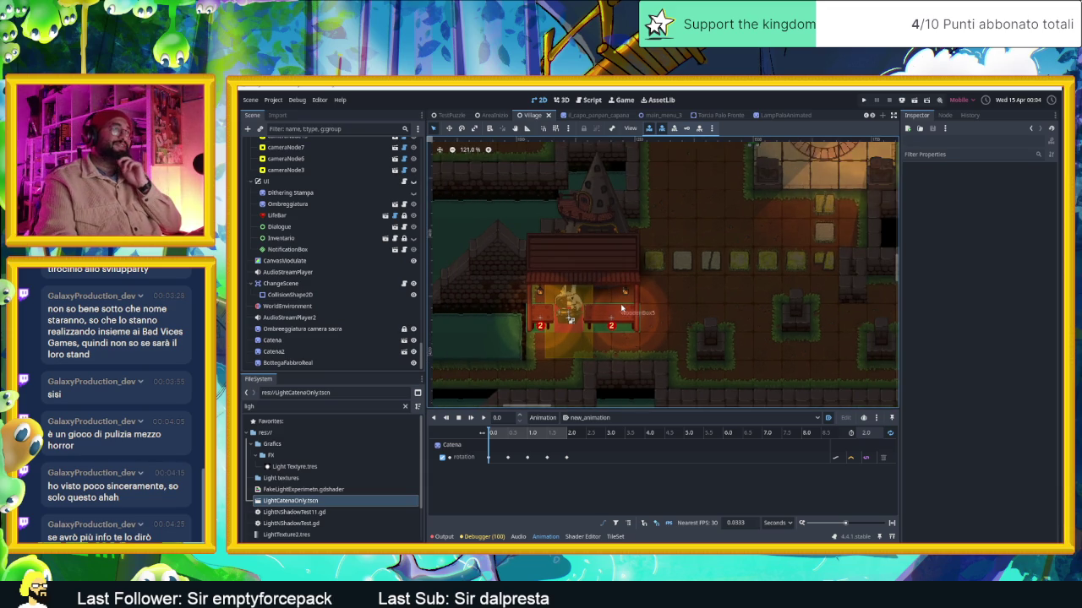
{"action": "scroll", "coordinate": [621, 309], "scroll_direction": "up", "scroll_amount": 5}
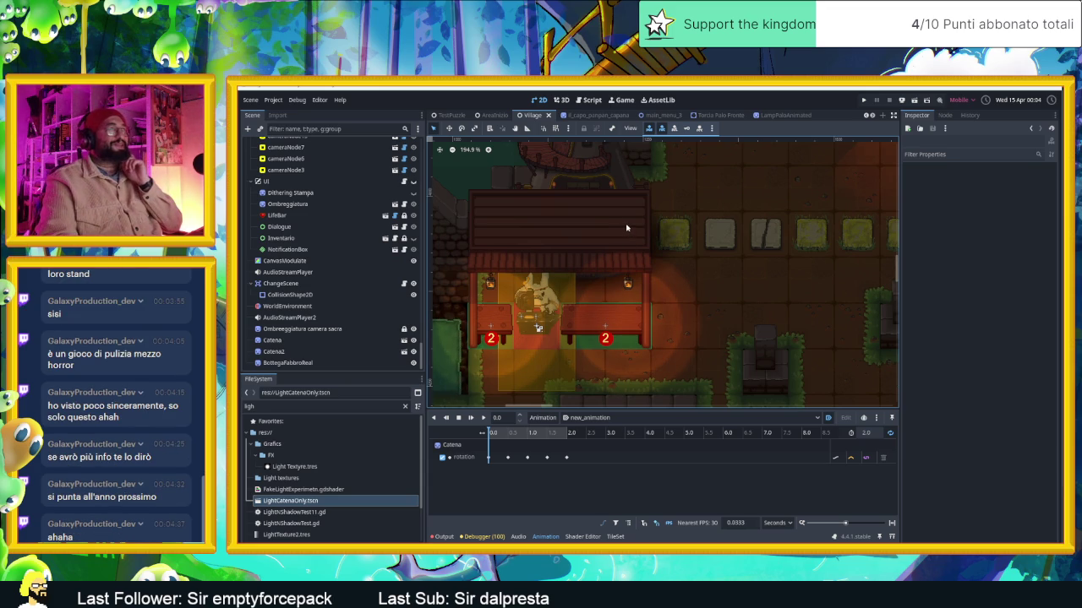
{"action": "scroll", "coordinate": [326, 212], "scroll_direction": "up", "scroll_amount": 3}
{"action": "scroll", "coordinate": [326, 211], "scroll_direction": "up", "scroll_amount": 5}
{"action": "scroll", "coordinate": [327, 211], "scroll_direction": "up", "scroll_amount": 2}
{"action": "scroll", "coordinate": [695, 355], "scroll_direction": "down", "scroll_amount": 3}
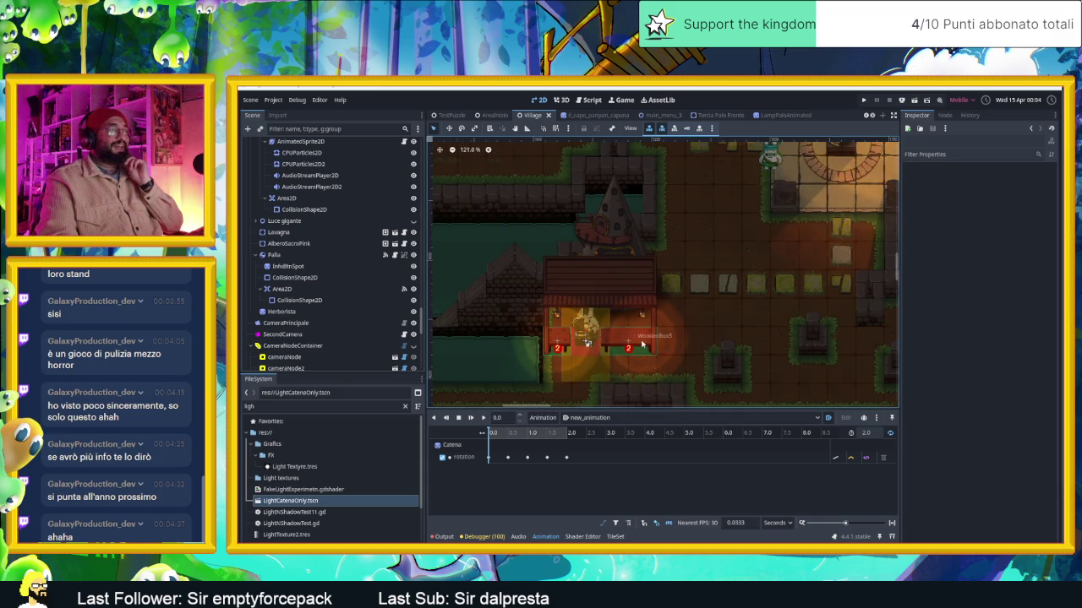
{"action": "scroll", "coordinate": [617, 334], "scroll_direction": "up", "scroll_amount": 3}
{"action": "scroll", "coordinate": [617, 334], "scroll_direction": "up", "scroll_amount": 3}
{"action": "scroll", "coordinate": [615, 331], "scroll_direction": "up", "scroll_amount": 2}
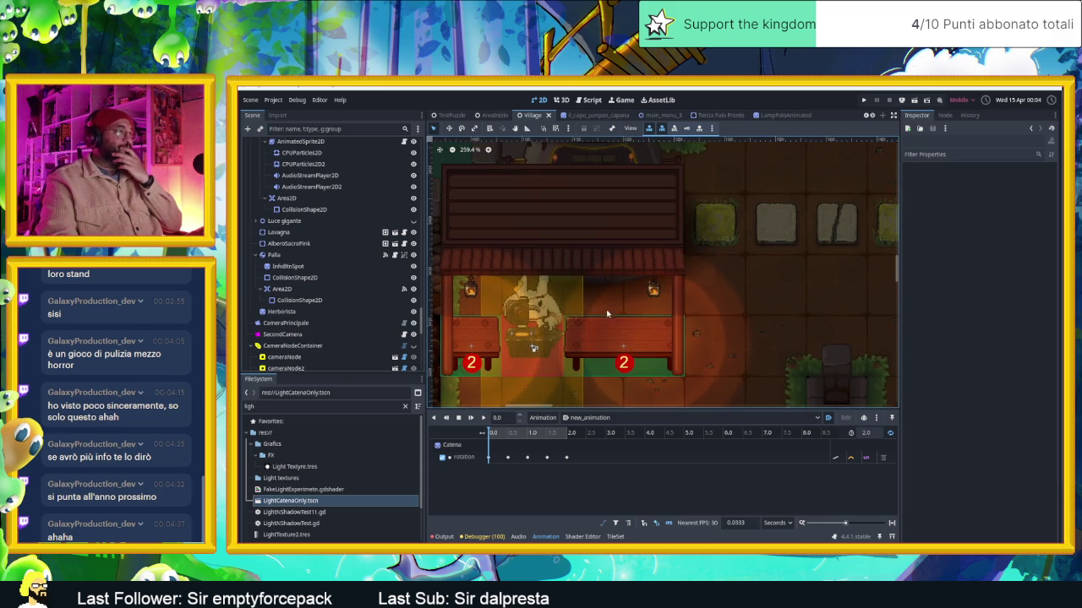
{"action": "scroll", "coordinate": [317, 325], "scroll_direction": "down", "scroll_amount": 3}
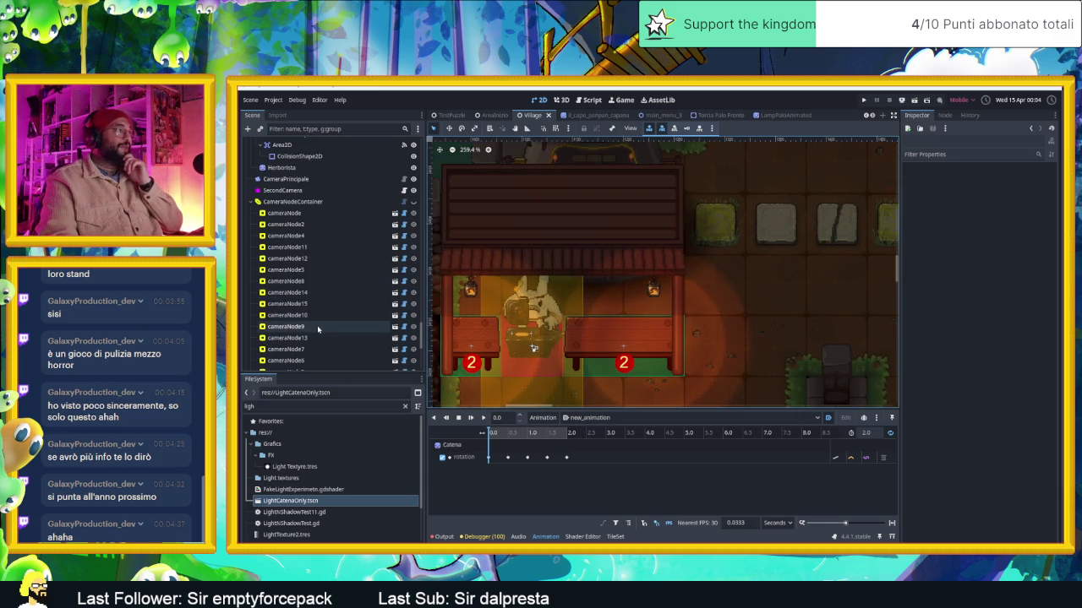
{"action": "scroll", "coordinate": [317, 326], "scroll_direction": "down", "scroll_amount": 2}
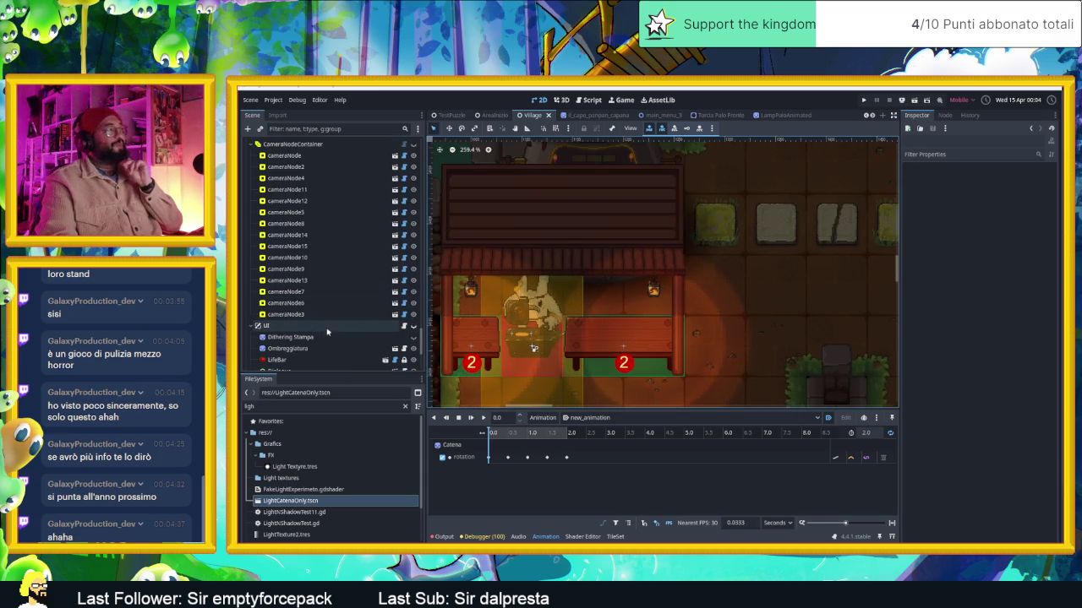
{"action": "scroll", "coordinate": [321, 326], "scroll_direction": "down", "scroll_amount": 3}
{"action": "left_click", "coordinate": [664, 292]}
Delete Catena2, then drag Catena's Position x to about 1142
{"action": "key", "text": "Delete"}
{"action": "left_click", "coordinate": [893, 366]}
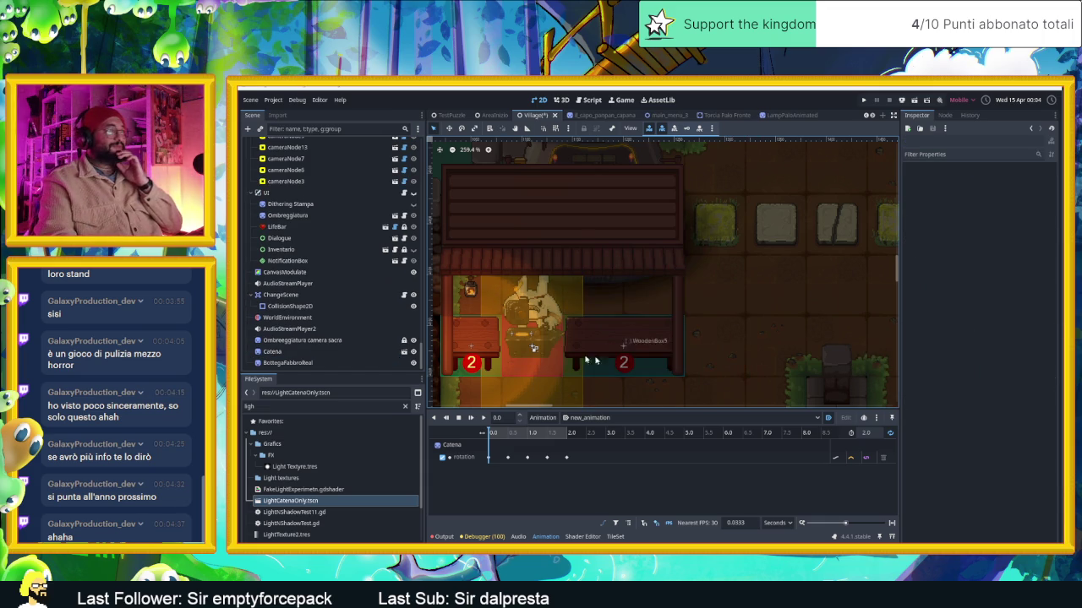
{"action": "left_click", "coordinate": [474, 293]}
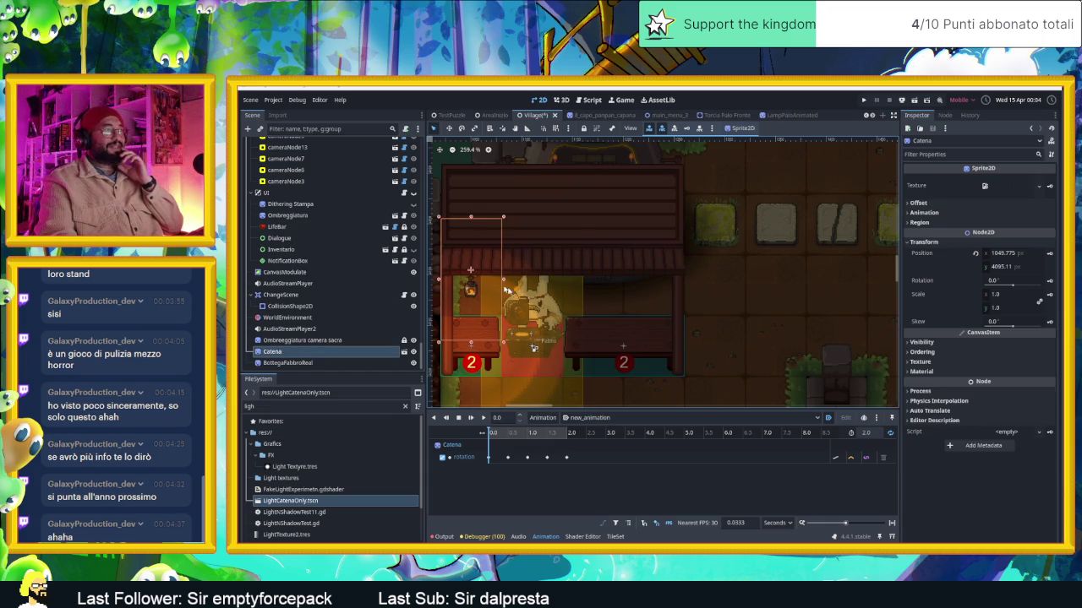
{"action": "left_click_drag", "start_coordinate": [1003, 253], "coordinate": [1035, 253]}
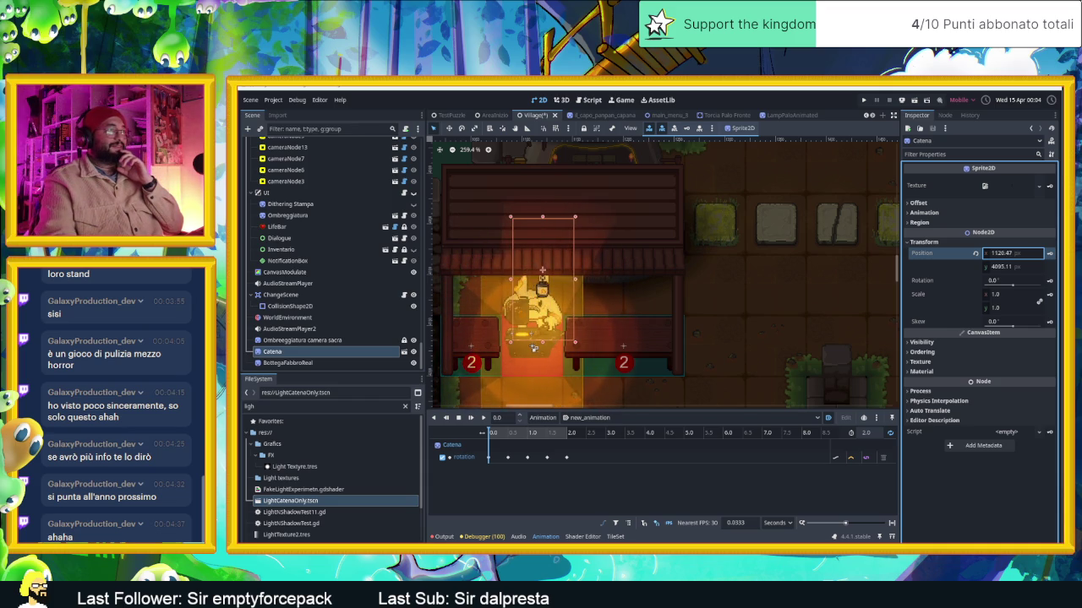
{"action": "mouse_move", "coordinate": [1004, 253]}
{"action": "left_mouse_down"}
{"action": "mouse_move", "coordinate": [1021, 253]}
{"action": "mouse_move", "coordinate": [993, 253]}
{"action": "left_mouse_up"}
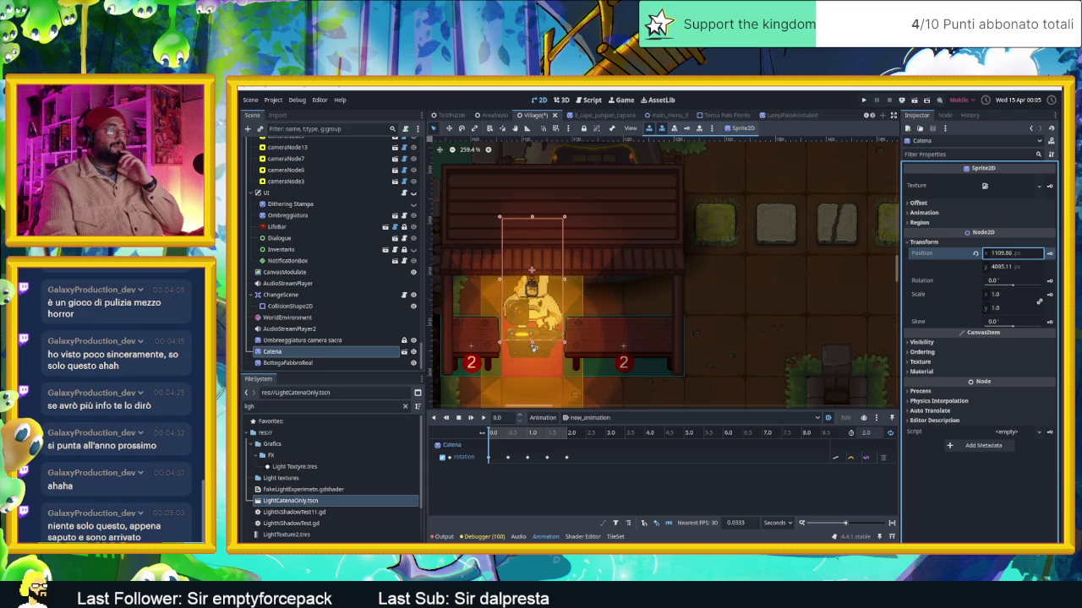
{"action": "mouse_move", "coordinate": [1003, 252]}
{"action": "left_mouse_down"}
{"action": "mouse_move", "coordinate": [1023, 252]}
{"action": "mouse_move", "coordinate": [1004, 253]}
{"action": "left_mouse_up"}
{"action": "type", "text": "1142.075"}
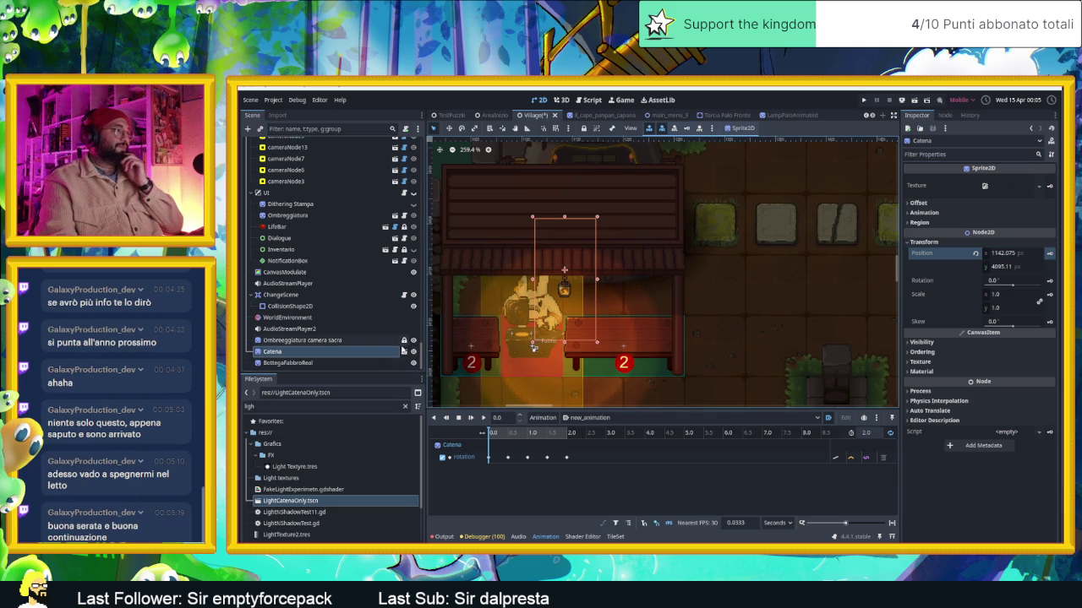
{"action": "right_click", "coordinate": [349, 352]}
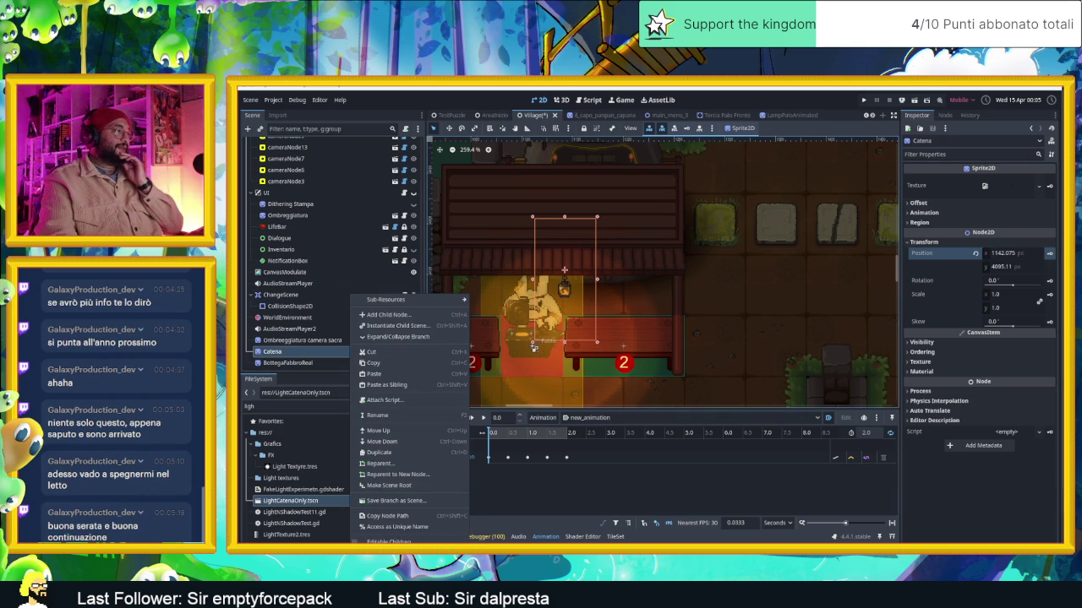
Set Catena's shadow light Position to roughly x -11, y 102 and save with Ctrl+S
{"action": "left_click", "coordinate": [533, 346]}
{"action": "left_click", "coordinate": [251, 356]}
{"action": "scroll", "coordinate": [330, 338], "scroll_direction": "down", "scroll_amount": 2}
{"action": "left_click", "coordinate": [291, 341]}
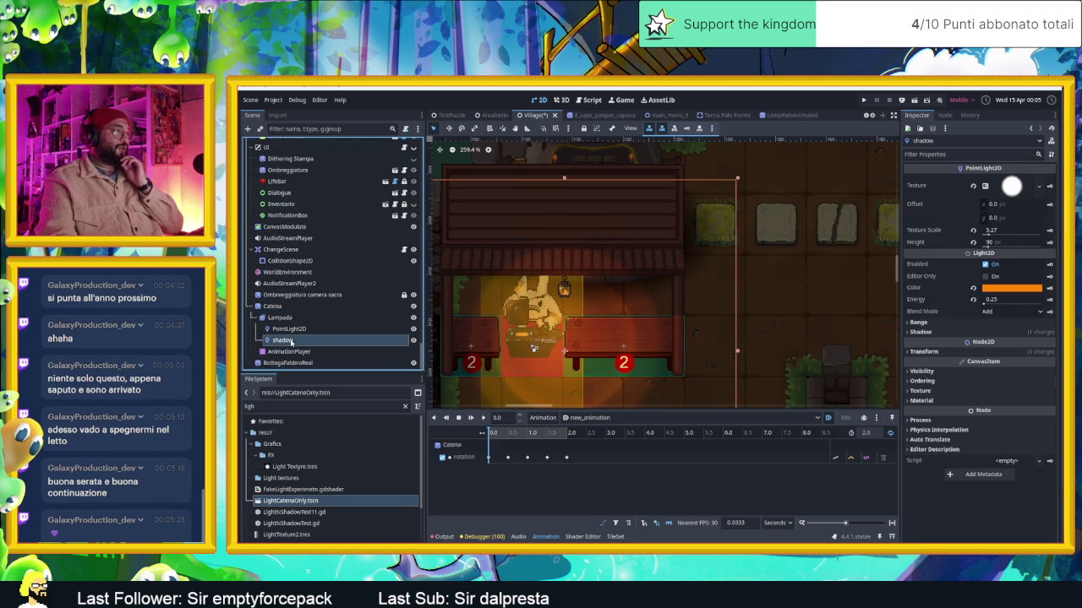
{"action": "scroll", "coordinate": [608, 291], "scroll_direction": "up", "scroll_amount": 2}
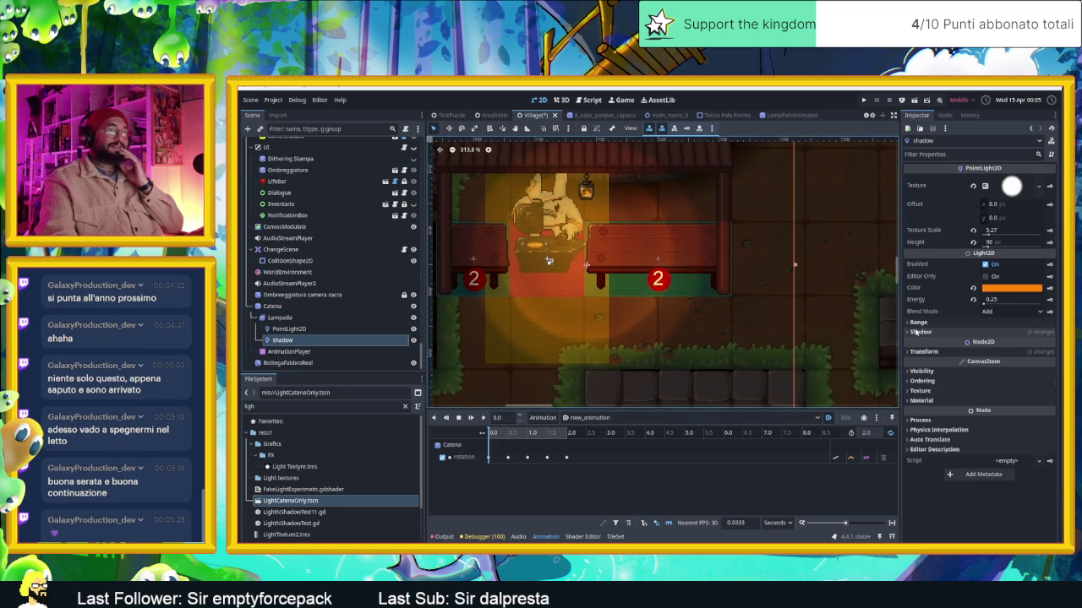
{"action": "left_click", "coordinate": [922, 352]}
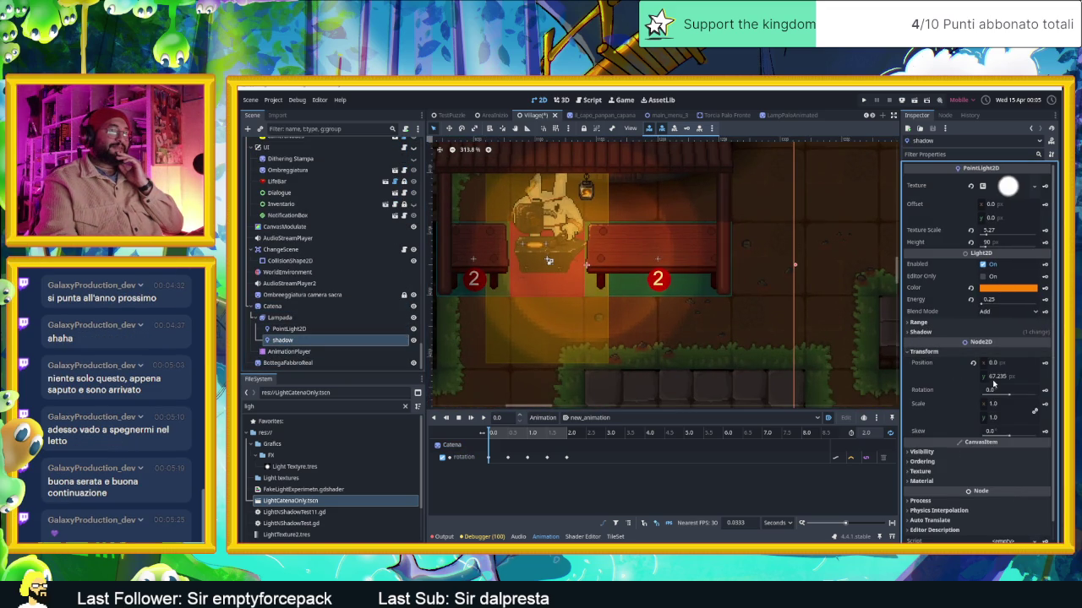
{"action": "left_click", "coordinate": [998, 377]}
{"action": "left_click_drag", "start_coordinate": [1009, 376], "coordinate": [1021, 377]}
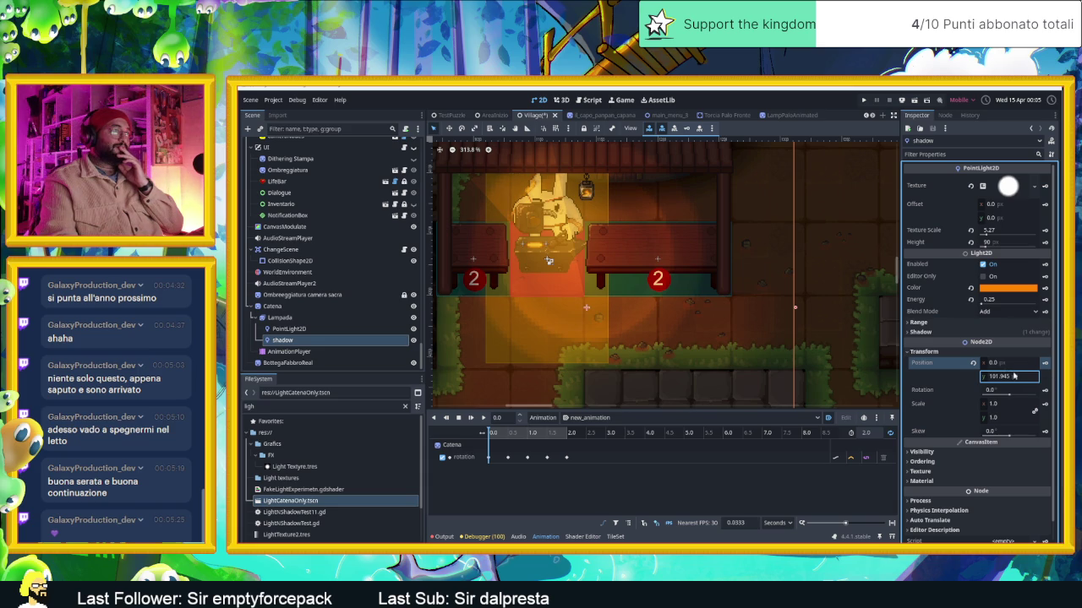
{"action": "left_click_drag", "start_coordinate": [1003, 363], "coordinate": [983, 364]}
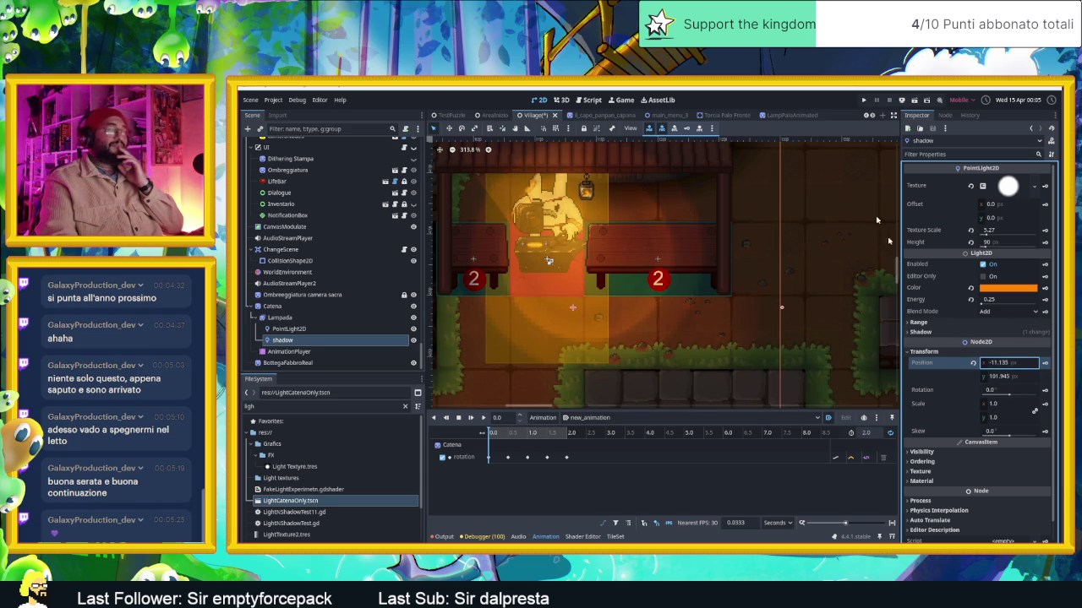
{"action": "key", "text": "ctrl+s"}
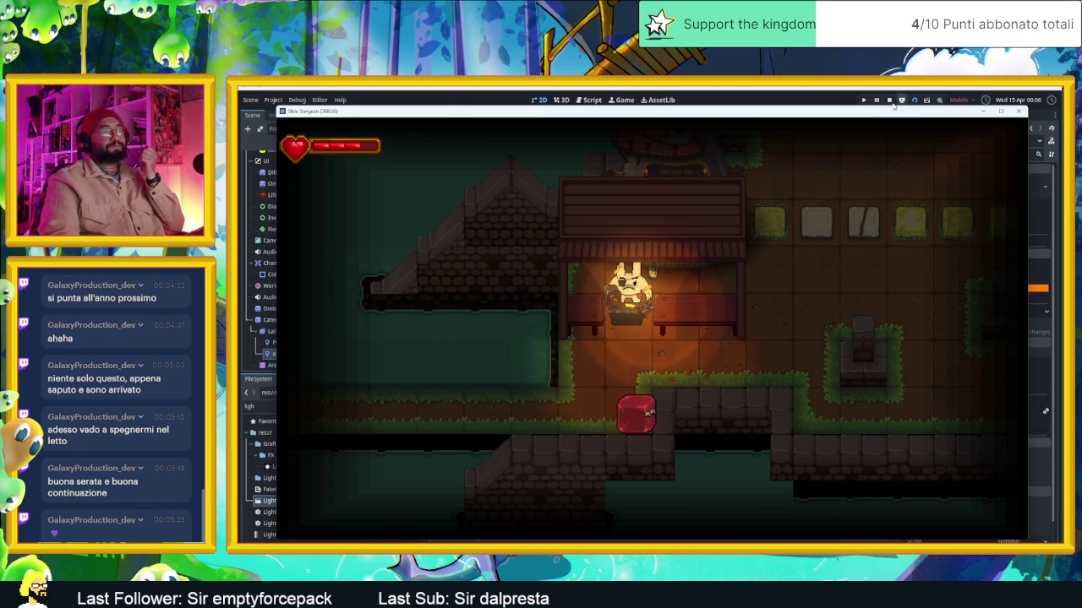
{"action": "left_click", "coordinate": [889, 101]}
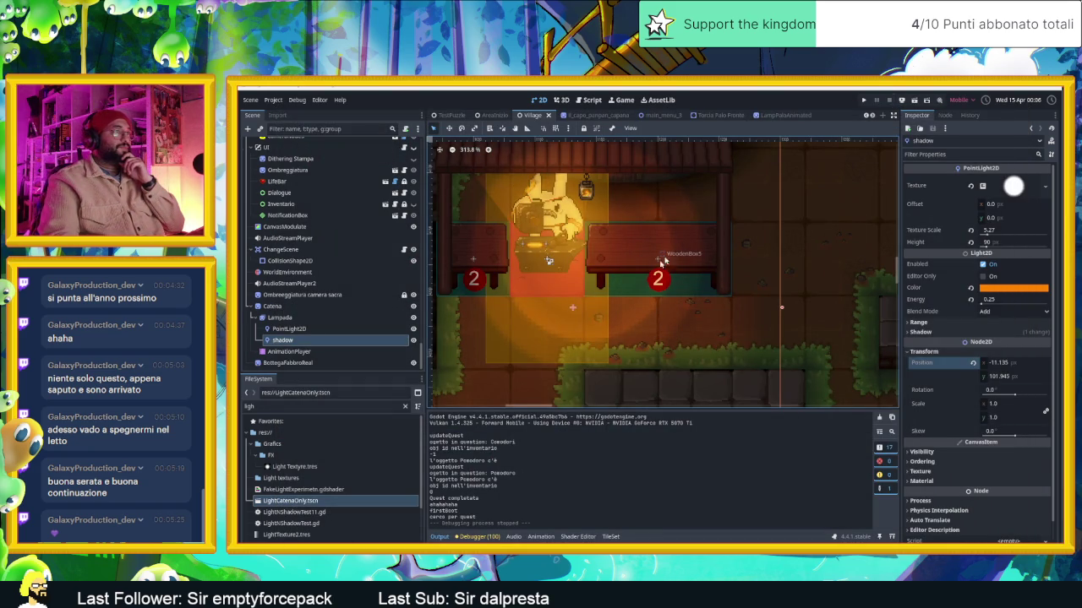
{"action": "left_click", "coordinate": [250, 310]}
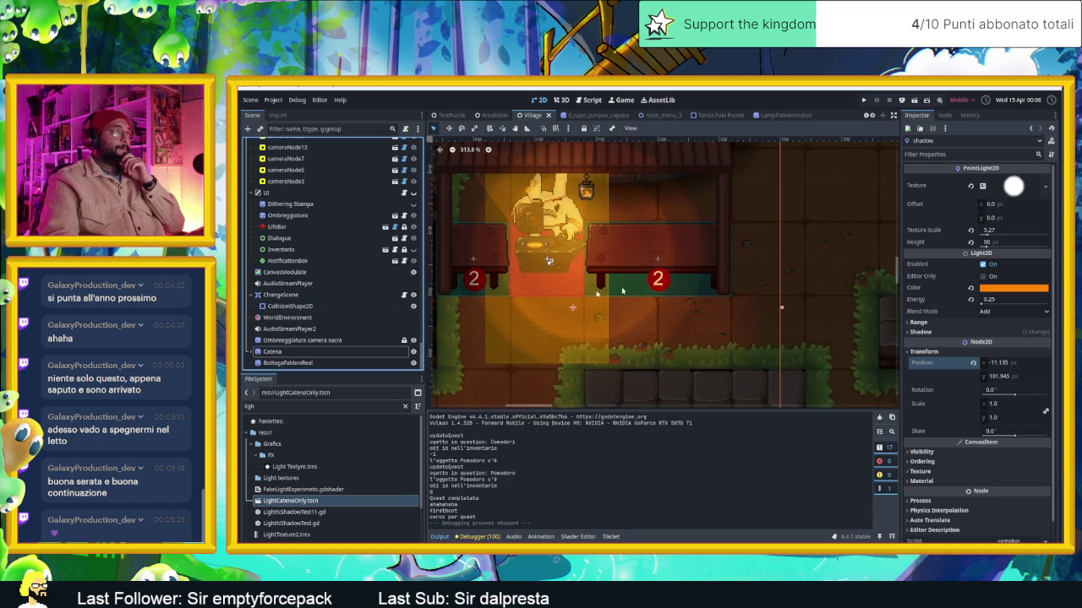
{"action": "left_click", "coordinate": [714, 276]}
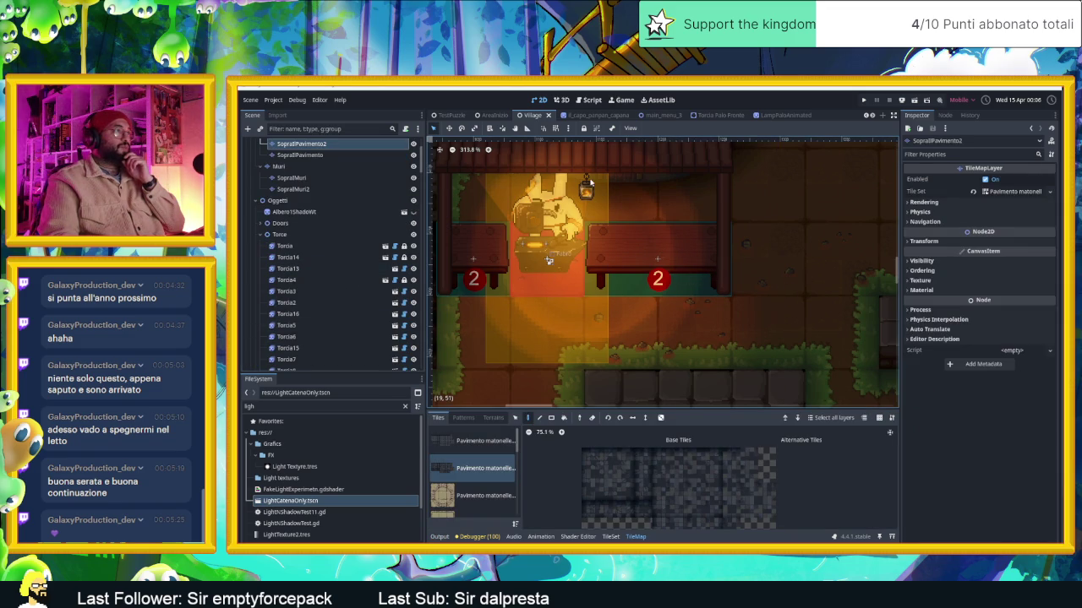
{"action": "scroll", "coordinate": [625, 228], "scroll_direction": "down", "scroll_amount": 2}
{"action": "left_click", "coordinate": [287, 257]}
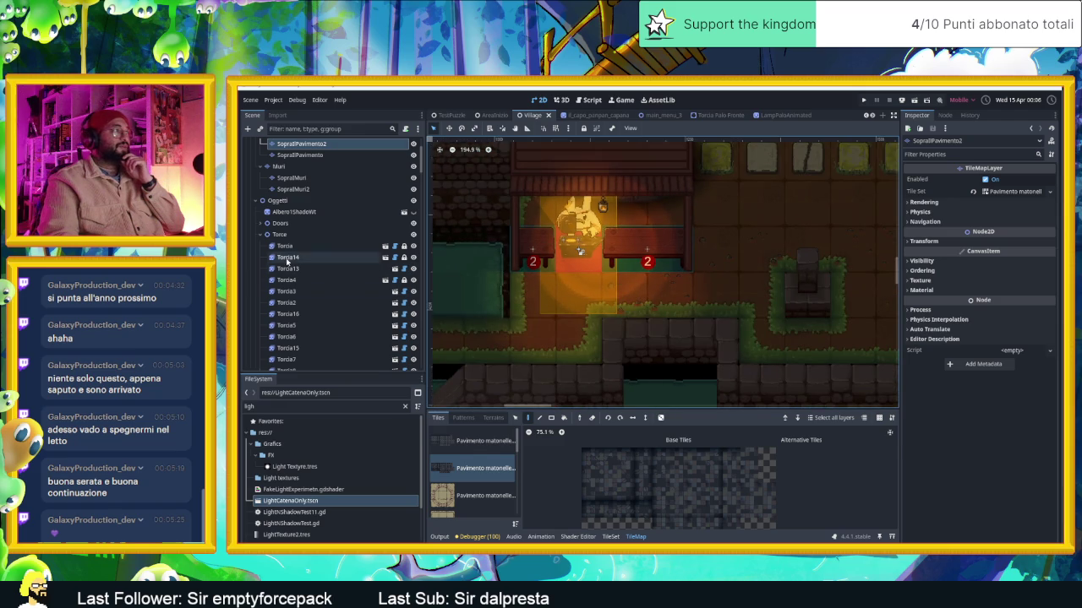
{"action": "left_click", "coordinate": [603, 207]}
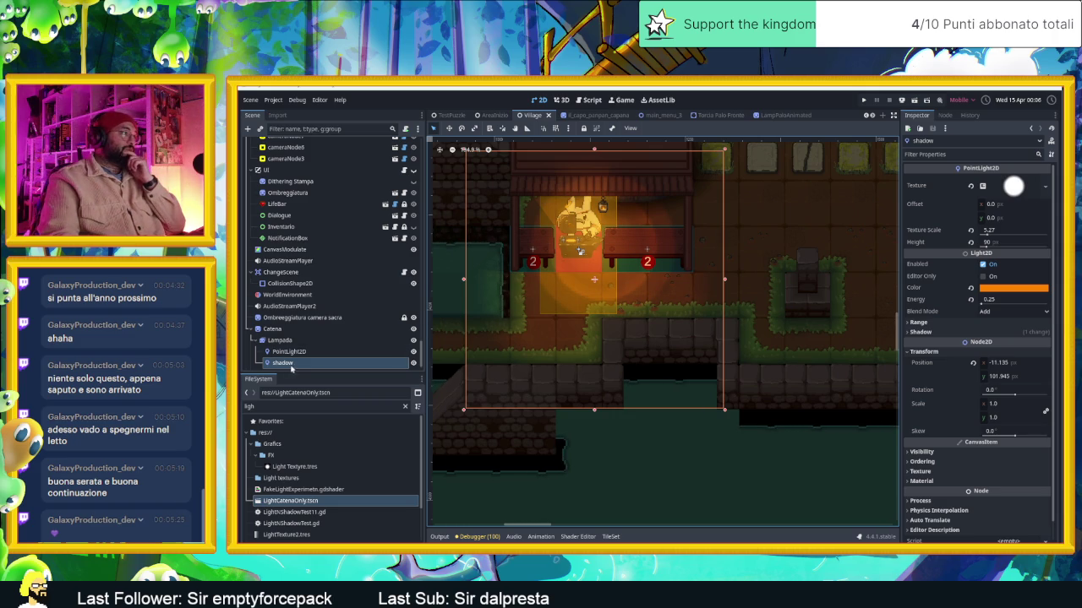
Lock the lamp's shadow light and its PointLight2D in place, then save the Village scene
{"action": "left_click", "coordinate": [584, 128]}
{"action": "left_click", "coordinate": [280, 340]}
{"action": "left_click", "coordinate": [289, 351]}
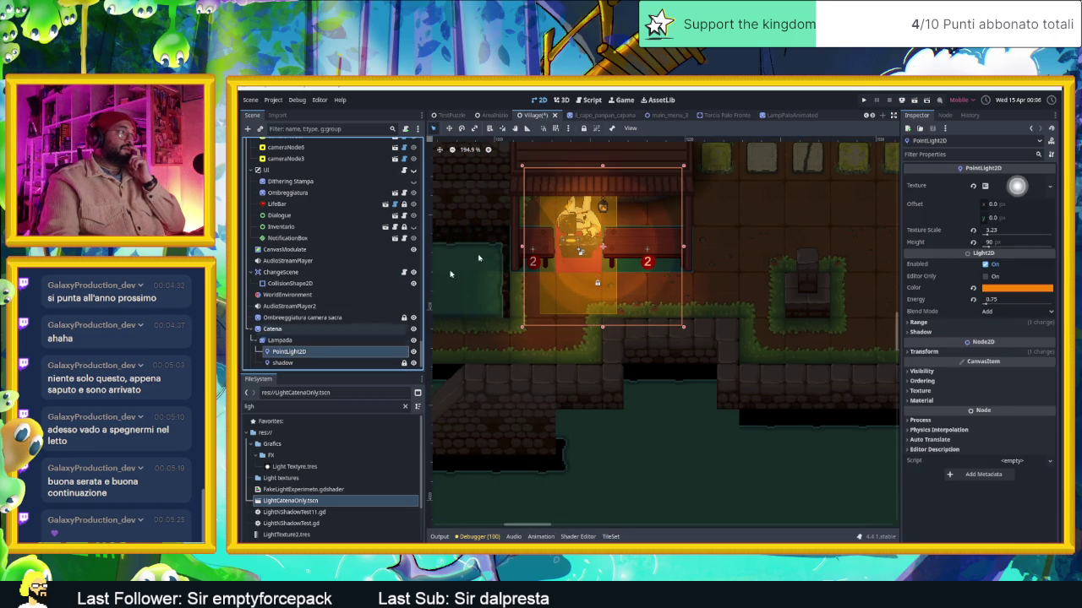
{"action": "left_click", "coordinate": [584, 128]}
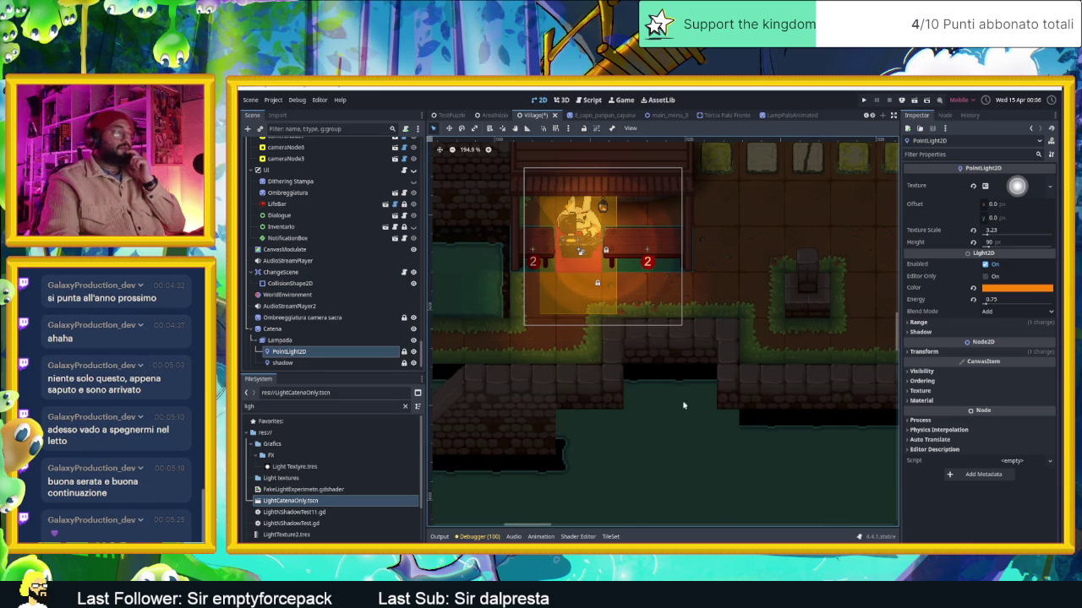
{"action": "left_click", "coordinate": [684, 404]}
{"action": "key", "text": "ctrl+s"}
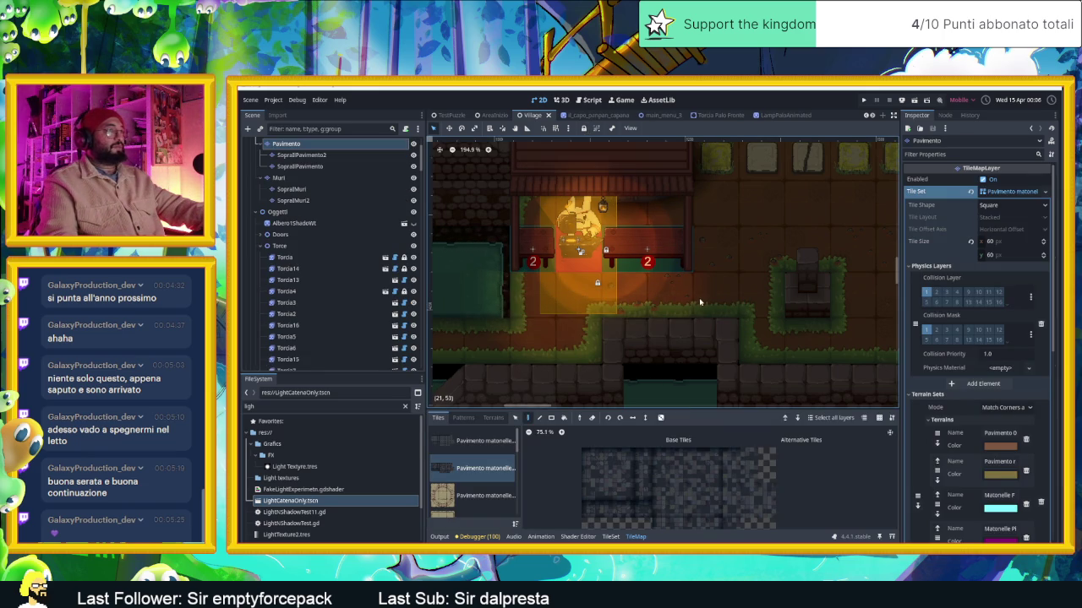
Select the hanging lamp on the canvas, zoom out, and pick the Lavagna board
{"action": "left_click", "coordinate": [606, 227]}
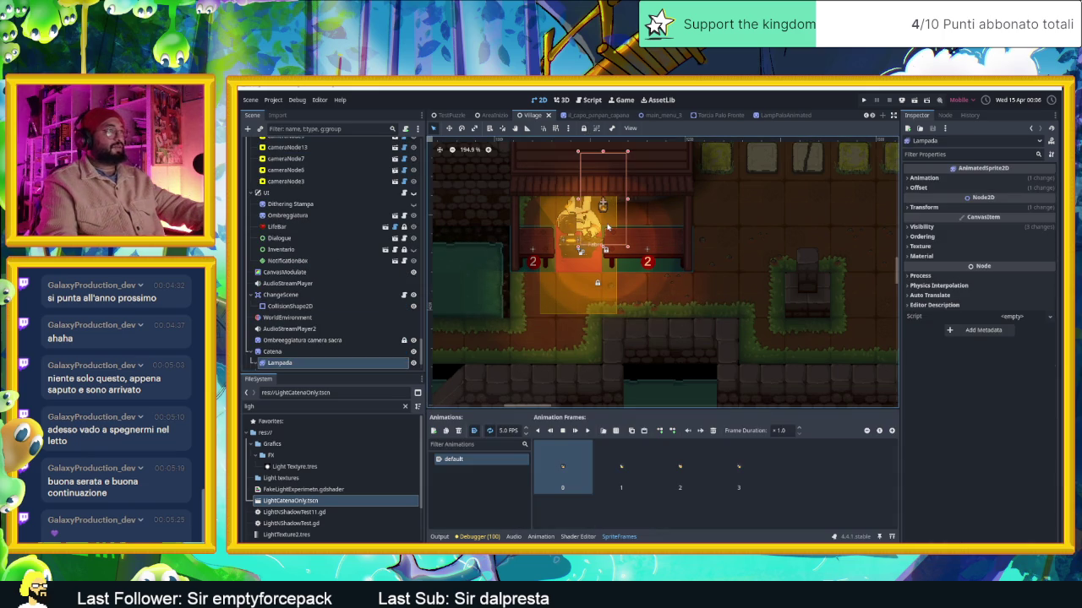
{"action": "scroll", "coordinate": [722, 295], "scroll_direction": "down", "scroll_amount": 5}
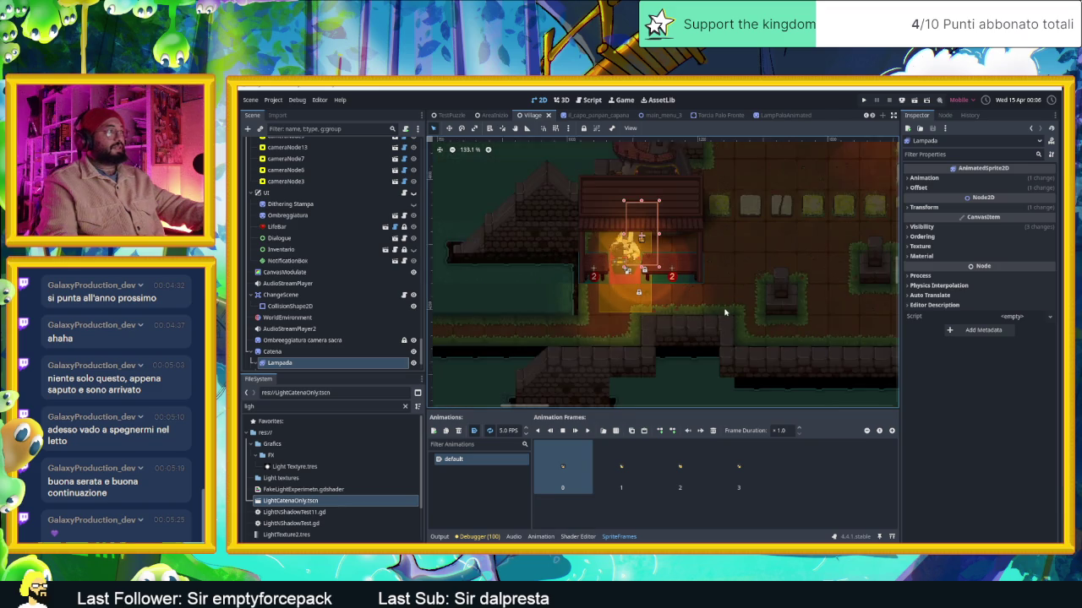
{"action": "scroll", "coordinate": [717, 229], "scroll_direction": "down", "scroll_amount": 1}
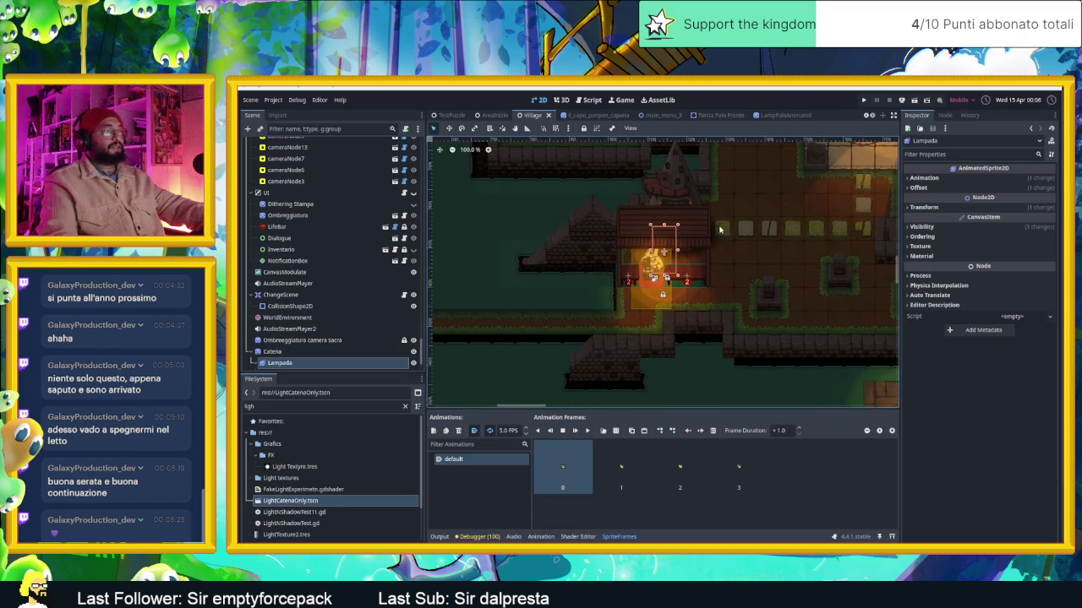
{"action": "scroll", "coordinate": [747, 236], "scroll_direction": "down", "scroll_amount": 2}
{"action": "scroll", "coordinate": [571, 207], "scroll_direction": "up", "scroll_amount": 1}
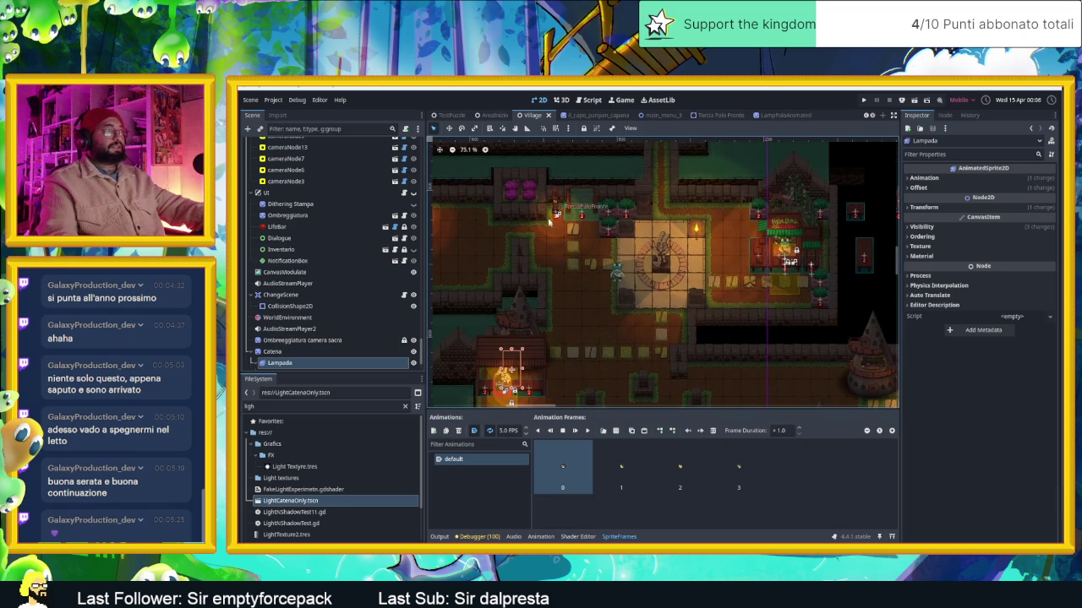
{"action": "left_click", "coordinate": [571, 207]}
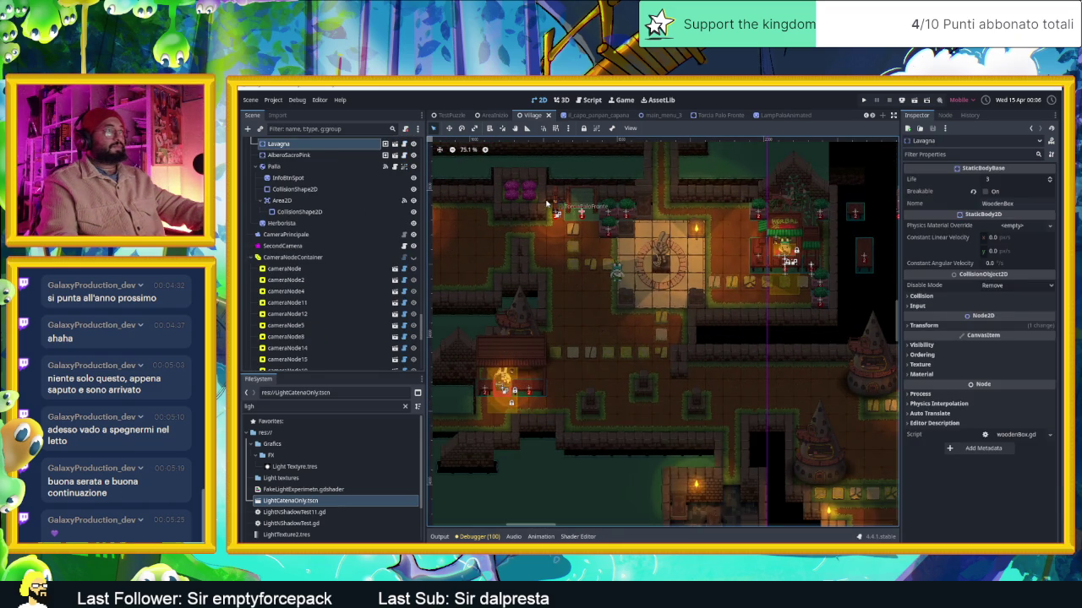
Pan toward the herbal shop area and select the wall torch Torcia3
{"action": "left_click", "coordinate": [546, 203]}
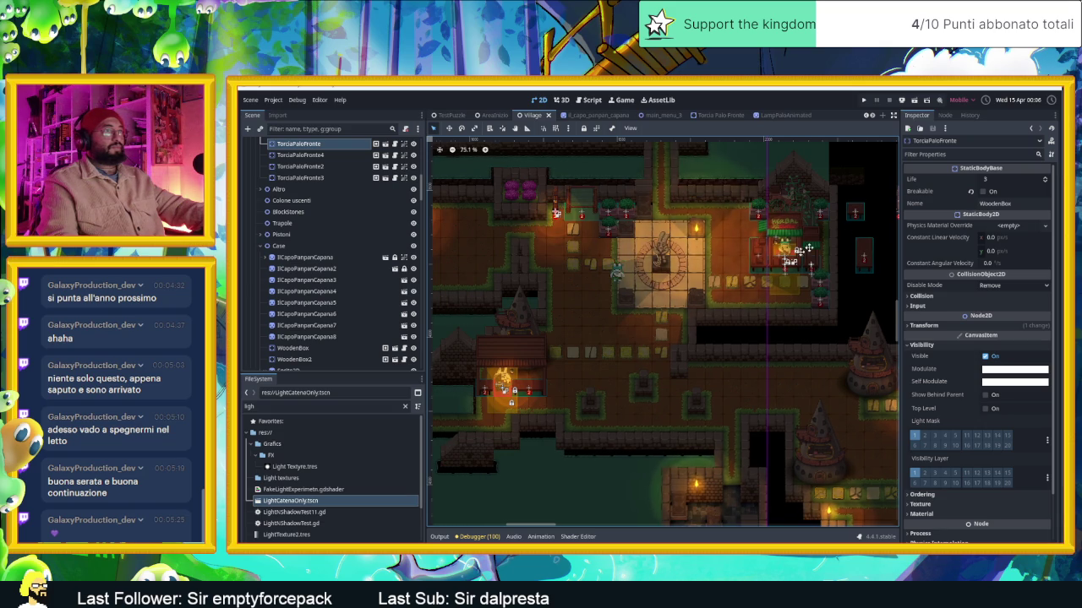
{"action": "left_click_drag", "start_coordinate": [594, 230], "coordinate": [438, 301]}
{"action": "left_click", "coordinate": [538, 295]}
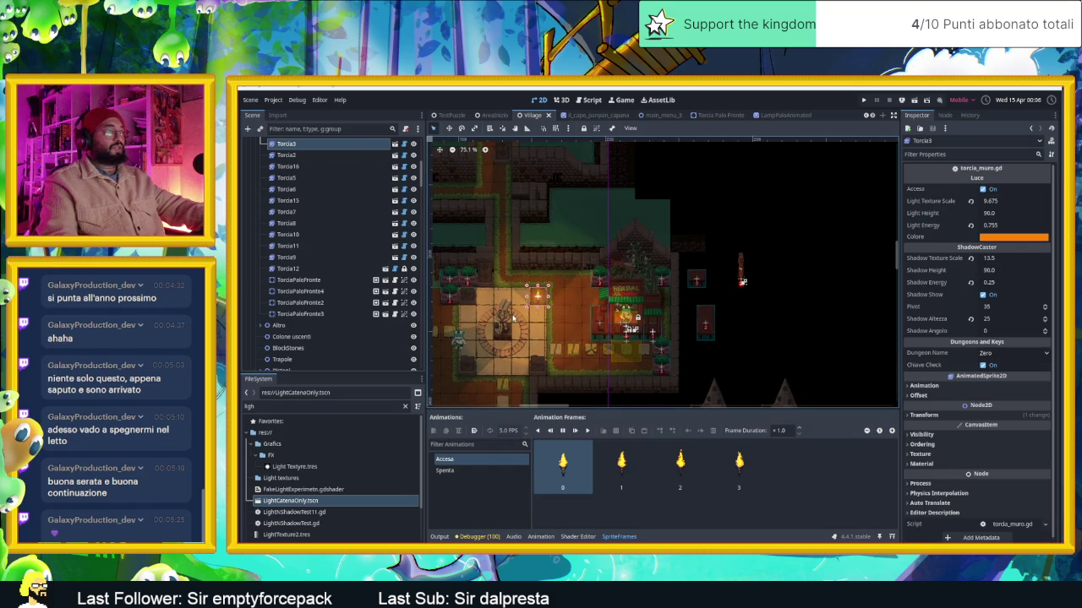
{"action": "scroll", "coordinate": [531, 321], "scroll_direction": "up", "scroll_amount": 5}
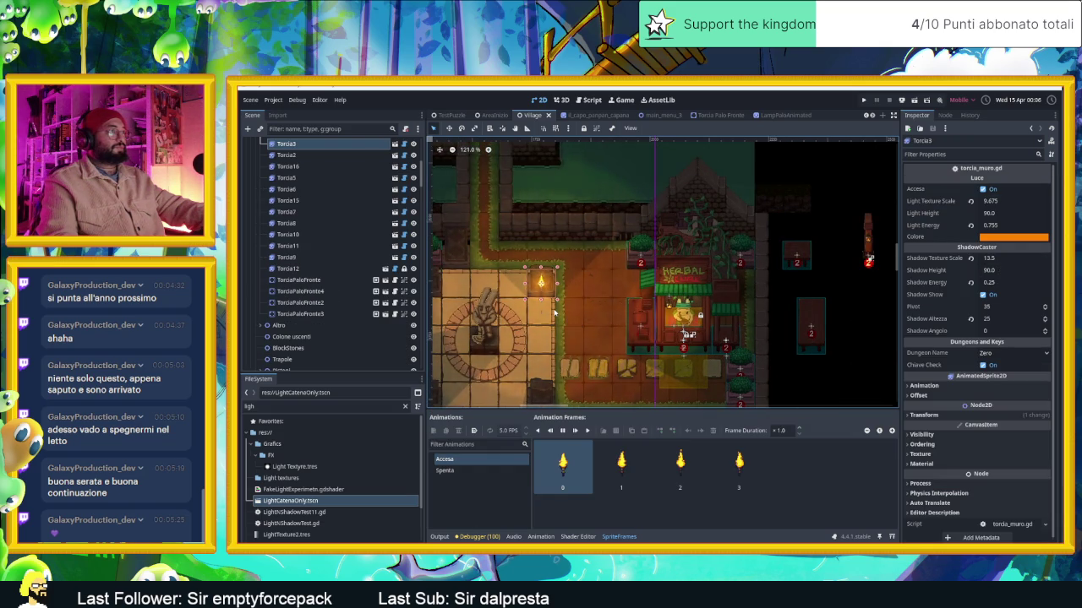
{"action": "scroll", "coordinate": [556, 307], "scroll_direction": "down", "scroll_amount": 5}
{"action": "left_click", "coordinate": [805, 333]}
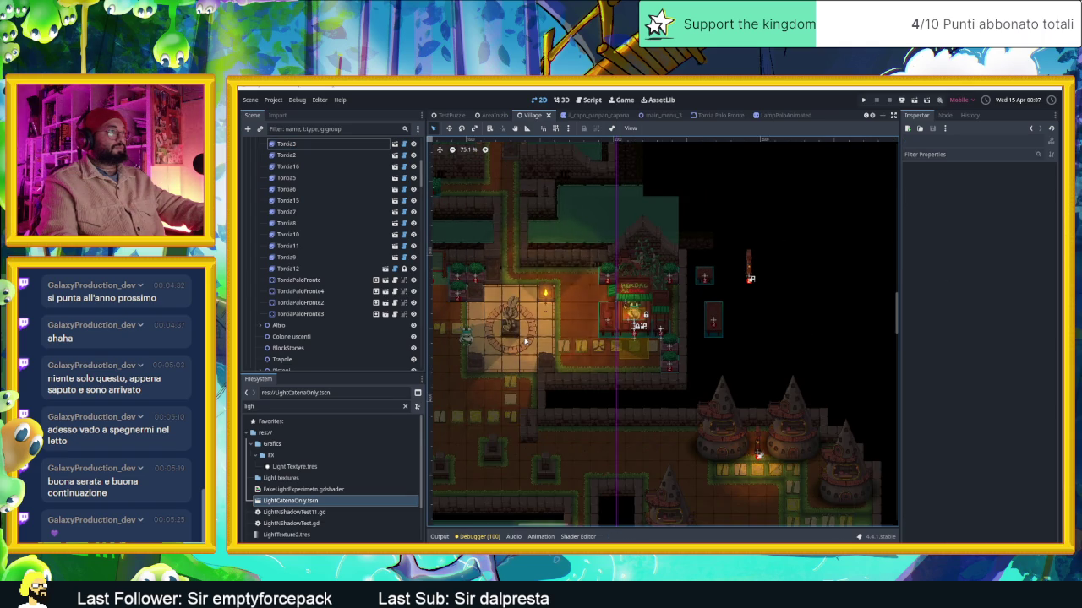
{"action": "left_click", "coordinate": [508, 323]}
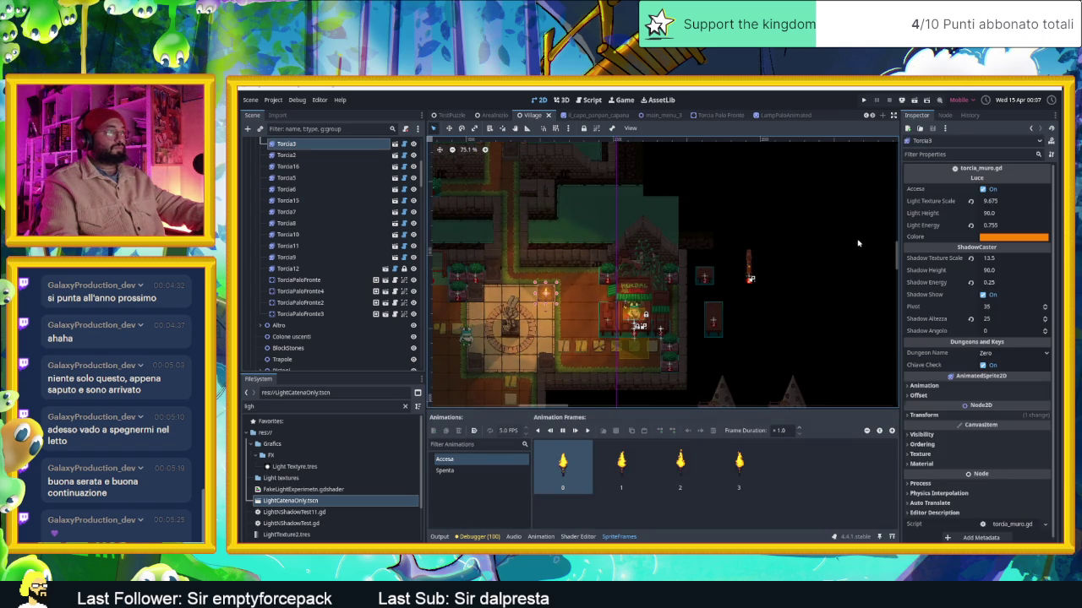
Reselect Torcia3 beside the fountain sprite and open its Torcia scene for editing
{"action": "left_click", "coordinate": [858, 243]}
{"action": "left_click", "coordinate": [535, 305]}
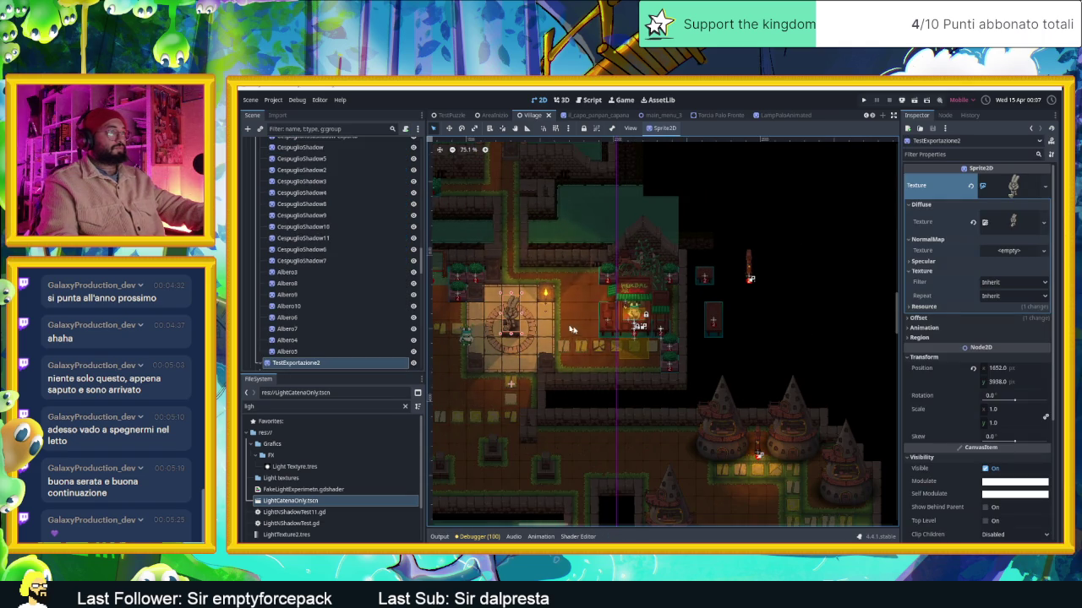
{"action": "left_click", "coordinate": [545, 295]}
{"action": "scroll", "coordinate": [536, 313], "scroll_direction": "up", "scroll_amount": 4}
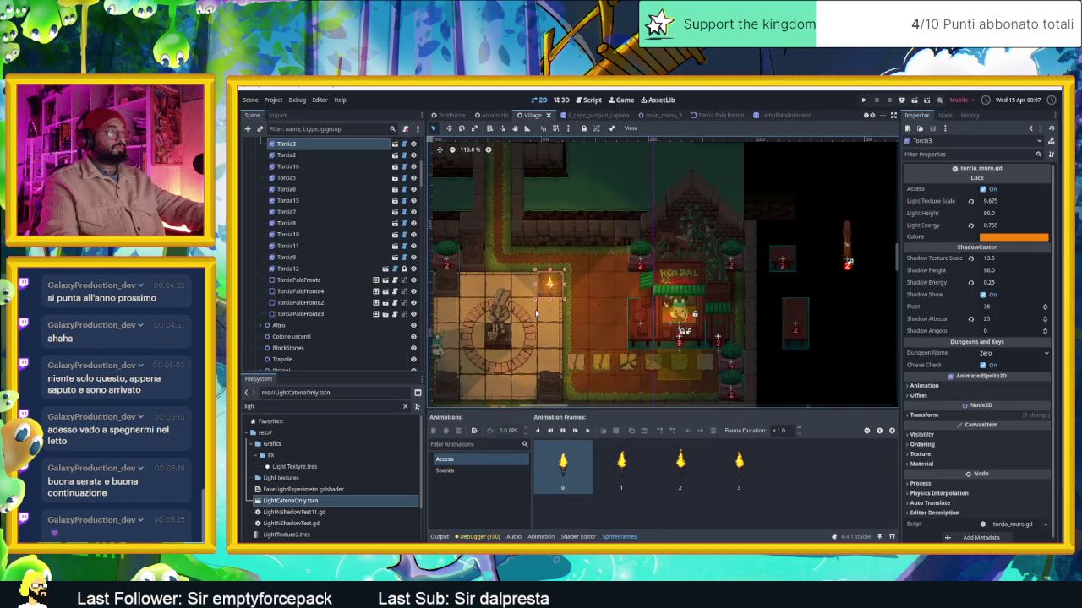
{"action": "left_click", "coordinate": [393, 143]}
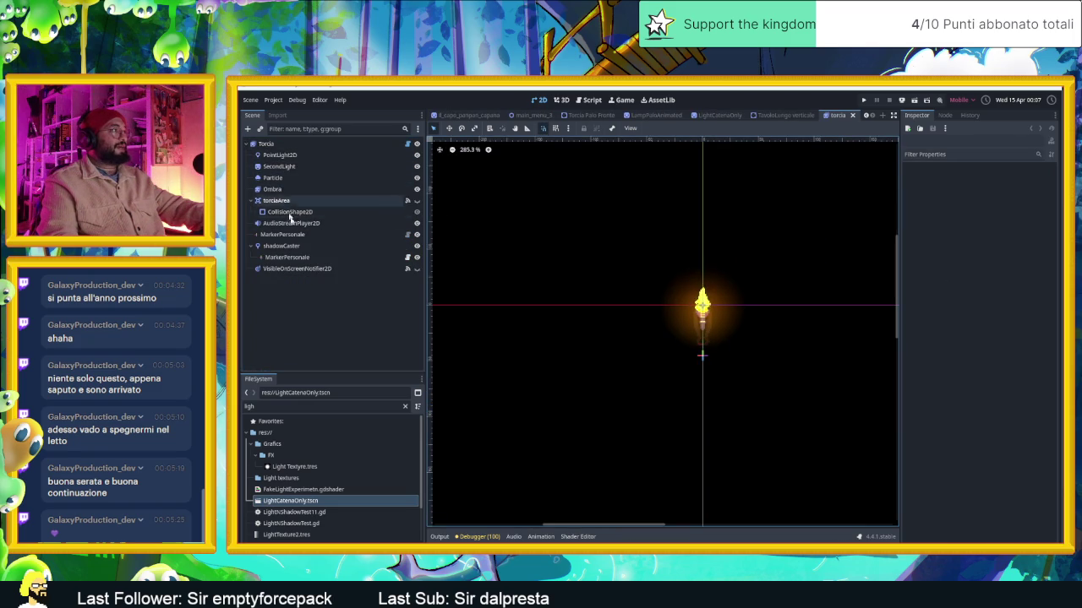
Lock the torch's shadowCaster and PointLight2D, save the Torcia scene, and return to Village
{"action": "left_click", "coordinate": [294, 246]}
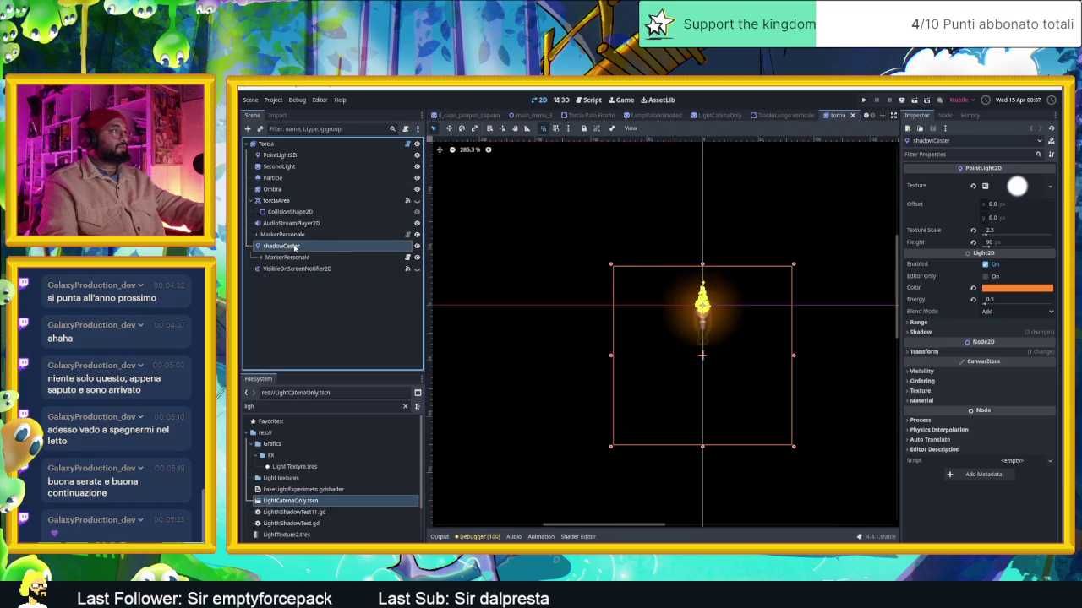
{"action": "left_click", "coordinate": [567, 129]}
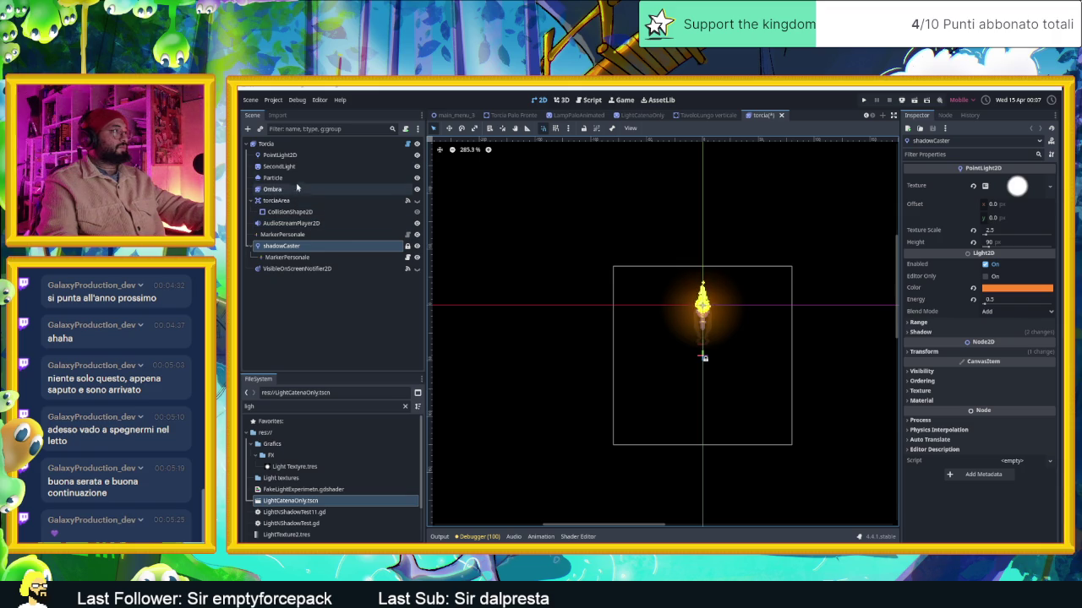
{"action": "left_click", "coordinate": [286, 155]}
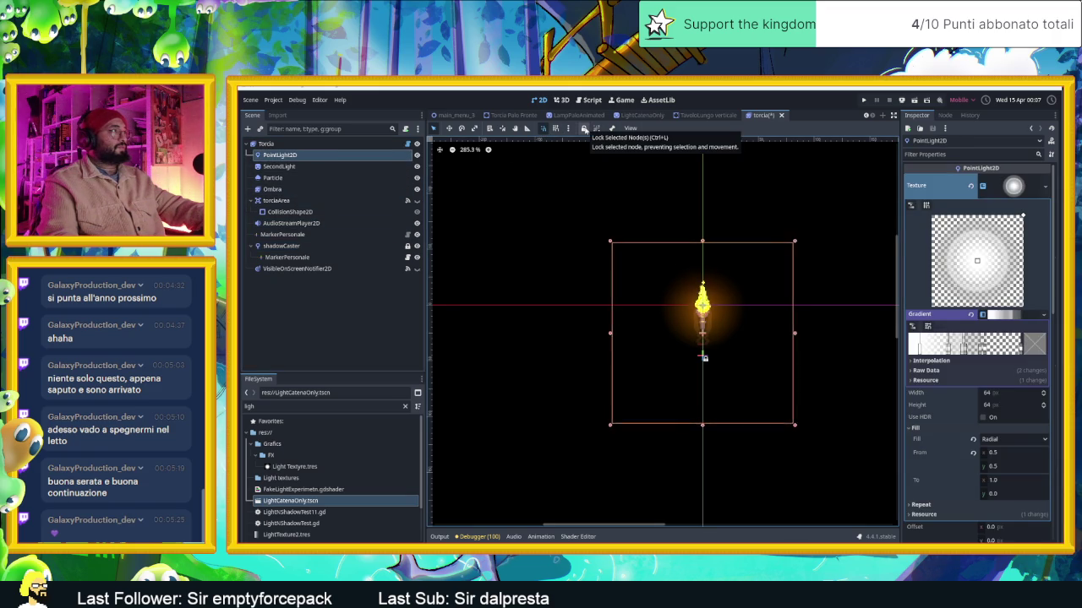
{"action": "left_click", "coordinate": [583, 129]}
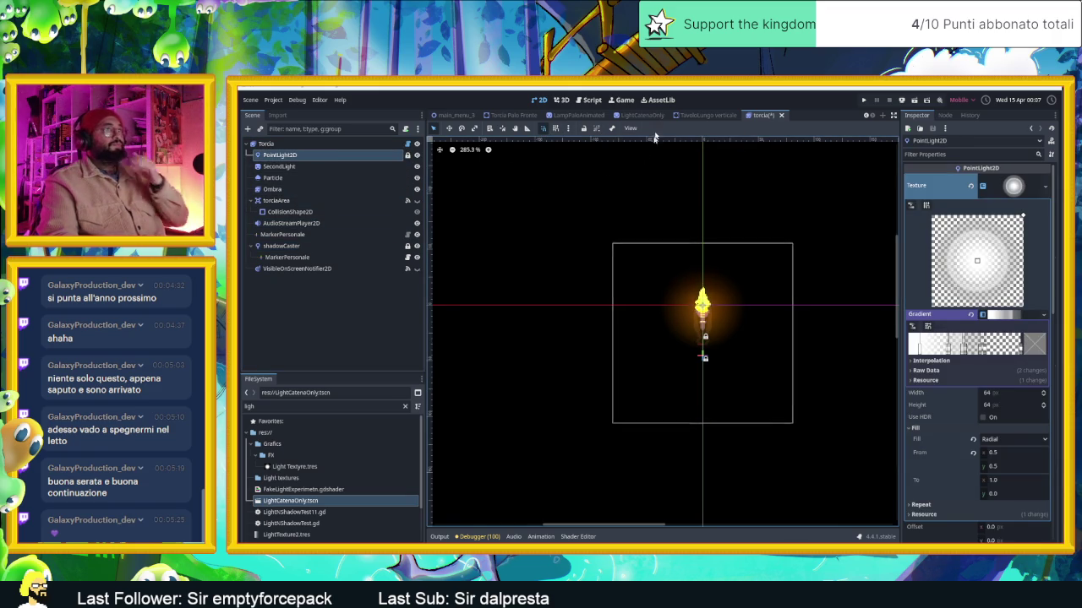
{"action": "key", "text": "ctrl+s"}
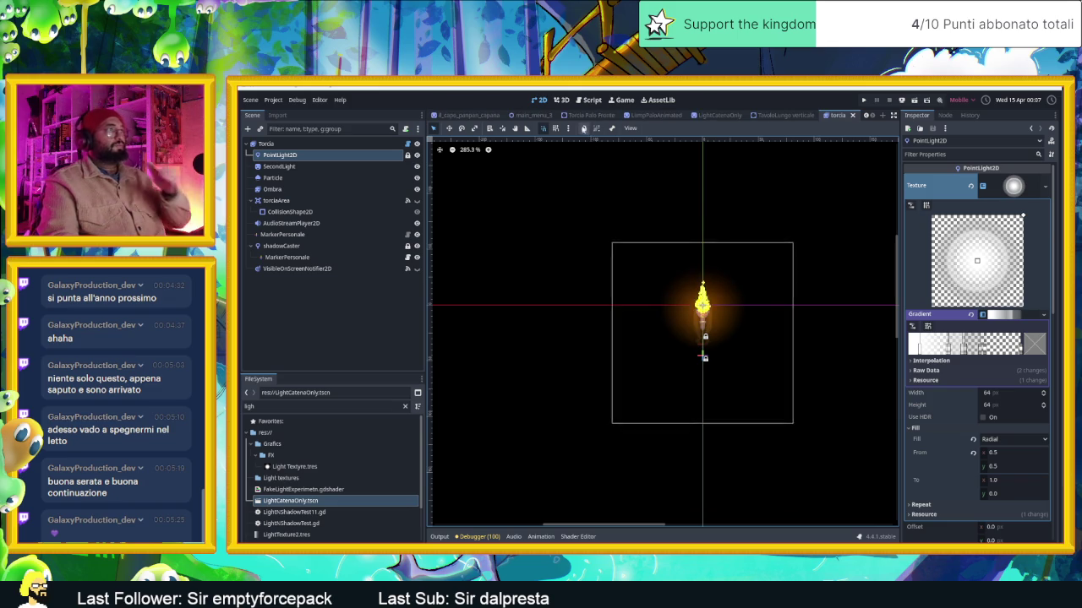
{"action": "mouse_move", "coordinate": [454, 115]}
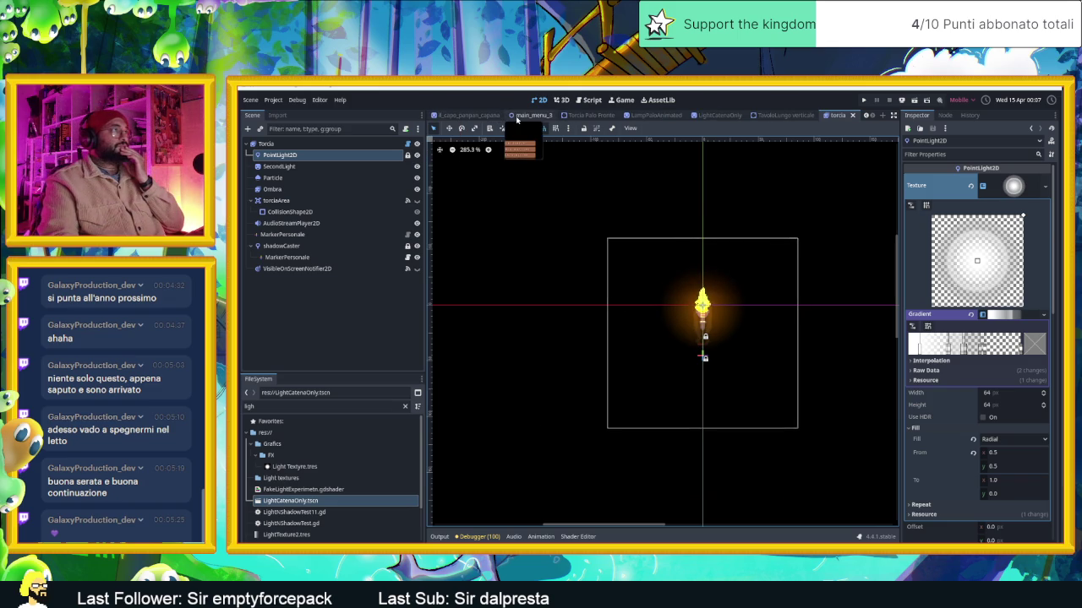
{"action": "left_click", "coordinate": [594, 116]}
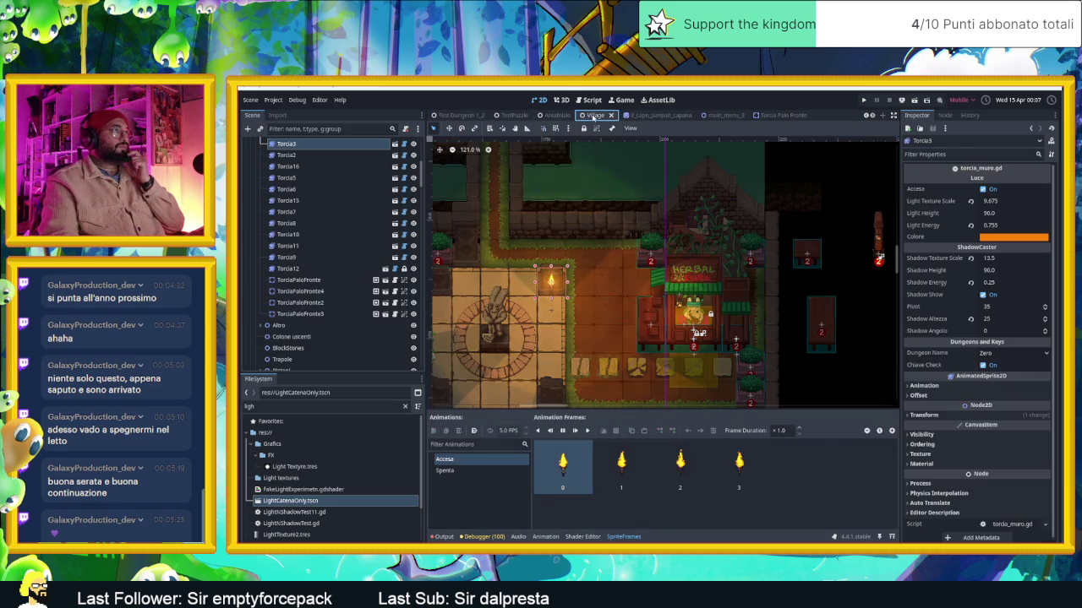
Check the wall torch Torcia3 and the standing torch TorciaPaloFronte4 on the canvas
{"action": "left_click", "coordinate": [529, 293]}
{"action": "left_click", "coordinate": [545, 286]}
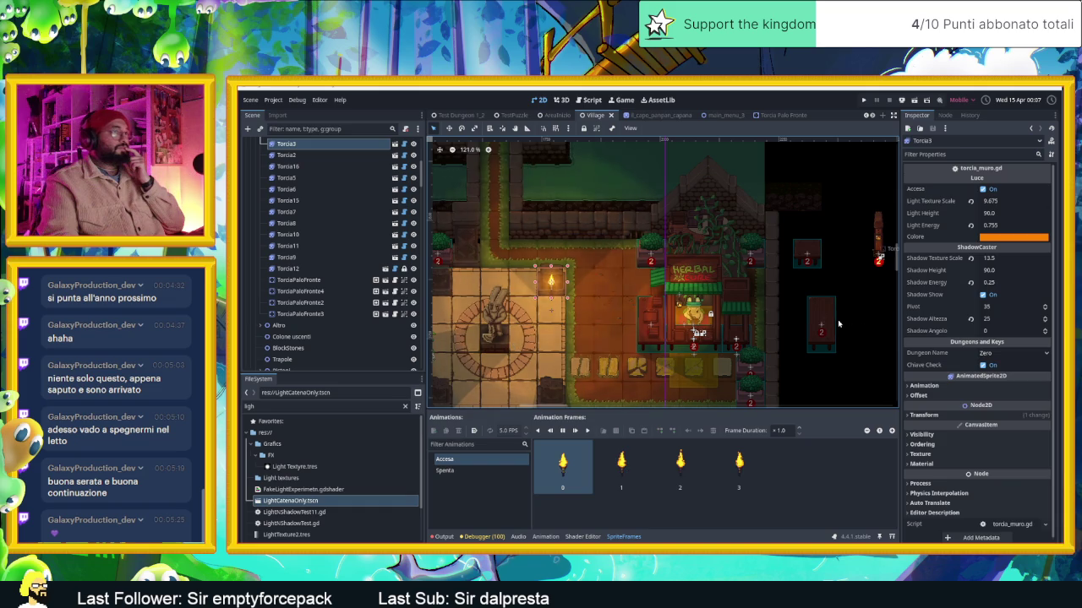
{"action": "left_click", "coordinate": [838, 324]}
{"action": "left_click", "coordinate": [547, 289]}
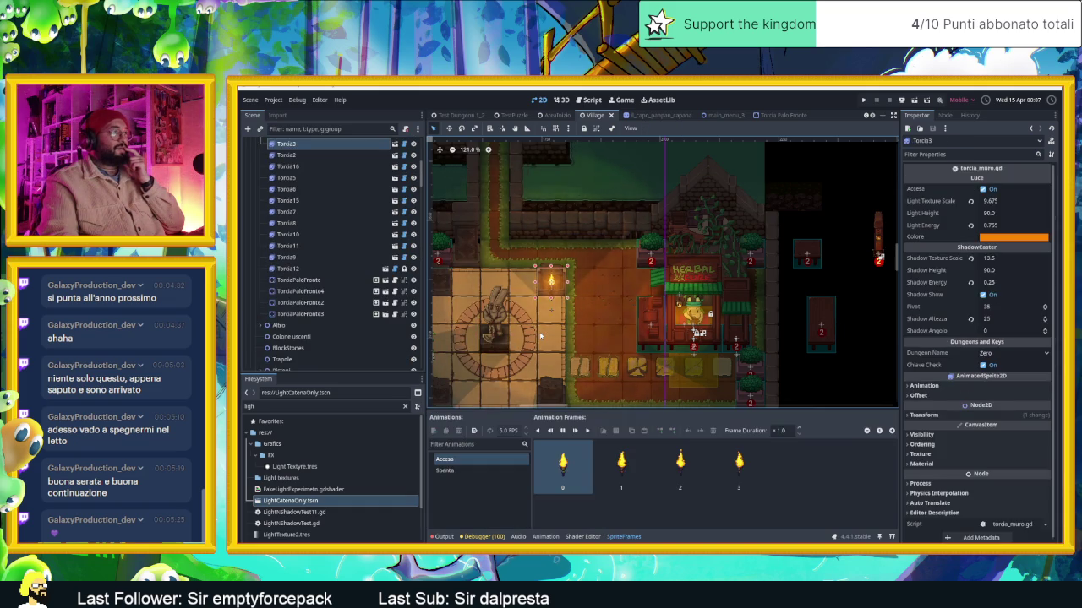
{"action": "left_click", "coordinate": [839, 293]}
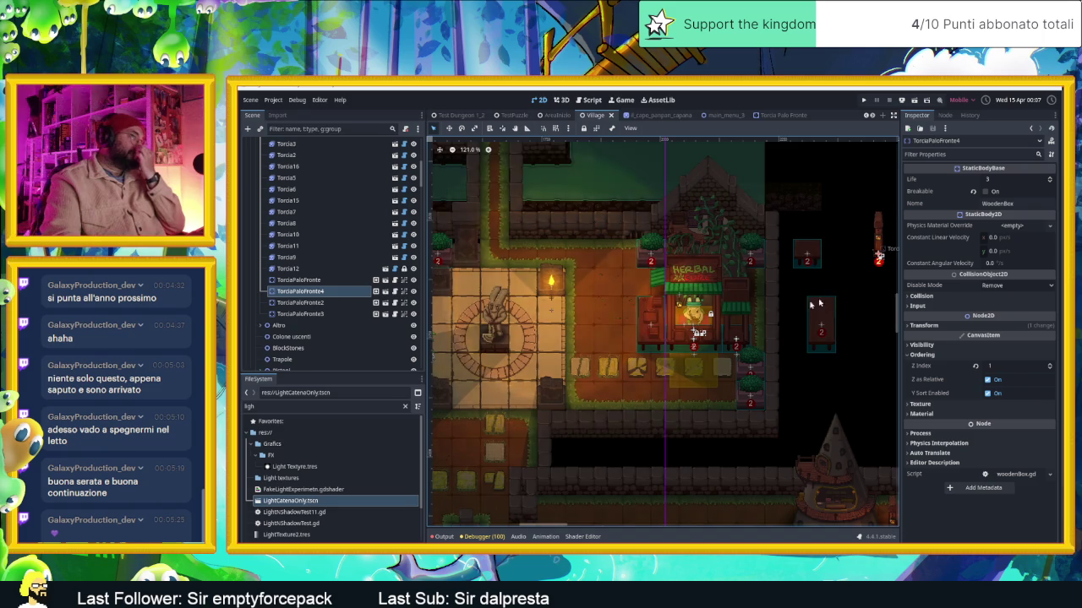
Zoom into the lit market stall and select the bench WoodenBox5 beside it
{"action": "scroll", "coordinate": [842, 293], "scroll_direction": "down", "scroll_amount": 3}
{"action": "scroll", "coordinate": [667, 367], "scroll_direction": "up", "scroll_amount": 2}
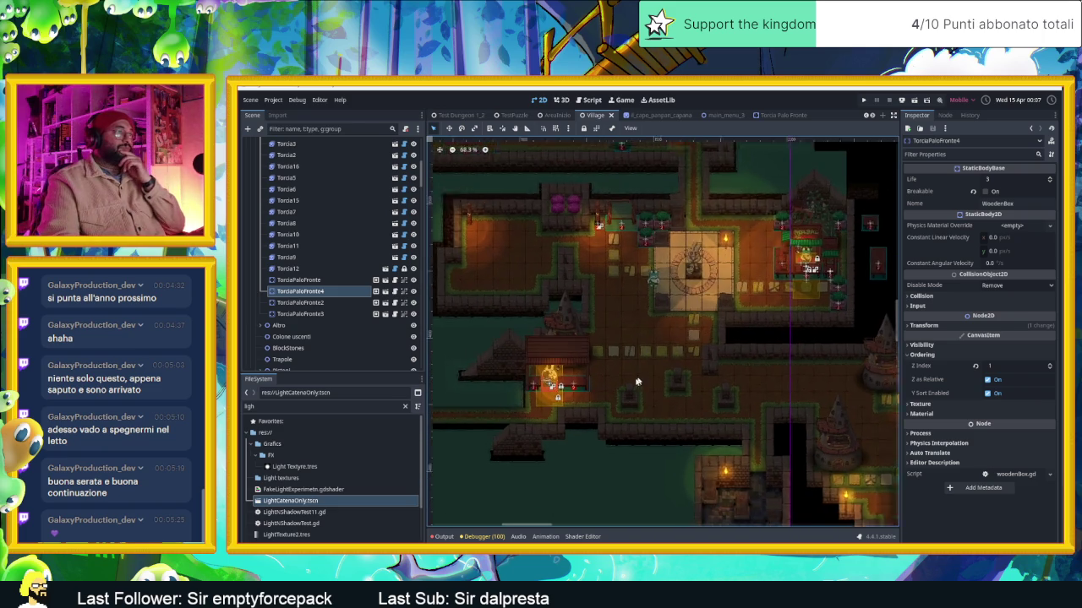
{"action": "scroll", "coordinate": [575, 384], "scroll_direction": "up", "scroll_amount": 1}
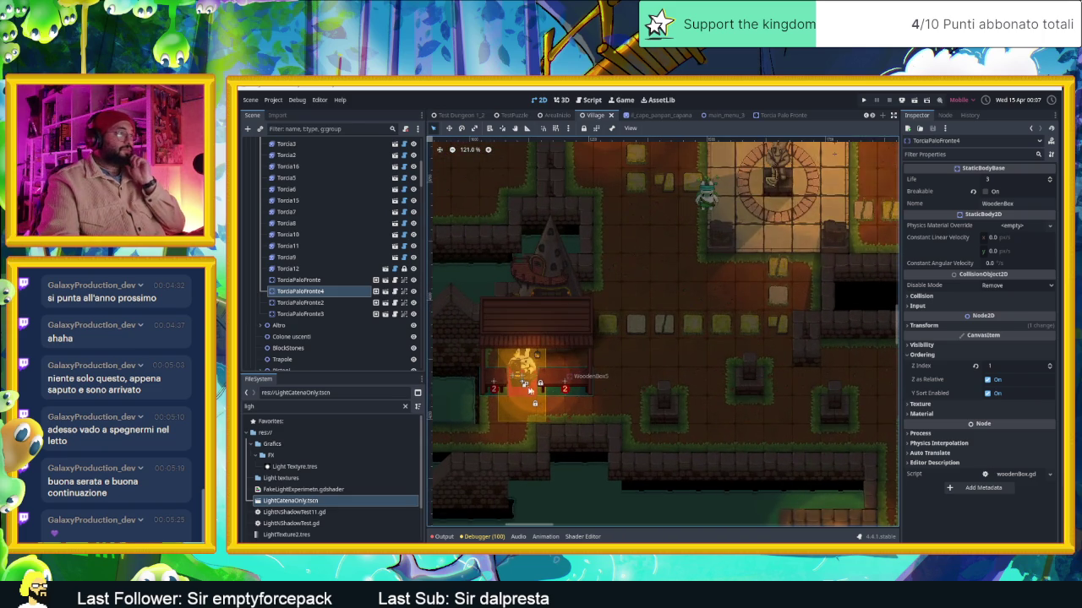
{"action": "scroll", "coordinate": [537, 390], "scroll_direction": "up", "scroll_amount": 3}
{"action": "scroll", "coordinate": [531, 388], "scroll_direction": "up", "scroll_amount": 2}
{"action": "left_click", "coordinate": [622, 386]}
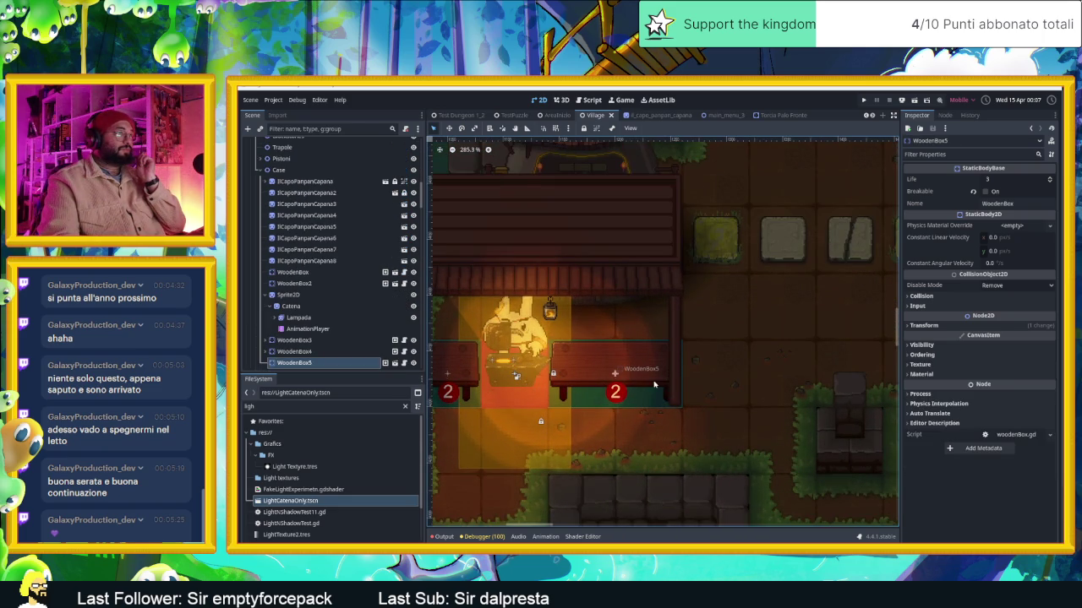
Open the TavoloLungo bench scene and drag its LightOccluder2D points to the table's four corners
{"action": "double_click", "coordinate": [644, 385]}
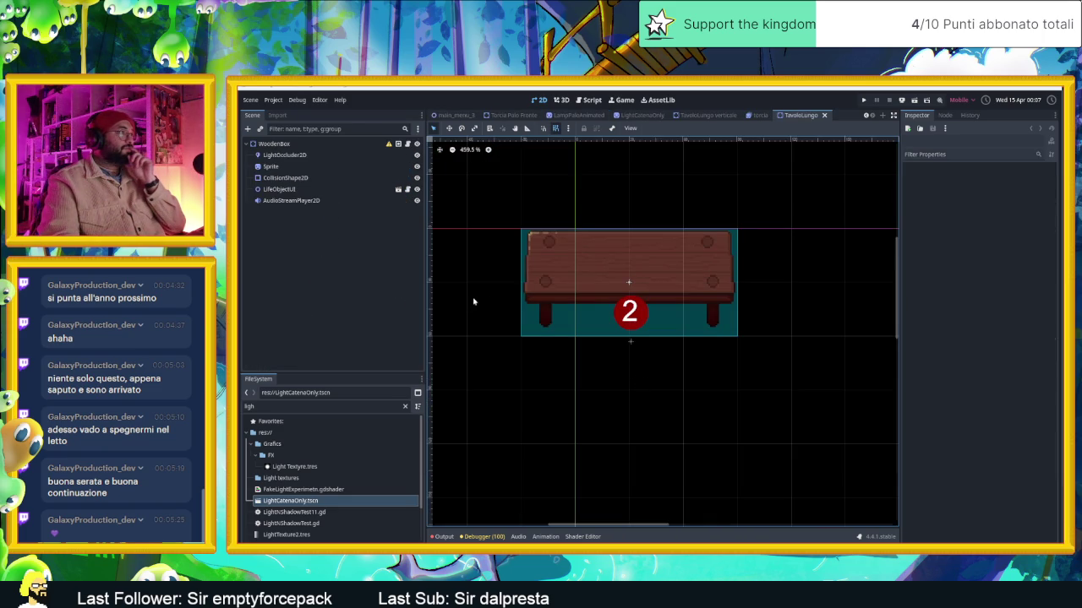
{"action": "left_click", "coordinate": [285, 156]}
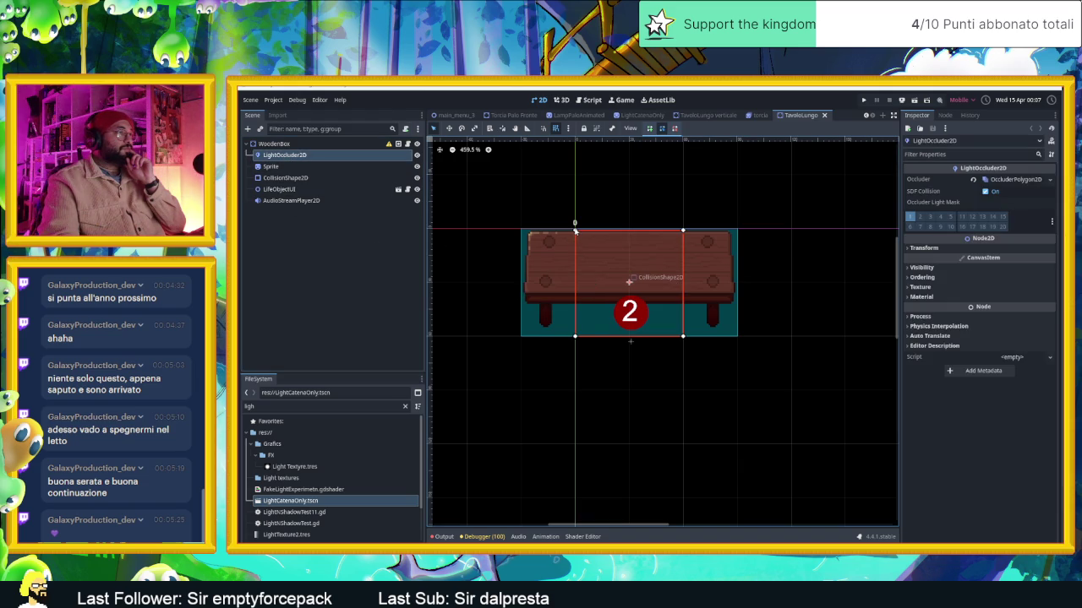
{"action": "left_click_drag", "start_coordinate": [575, 230], "coordinate": [521, 229]}
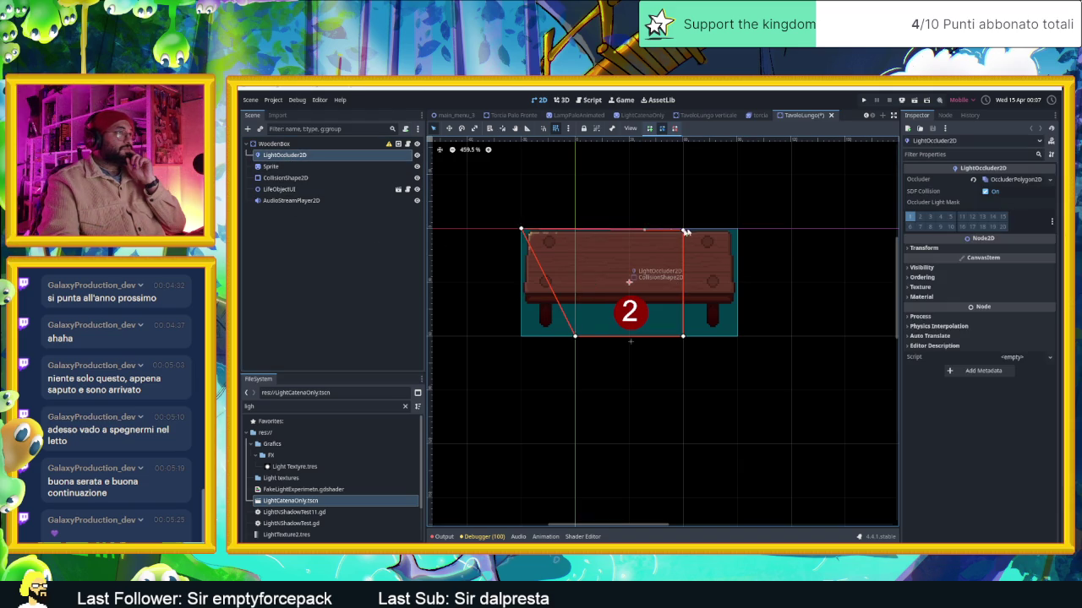
{"action": "left_click_drag", "start_coordinate": [682, 230], "coordinate": [737, 228]}
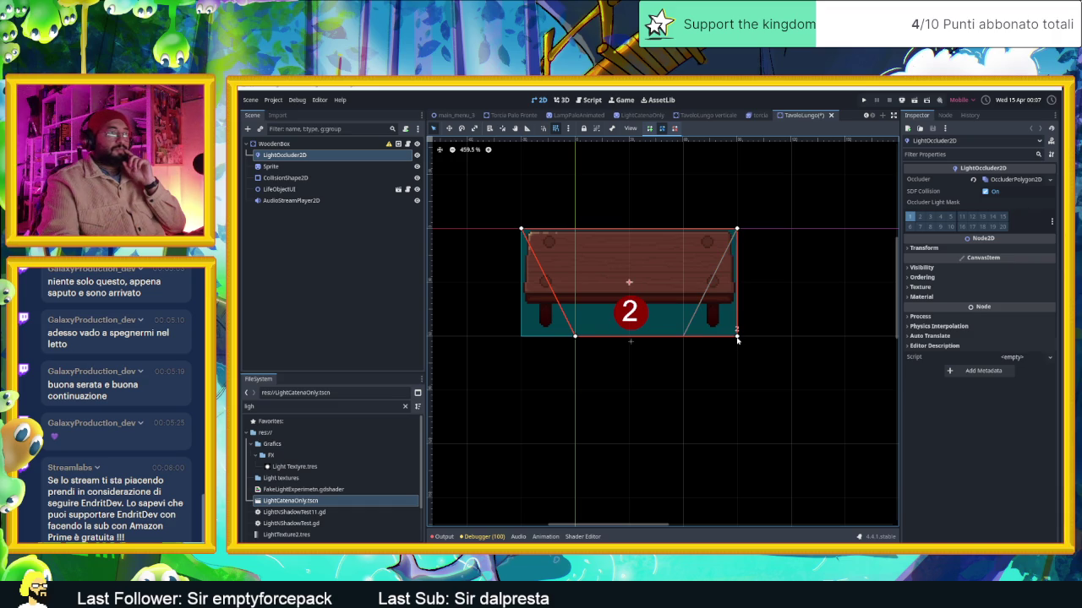
{"action": "left_click_drag", "start_coordinate": [728, 340], "coordinate": [728, 340]}
{"action": "left_click_drag", "start_coordinate": [574, 338], "coordinate": [521, 336]}
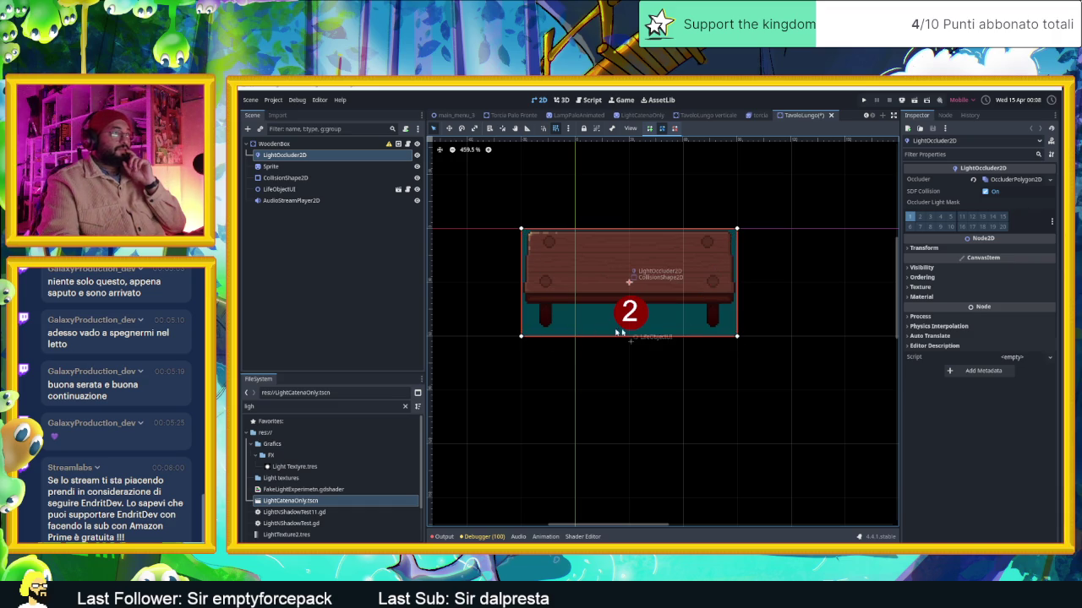
Save the TavoloLungo scene and switch back to the Village scene
{"action": "key", "text": "ctrl+s"}
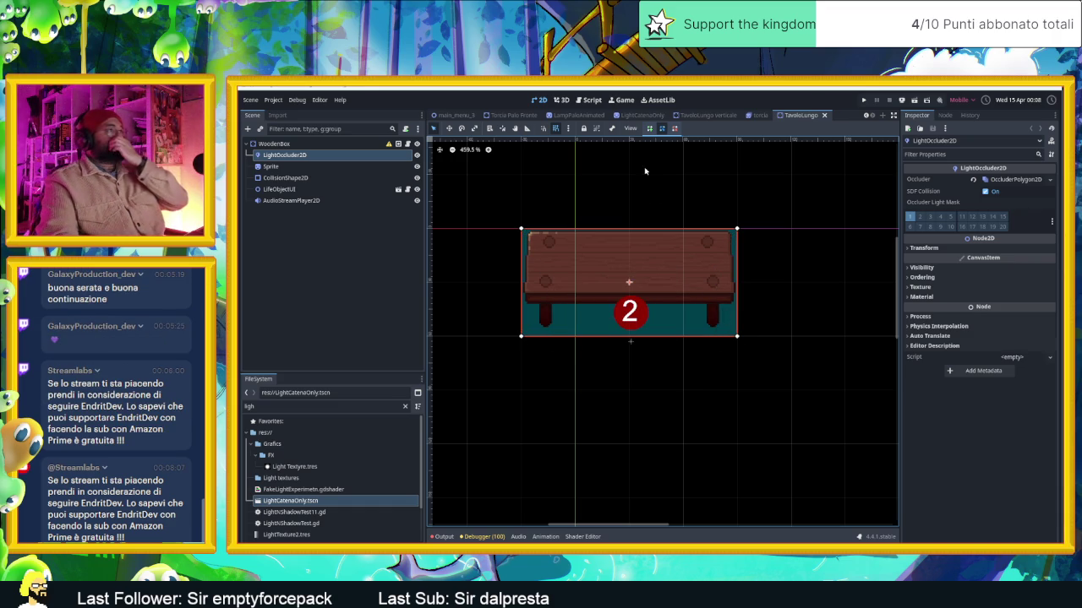
{"action": "scroll", "coordinate": [558, 118], "scroll_direction": "up", "scroll_amount": 3}
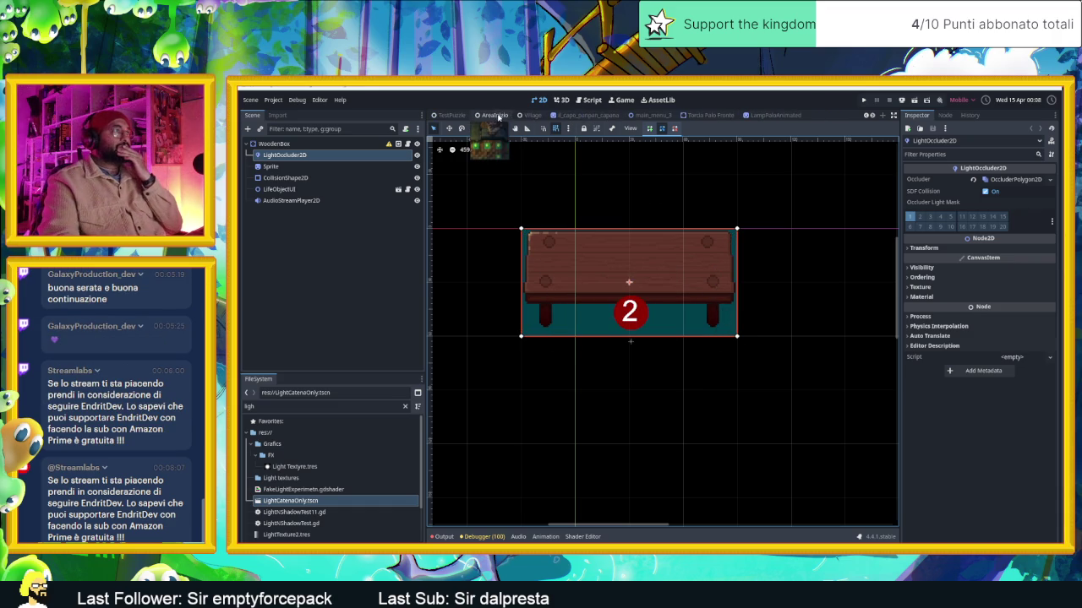
{"action": "left_click", "coordinate": [526, 116]}
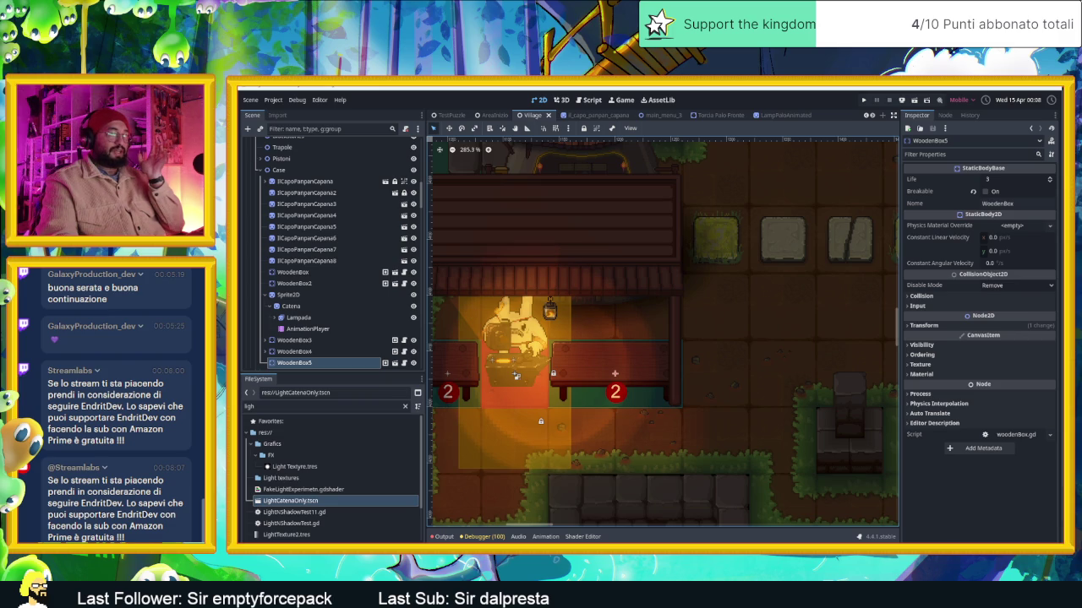
Drag the YouTube stream browser window up over the editor
{"action": "left_click_drag", "start_coordinate": [862, 541], "coordinate": [861, 420]}
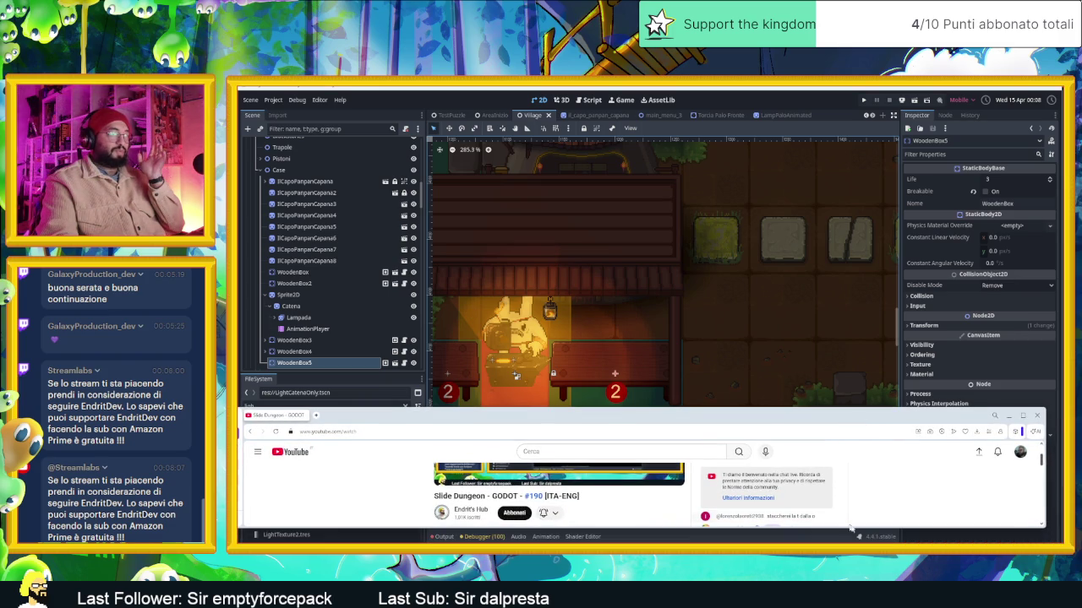
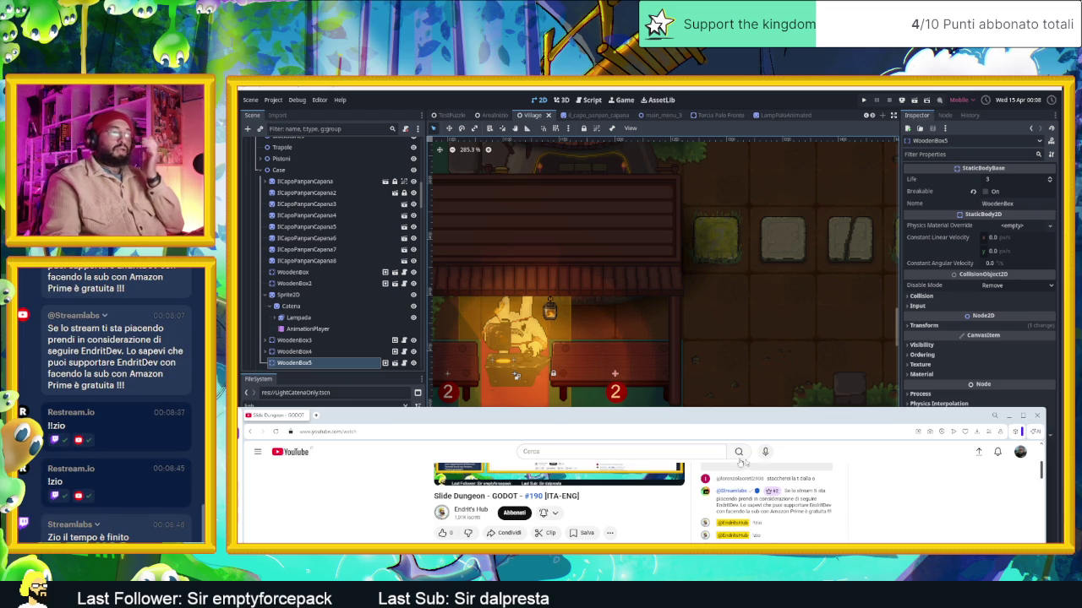
Bring the Godot editor forward, zoom around the Village map, then return to the browser
{"action": "key", "text": "alt+Tab"}
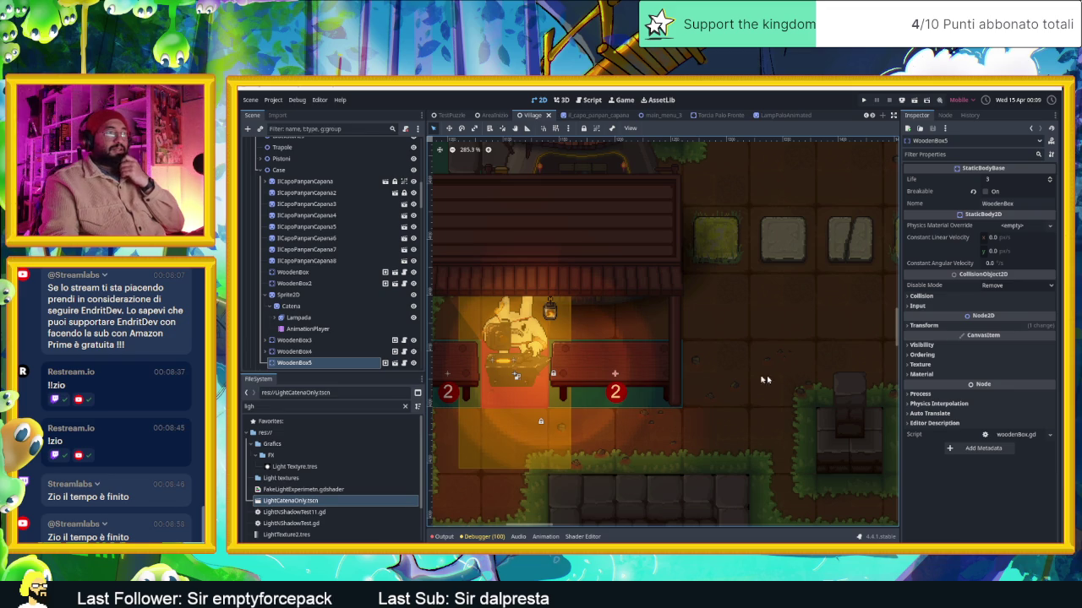
{"action": "scroll", "coordinate": [724, 378], "scroll_direction": "down", "scroll_amount": 2}
{"action": "scroll", "coordinate": [724, 378], "scroll_direction": "down", "scroll_amount": 2}
{"action": "scroll", "coordinate": [724, 377], "scroll_direction": "down", "scroll_amount": 1}
{"action": "scroll", "coordinate": [725, 378], "scroll_direction": "down", "scroll_amount": 1}
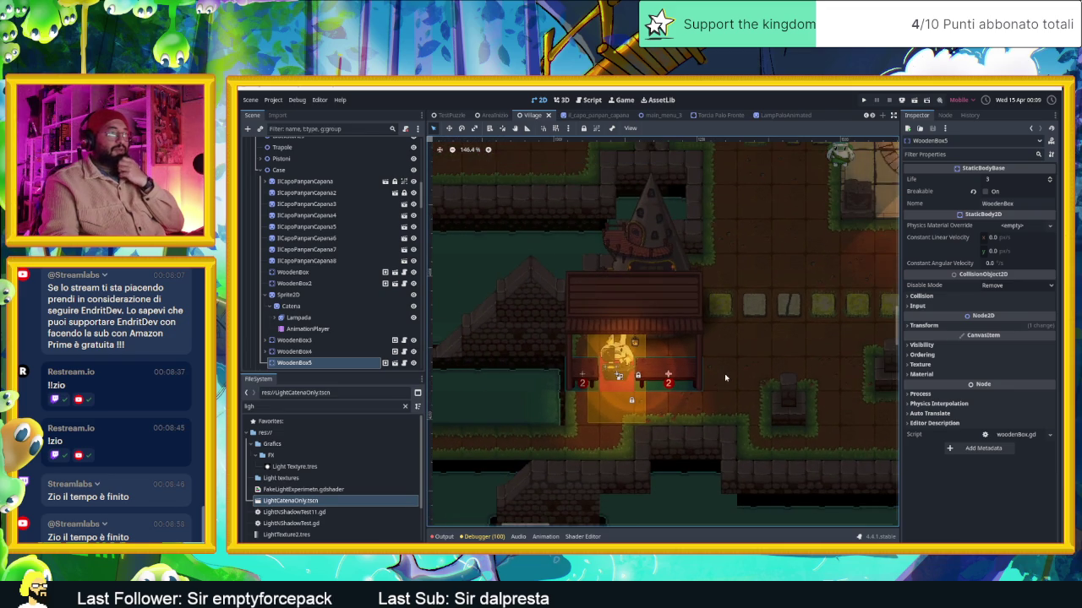
{"action": "scroll", "coordinate": [709, 387], "scroll_direction": "up", "scroll_amount": 2}
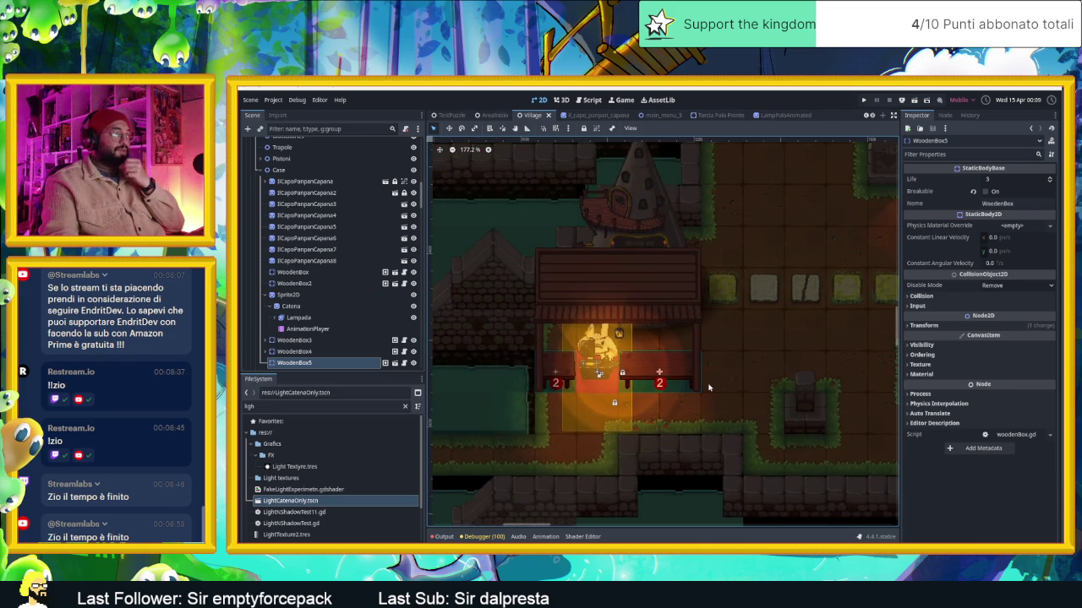
{"action": "scroll", "coordinate": [636, 370], "scroll_direction": "up", "scroll_amount": 3}
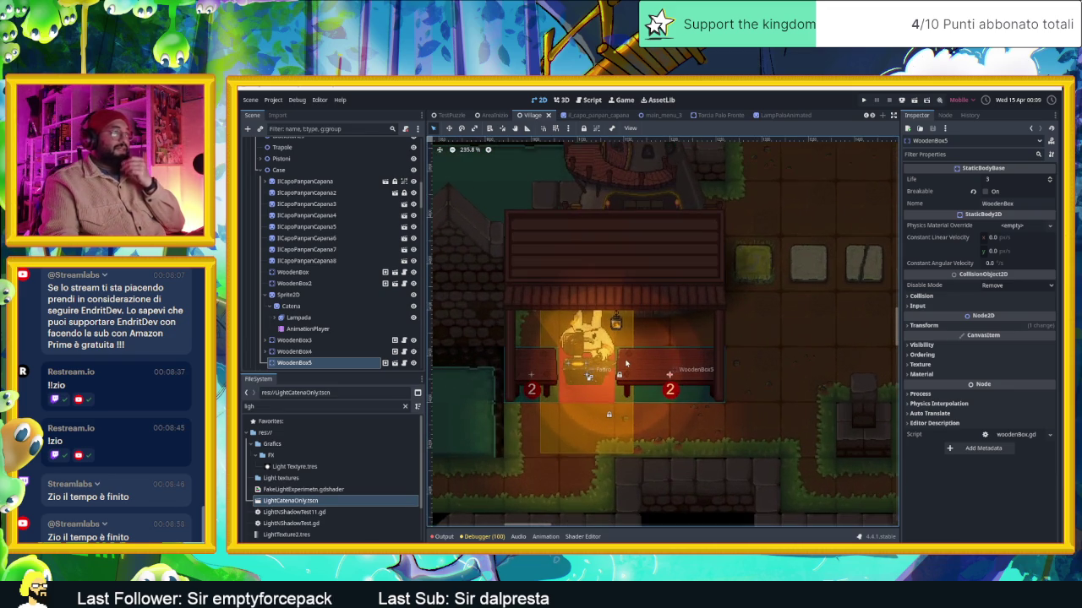
{"action": "scroll", "coordinate": [625, 363], "scroll_direction": "down", "scroll_amount": 1}
{"action": "scroll", "coordinate": [803, 349], "scroll_direction": "left", "scroll_amount": 5}
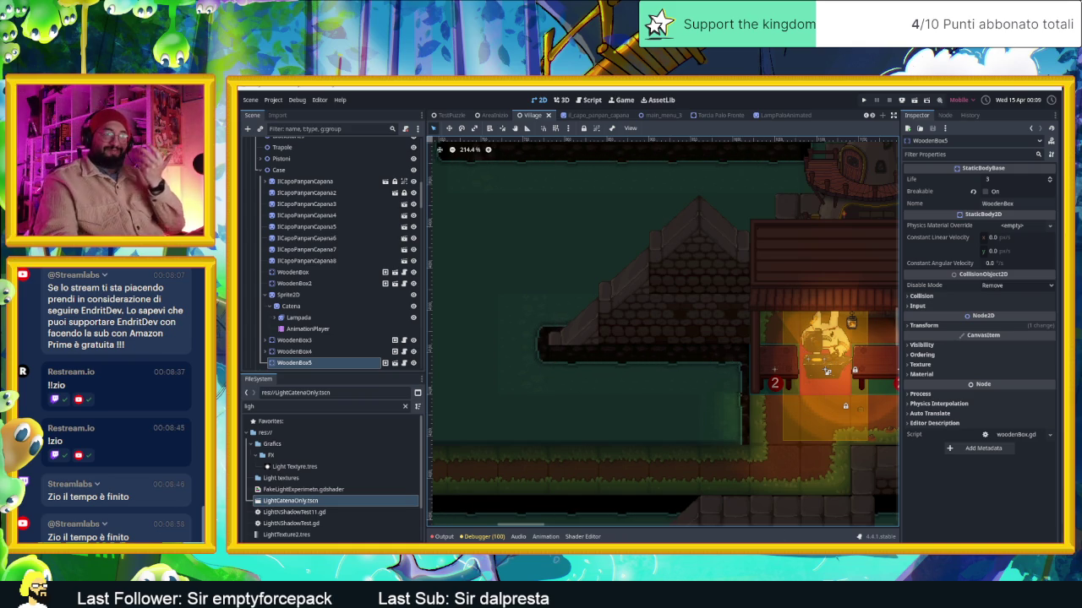
{"action": "key", "text": "alt+Tab"}
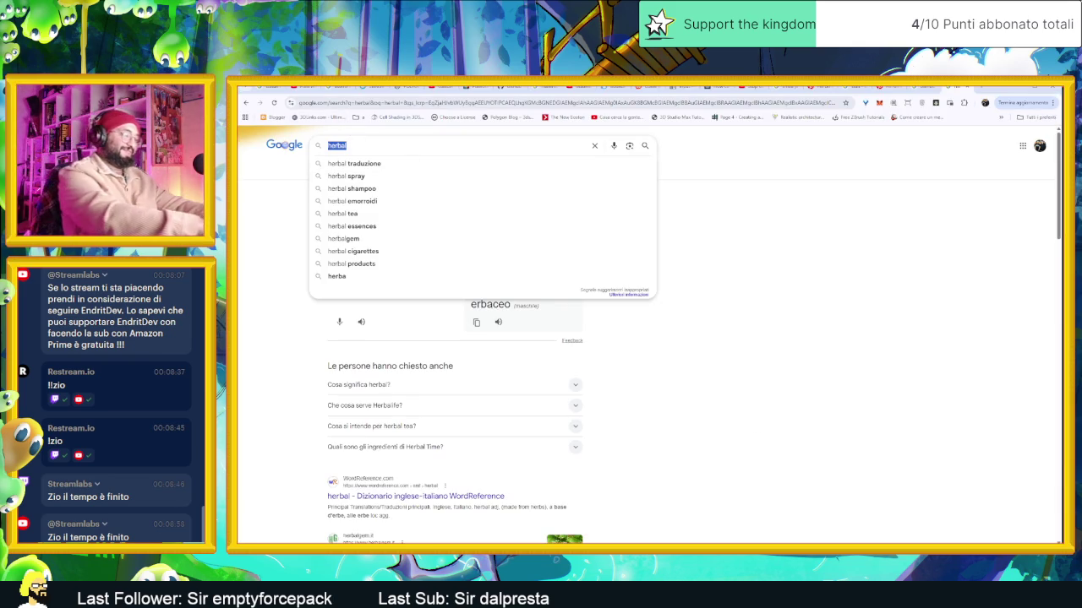
Search Google for 'mulinello in pixel art'
{"action": "type", "text": "mulinel"}
{"action": "type", "text": "lo in p"}
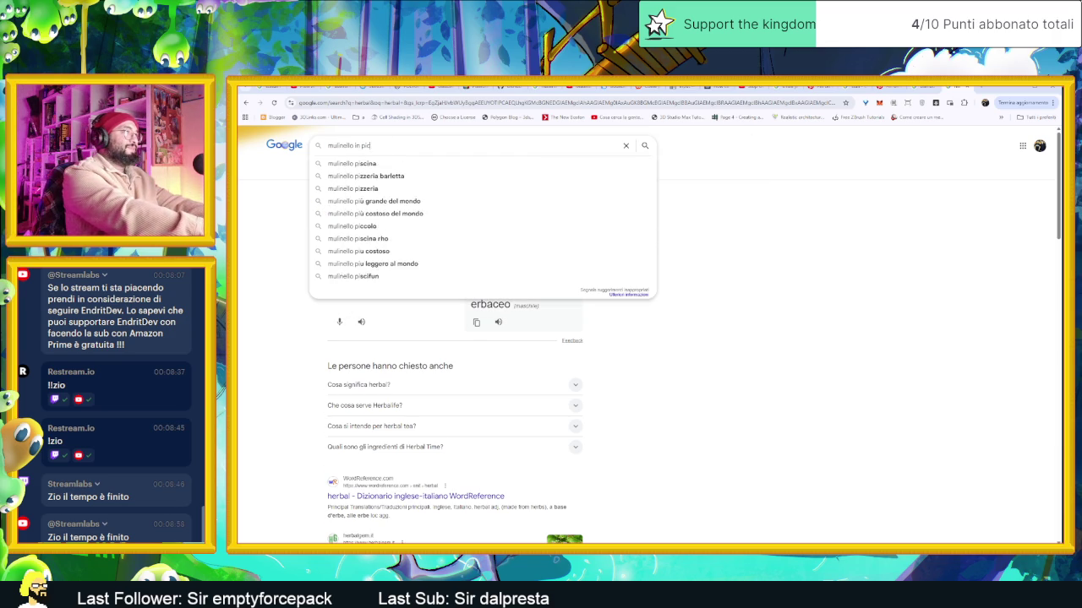
{"action": "type", "text": "ixel art"}
{"action": "key", "text": "Return"}
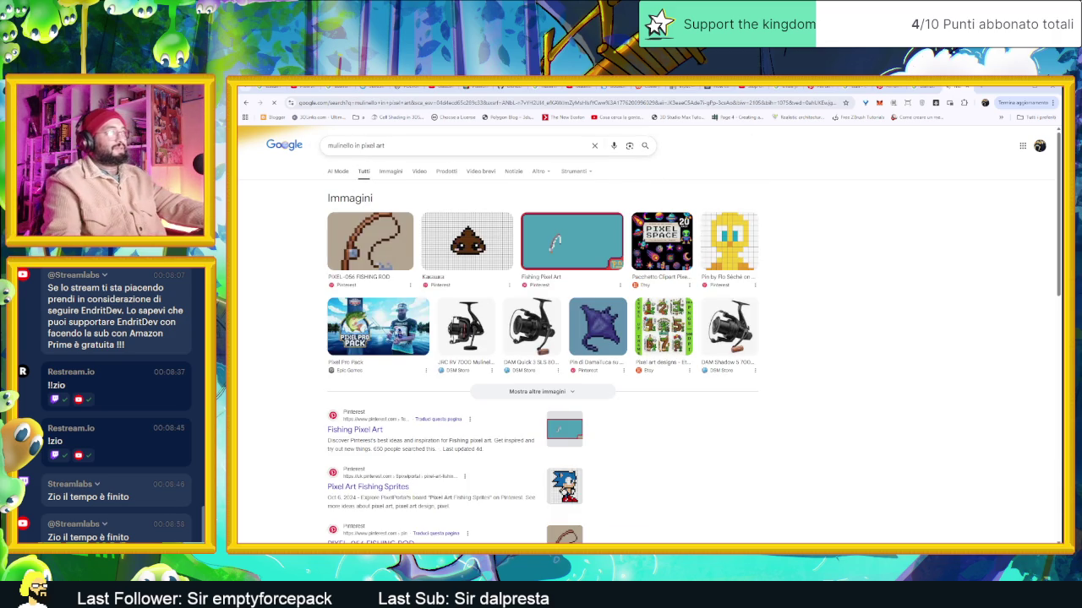
Change the search to 'water windmill in pixel art'
{"action": "left_click", "coordinate": [370, 149]}
{"action": "double_click", "coordinate": [340, 145]}
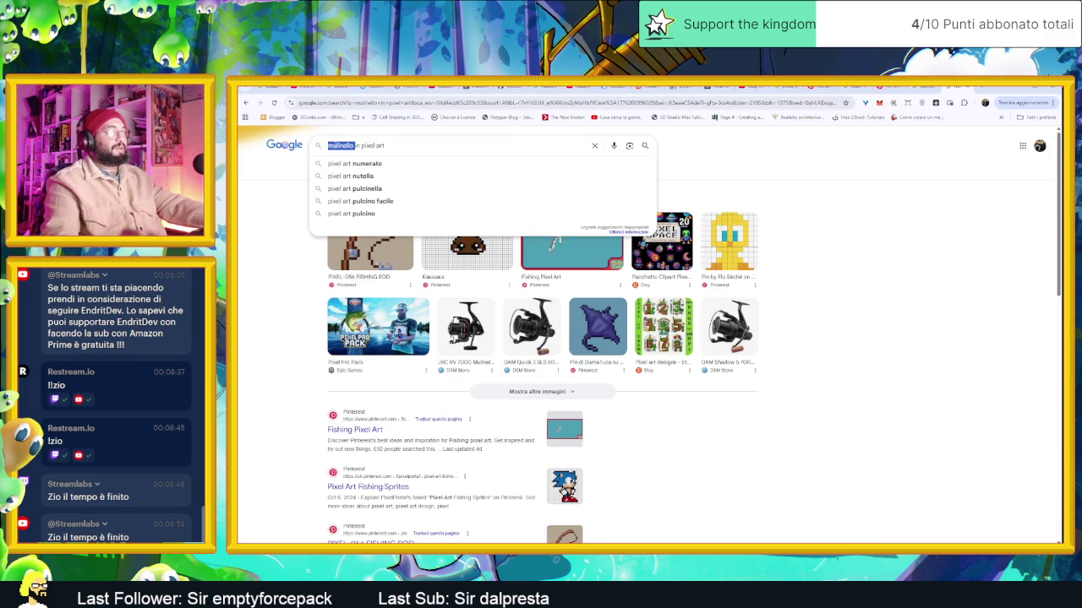
{"action": "type", "text": "w"}
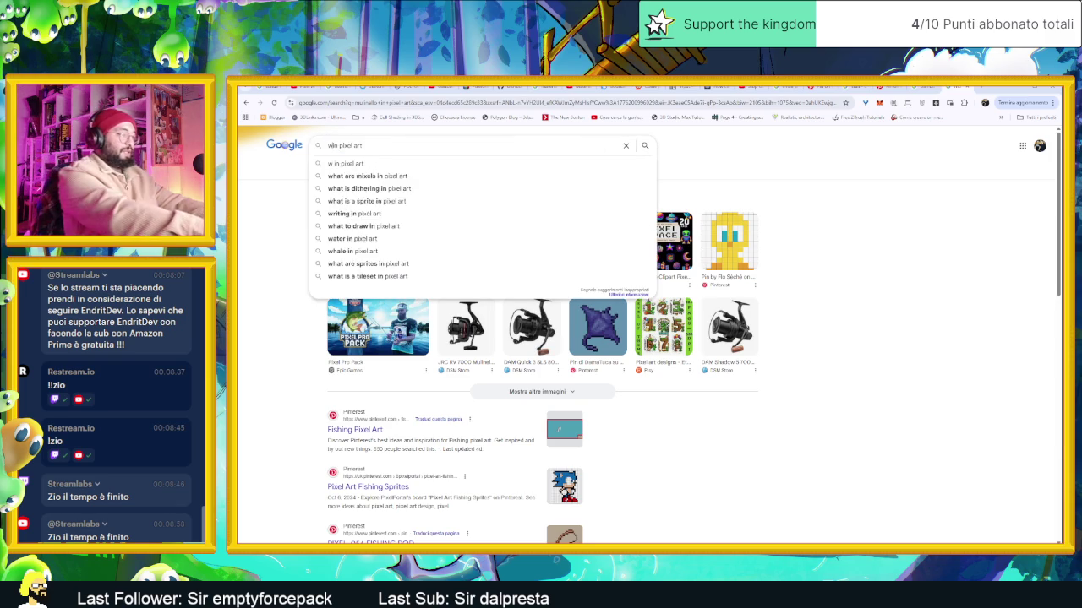
{"action": "key", "text": "BackSpace"}
{"action": "type", "text": "ter"}
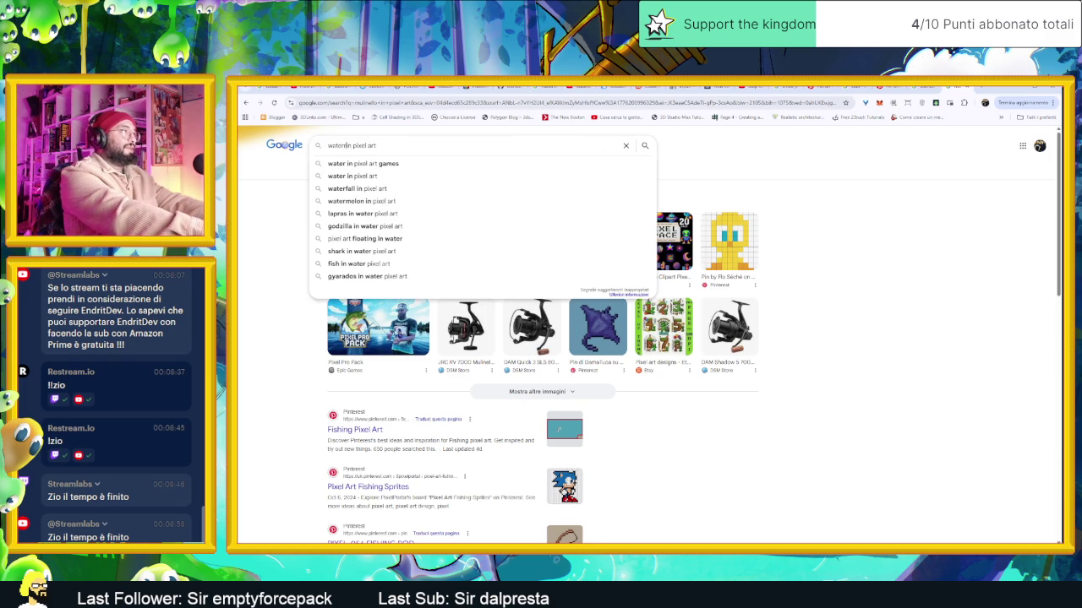
{"action": "type", "text": "r windmill"}
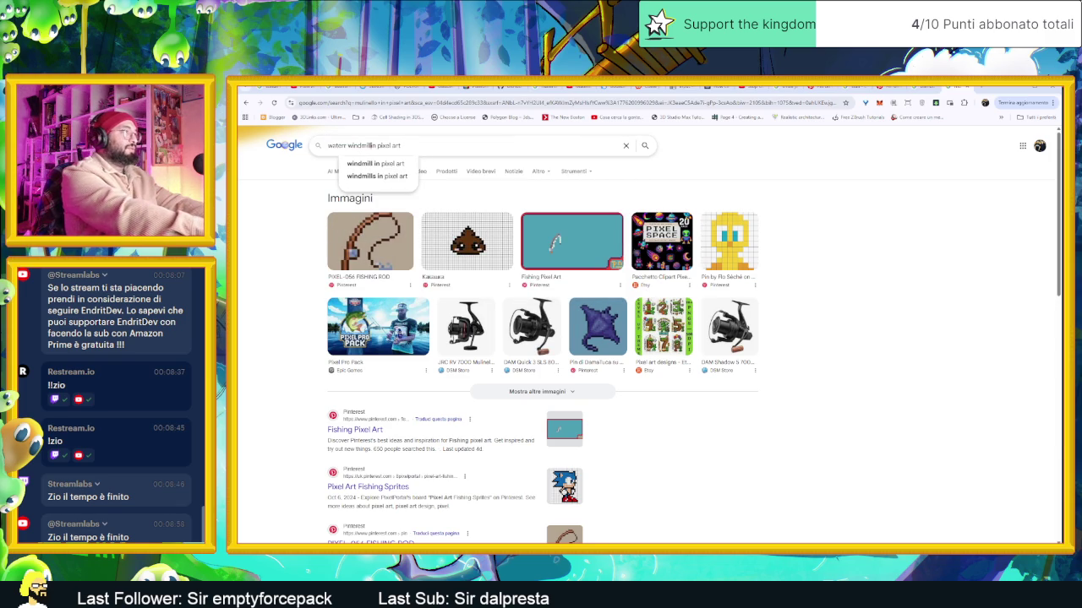
{"action": "key", "text": "Return"}
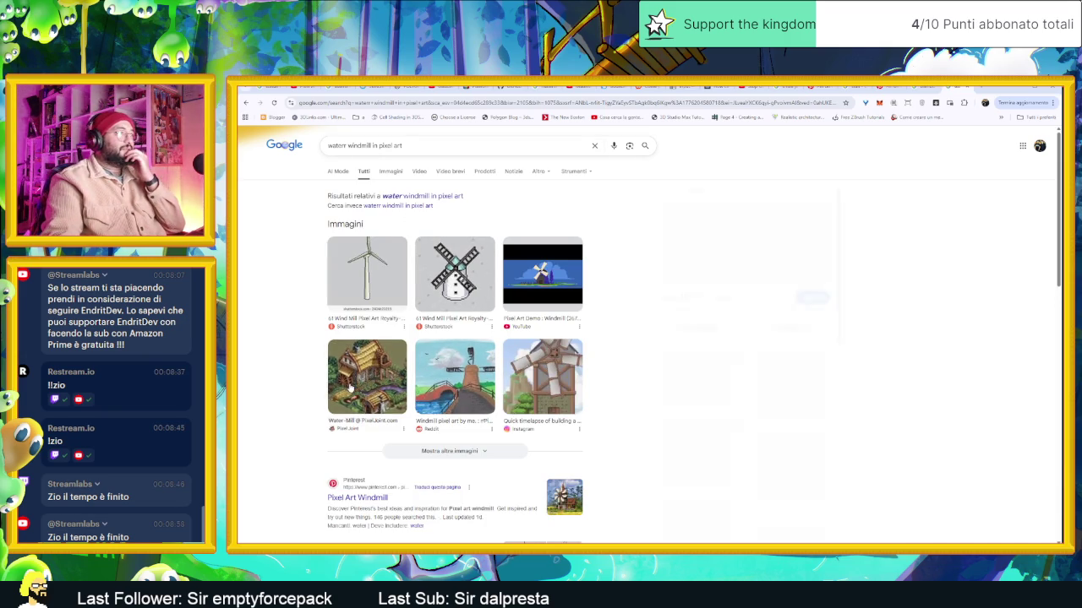
Preview the Pixel Joint water mill, the water-wheel image and the Imgur water-mill GIF
{"action": "left_click", "coordinate": [351, 387]}
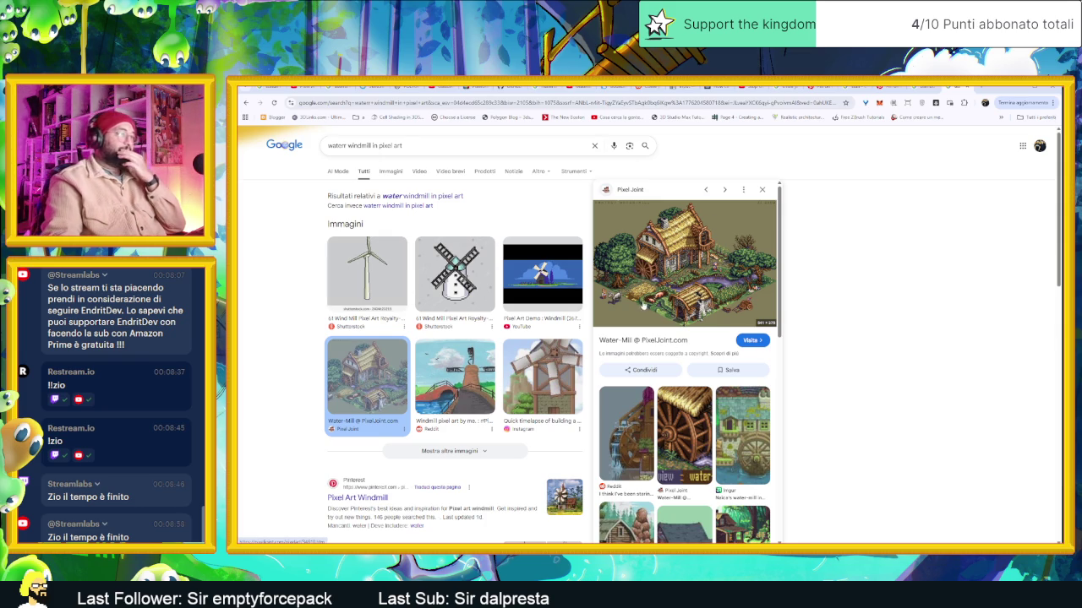
{"action": "left_click", "coordinate": [685, 413]}
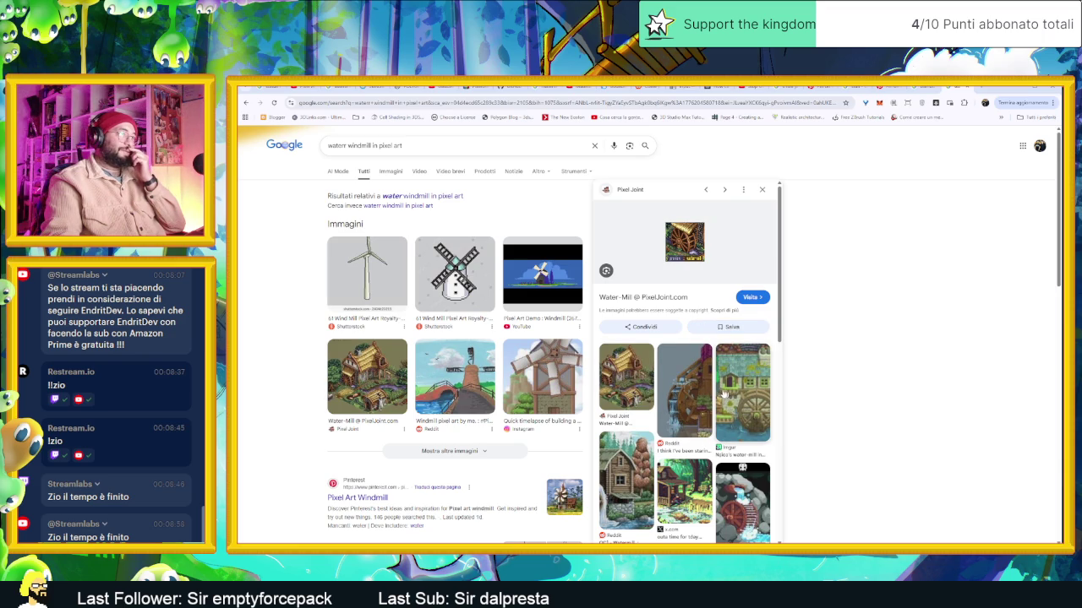
{"action": "left_click", "coordinate": [742, 415]}
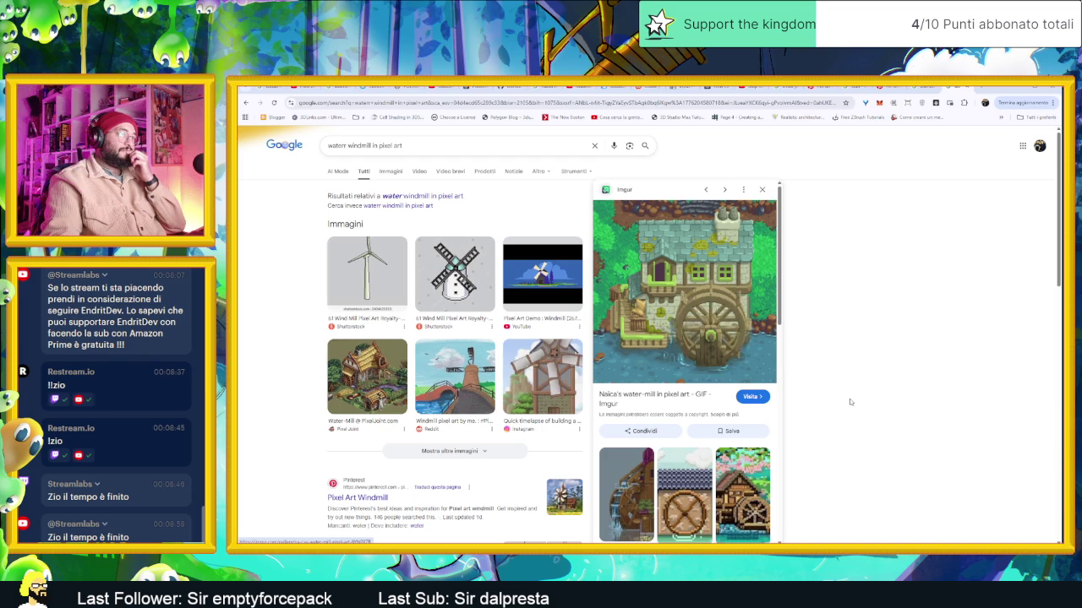
{"action": "scroll", "coordinate": [851, 402], "scroll_direction": "down", "scroll_amount": 1}
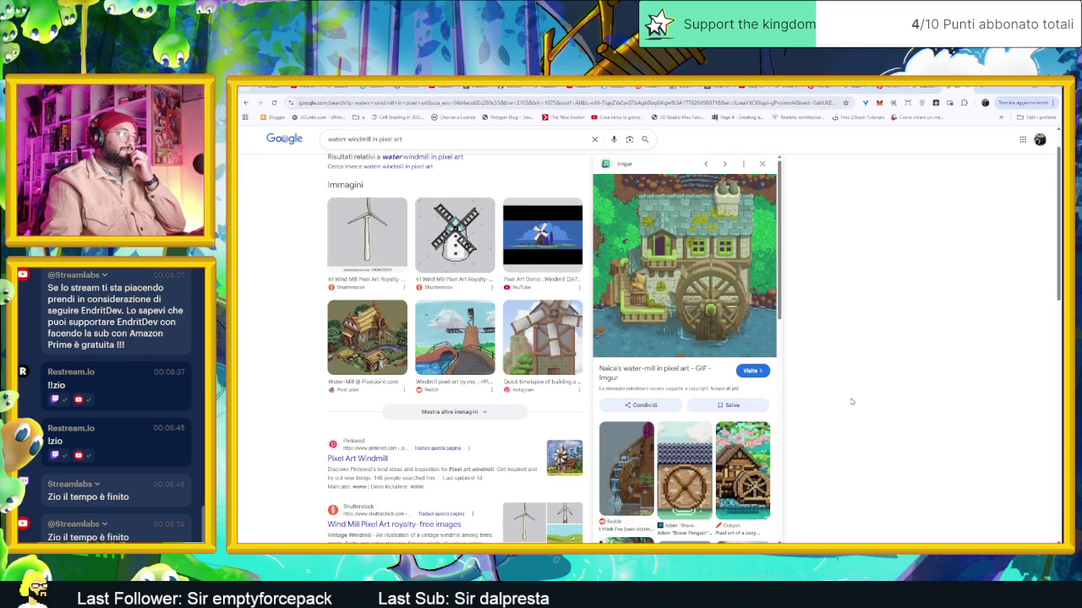
{"action": "scroll", "coordinate": [402, 468], "scroll_direction": "up", "scroll_amount": 1}
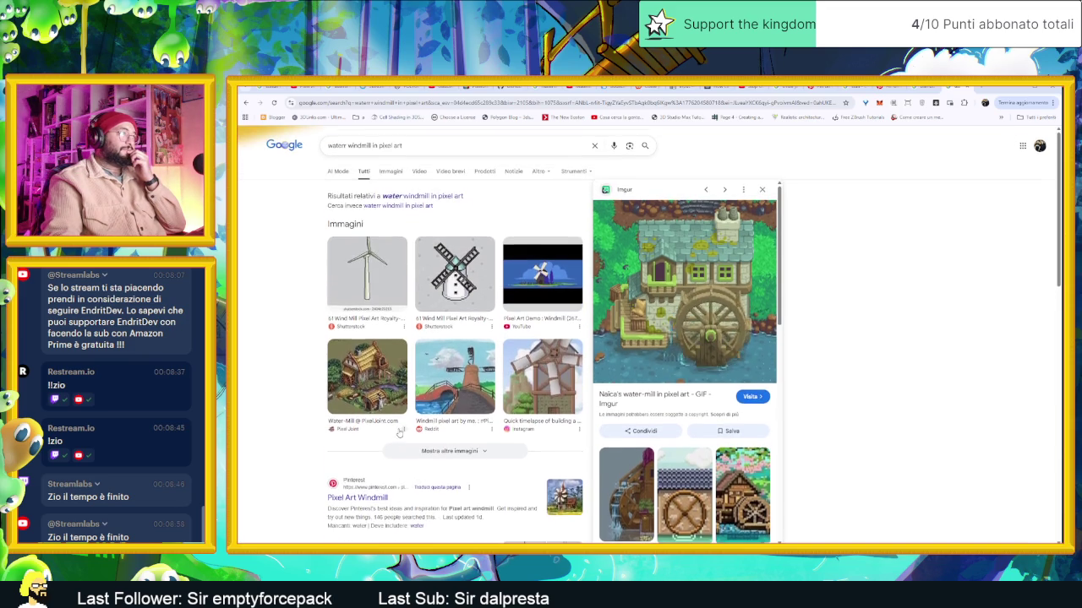
{"action": "scroll", "coordinate": [380, 448], "scroll_direction": "down", "scroll_amount": 2}
{"action": "scroll", "coordinate": [347, 414], "scroll_direction": "down", "scroll_amount": 2}
{"action": "scroll", "coordinate": [347, 416], "scroll_direction": "down", "scroll_amount": 1}
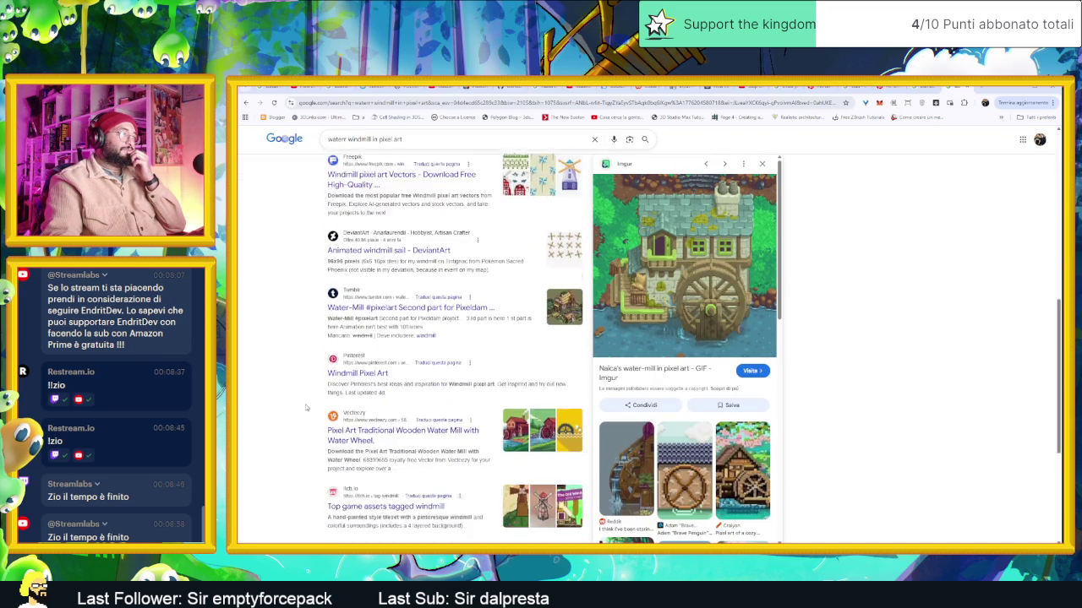
{"action": "scroll", "coordinate": [357, 227], "scroll_direction": "up", "scroll_amount": 2}
{"action": "scroll", "coordinate": [358, 226], "scroll_direction": "down", "scroll_amount": 2}
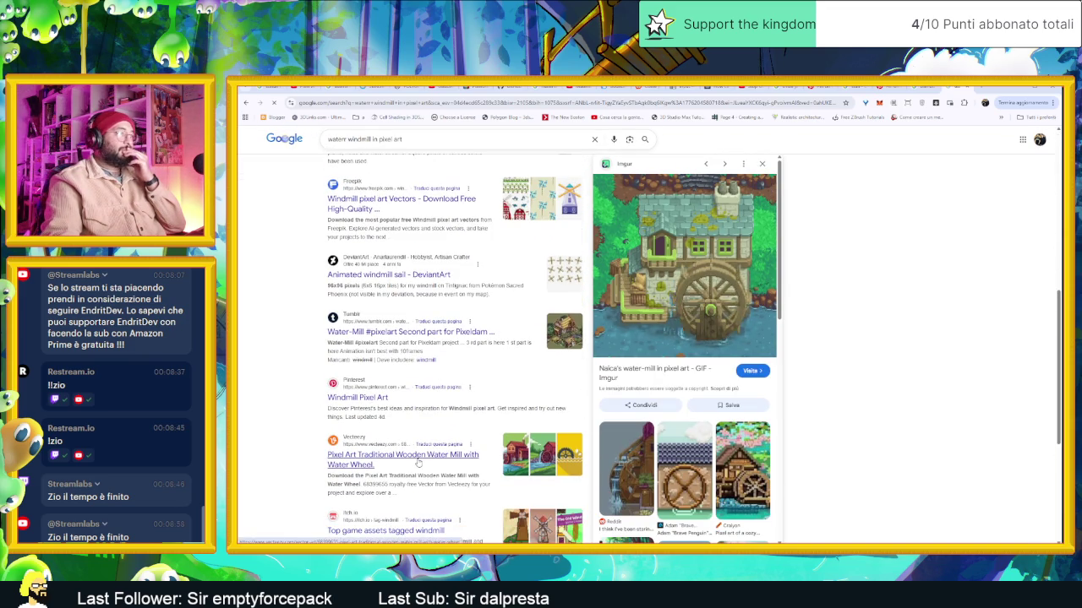
View the Vecteezy wooden water mill image, then open itch.io's windmill-tagged game assets
{"action": "left_click", "coordinate": [365, 448]}
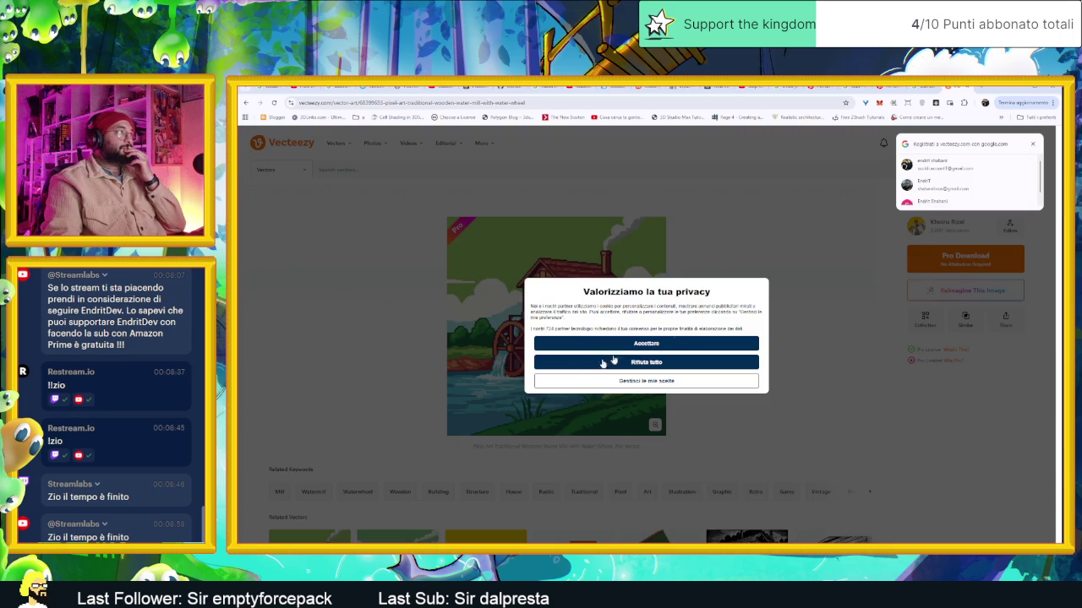
{"action": "key", "text": "alt+Left"}
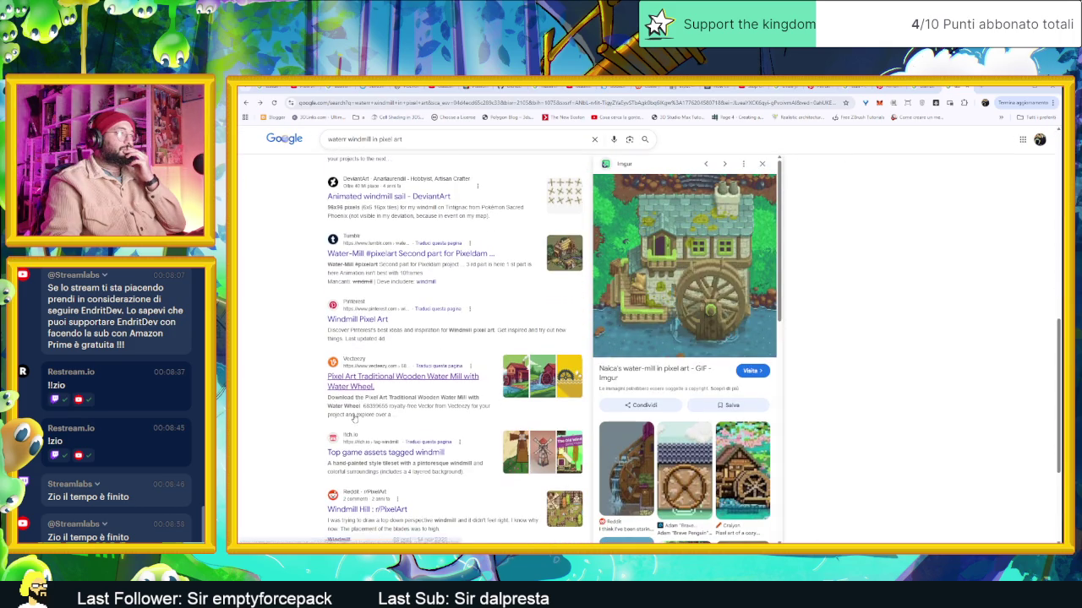
{"action": "left_click", "coordinate": [394, 454]}
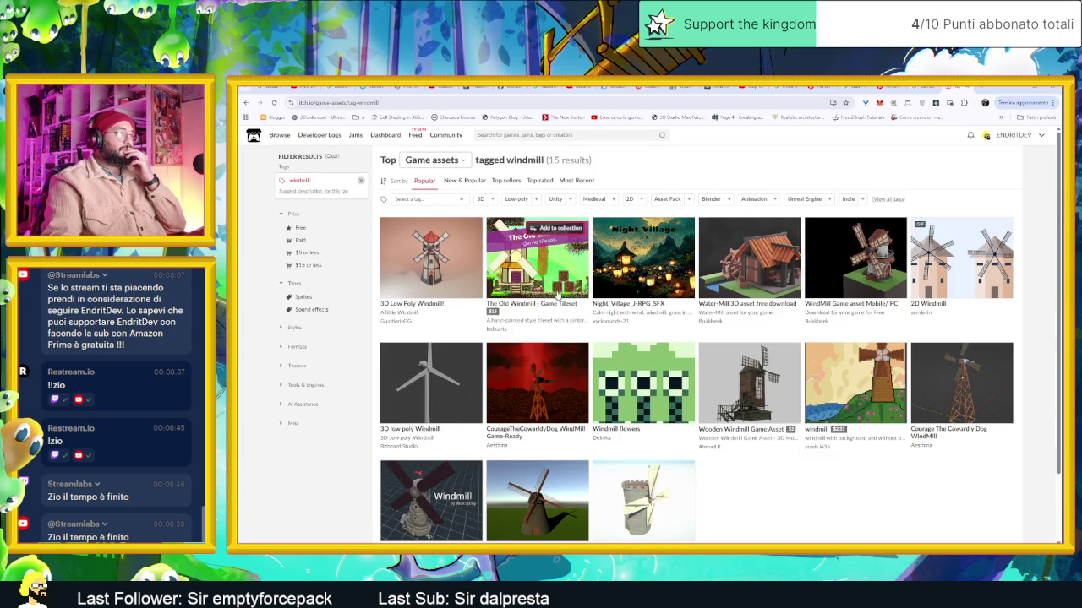
{"action": "mouse_move", "coordinate": [537, 258]}
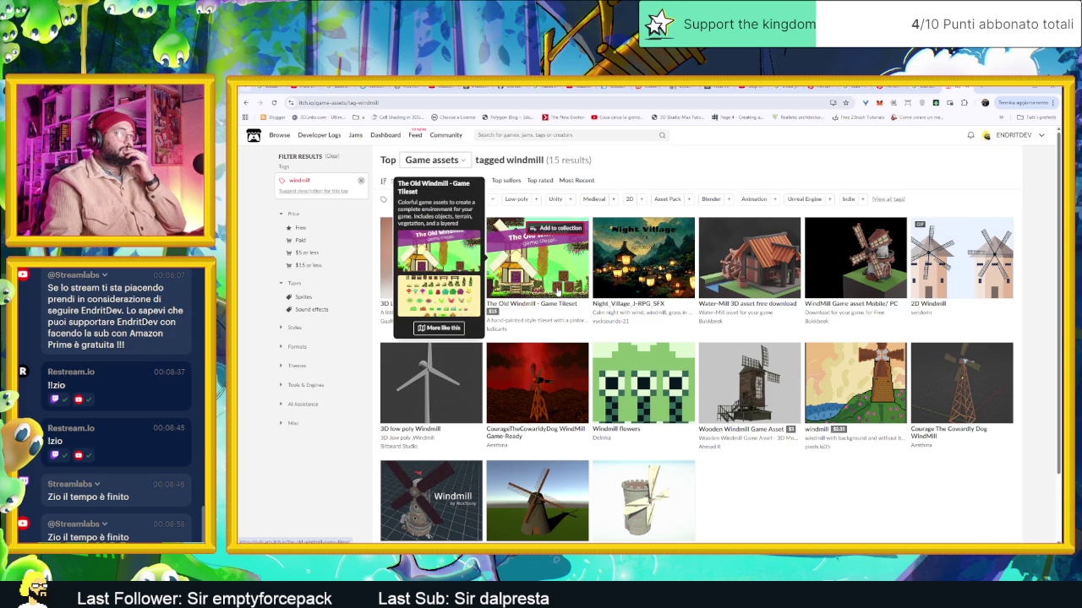
Look over The Old Windmill - Game Tileset page, then return to the listing and Godot
{"action": "left_click", "coordinate": [556, 292]}
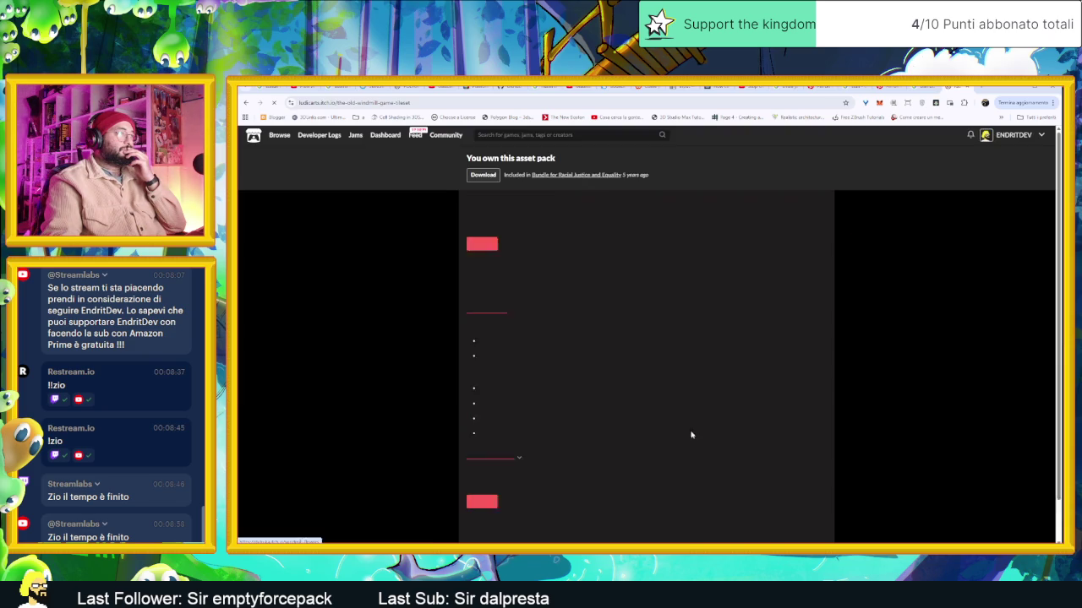
{"action": "scroll", "coordinate": [515, 395], "scroll_direction": "down", "scroll_amount": 5}
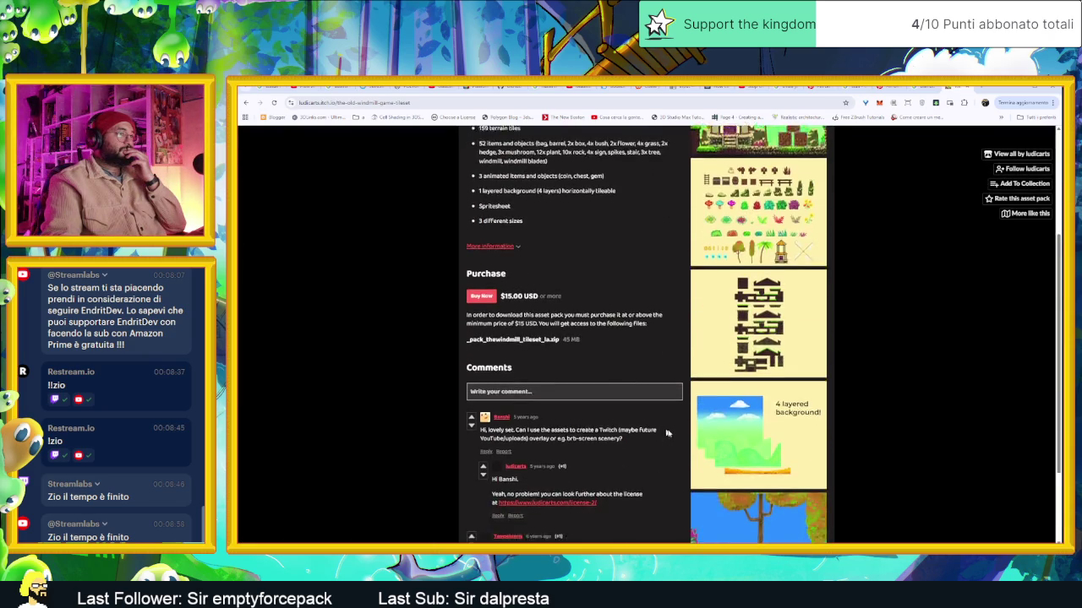
{"action": "scroll", "coordinate": [754, 448], "scroll_direction": "up", "scroll_amount": 3}
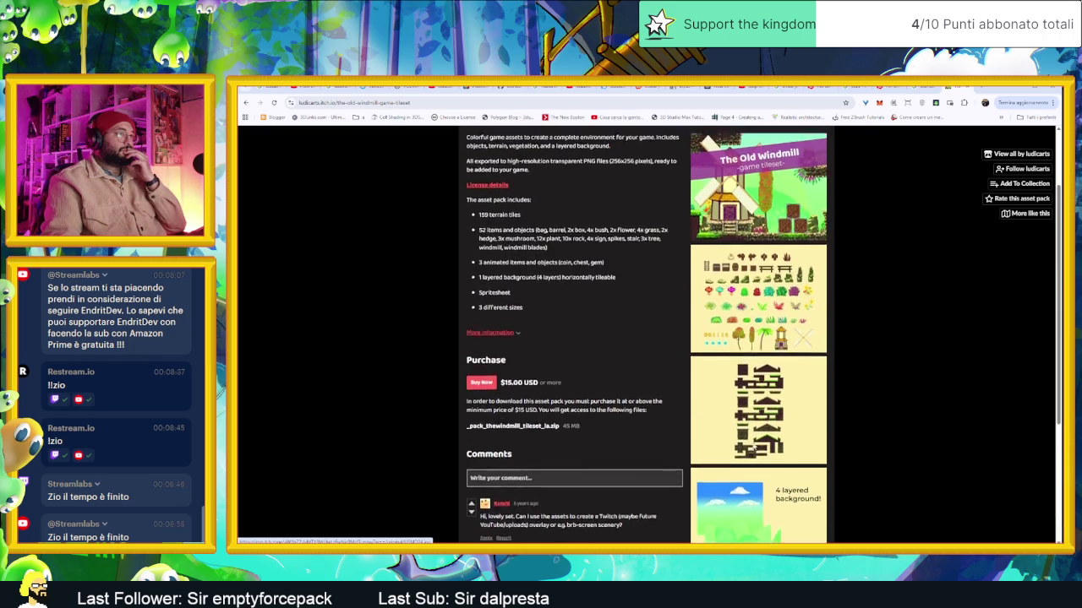
{"action": "scroll", "coordinate": [756, 444], "scroll_direction": "up", "scroll_amount": 3}
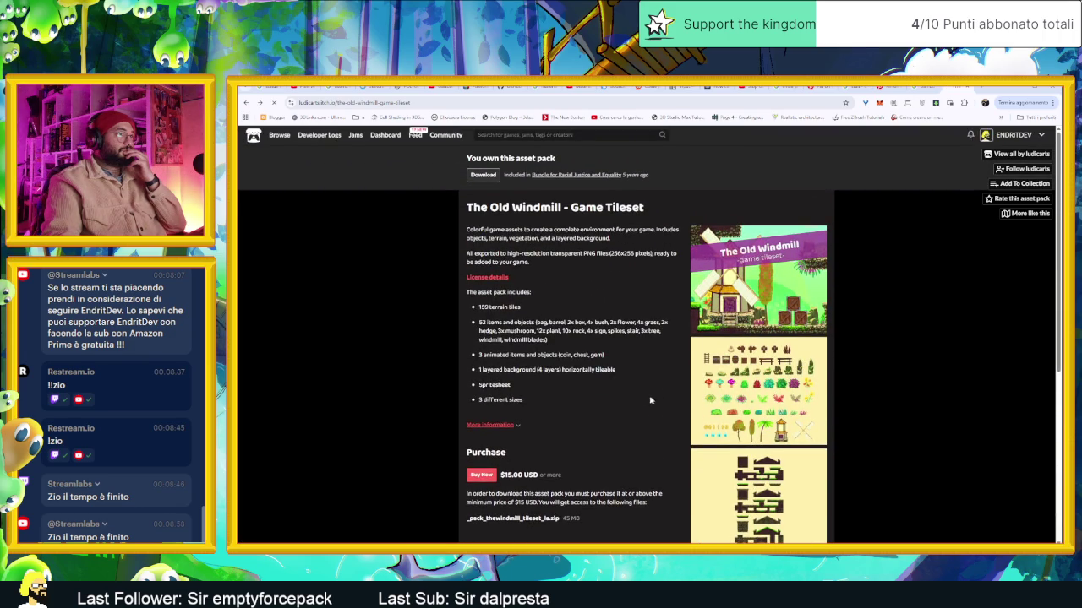
{"action": "key", "text": "alt+Left"}
{"action": "scroll", "coordinate": [489, 405], "scroll_direction": "down", "scroll_amount": 2}
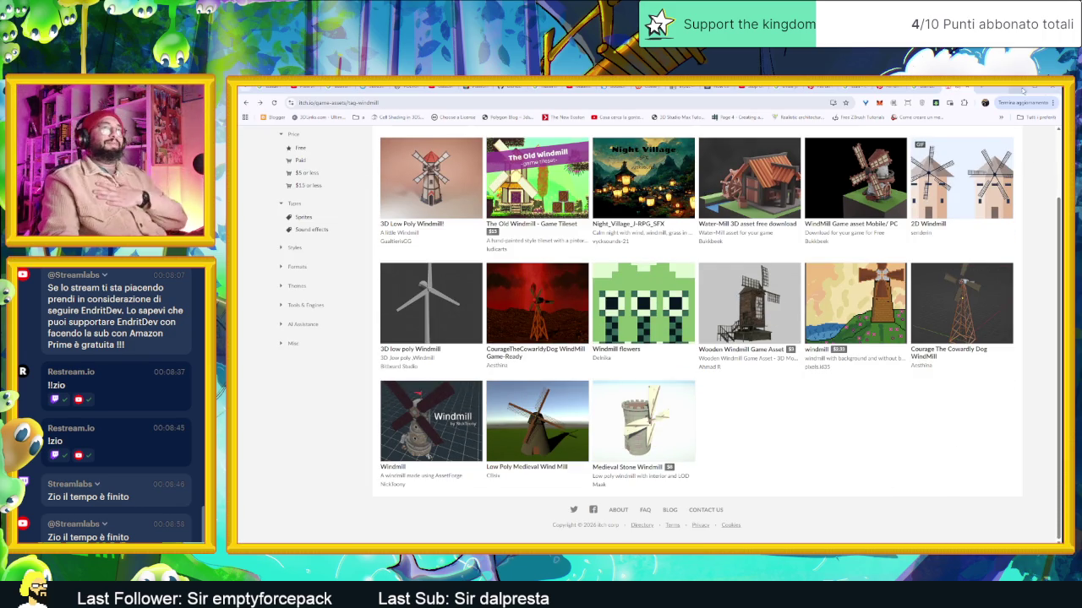
{"action": "key", "text": "alt+Tab"}
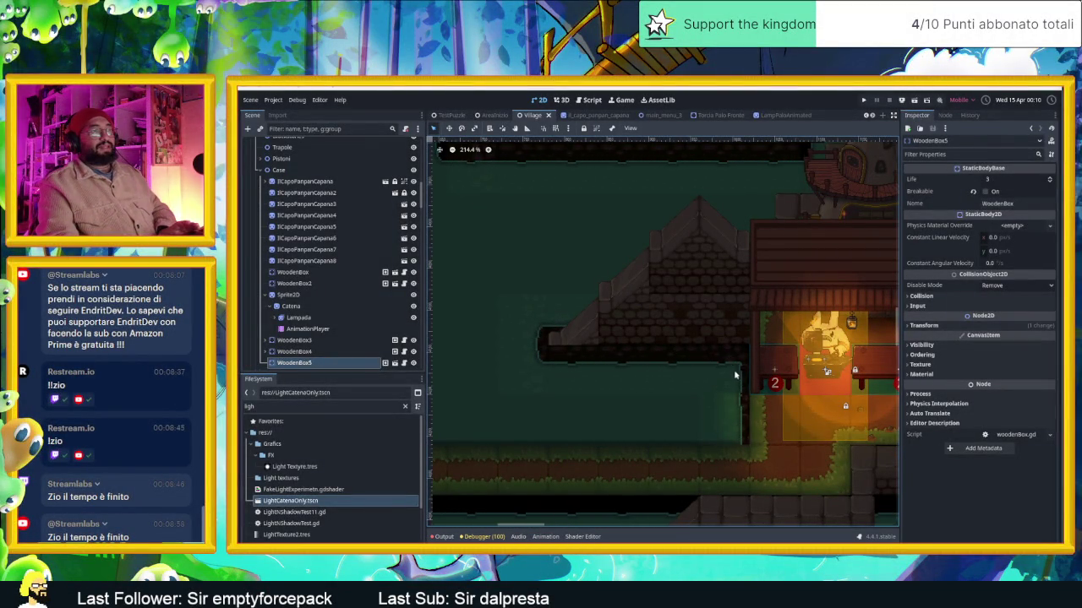
{"action": "scroll", "coordinate": [647, 345], "scroll_direction": "down", "scroll_amount": 3}
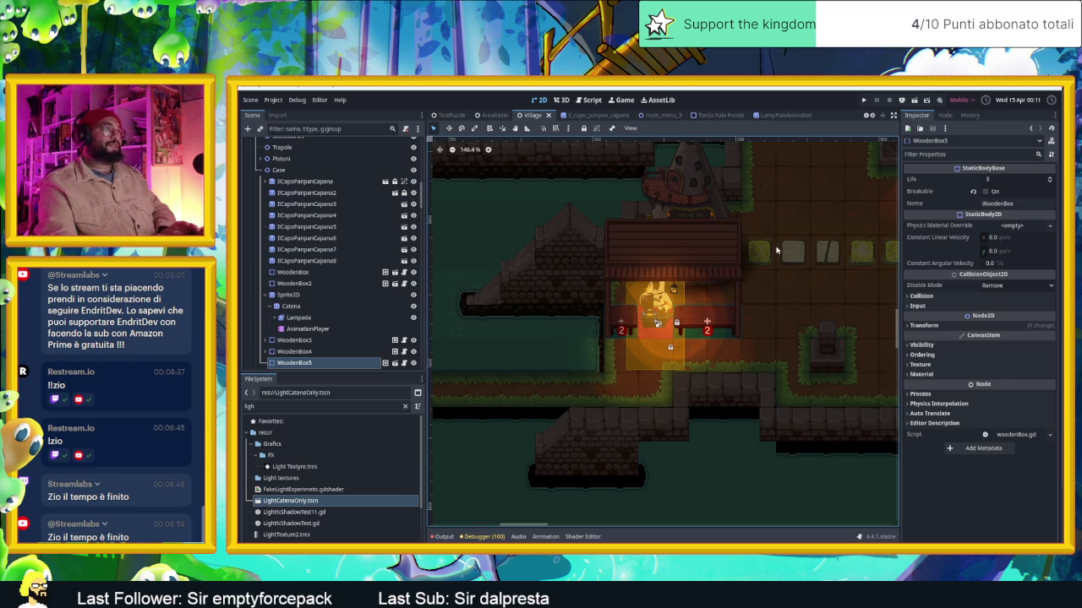
{"action": "scroll", "coordinate": [776, 250], "scroll_direction": "down", "scroll_amount": 2}
{"action": "left_click_drag", "start_coordinate": [769, 253], "coordinate": [769, 366]}
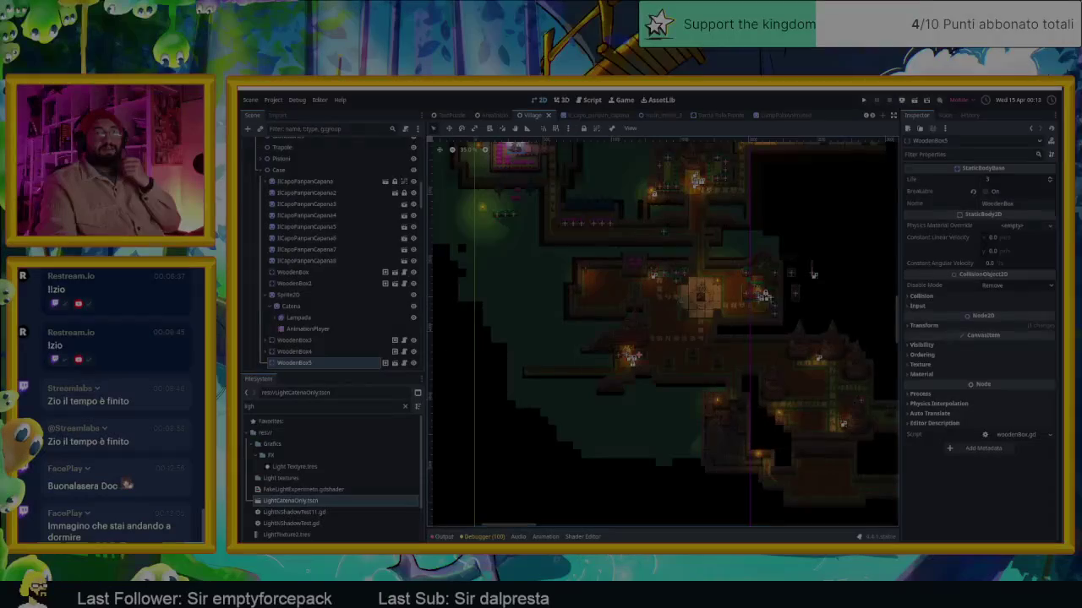
Zoom in a little, save the Village scene and start the game, moving the player left
{"action": "scroll", "coordinate": [742, 298], "scroll_direction": "up", "scroll_amount": 1}
{"action": "scroll", "coordinate": [742, 297], "scroll_direction": "up", "scroll_amount": 1}
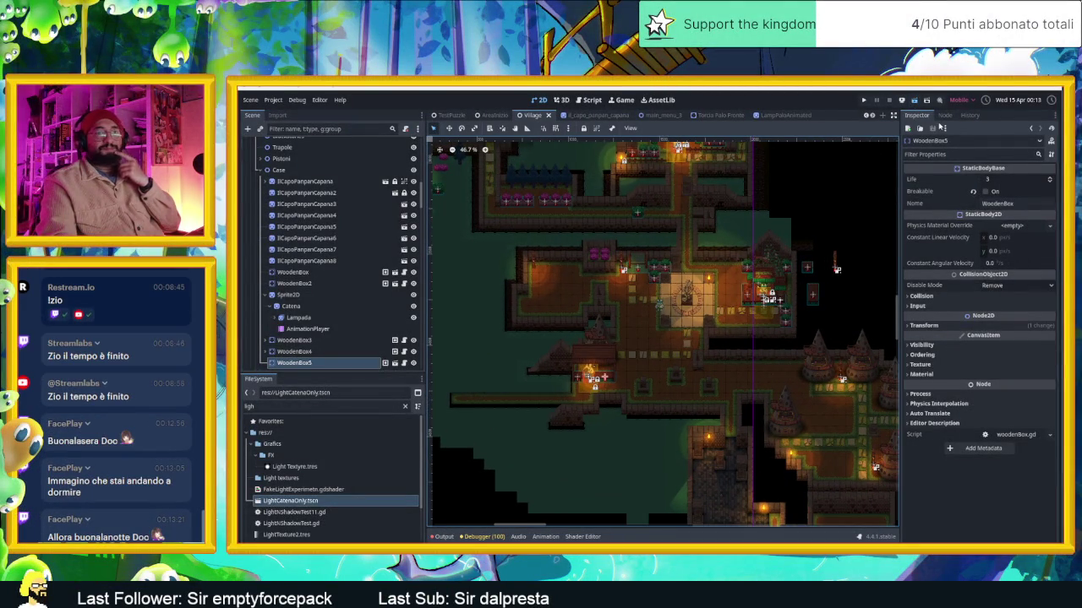
{"action": "key", "text": "ctrl+s"}
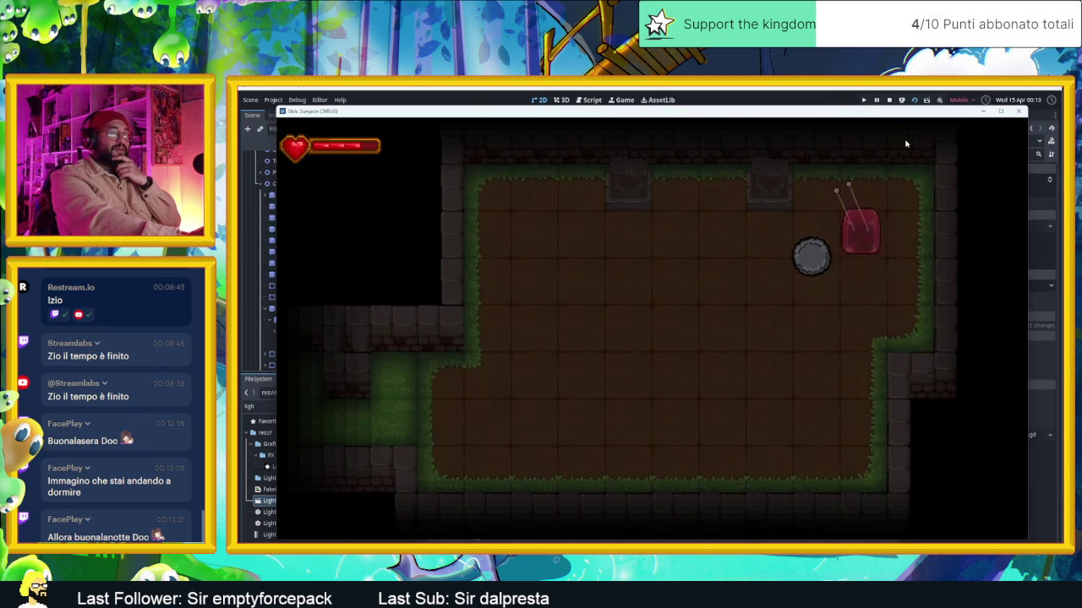
{"action": "key", "text": "Left"}
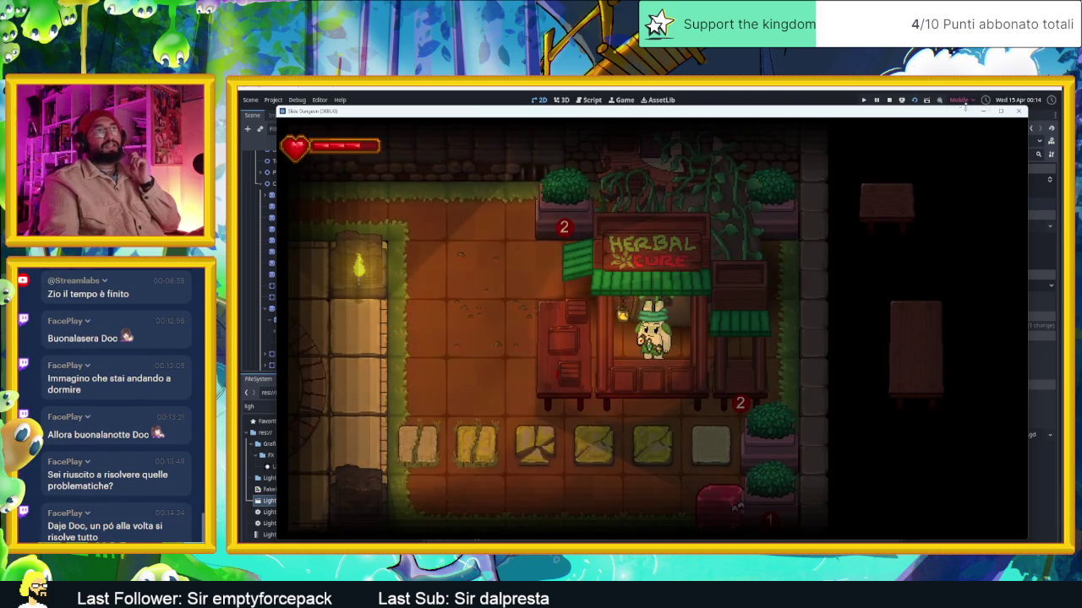
Stop the running game after reaching the Herbal Cure shop
{"action": "left_click", "coordinate": [1018, 113]}
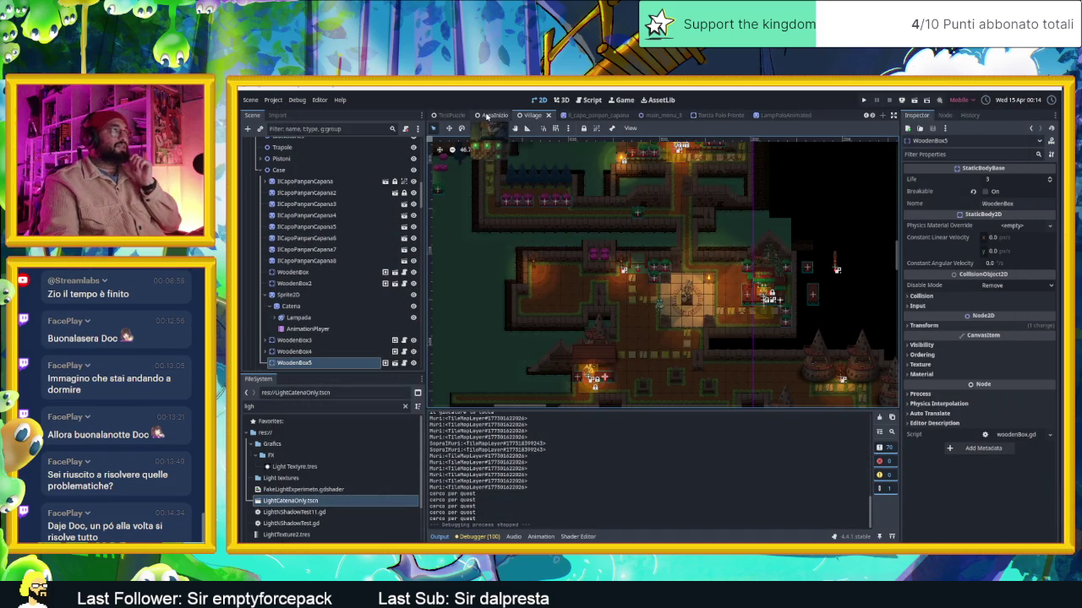
Switch to the AreaInizio scene tab and save that scene
{"action": "left_click", "coordinate": [488, 115]}
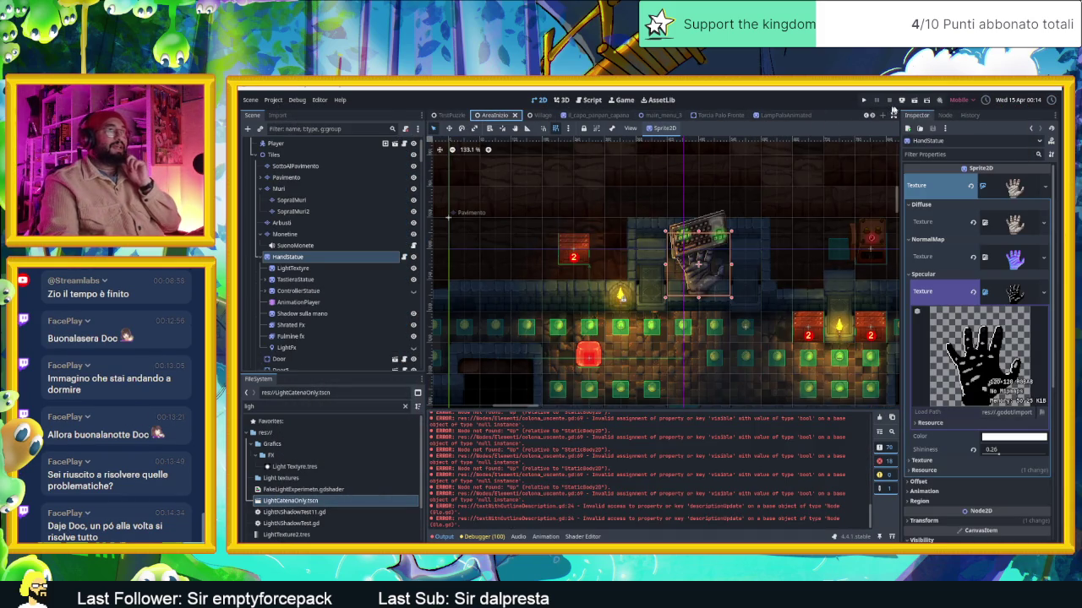
{"action": "key", "text": "ctrl+s"}
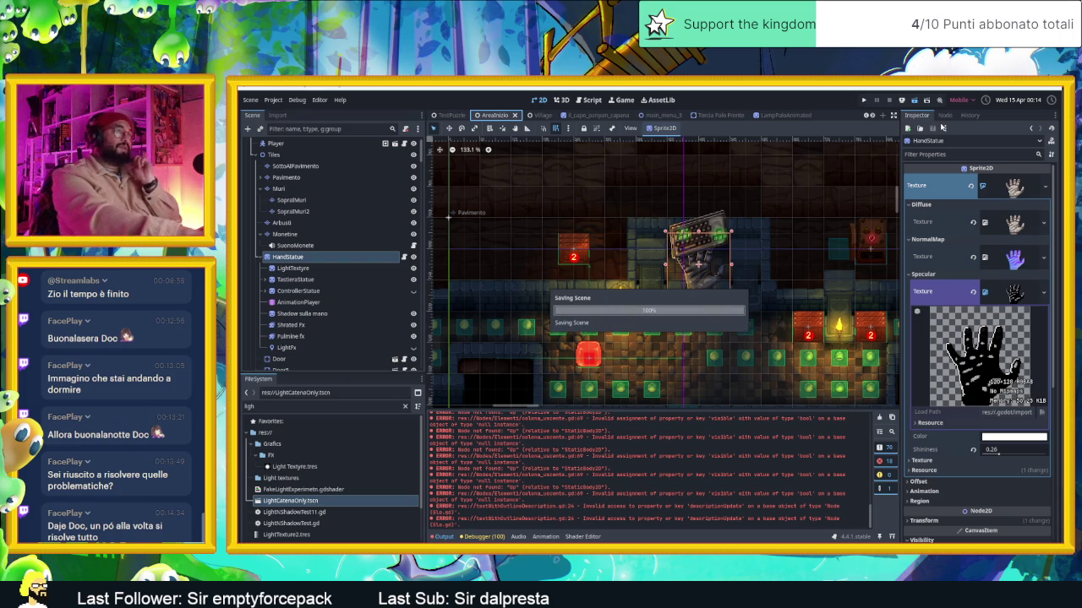